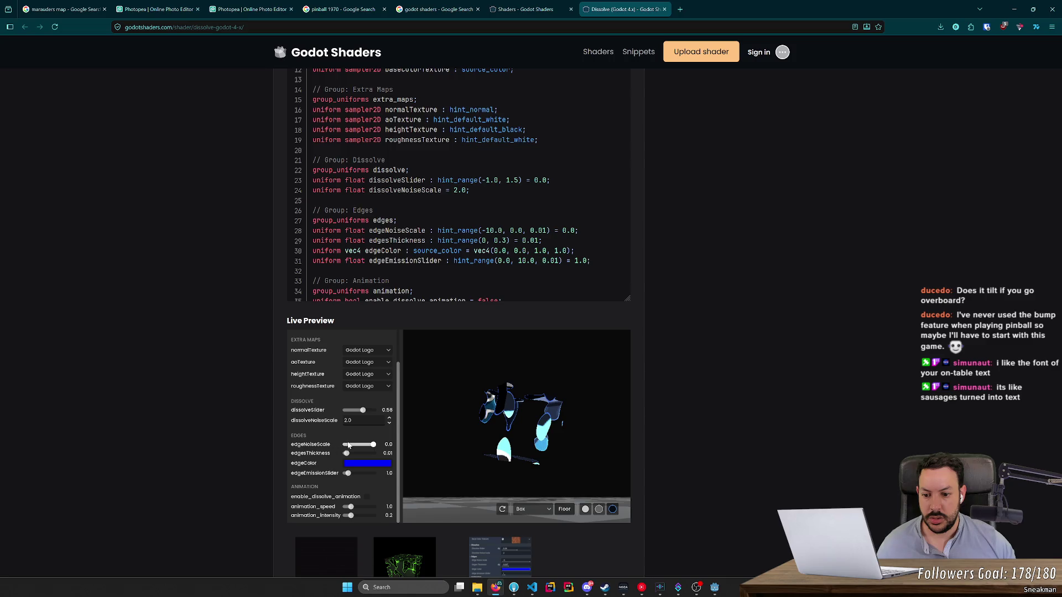
# Step: Enable enable_dissolve_animation in the Dissolve live preview, then browse its shader code and example images
pyautogui.click(367, 497)
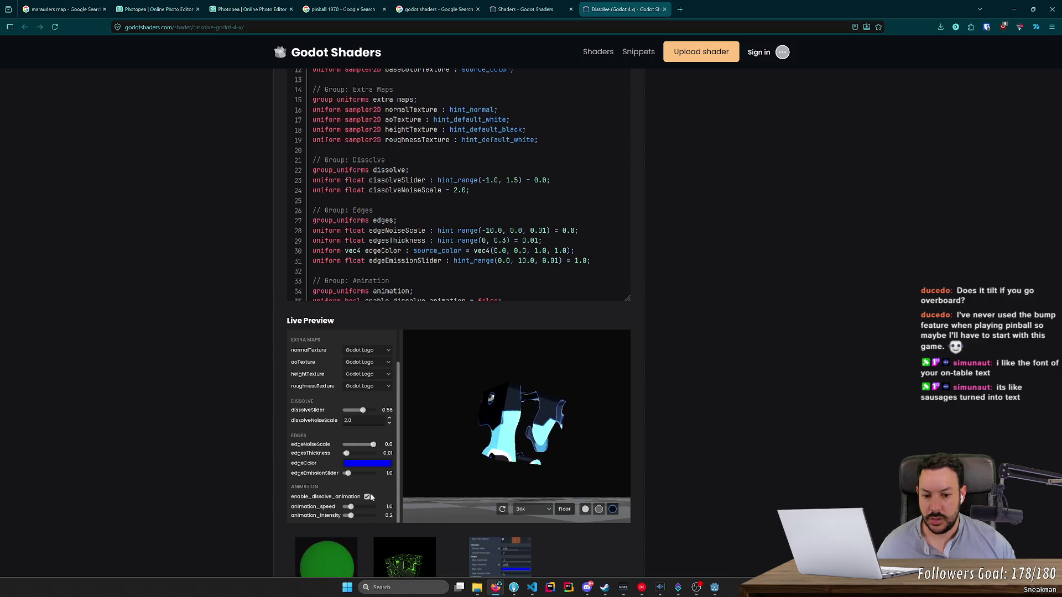
pyautogui.moveTo(470, 487); pyautogui.dragTo(575, 476)
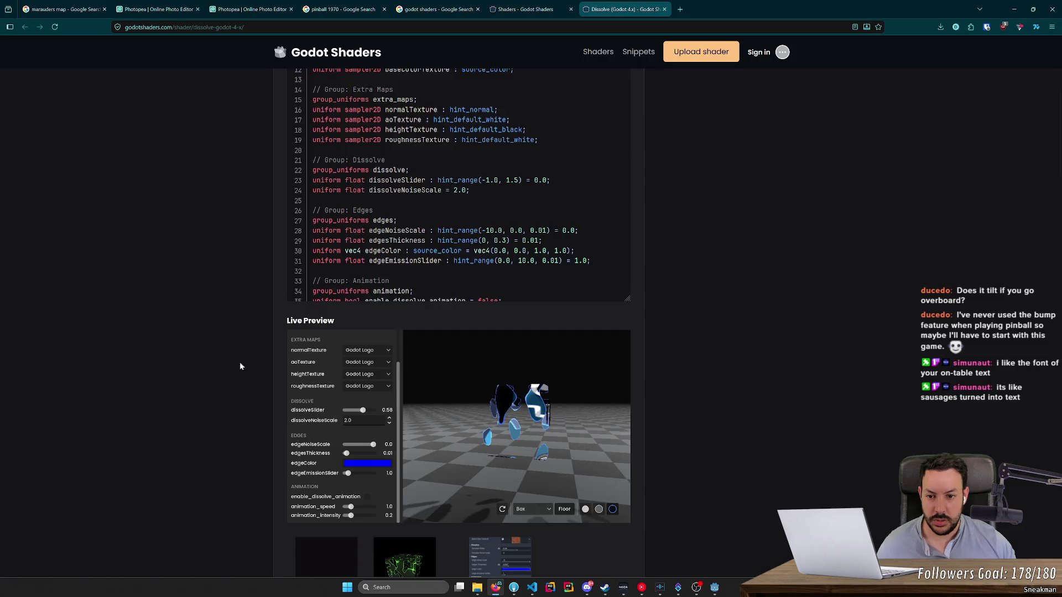
pyautogui.scroll(2, 254, 375)
pyautogui.scroll(-15, 337, 279)
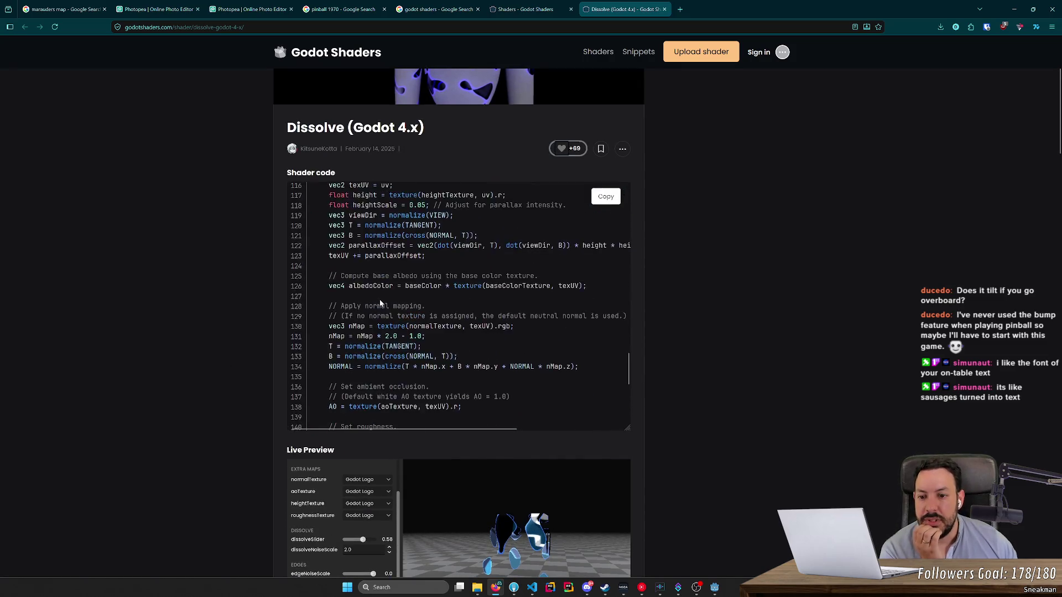
pyautogui.scroll(-3, 379, 299)
pyautogui.scroll(-8, 227, 304)
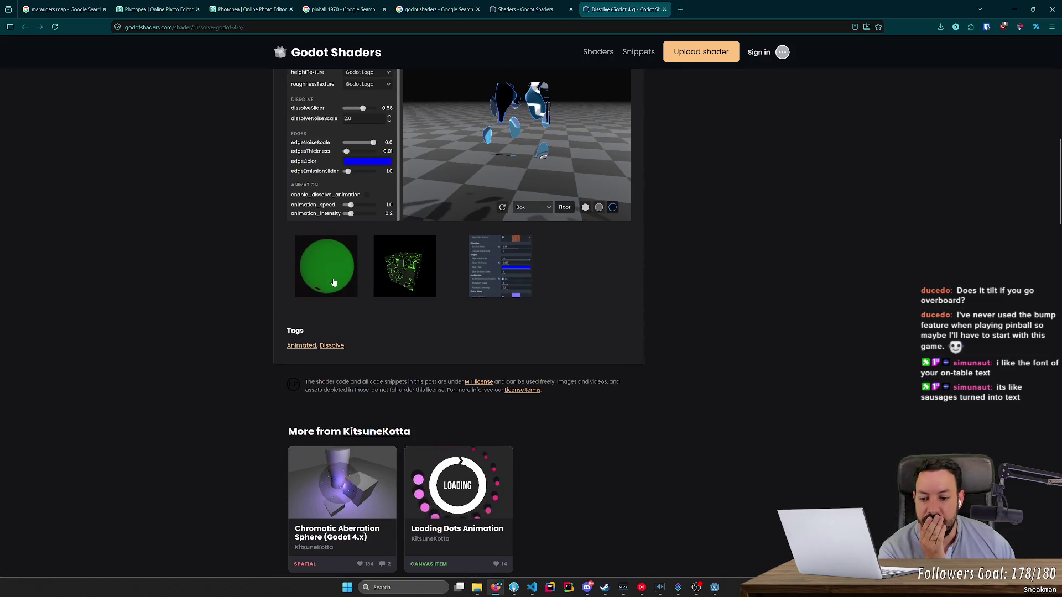
# Step: Close the Dissolve page and pick the 3D Vertical dissolve card from the 'dissolve' search results
pyautogui.hotkey('ctrl', 'w')
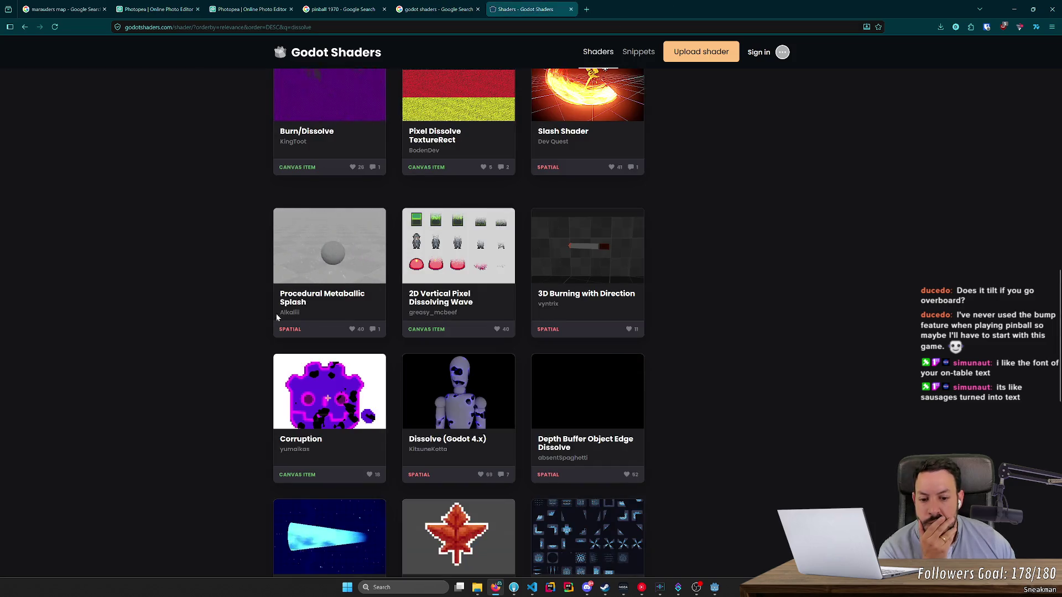
pyautogui.scroll(-3, 270, 317)
pyautogui.scroll(-5, 267, 327)
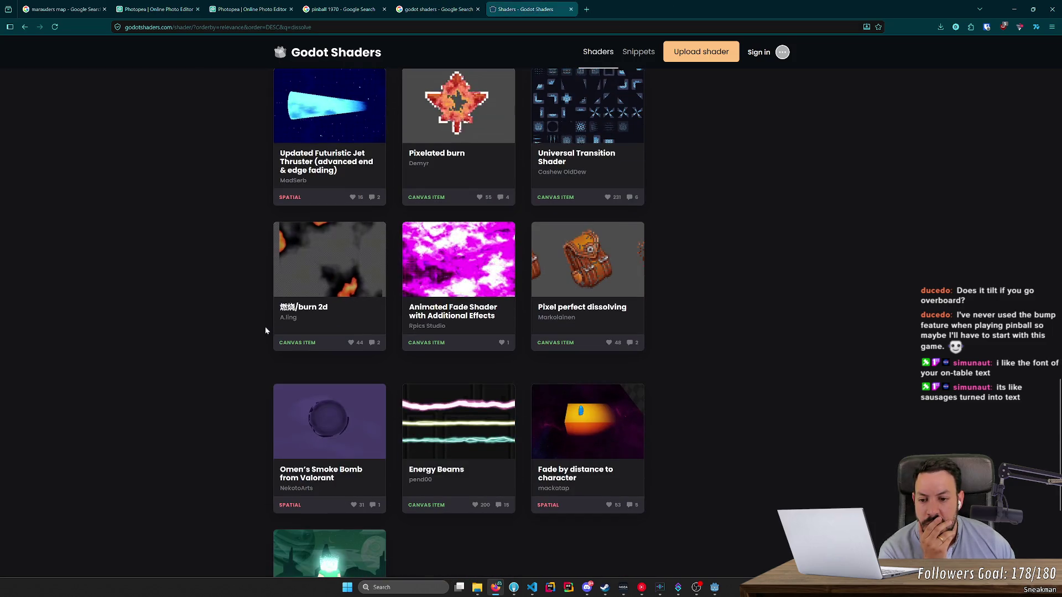
pyautogui.scroll(-4, 248, 310)
pyautogui.write('3')
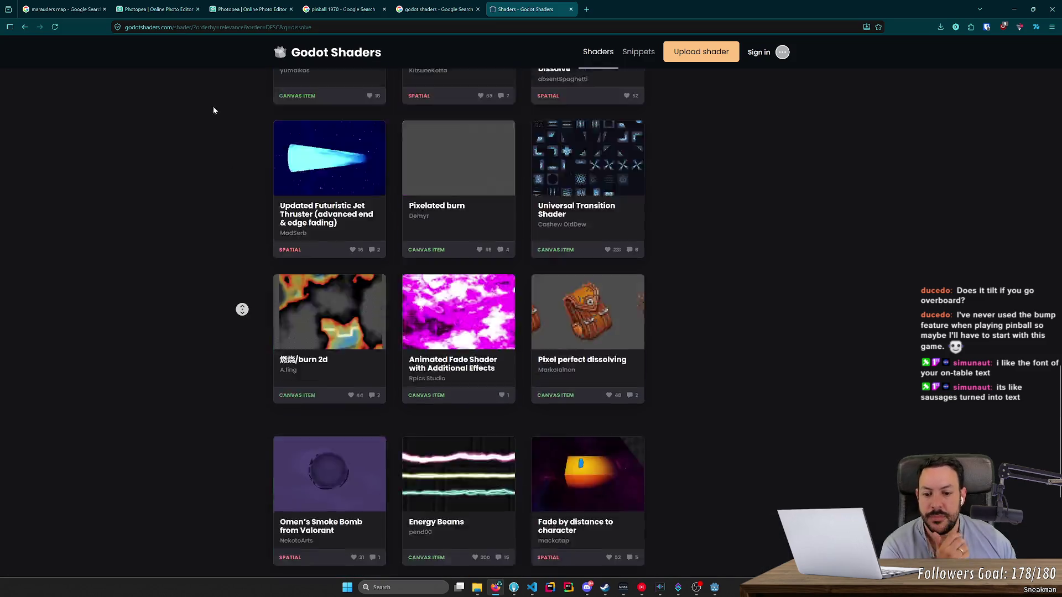
pyautogui.write('d')
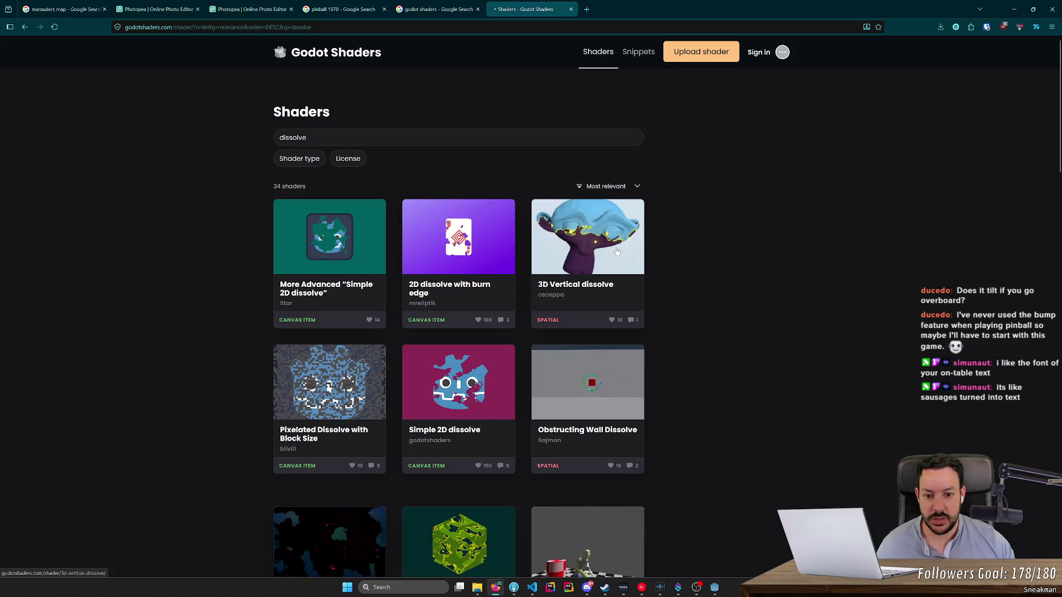
pyautogui.click(533, 246)
pyautogui.hotkey('alt', 'Left')
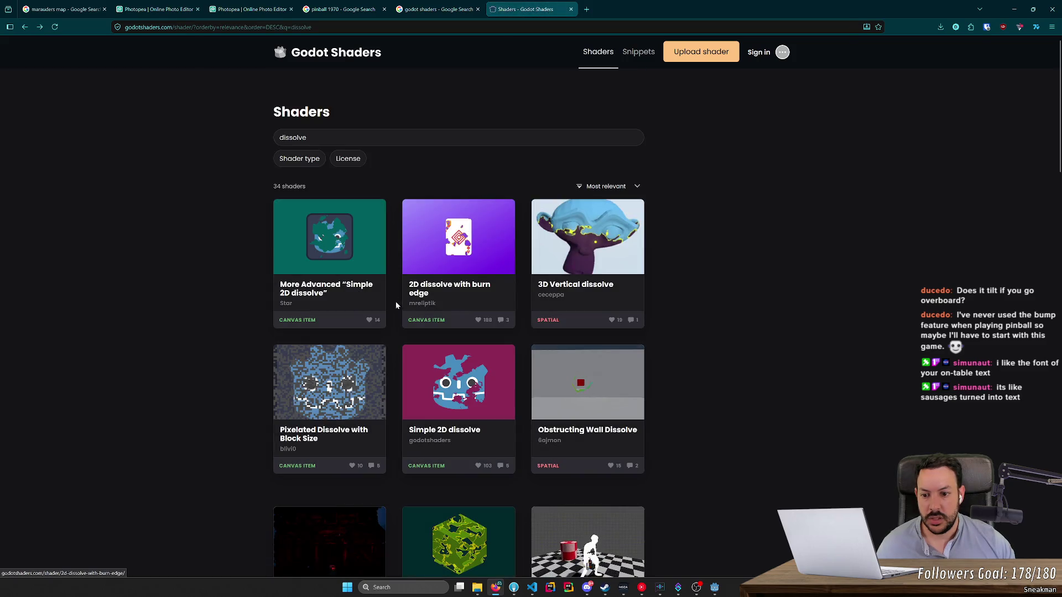
pyautogui.click(562, 243)
# Step: Switch the 3D Vertical dissolve live preview shape from sphere to Plane
pyautogui.scroll(-6, 380, 217)
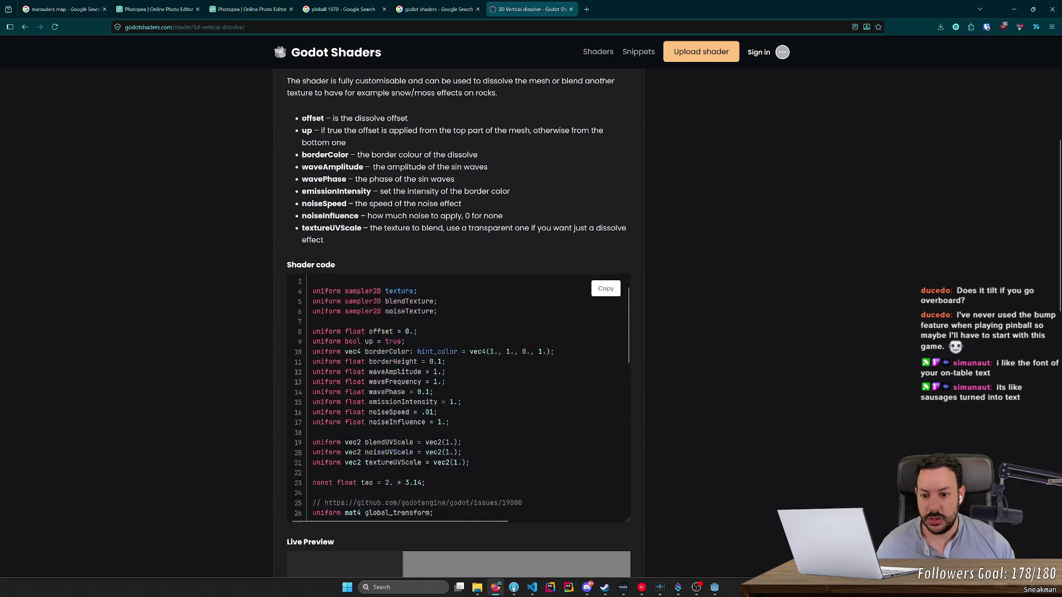
pyautogui.scroll(-10, 459, 398)
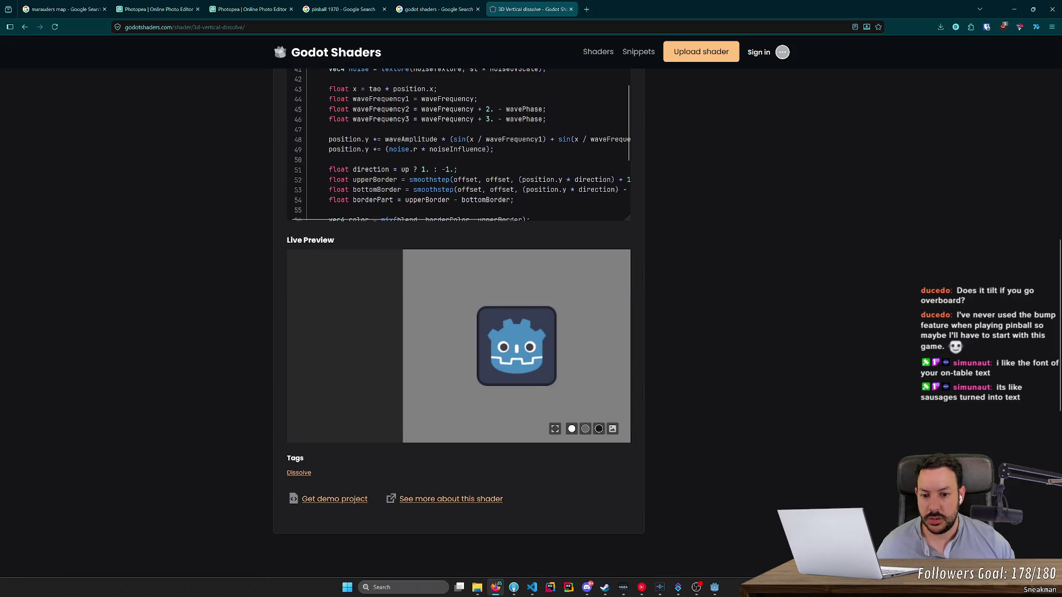
pyautogui.moveTo(446, 350)
pyautogui.mouseDown()
pyautogui.moveTo(486, 313)
pyautogui.moveTo(462, 327)
pyautogui.moveTo(492, 370)
pyautogui.mouseUp()
pyautogui.click(532, 428)
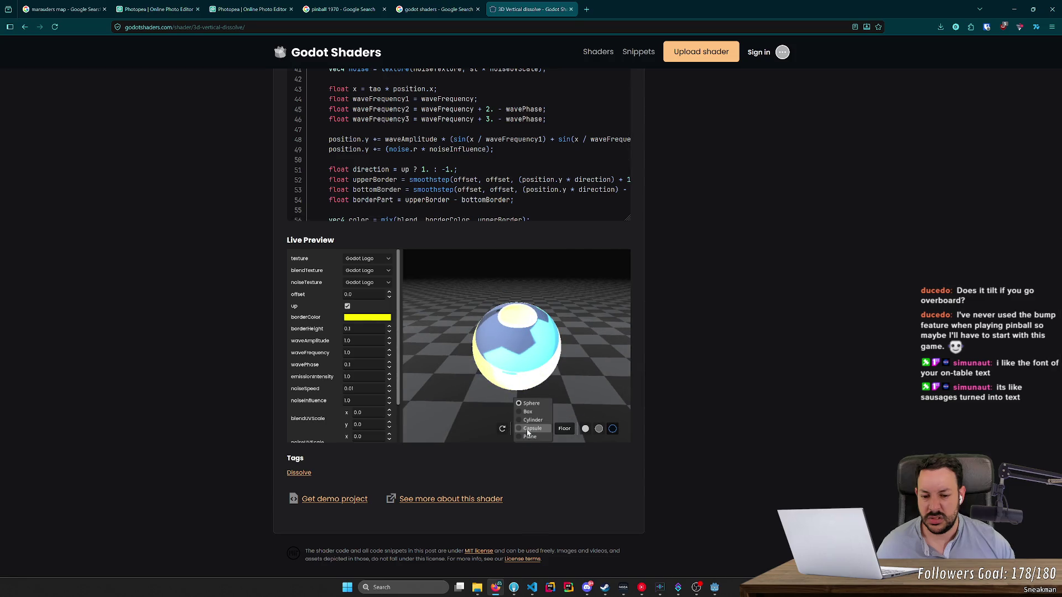
pyautogui.click(535, 440)
pyautogui.moveTo(535, 440)
pyautogui.mouseDown()
pyautogui.moveTo(516, 404)
pyautogui.moveTo(631, 420)
pyautogui.moveTo(596, 399)
pyautogui.mouseUp()
# Step: Keep the main texture as Godot Logo, set noiseTexture to Noise, and leave up enabled
pyautogui.click(359, 259)
pyautogui.click(356, 264)
pyautogui.click(359, 282)
pyautogui.click(361, 303)
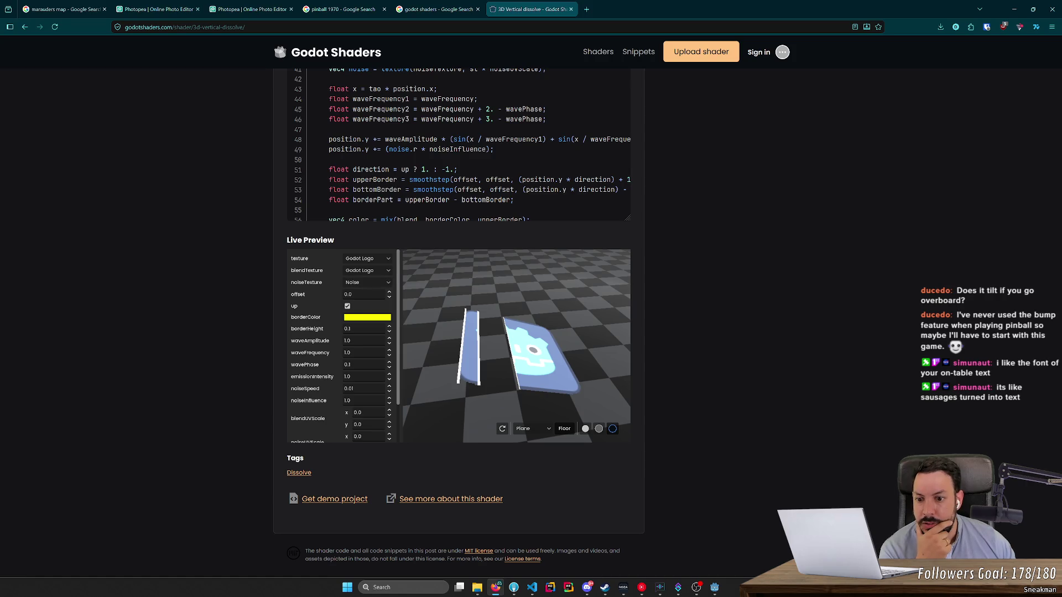
pyautogui.click(348, 306)
pyautogui.click(347, 306)
pyautogui.click(347, 306)
pyautogui.click(347, 307)
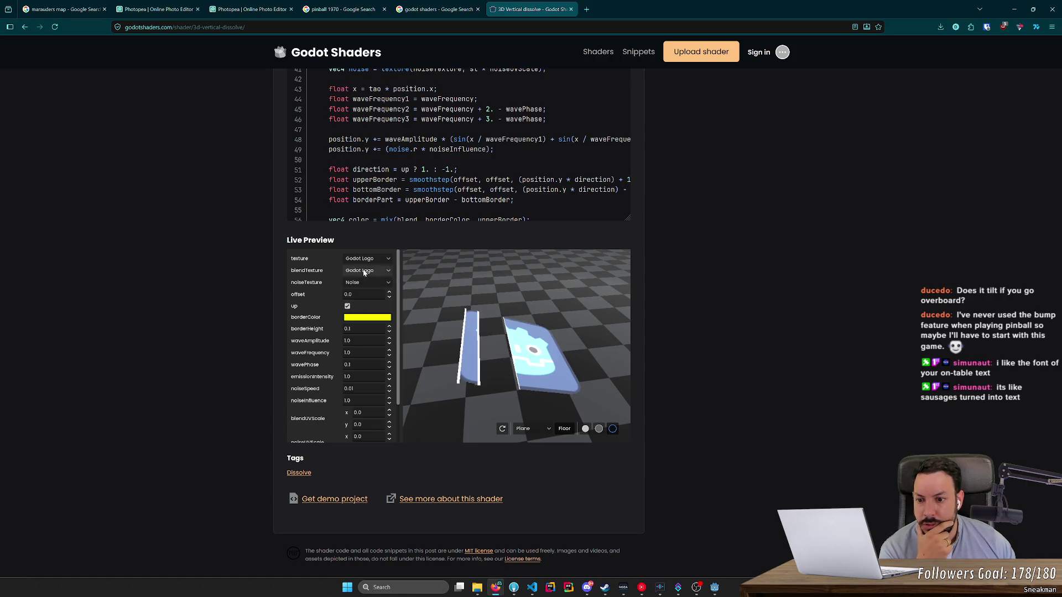
# Step: Try Noise as blendTexture, revert it to Godot Logo, then edit the noiseUVScale x value
pyautogui.click(363, 271)
pyautogui.click(359, 290)
pyautogui.click(368, 271)
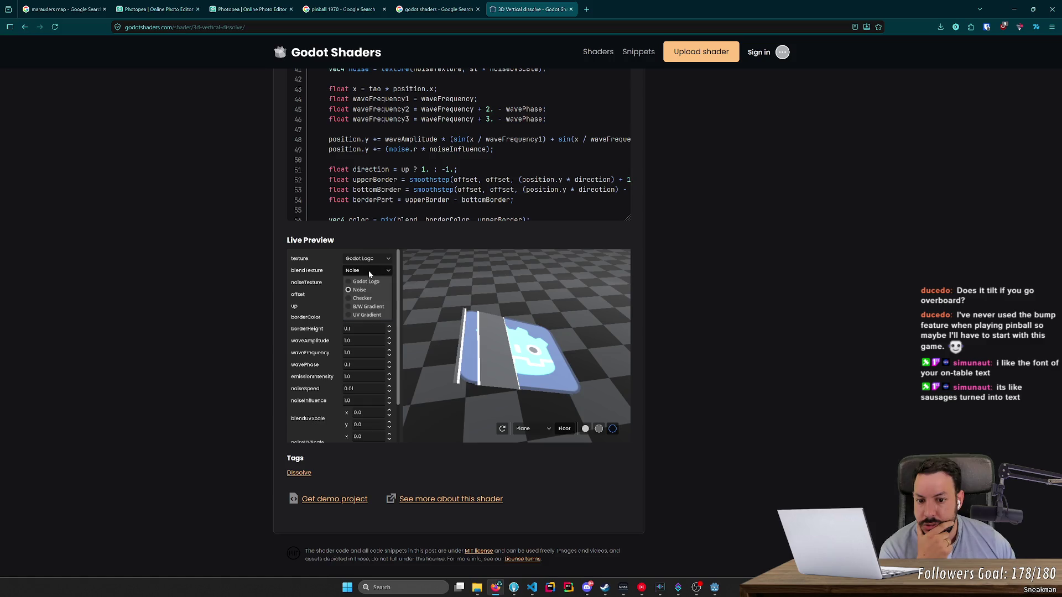
pyautogui.click(370, 282)
pyautogui.click(371, 259)
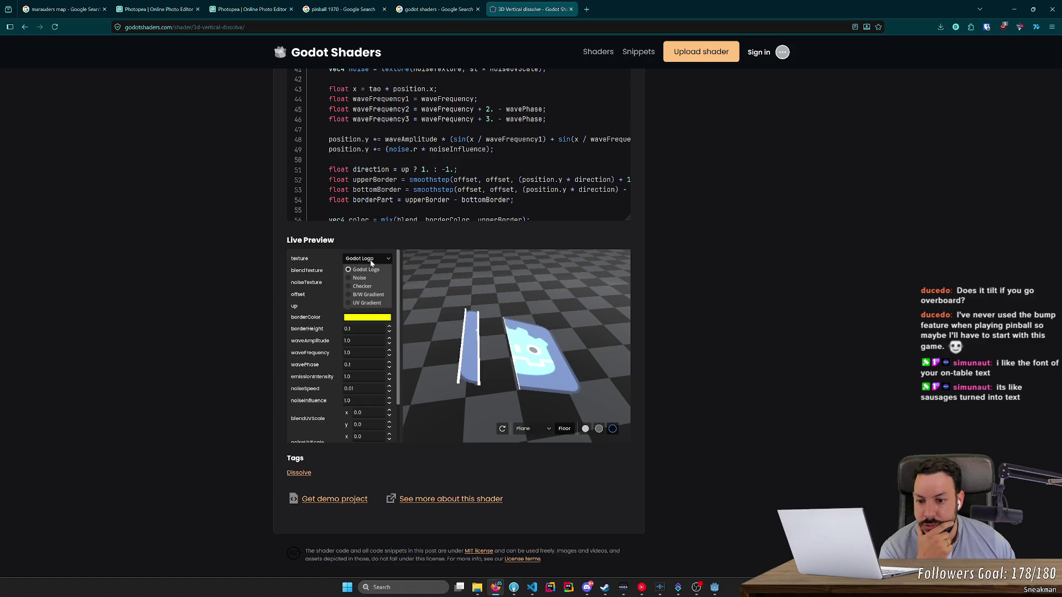
pyautogui.click(367, 269)
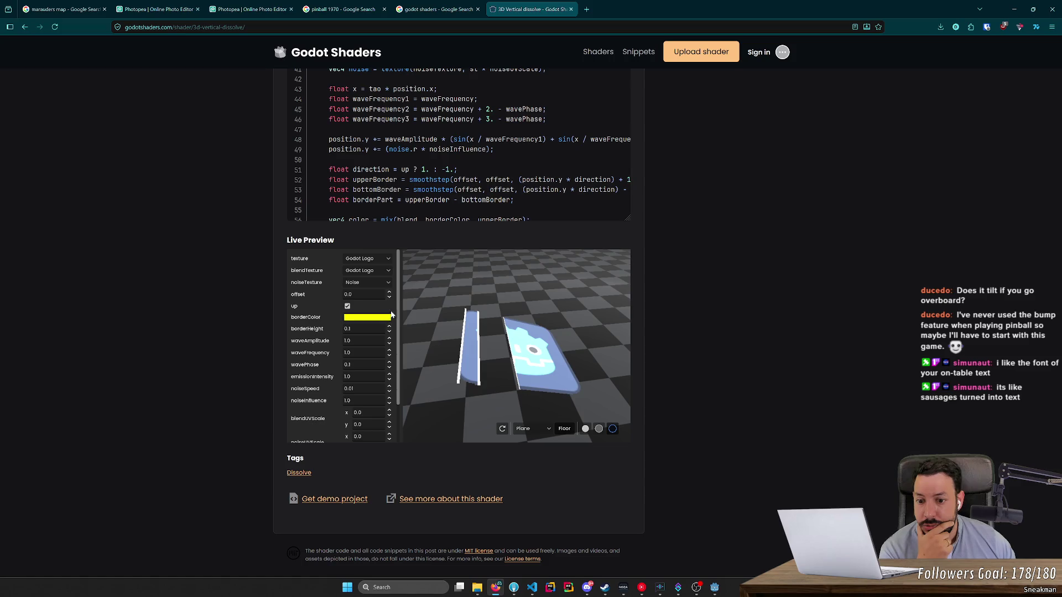
pyautogui.scroll(-2, 390, 369)
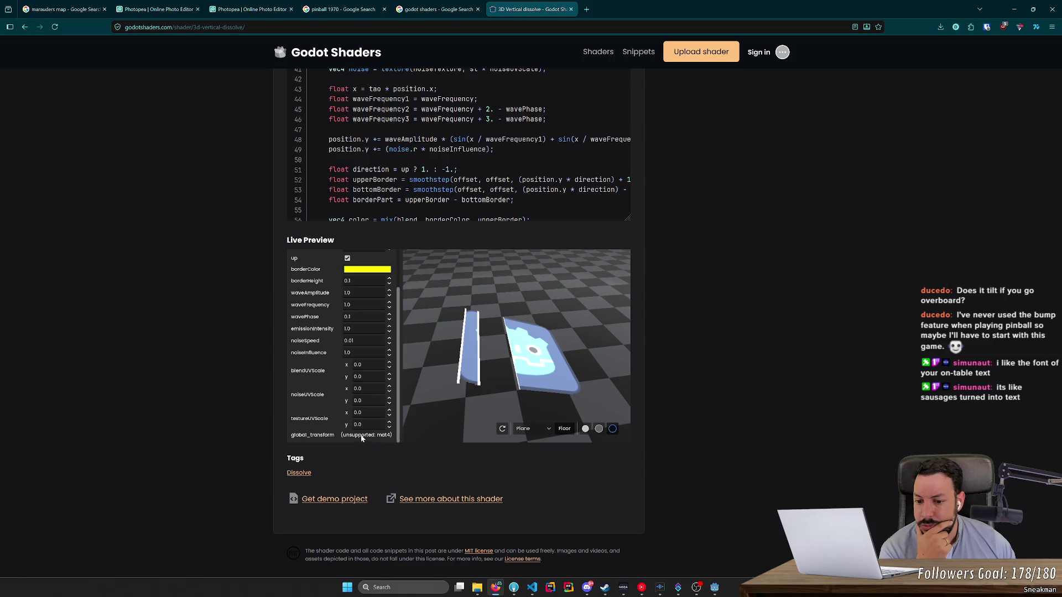
pyautogui.click(365, 389)
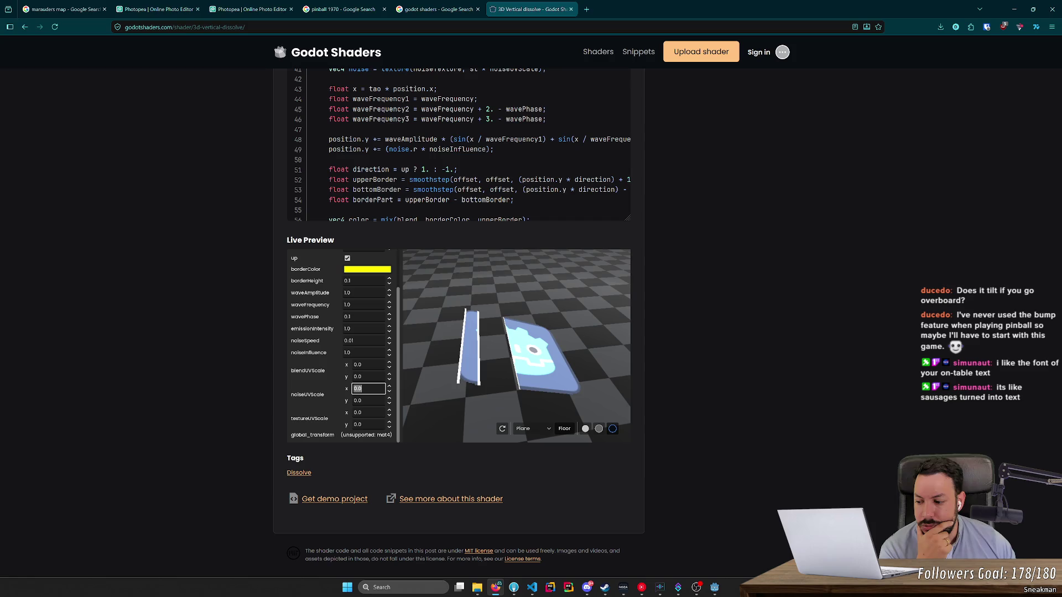
# Step: Show the dissolve on a Box mesh and view it from a low angle
pyautogui.click(532, 429)
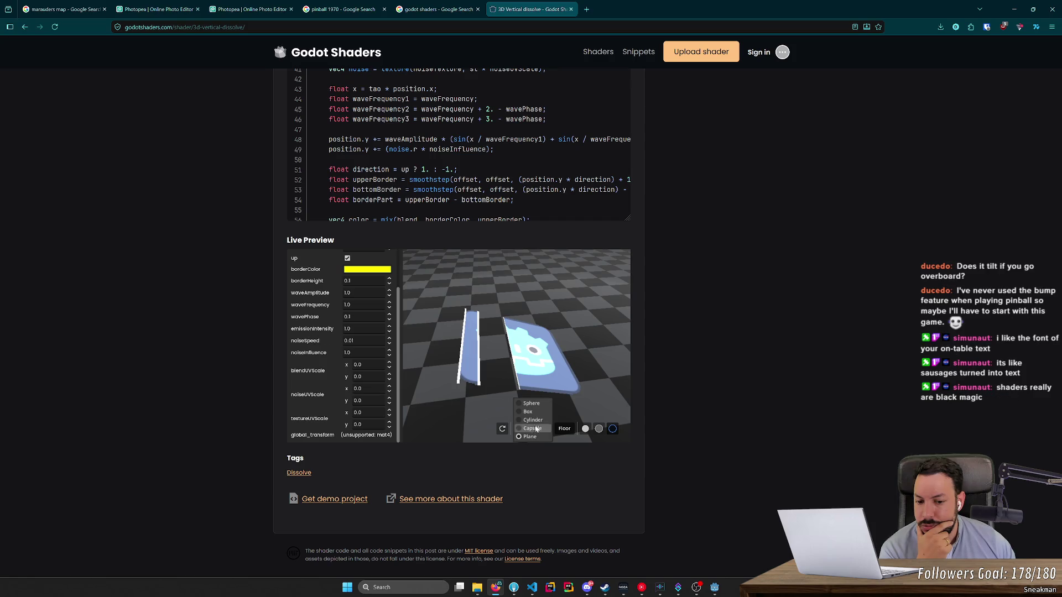
pyautogui.click(531, 409)
pyautogui.moveTo(529, 406); pyautogui.dragTo(460, 338)
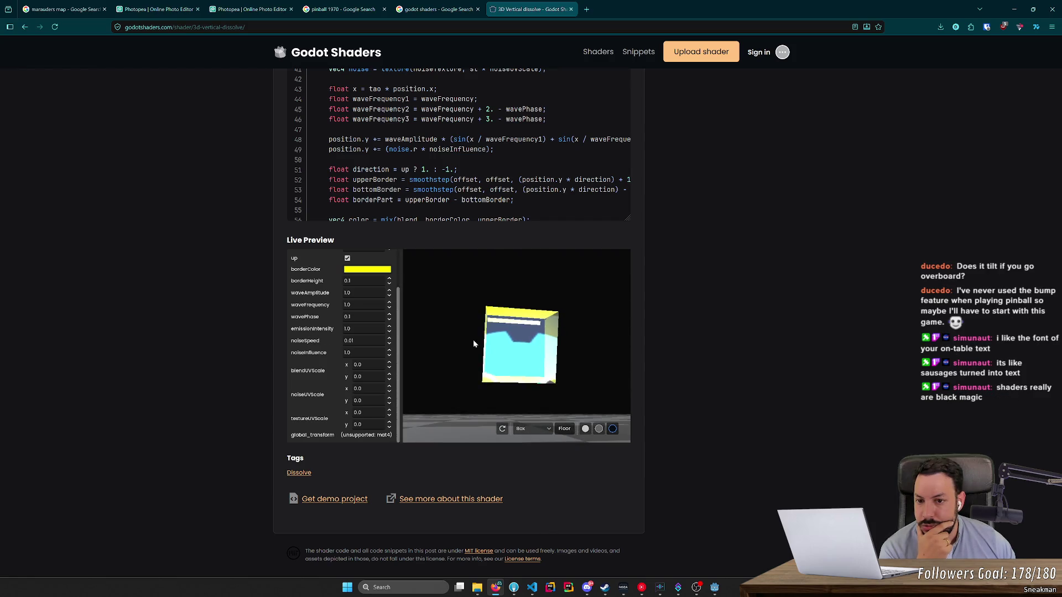
# Step: Raise the 3D Vertical dissolve preview's offset step by step to 0.67
pyautogui.scroll(10, 166, 339)
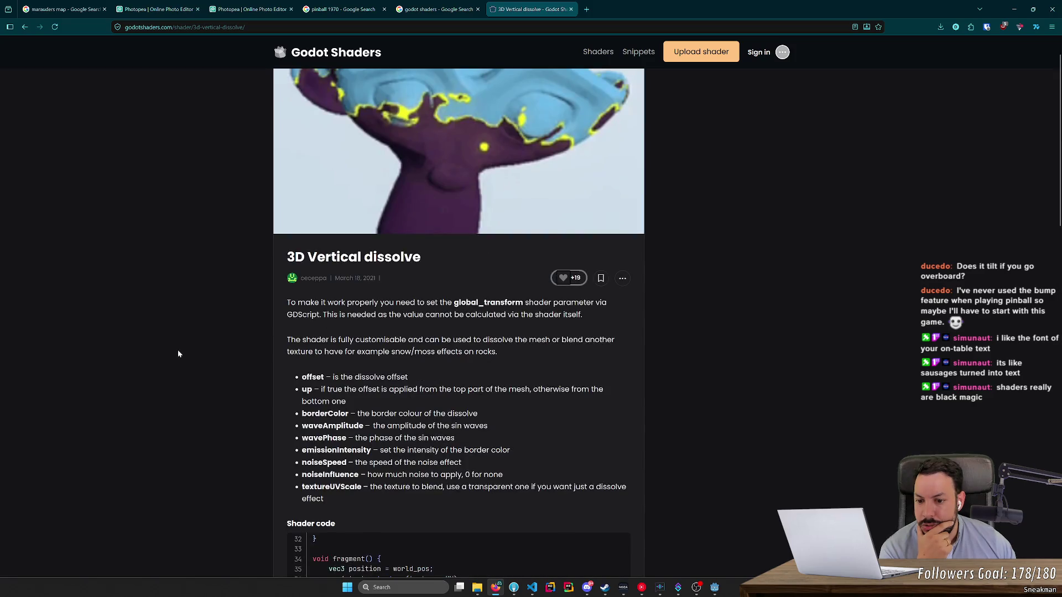
pyautogui.scroll(-10, 178, 351)
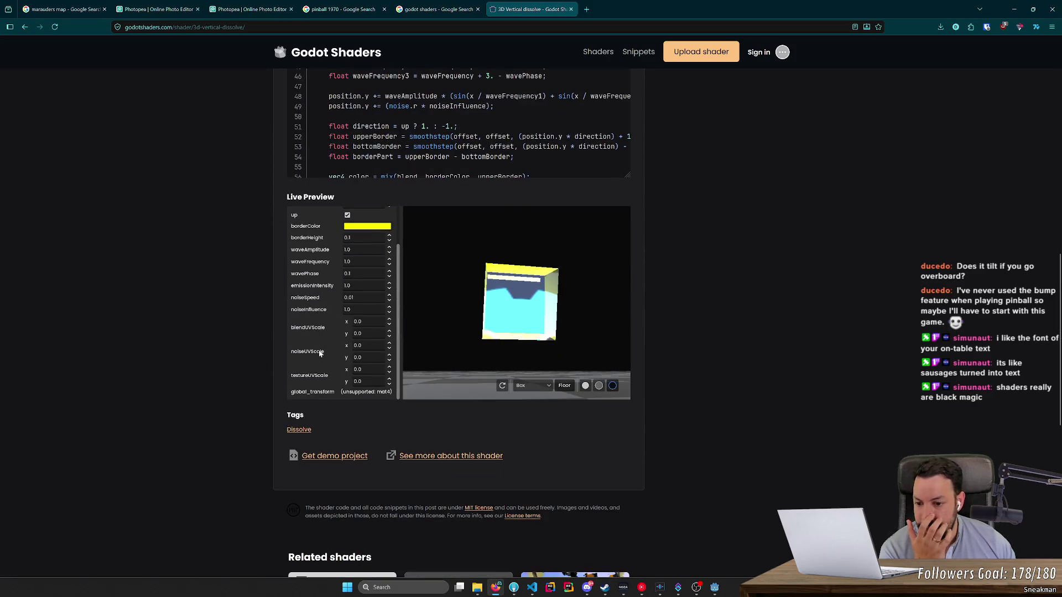
pyautogui.scroll(2, 329, 347)
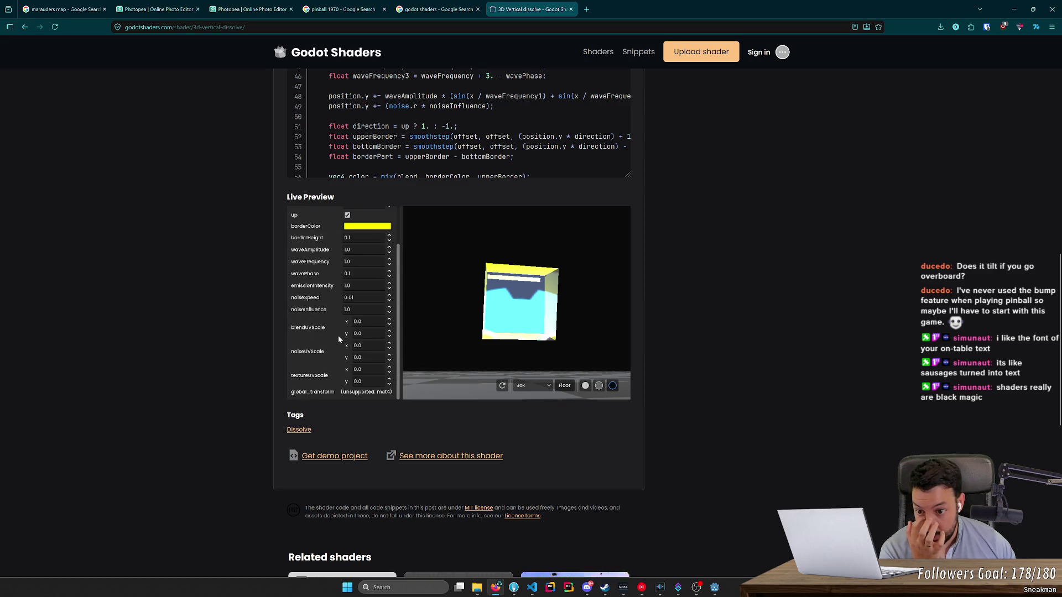
pyautogui.click(354, 251)
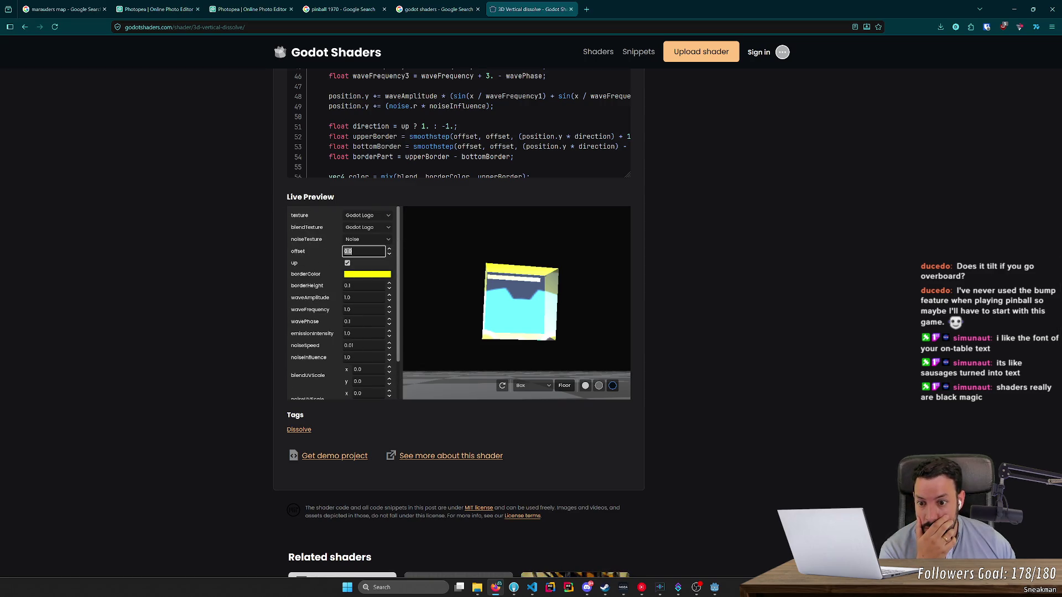
pyautogui.click(390, 250)
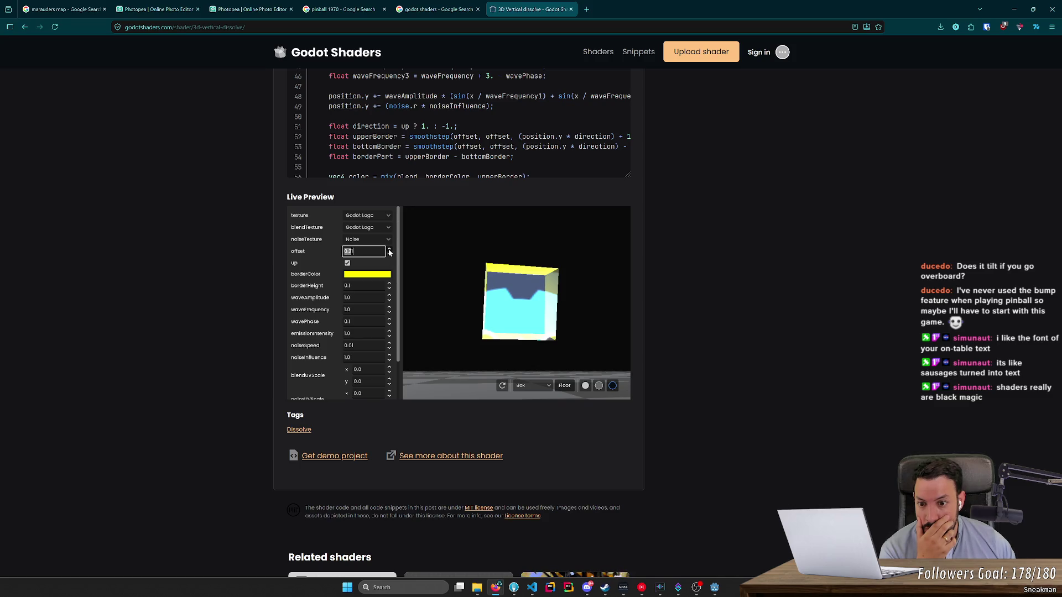
pyautogui.click(389, 250)
pyautogui.click(389, 250)
pyautogui.click(390, 250)
pyautogui.moveTo(476, 299); pyautogui.dragTo(497, 354)
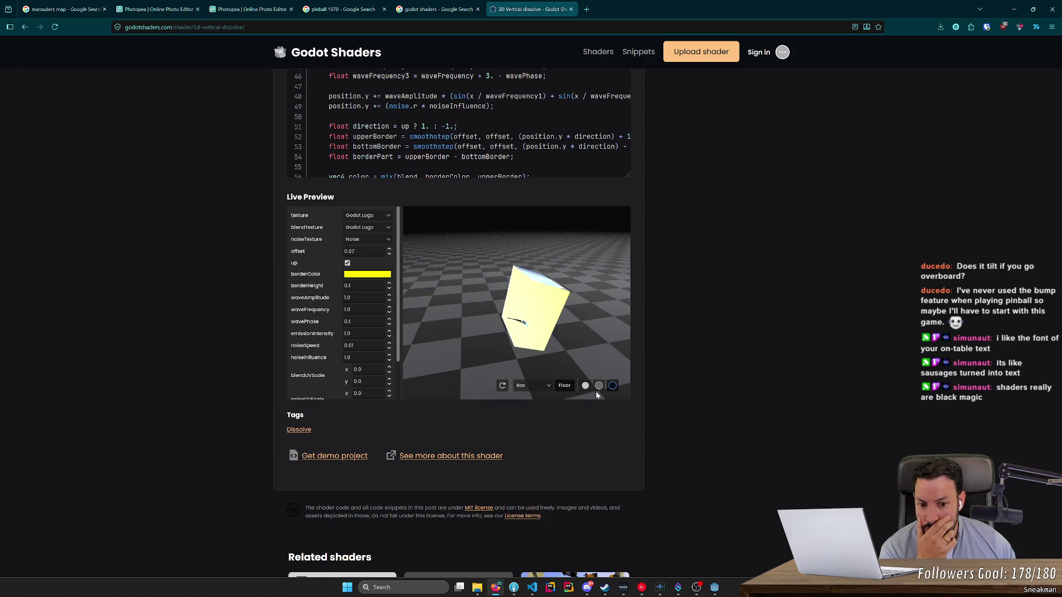
# Step: Show the dissolve on a Sphere, lower the offset, and try Noise as blendTexture
pyautogui.click(528, 385)
pyautogui.click(530, 360)
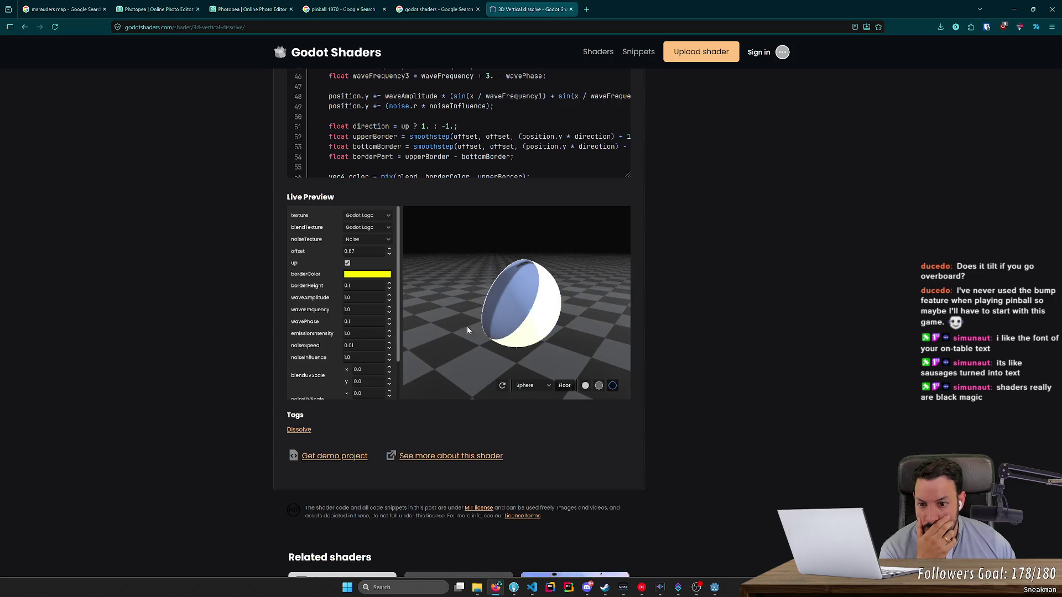
pyautogui.click(389, 255)
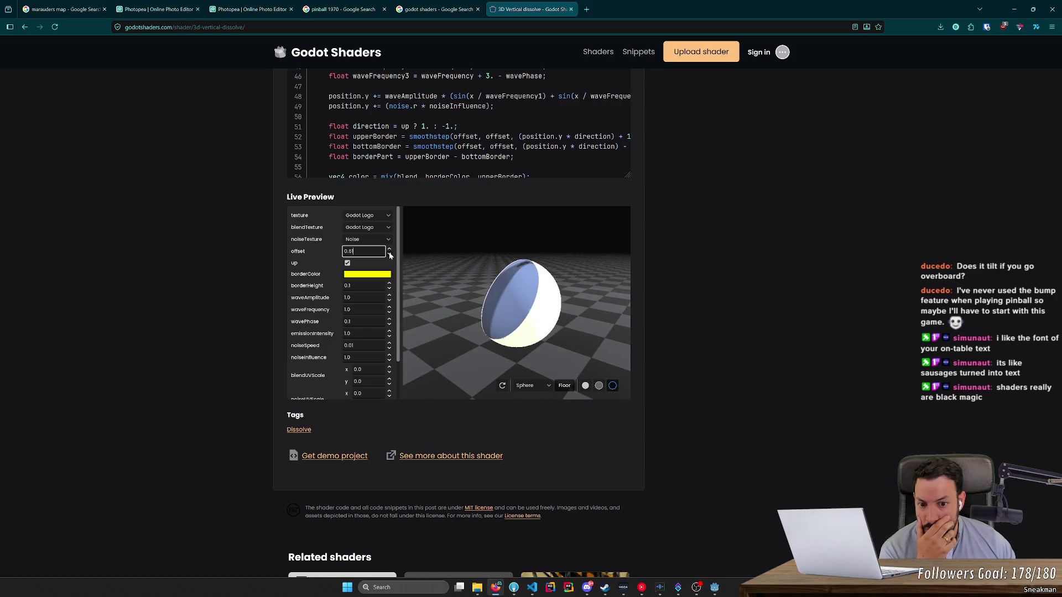
pyautogui.click(389, 254)
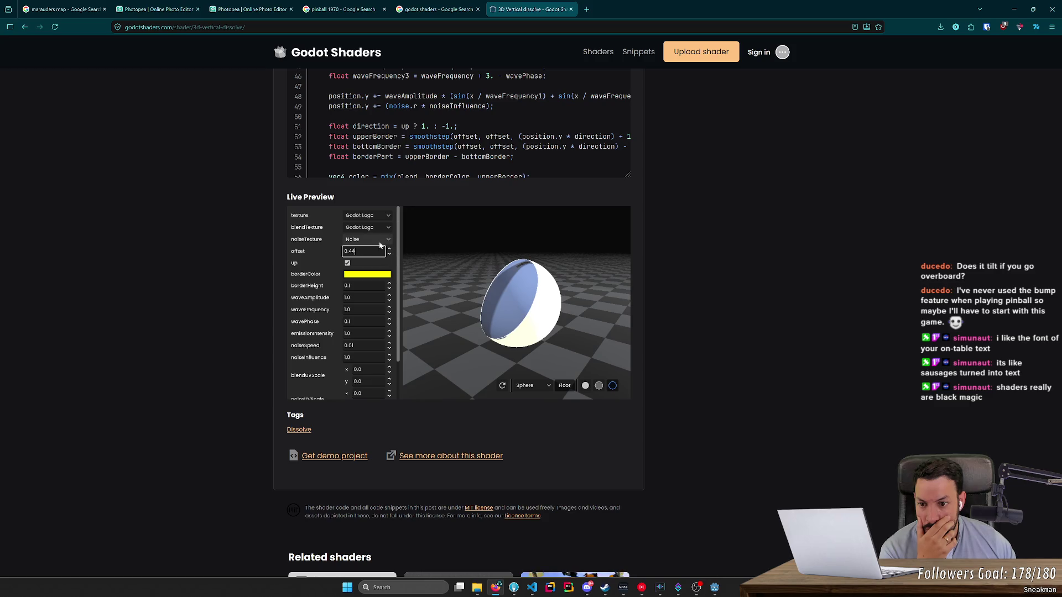
pyautogui.click(378, 227)
pyautogui.click(359, 247)
pyautogui.click(389, 248)
# Step: Reset blendTexture to Godot Logo and open the related Simple Dissolve (+ragdoll tutorial) shader
pyautogui.scroll(8, 390, 251)
pyautogui.click(386, 231)
pyautogui.click(382, 238)
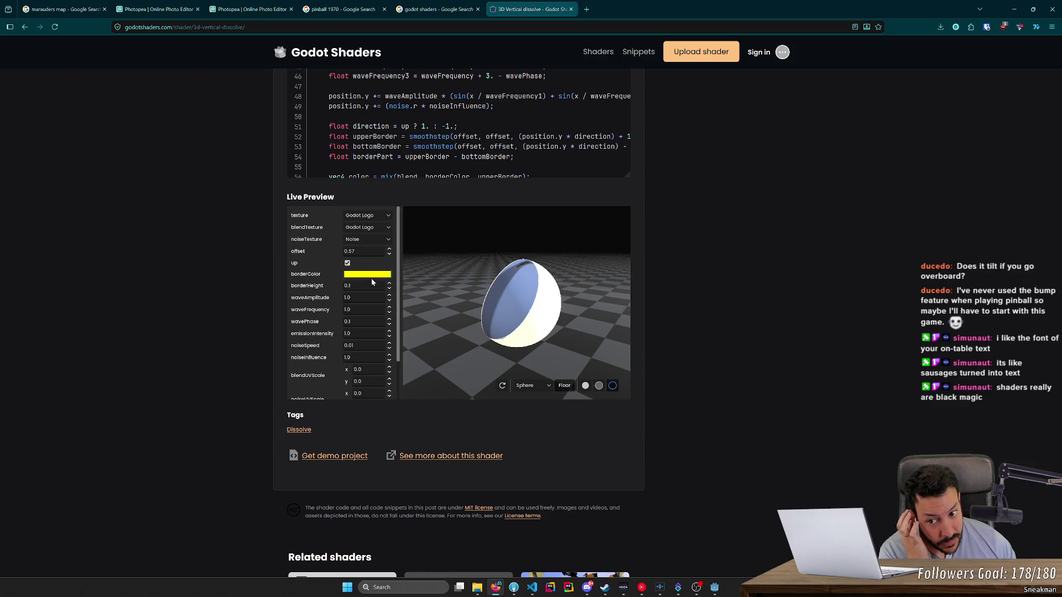
pyautogui.scroll(-2, 234, 290)
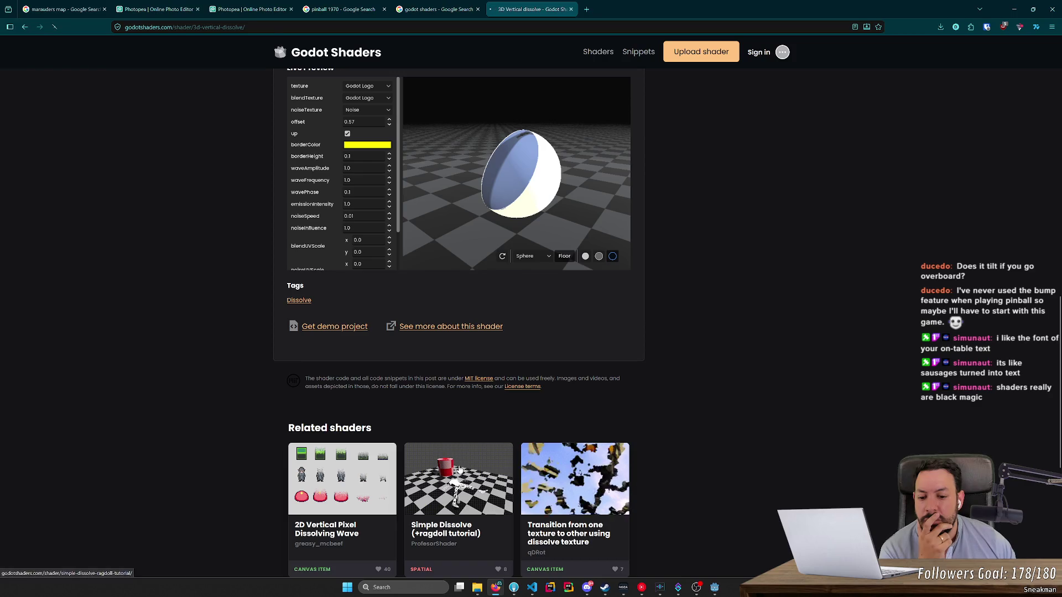
pyautogui.click(442, 481)
# Step: Raise t in the Simple Dissolve live preview to start dissolving the sphere
pyautogui.scroll(-3, 314, 310)
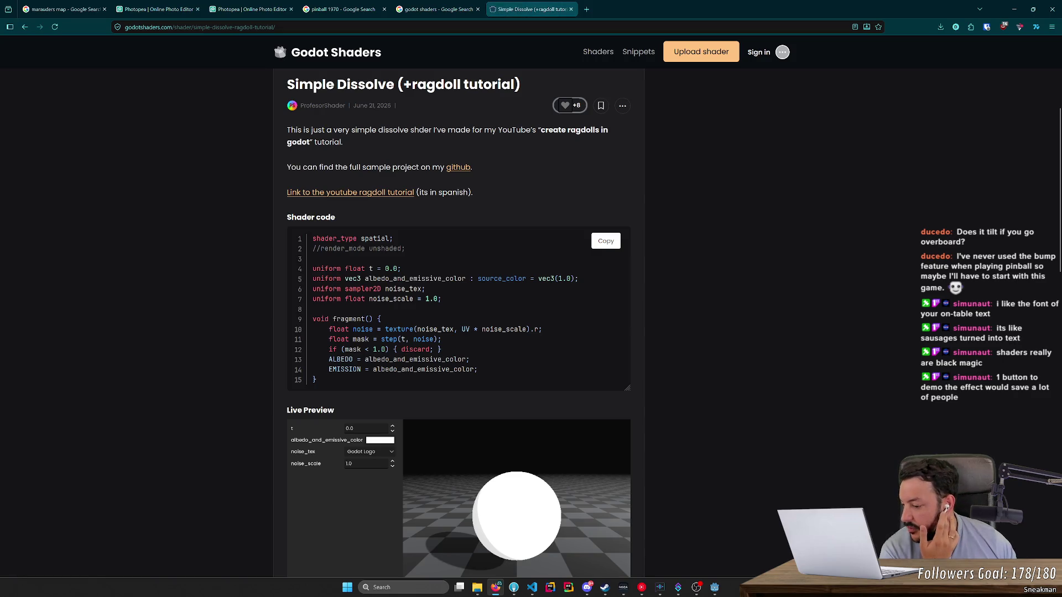
pyautogui.scroll(-2, 323, 343)
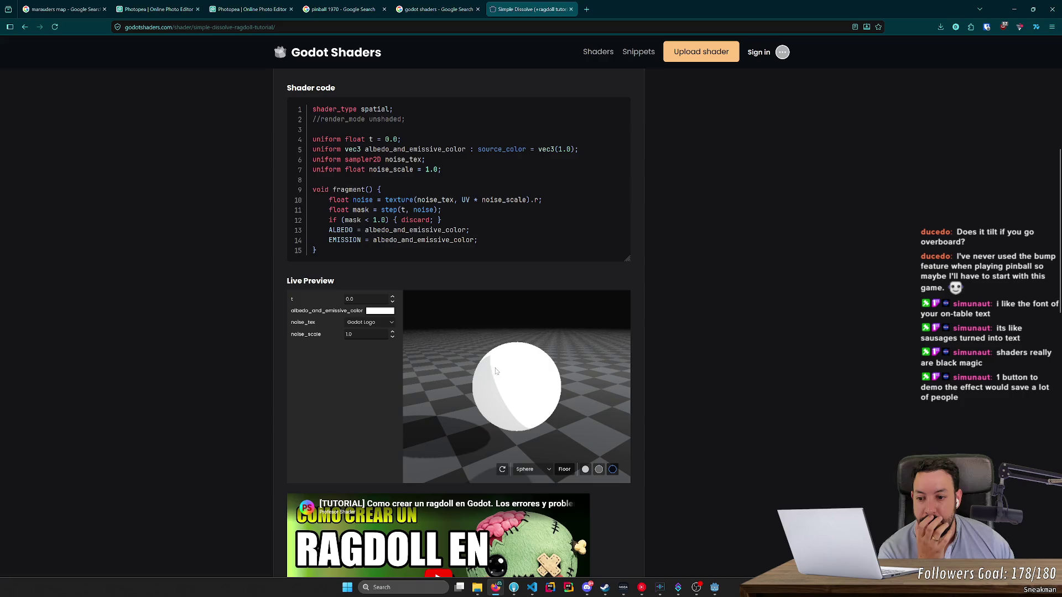
pyautogui.scroll(1, 247, 264)
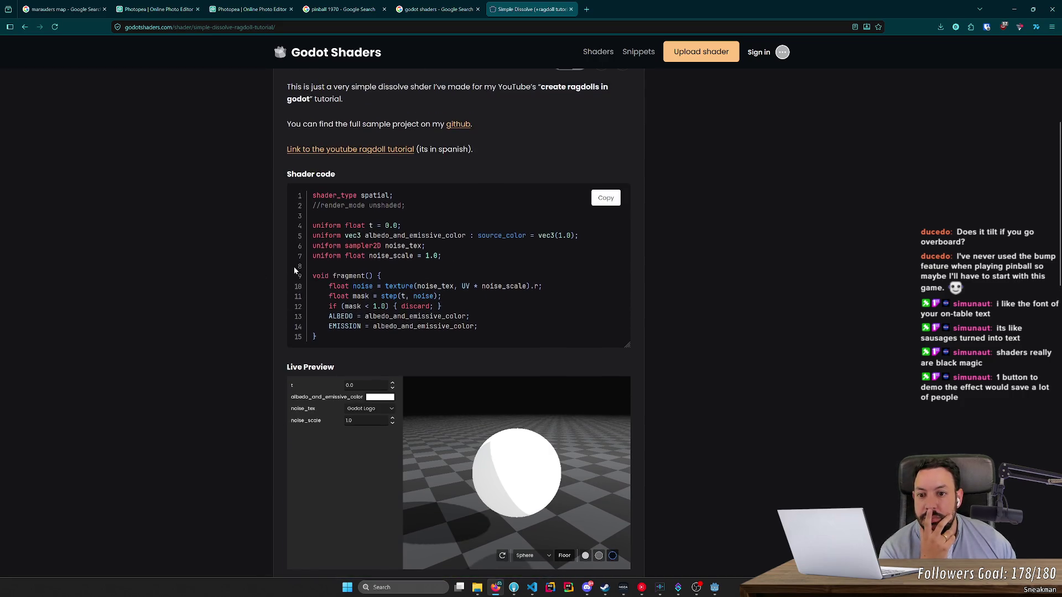
pyautogui.scroll(2, 290, 282)
pyautogui.scroll(-3, 465, 384)
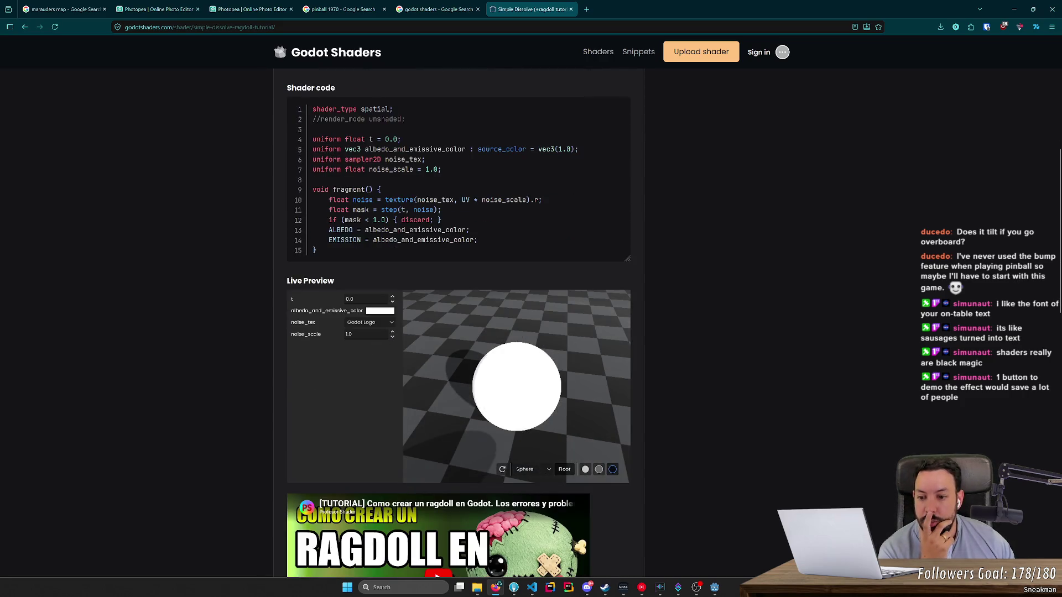
pyautogui.click(392, 296)
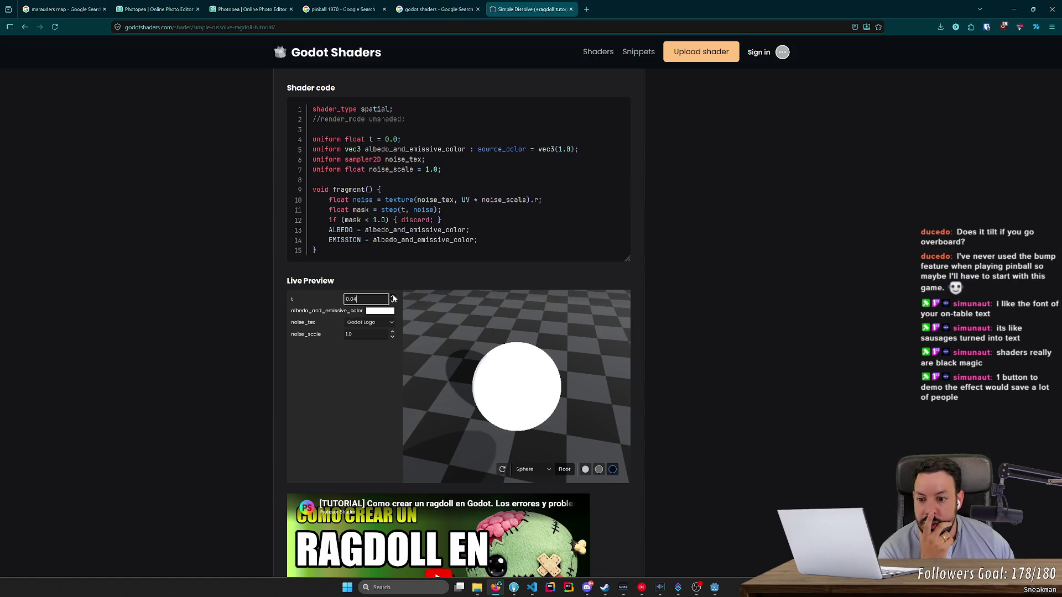
pyautogui.moveTo(393, 298); pyautogui.dragTo(392, 303)
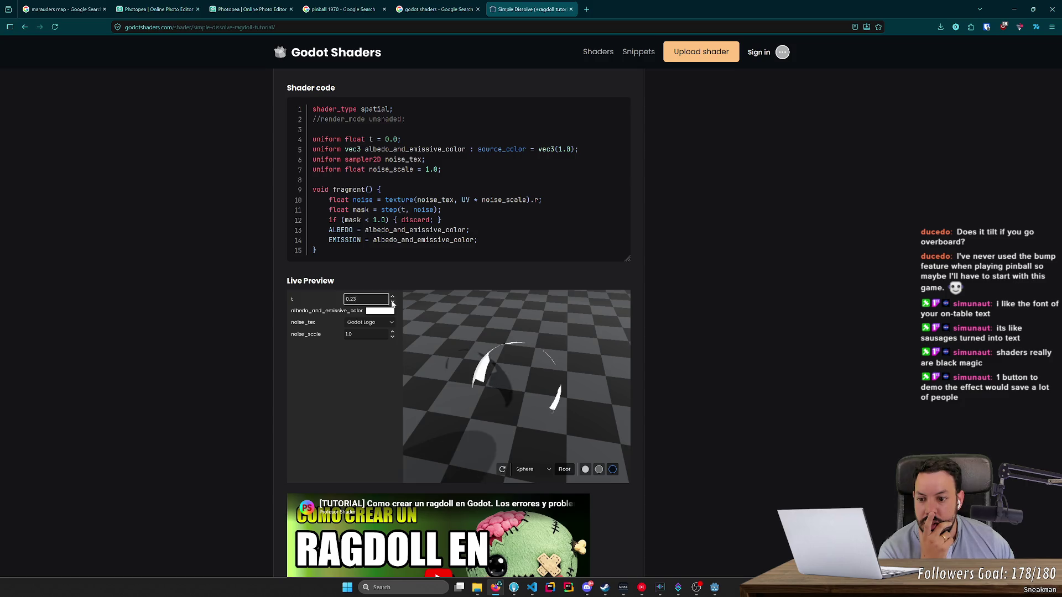
# Step: Set the preview's noise_tex to Noise and raise t to 0.66
pyautogui.click(385, 322)
pyautogui.click(371, 341)
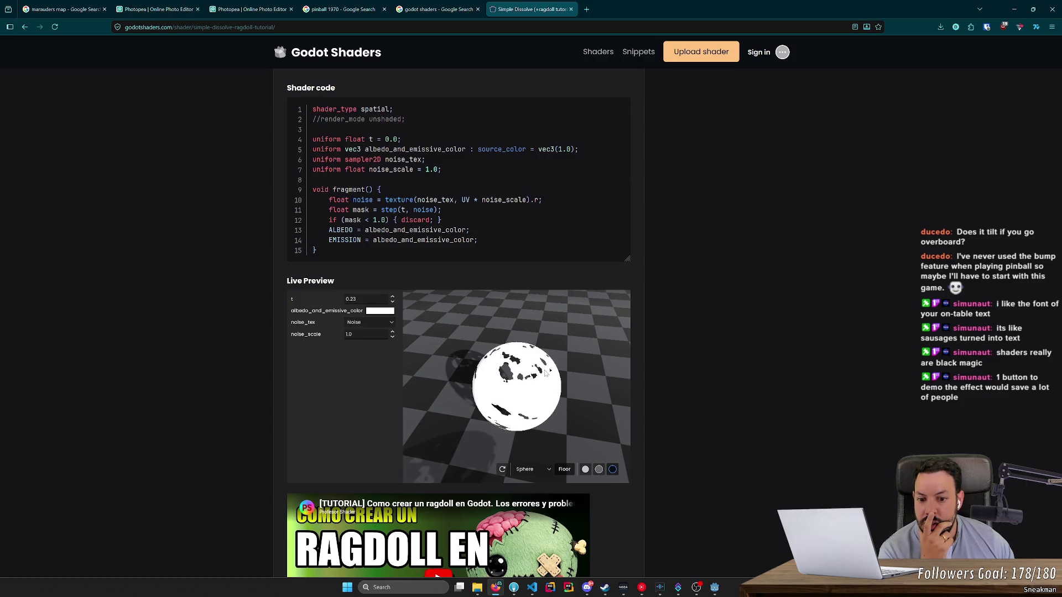
pyautogui.moveTo(393, 298); pyautogui.dragTo(393, 298)
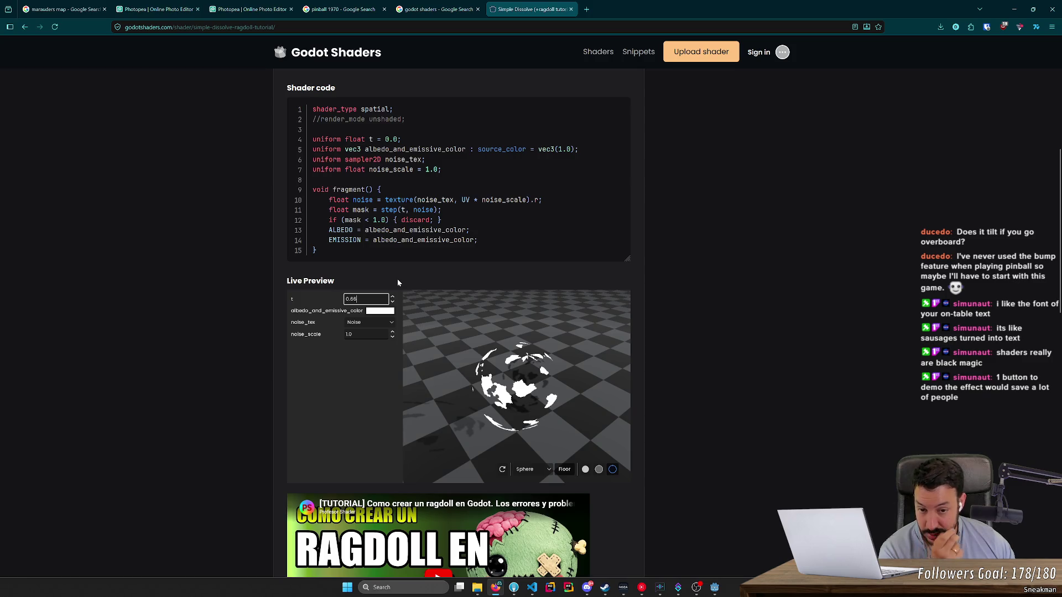
# Step: Copy the Simple Dissolve shader code to the clipboard
pyautogui.scroll(3, 409, 221)
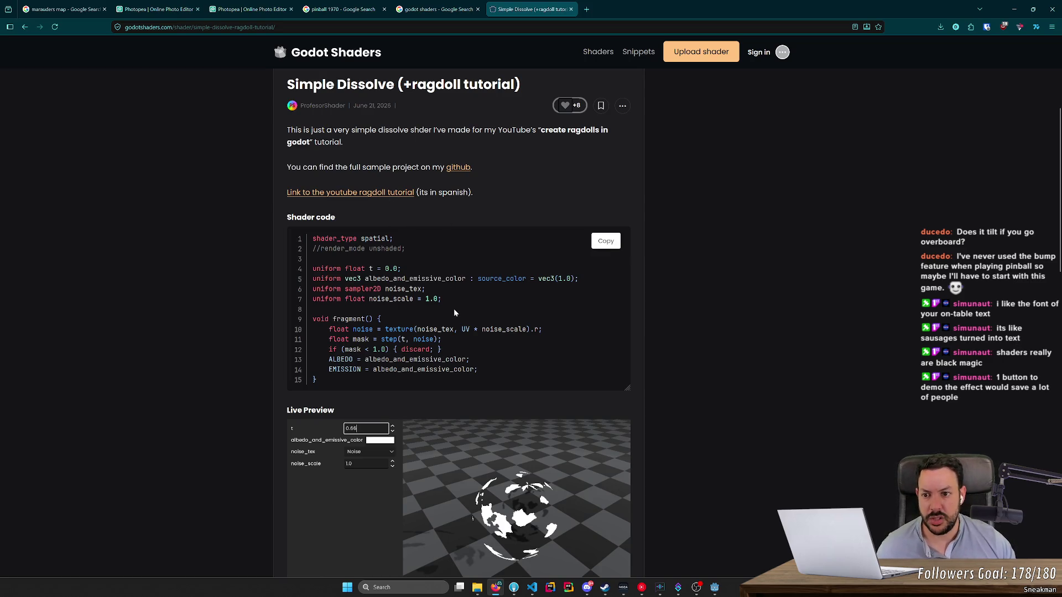
pyautogui.hotkey('ctrl', 'a')
pyautogui.hotkey('alt', 'Tab')
pyautogui.click(442, 289)
pyautogui.click(605, 242)
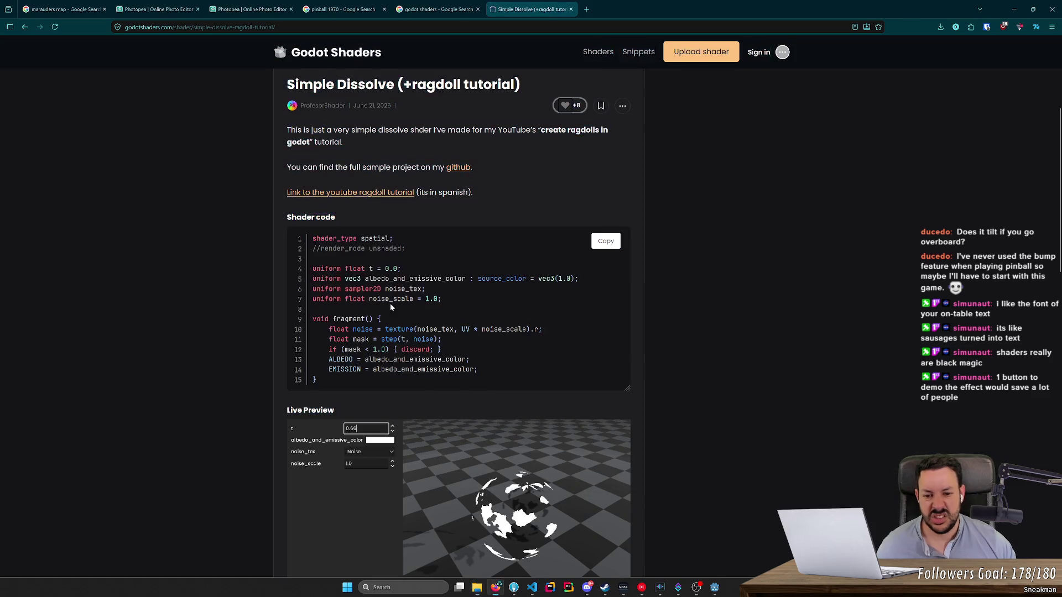
# Step: Replace dissolve.gdshader with the copied code, delete the render_mode line, and save
pyautogui.click(714, 587)
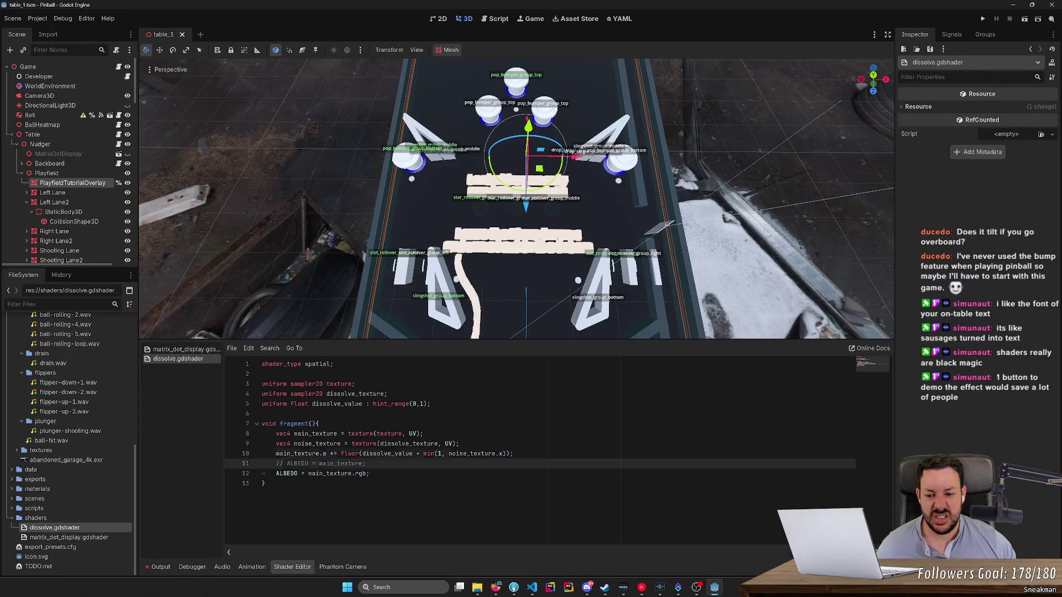
pyautogui.hotkey('ctrl', 'a')
pyautogui.hotkey('ctrl', 'v')
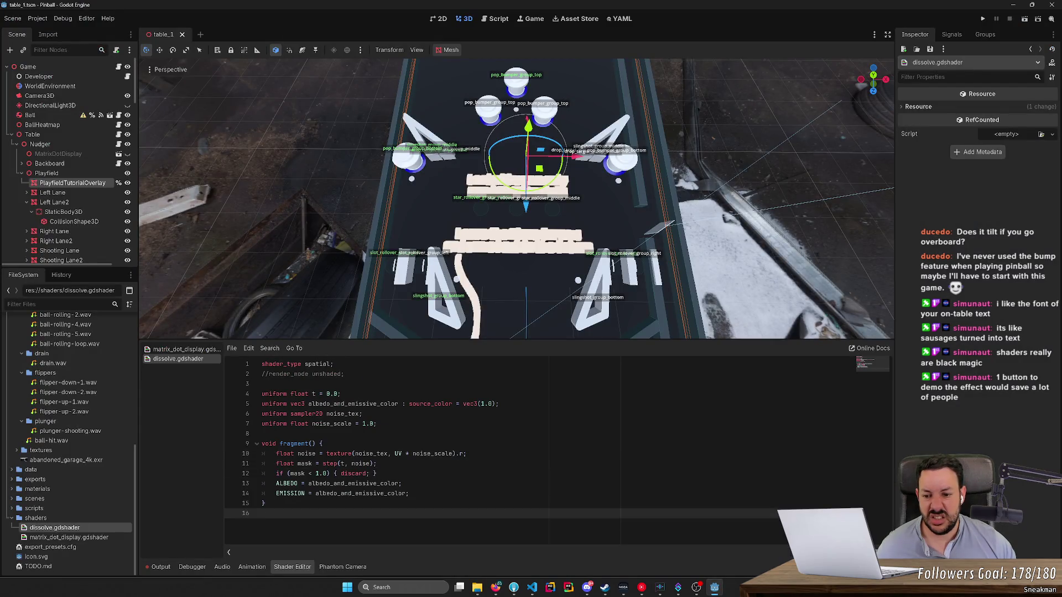
pyautogui.click(310, 373)
pyautogui.hotkey('ctrl', 'shift', 'k')
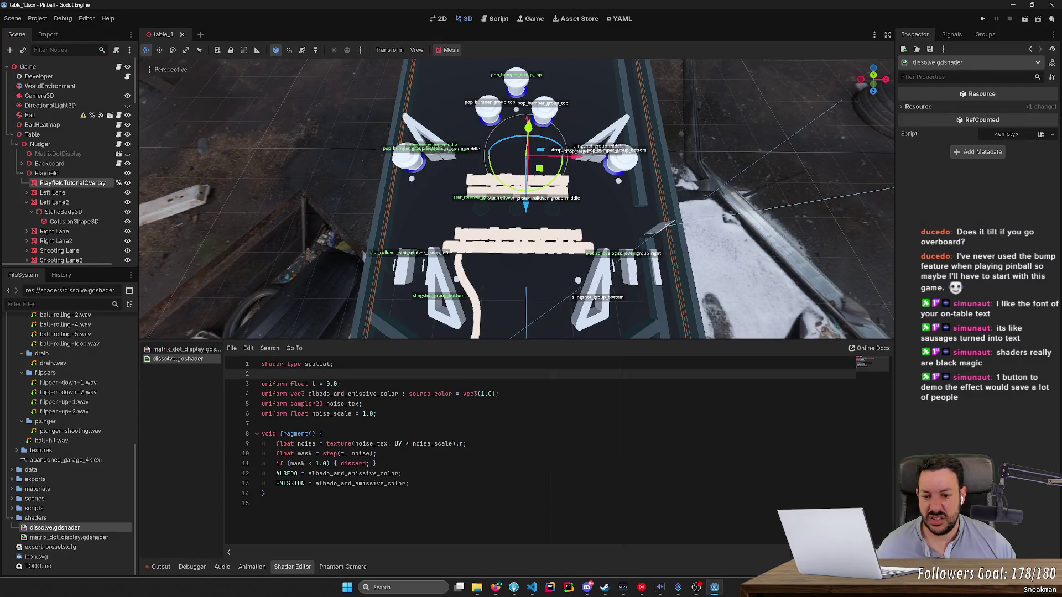
pyautogui.hotkey('ctrl', 's')
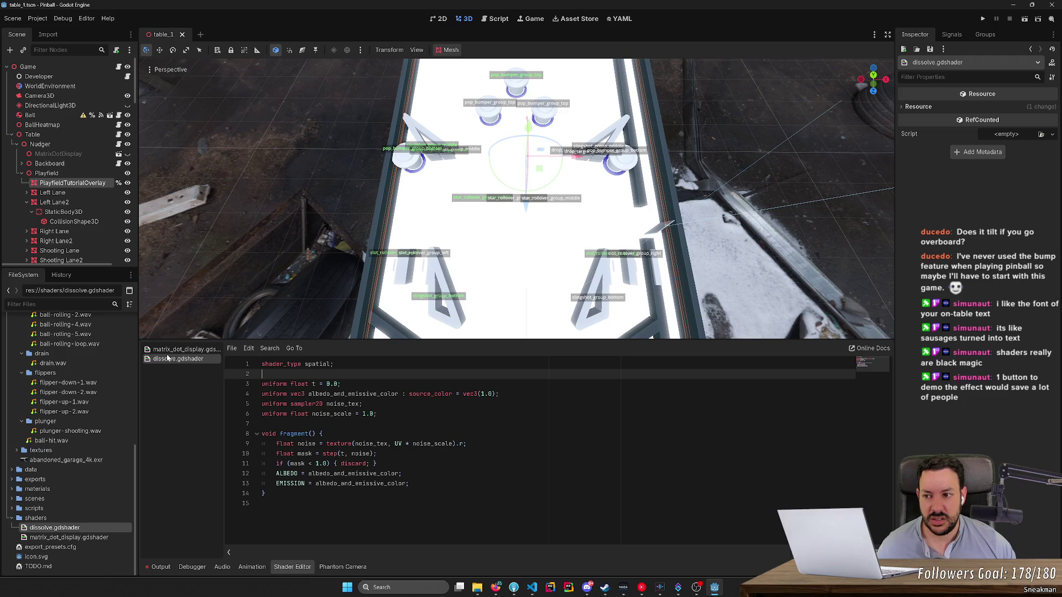
# Step: Inspect the PlayfieldTutorialOverlay node's override material settings
pyautogui.click(90, 183)
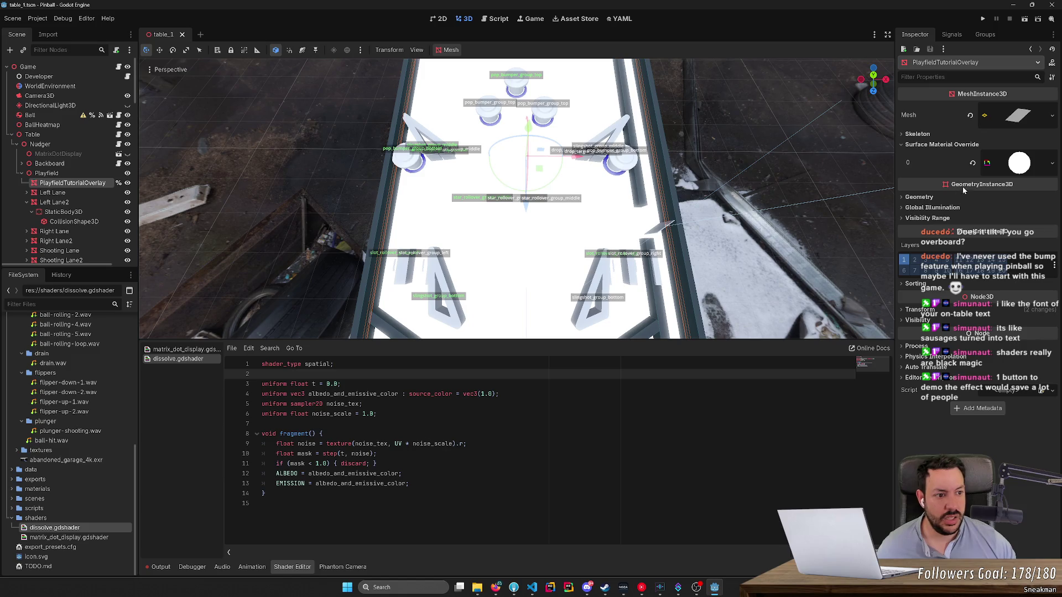
pyautogui.click(1018, 164)
pyautogui.click(1017, 233)
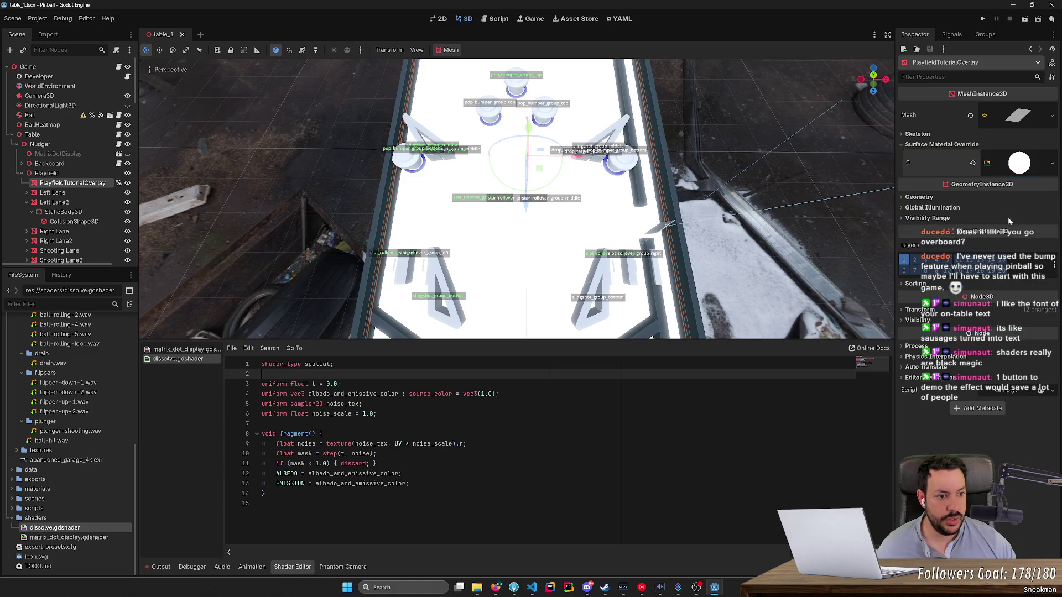
# Step: Relaunch Godot from its executable and open the Pinball project
pyautogui.hotkey('alt', 'Tab')
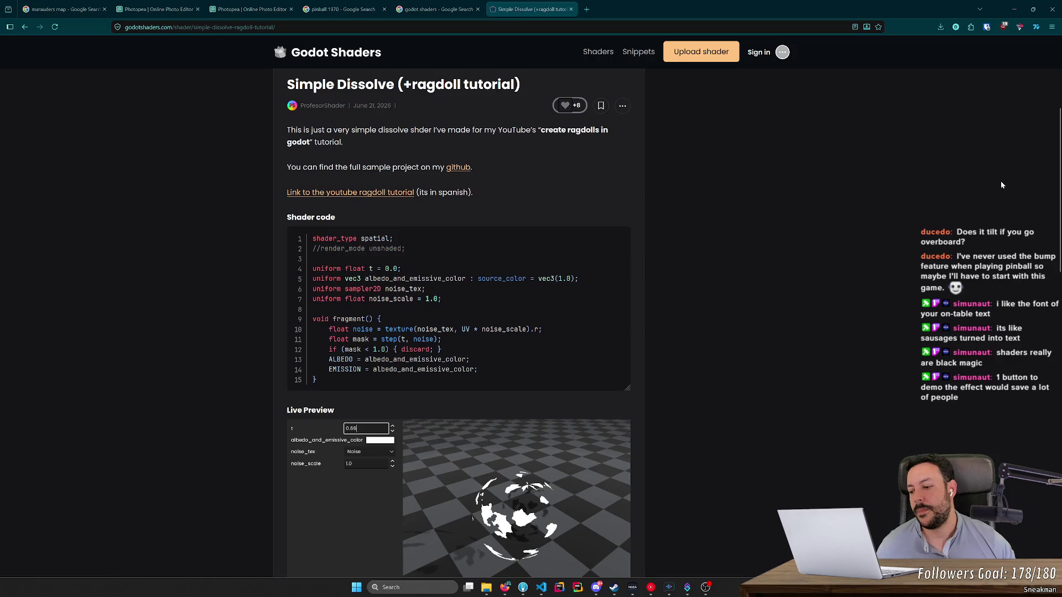
pyautogui.click(486, 583)
pyautogui.doubleClick(613, 158)
pyautogui.doubleClick(458, 183)
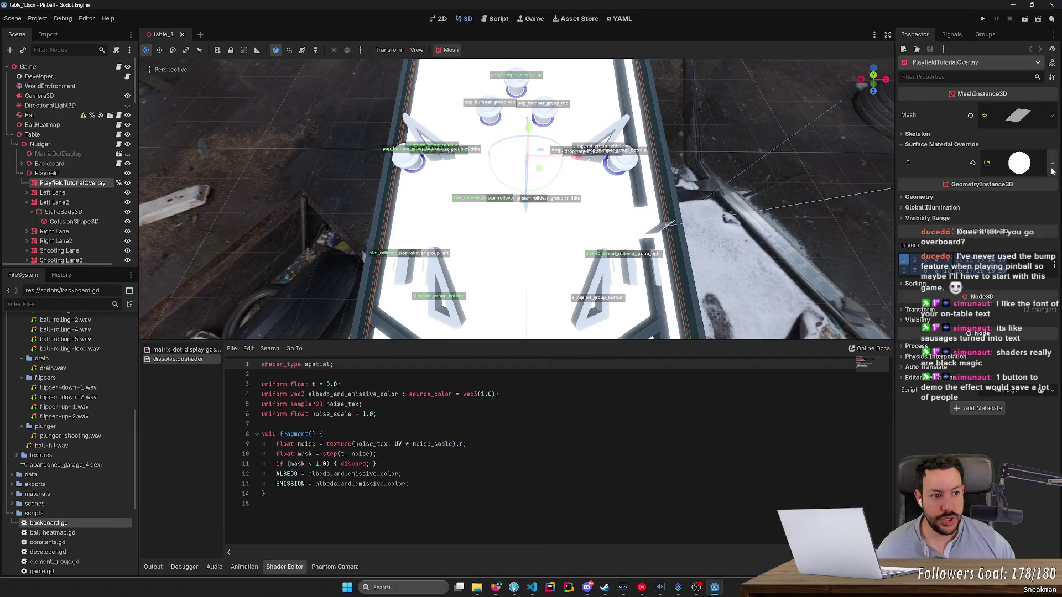
# Step: Raise the overlay material's T and assign a NoiseTexture to Noise Tex
pyautogui.click(1030, 171)
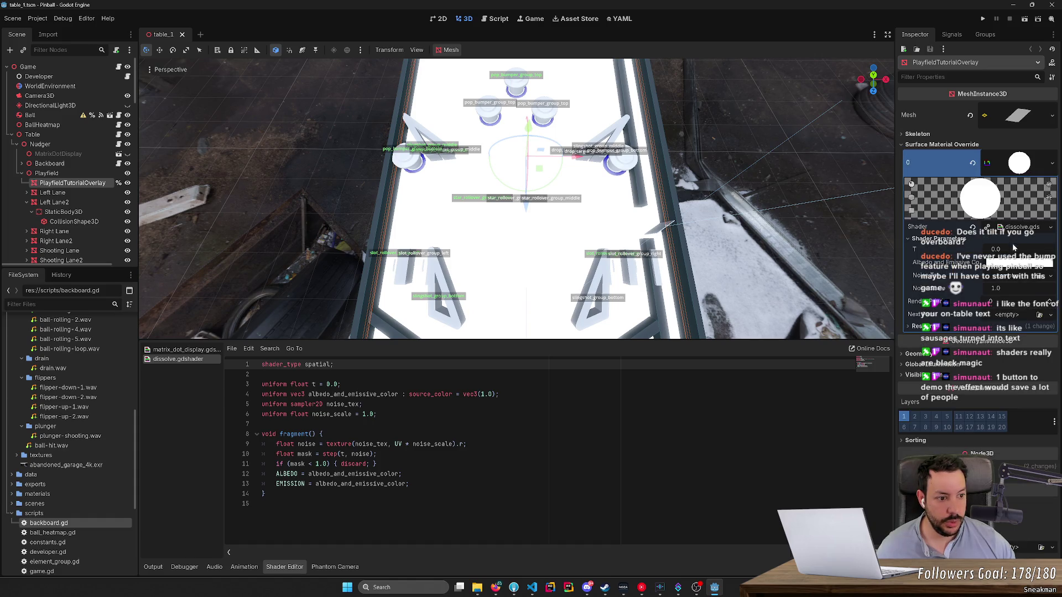
pyautogui.moveTo(998, 250); pyautogui.dragTo(994, 250)
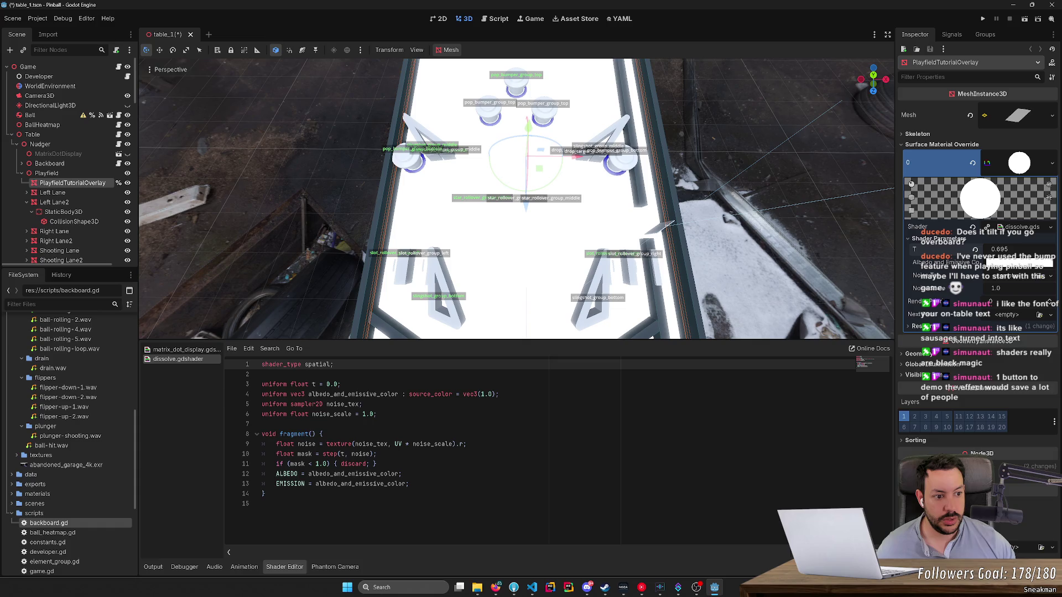
pyautogui.click(1052, 282)
pyautogui.click(969, 354)
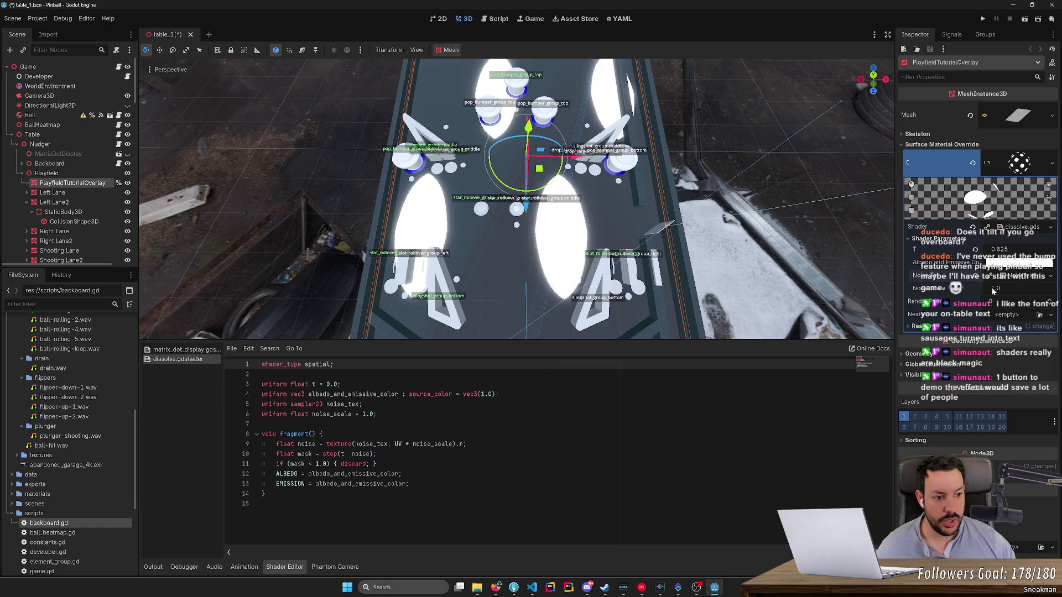
pyautogui.click(1020, 281)
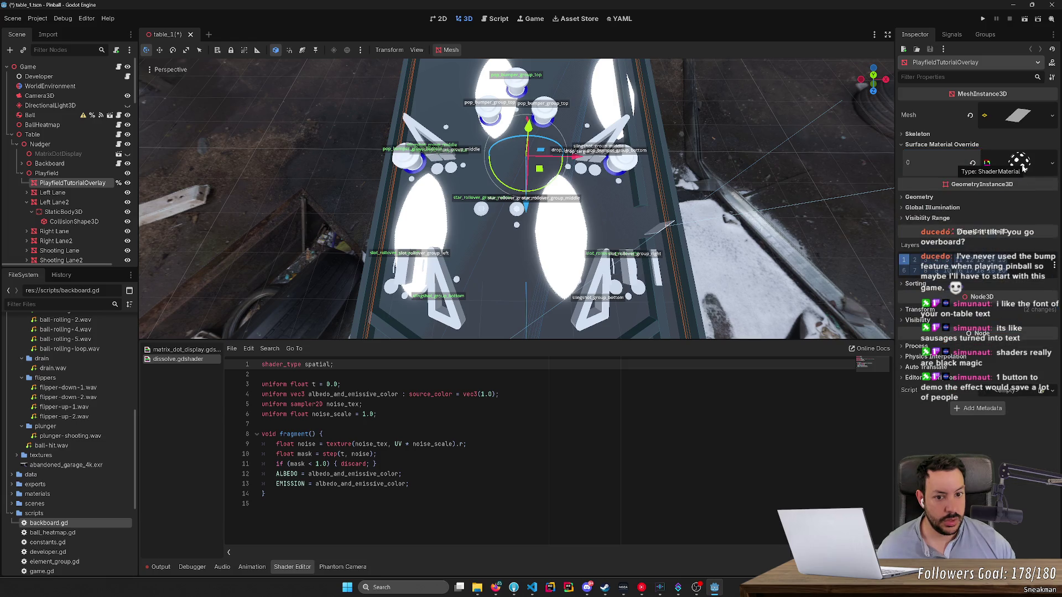
# Step: Relaunch the Godot Project Manager and reopen the Pinball project
pyautogui.hotkey('alt', 'Tab')
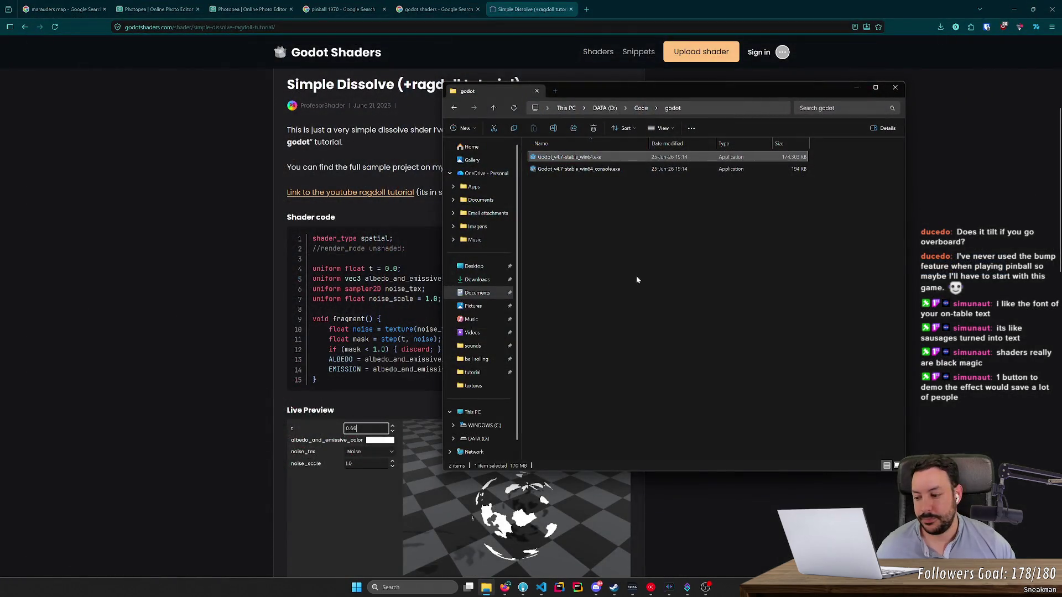
pyautogui.doubleClick(621, 157)
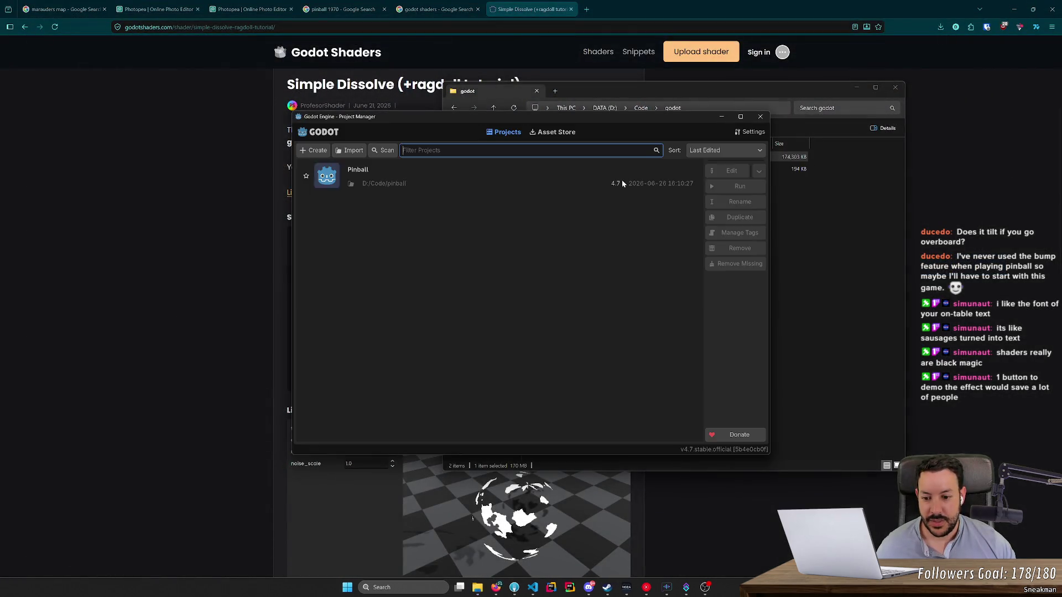
pyautogui.doubleClick(454, 176)
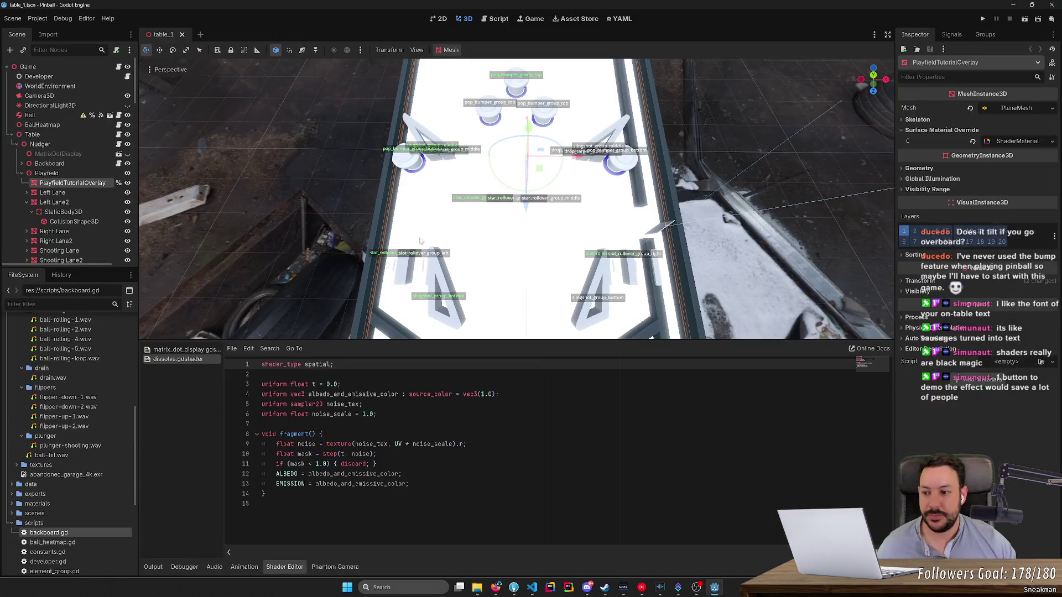
# Step: Assign a NoiseTexture2D to the overlay's Noise Tex and raise t to punch dissolve holes
pyautogui.click(1011, 164)
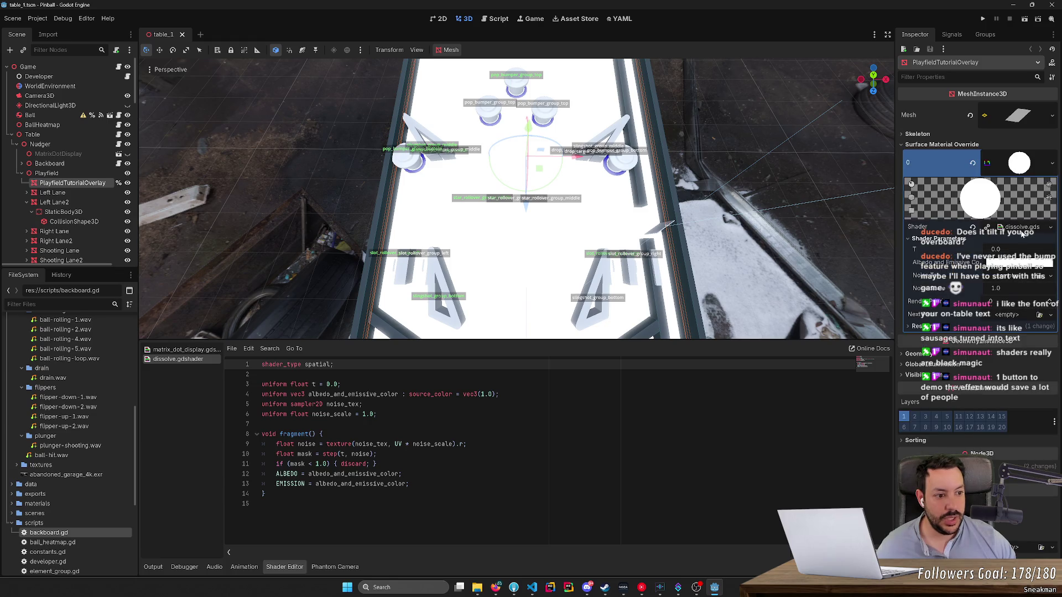
pyautogui.click(1021, 274)
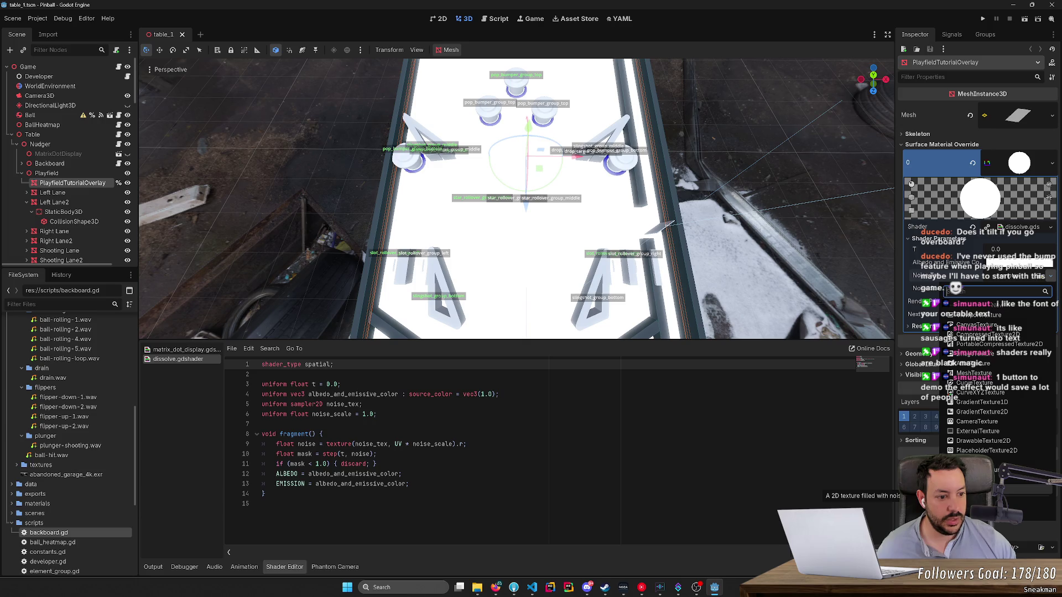
pyautogui.click(981, 480)
pyautogui.click(1049, 276)
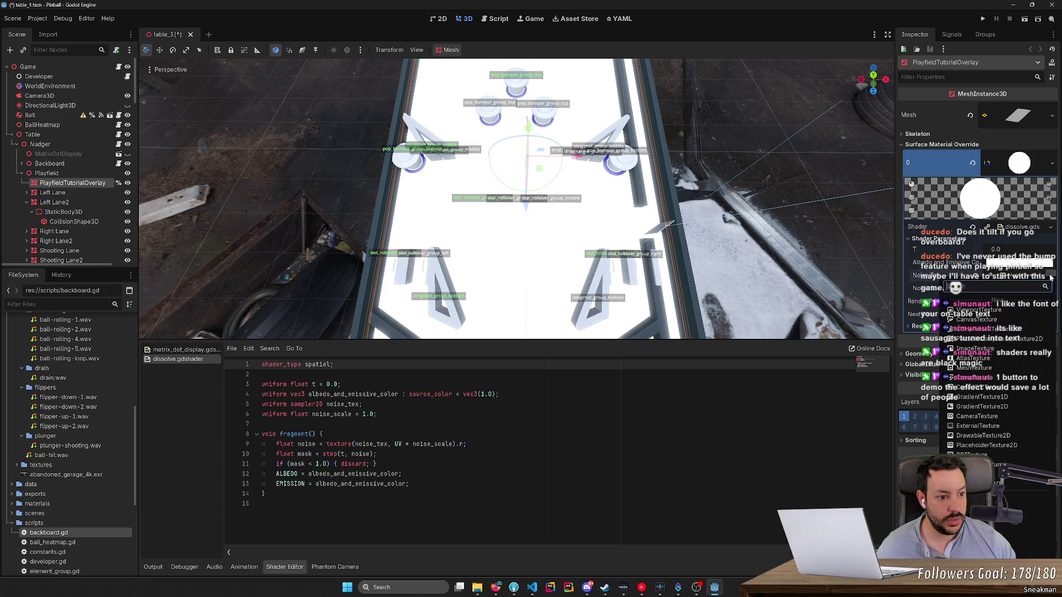
pyautogui.click(1048, 277)
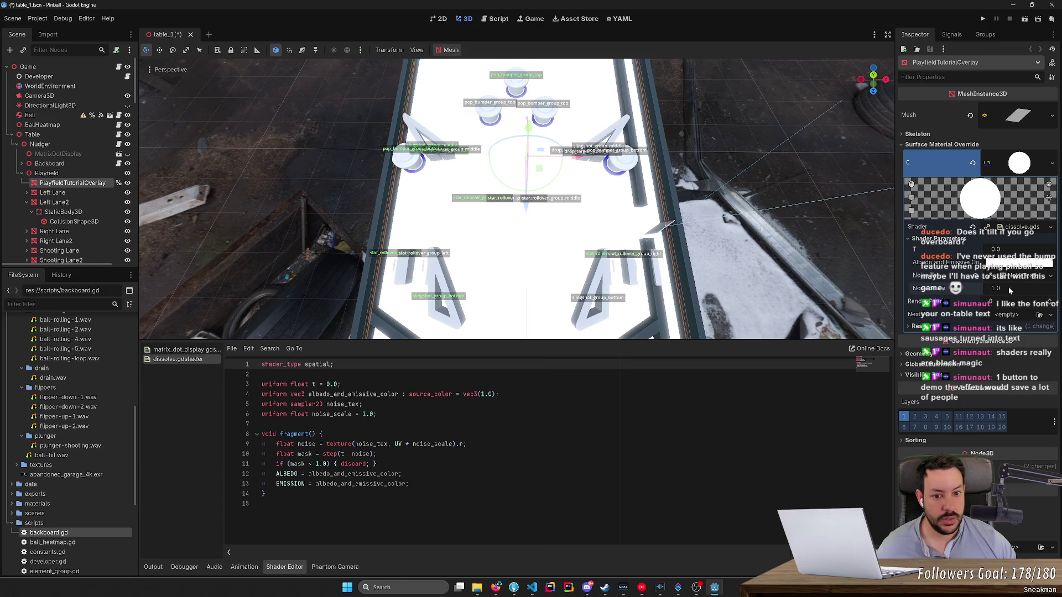
pyautogui.moveTo(1007, 286); pyautogui.dragTo(1001, 286)
pyautogui.moveTo(995, 249); pyautogui.dragTo(1040, 249)
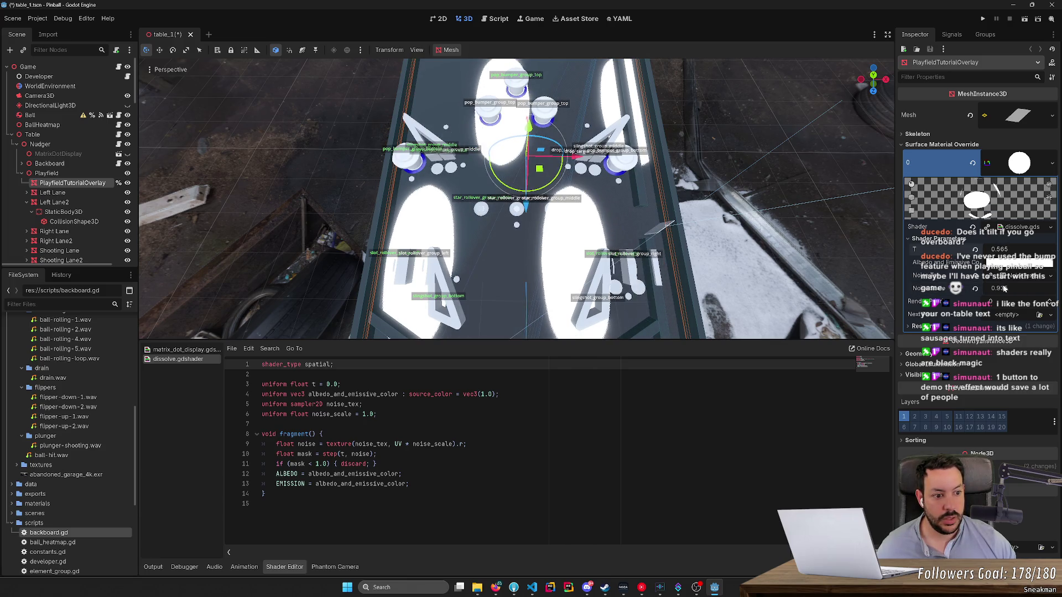
# Step: Increase noise_scale to 100 and sweep t until the overlay fully dissolves
pyautogui.moveTo(1005, 288); pyautogui.dragTo(1051, 288)
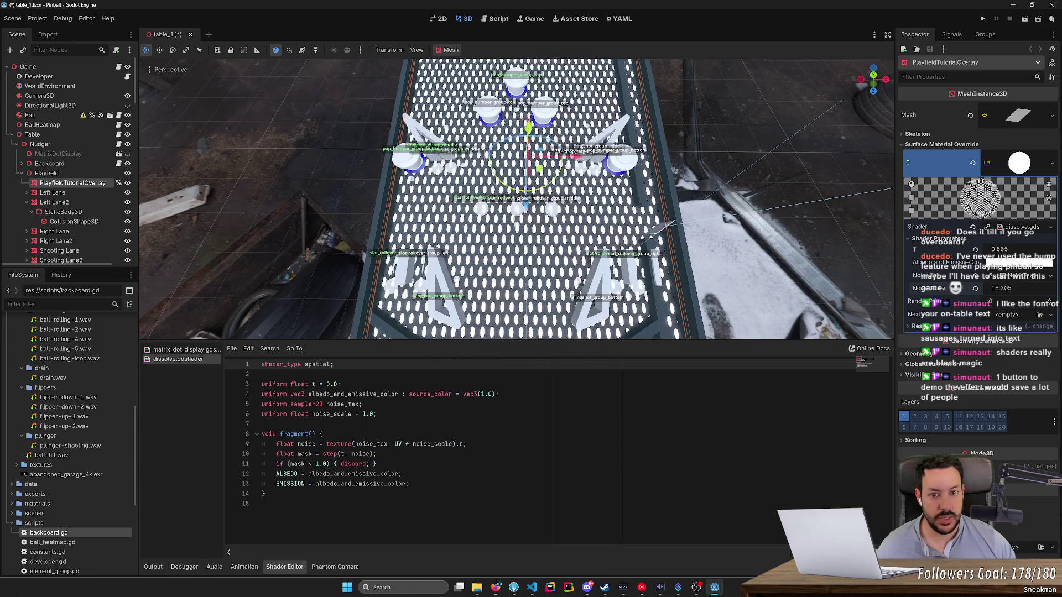
pyautogui.moveTo(1001, 288); pyautogui.dragTo(1037, 288)
pyautogui.click(1015, 289)
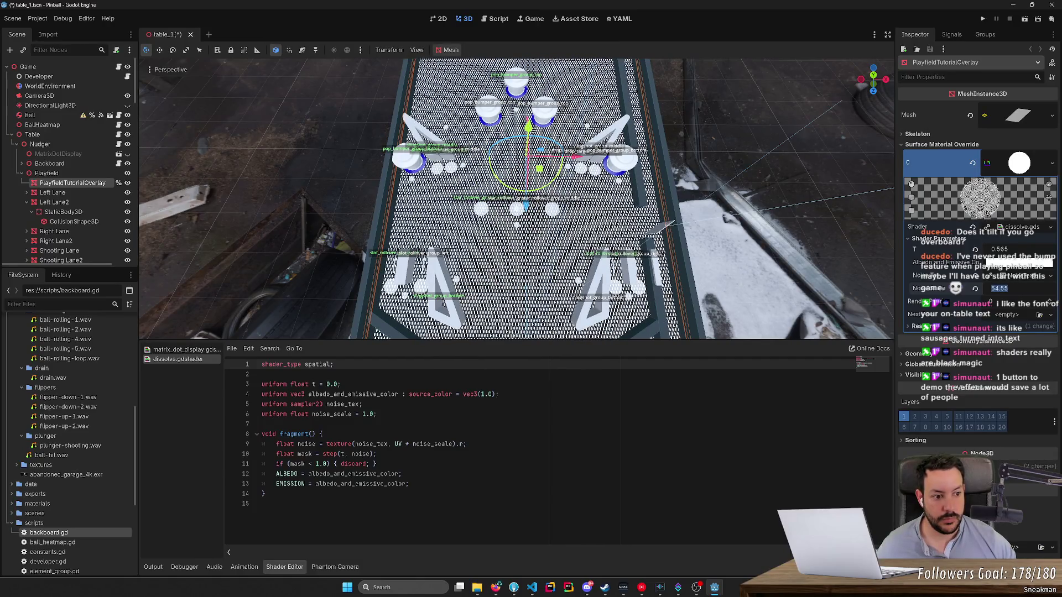
pyautogui.write('100')
pyautogui.press('Return')
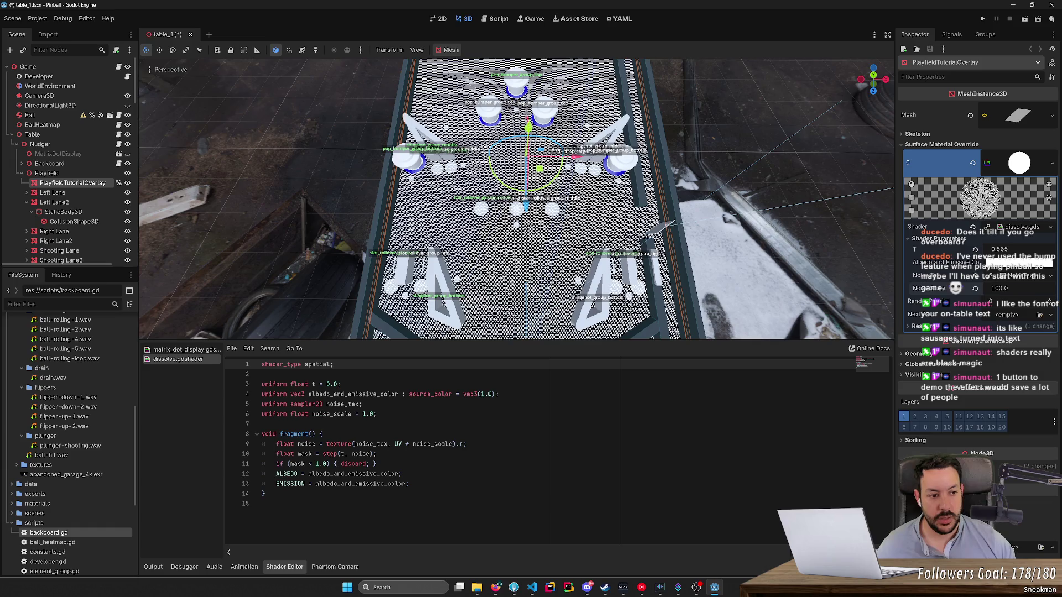
pyautogui.moveTo(999, 249)
pyautogui.mouseDown()
pyautogui.moveTo(971, 249)
pyautogui.moveTo(1020, 254)
pyautogui.mouseUp()
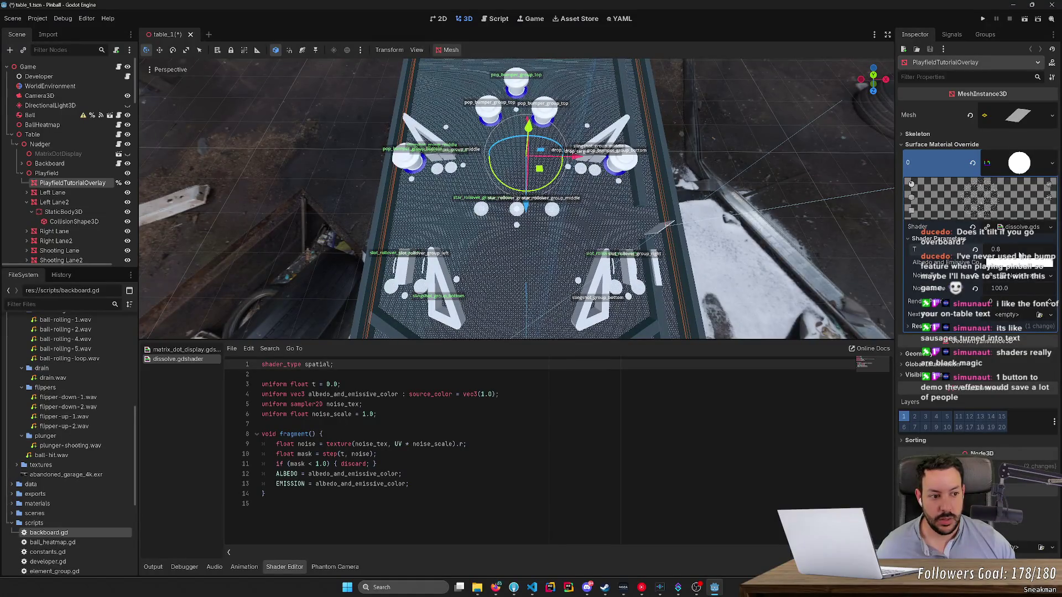
# Step: Set noise_scale to 50 and scrub t to 1.085
pyautogui.click(999, 288)
pyautogui.write('50')
pyautogui.press('Return')
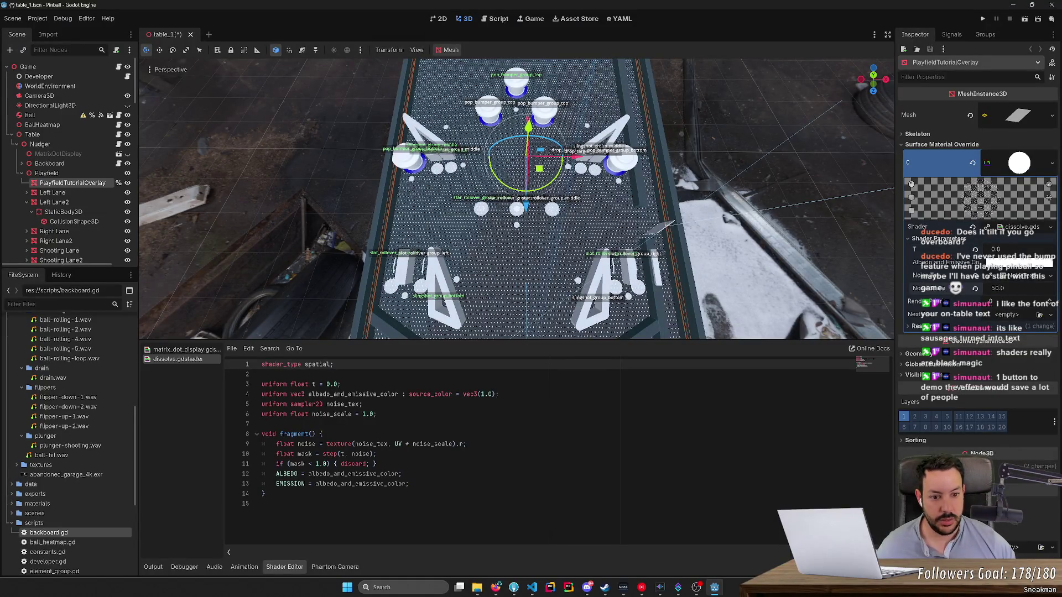
pyautogui.moveTo(1006, 253)
pyautogui.mouseDown()
pyautogui.moveTo(984, 253)
pyautogui.moveTo(1009, 252)
pyautogui.moveTo(995, 253)
pyautogui.mouseUp()
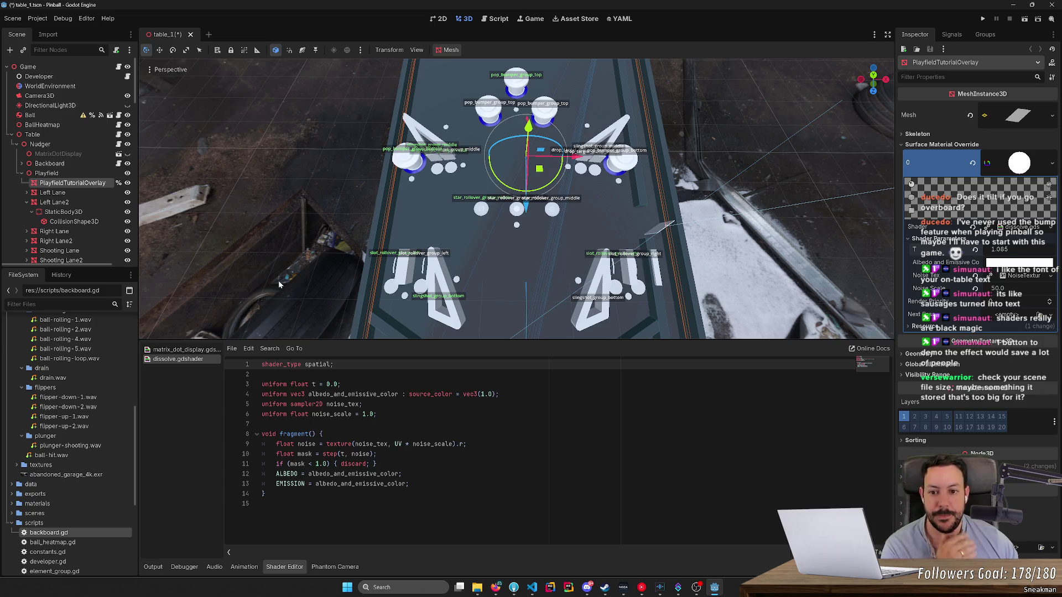
# Step: Save the scene and set the overlay's t to 1.0
pyautogui.hotkey('ctrl', 's')
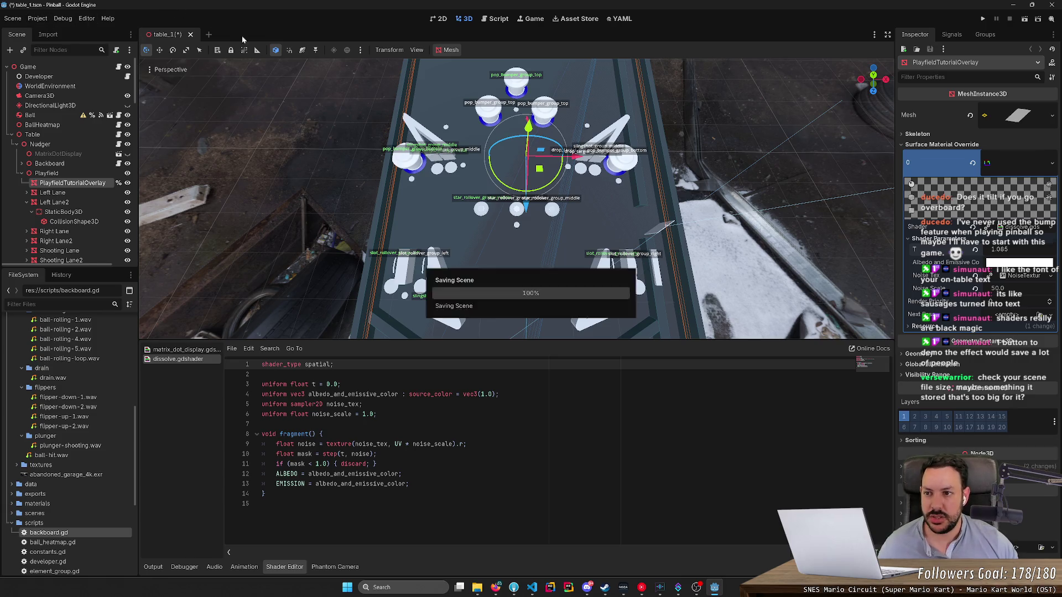
pyautogui.click(999, 250)
pyautogui.write('1')
pyautogui.press('Return')
# Step: Reset t to 0.0 for a solid white overlay and check the Albedo colour
pyautogui.click(995, 250)
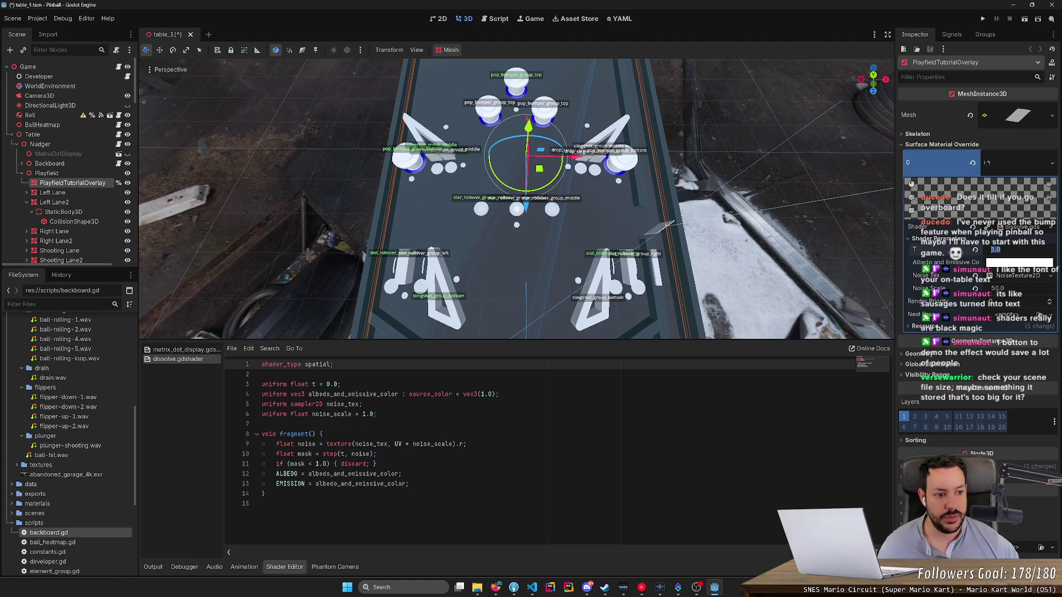
pyautogui.write('0')
pyautogui.press('Return')
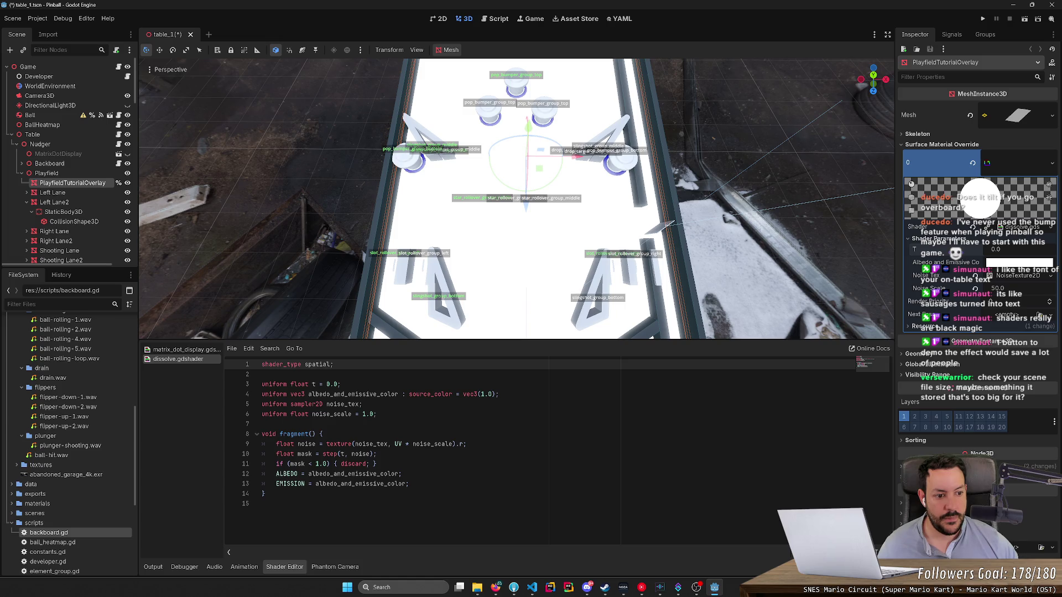
pyautogui.click(1022, 265)
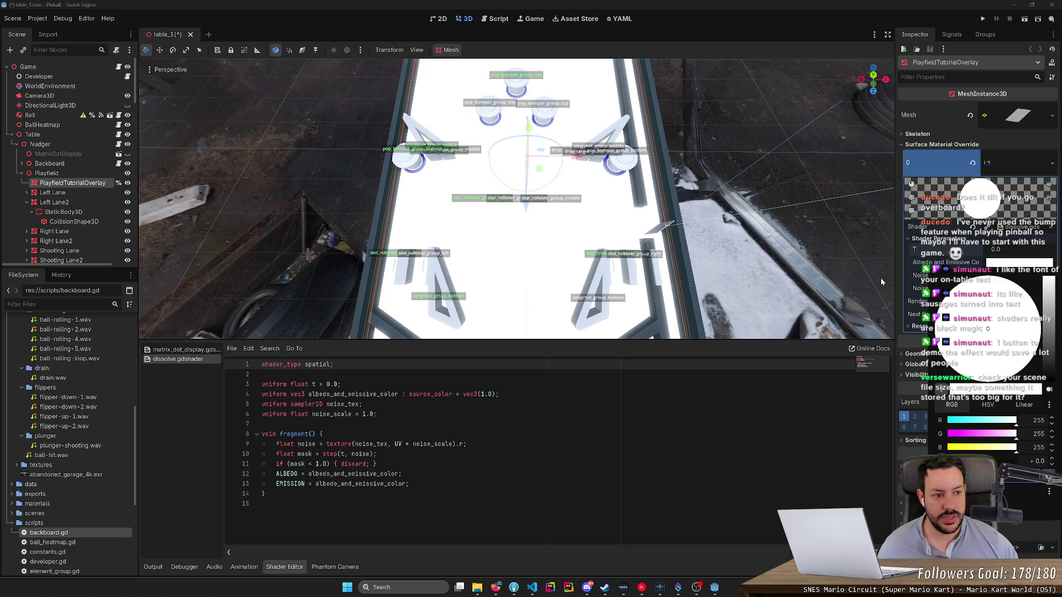
pyautogui.hotkey('alt', 'Tab')
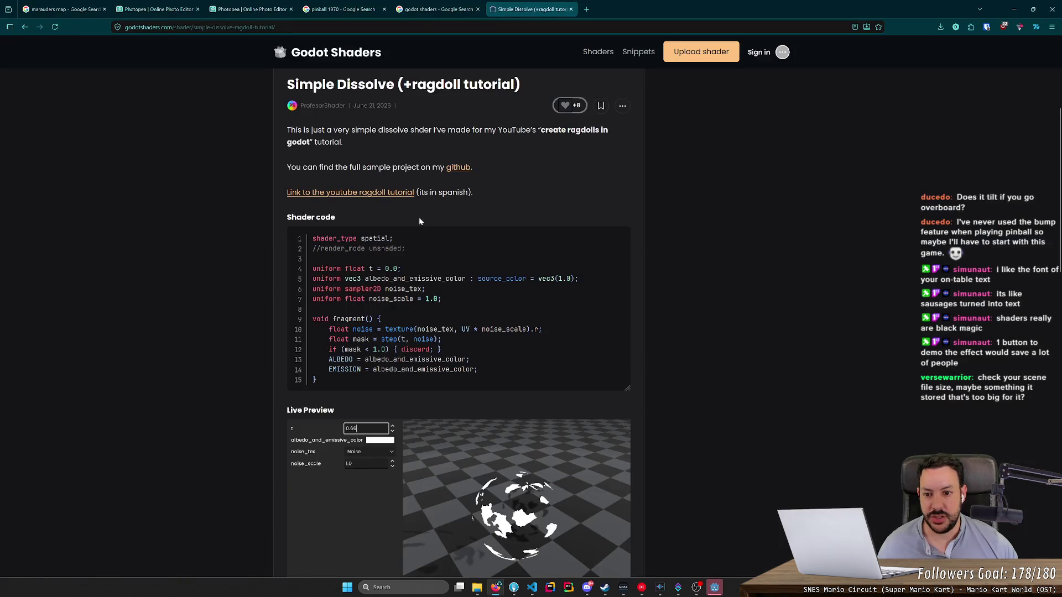
# Step: Highlight the Simple Dissolve example's noise and mask lines, then return to the Godot editor
pyautogui.moveTo(481, 278)
pyautogui.mouseDown()
pyautogui.moveTo(523, 279)
pyautogui.moveTo(514, 279)
pyautogui.mouseUp()
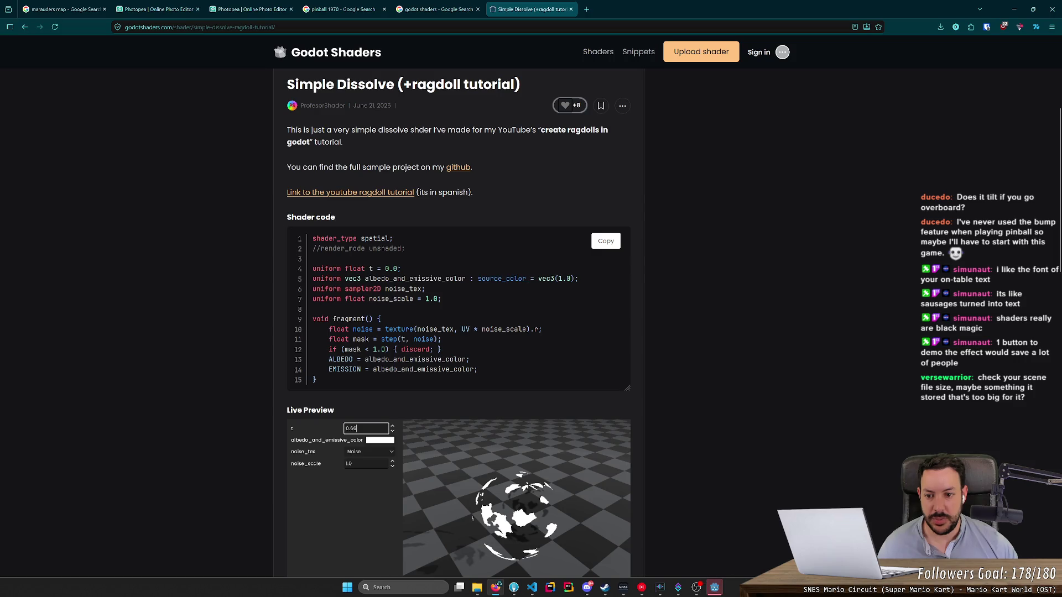
pyautogui.click(713, 587)
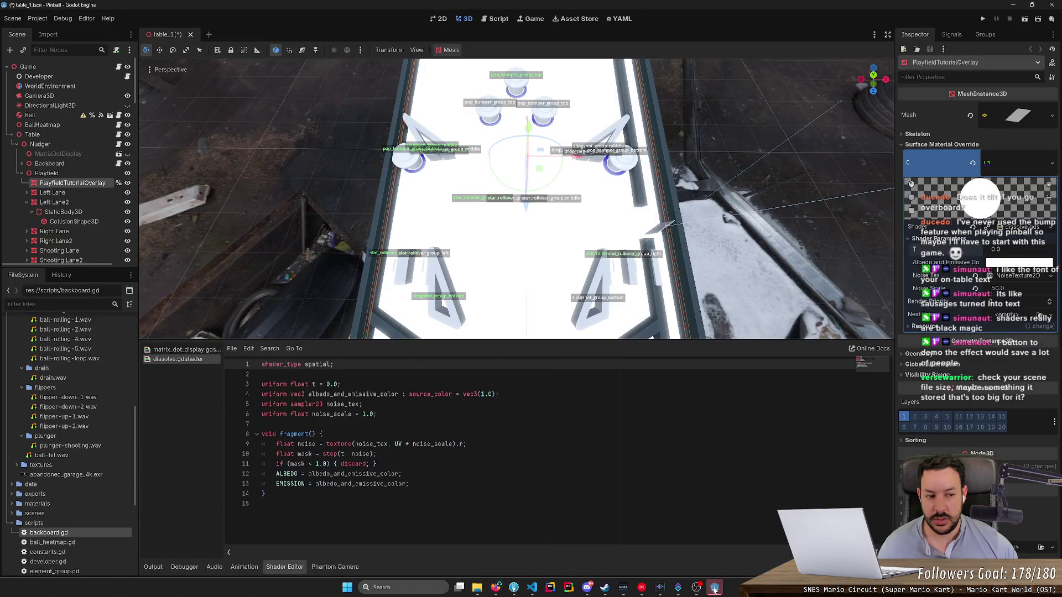
pyautogui.click(714, 587)
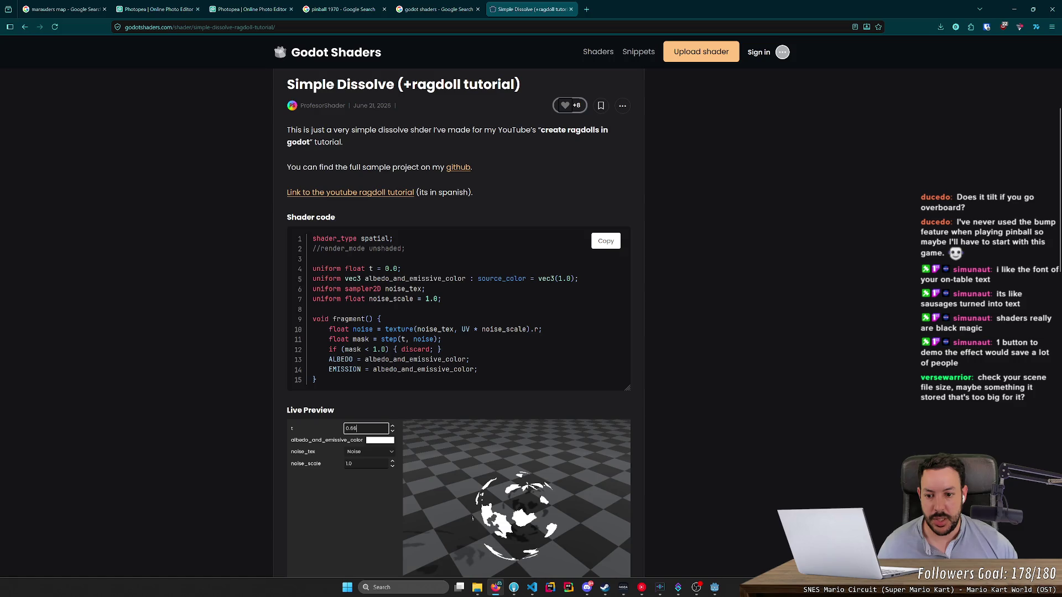
pyautogui.moveTo(472, 349); pyautogui.dragTo(331, 326)
pyautogui.click(479, 348)
pyautogui.moveTo(476, 349)
pyautogui.mouseDown()
pyautogui.moveTo(343, 338)
pyautogui.moveTo(331, 326)
pyautogui.mouseUp()
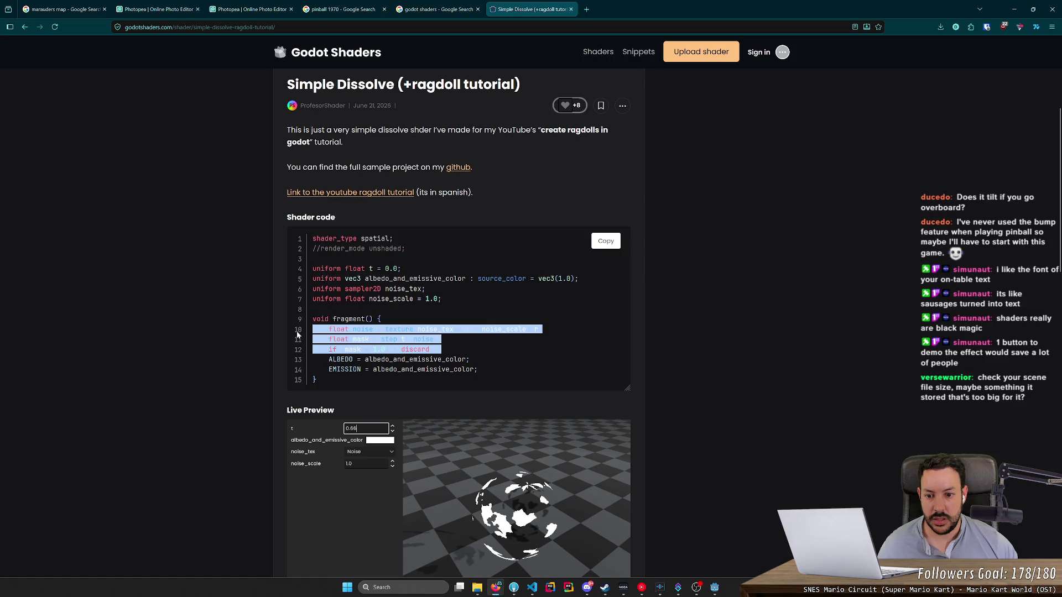
pyautogui.click(480, 343)
pyautogui.click(714, 587)
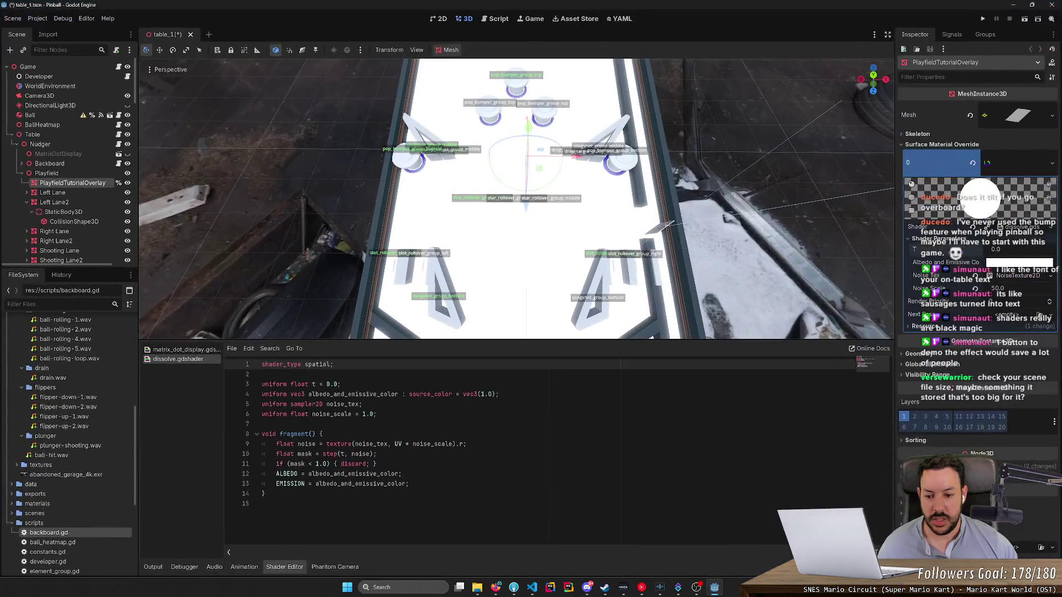
# Step: Change line 4 to 'uniform sampler2D albedo;' and delete the EMISSION line
pyautogui.doubleClick(430, 393)
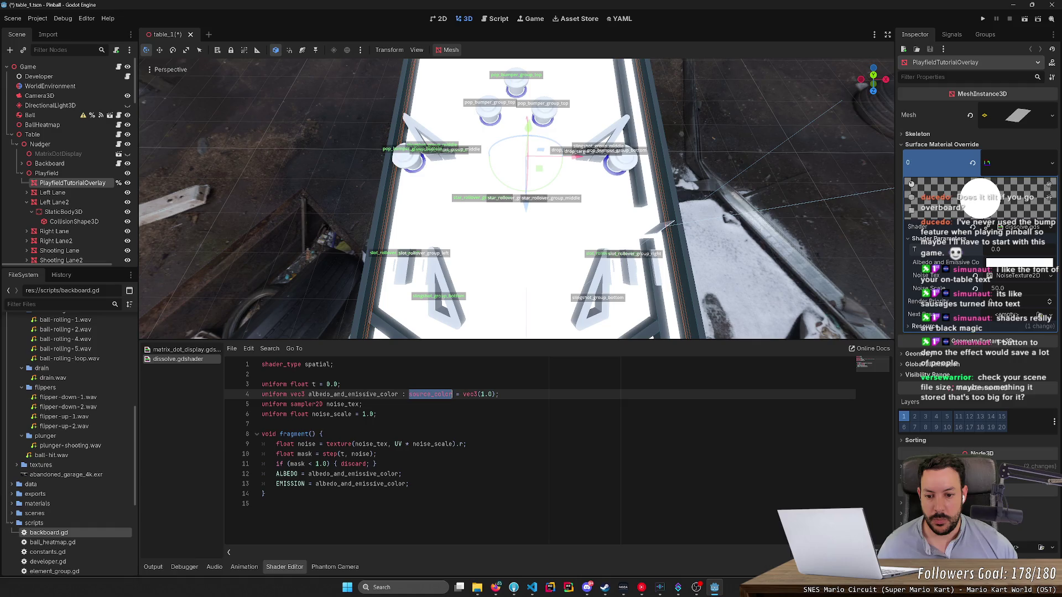
pyautogui.doubleClick(297, 394)
pyautogui.write('sampler2D')
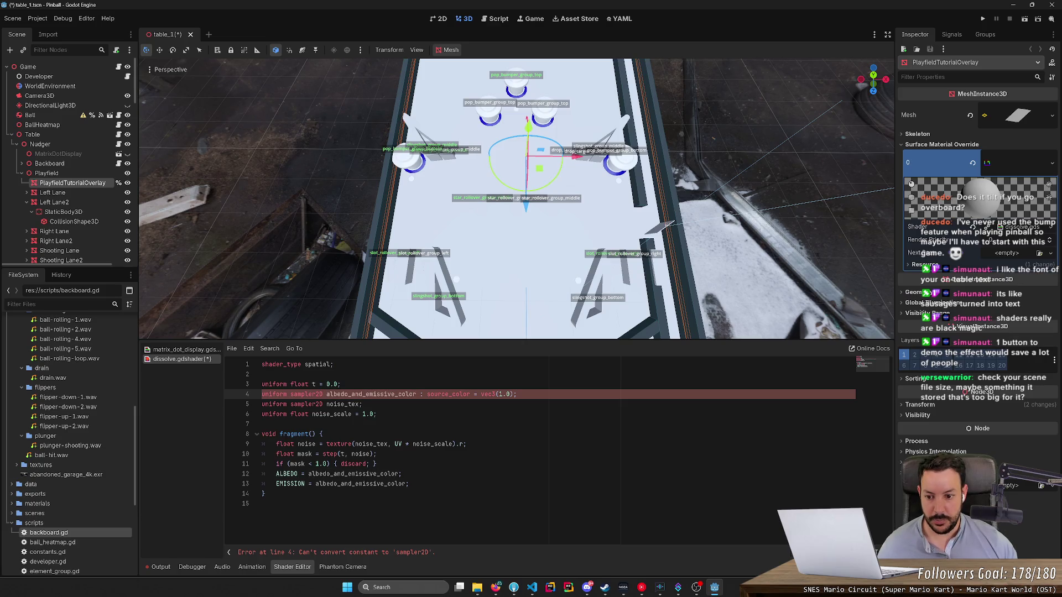
pyautogui.click(263, 483)
pyautogui.hotkey('ctrl', 'shift', 'k')
pyautogui.moveTo(349, 394)
pyautogui.mouseDown()
pyautogui.moveTo(416, 394)
pyautogui.moveTo(348, 394)
pyautogui.mouseUp()
pyautogui.press('BackSpace')
pyautogui.write(';')
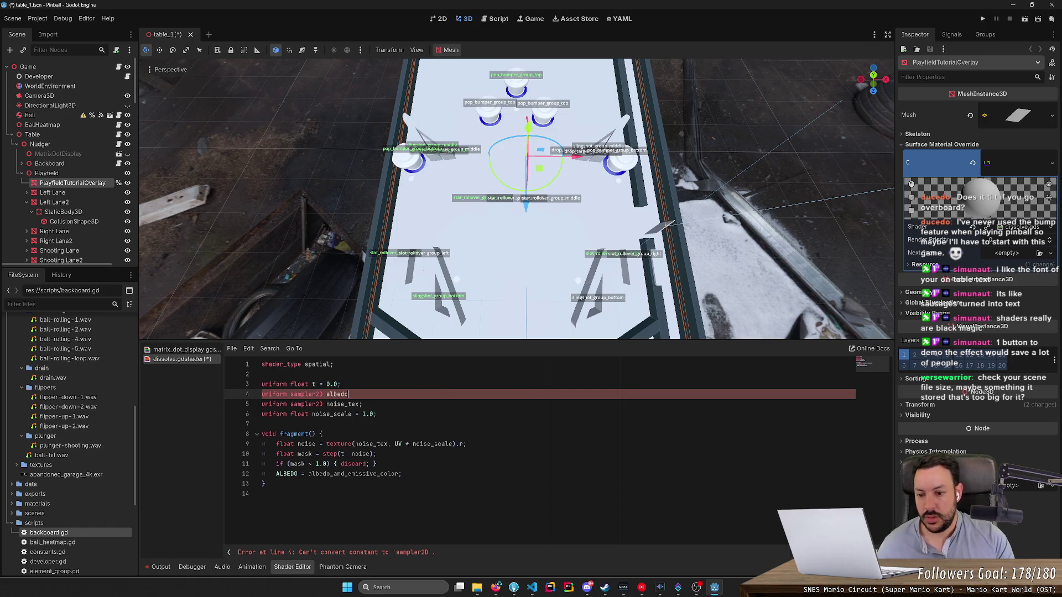
# Step: Set line 12 to 'ALBEDO = albedo;', save, and duplicate the noise lookup line
pyautogui.click(401, 474)
pyautogui.moveTo(401, 473); pyautogui.dragTo(331, 474)
pyautogui.press('BackSpace')
pyautogui.write(';')
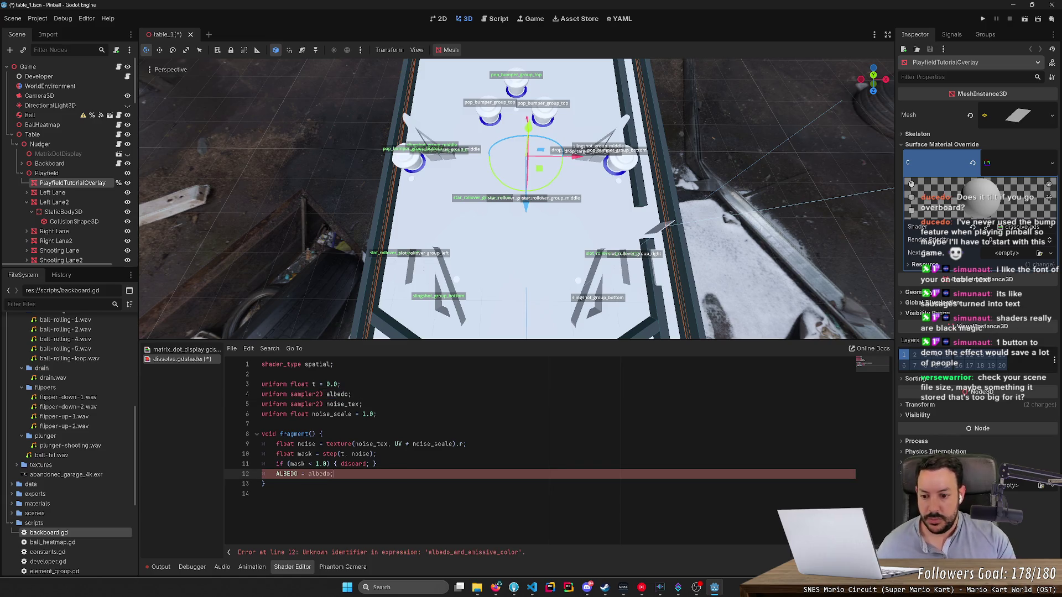
pyautogui.hotkey('ctrl', 's')
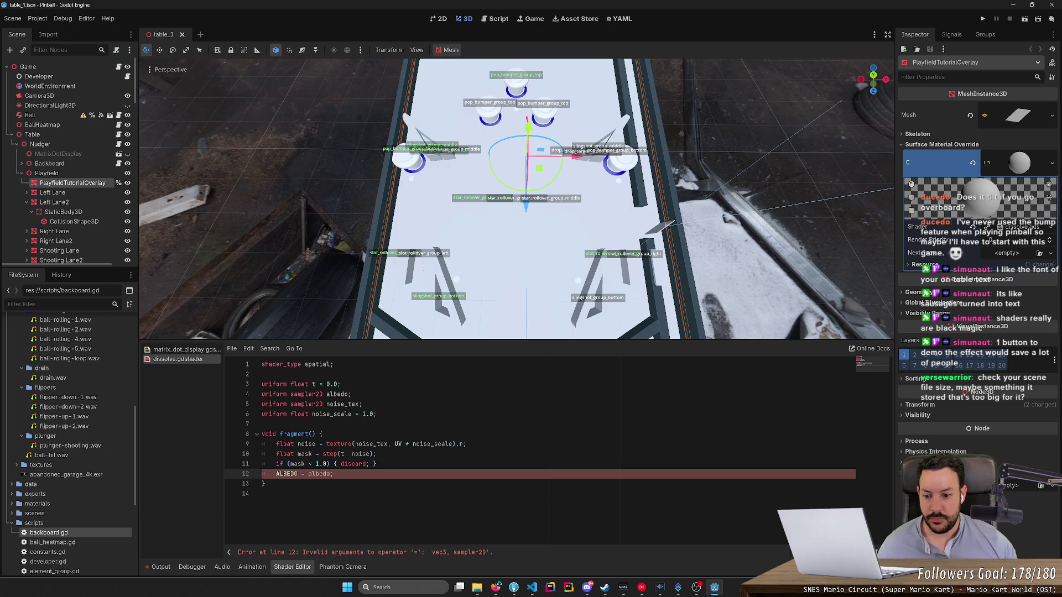
pyautogui.write(';')
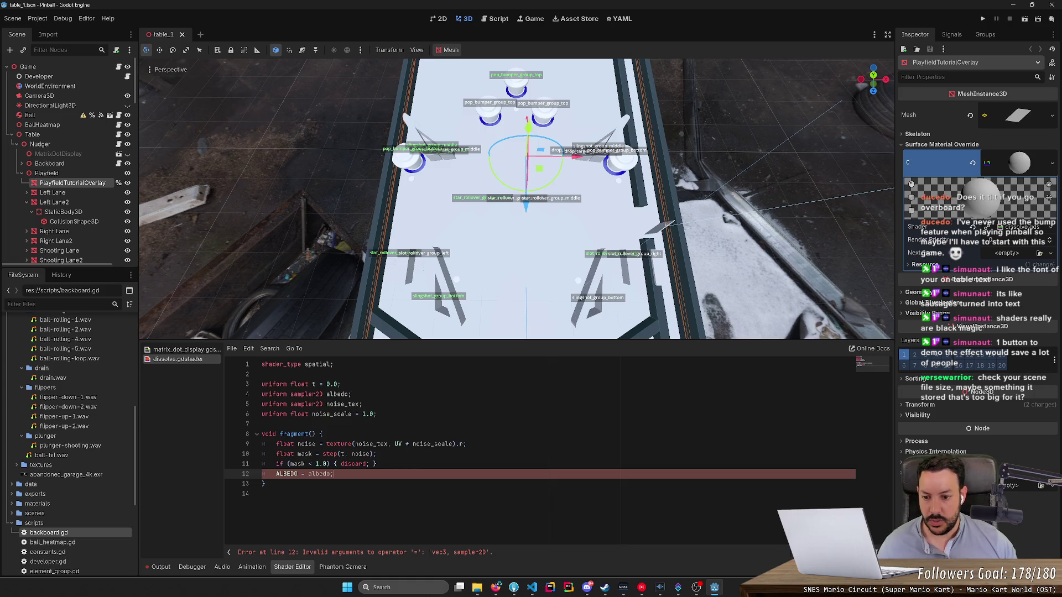
pyautogui.click(466, 443)
pyautogui.hotkey('ctrl', 'shift', 'd')
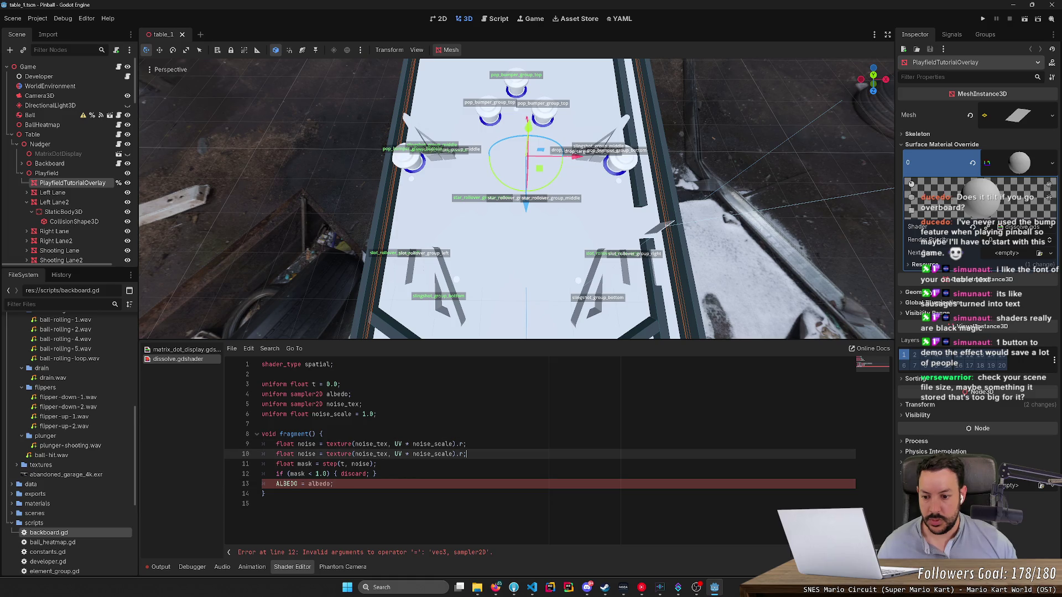
# Step: Rename the uniform to albedo_tex and turn the duplicated line into a vec4 albedo variable
pyautogui.click(347, 393)
pyautogui.write('_tex')
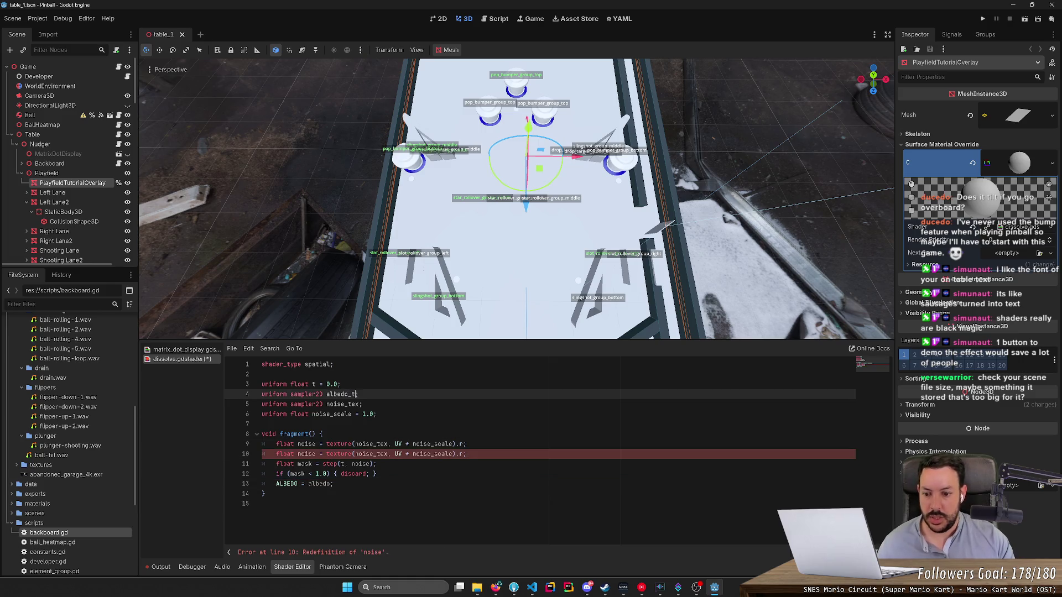
pyautogui.doubleClick(307, 453)
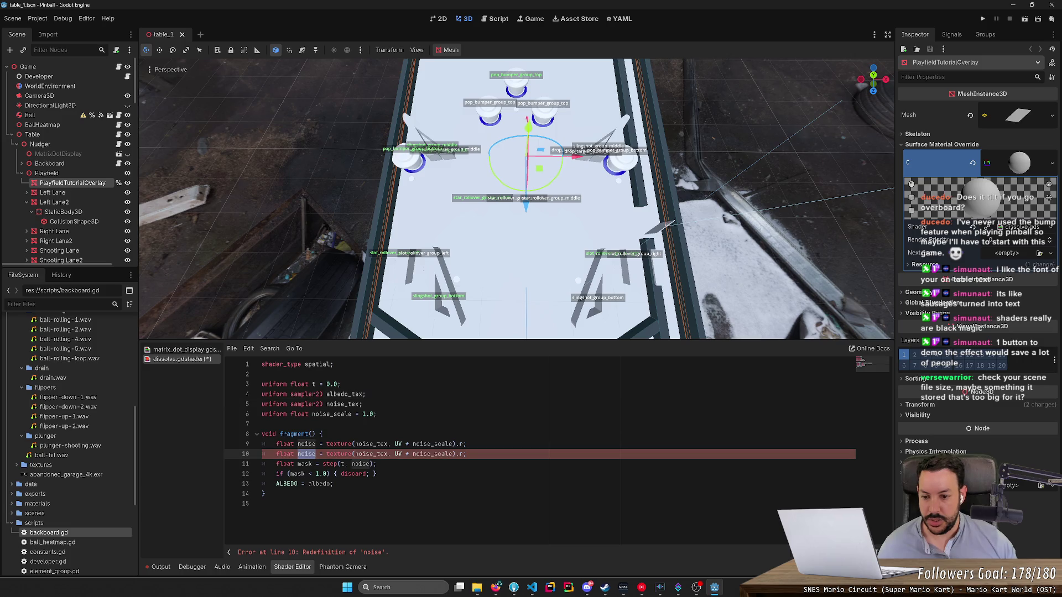
pyautogui.write('albedo')
pyautogui.hotkey('ctrl', 'shift', 'Right')
pyautogui.write('vec4')
# Step: Sample albedo_tex at plain UV without noise_scale or the .r swizzle, and save
pyautogui.doubleClick(304, 454)
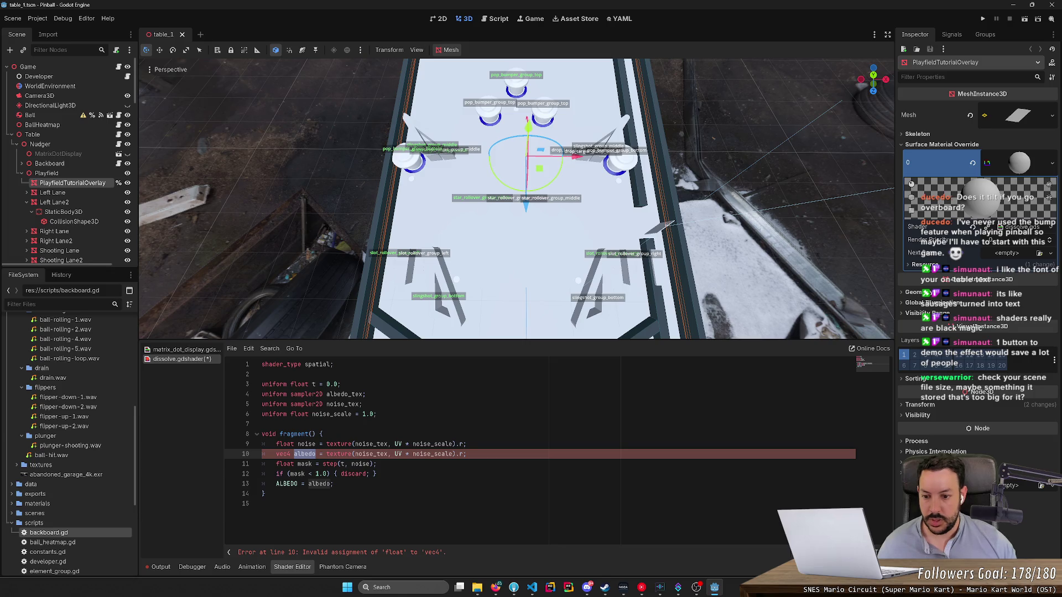
pyautogui.doubleClick(343, 394)
pyautogui.hotkey('ctrl', 'c')
pyautogui.doubleClick(341, 454)
pyautogui.hotkey('ctrl', 'v')
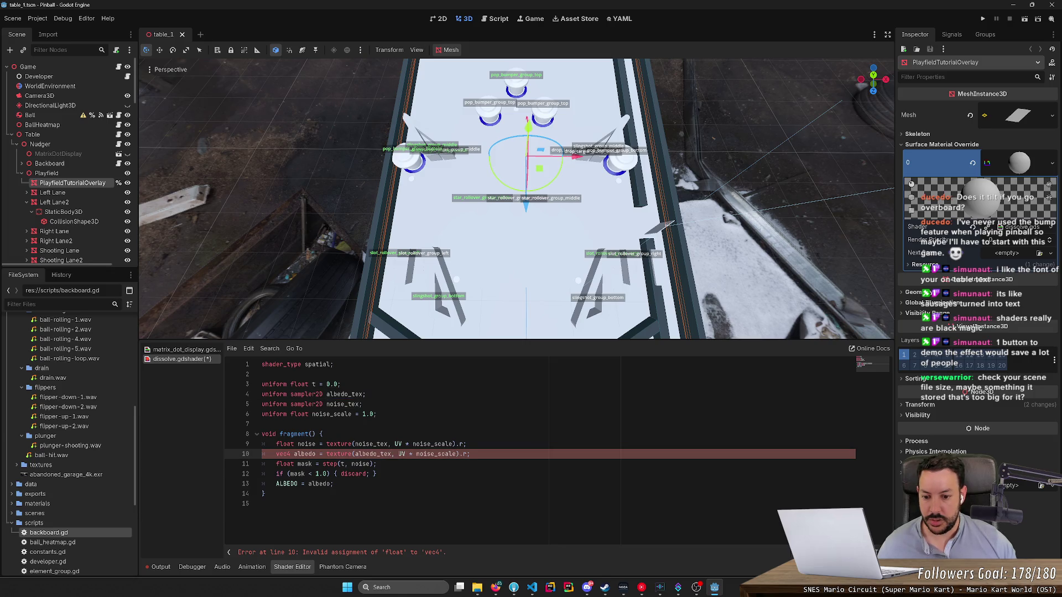
pyautogui.hotkey('ctrl', 'shift', 'Right')
pyautogui.hotkey('ctrl', 'shift', 'Right')
pyautogui.hotkey('ctrl', 'shift', 'Right')
pyautogui.press('Delete')
pyautogui.press('Right')
pyautogui.press('Delete')
pyautogui.press('Delete')
pyautogui.hotkey('ctrl', 's')
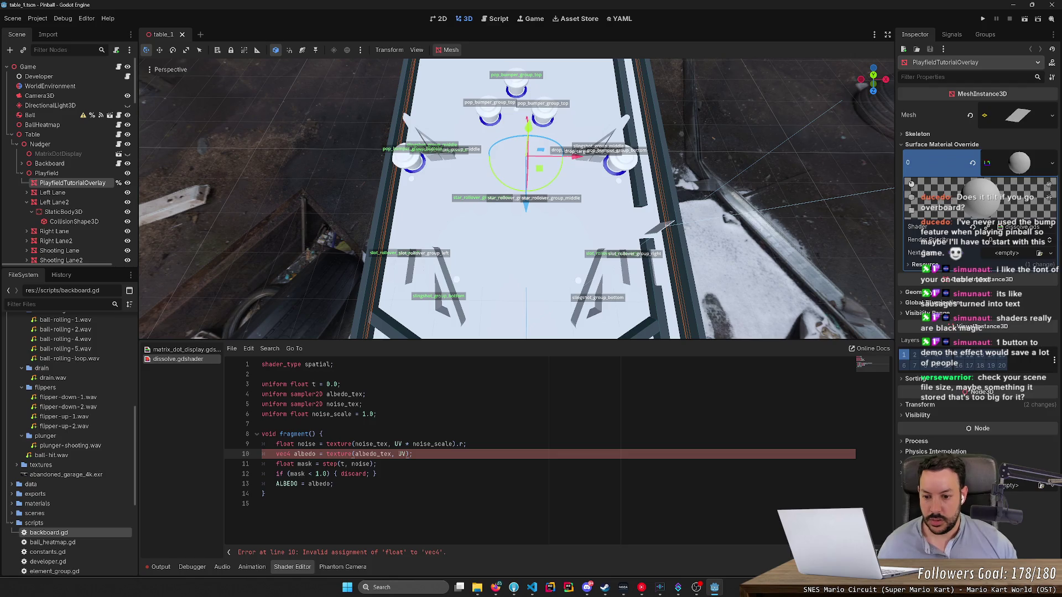
# Step: Append .rgb to the ALBEDO line, try step(t, albedo.a) as the mask, and save
pyautogui.doubleClick(305, 454)
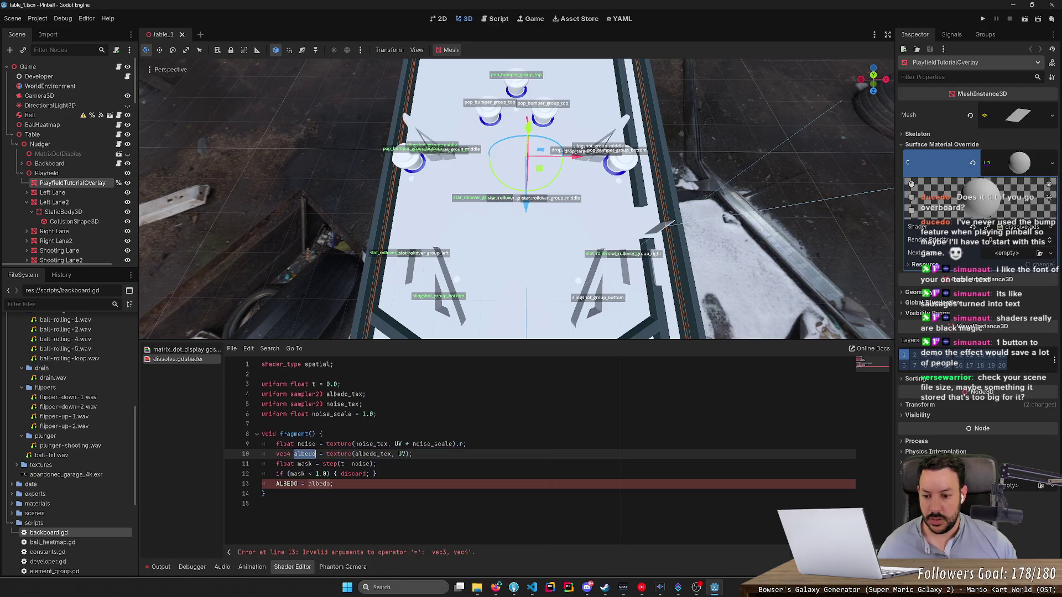
pyautogui.click(334, 484)
pyautogui.write('.rgb')
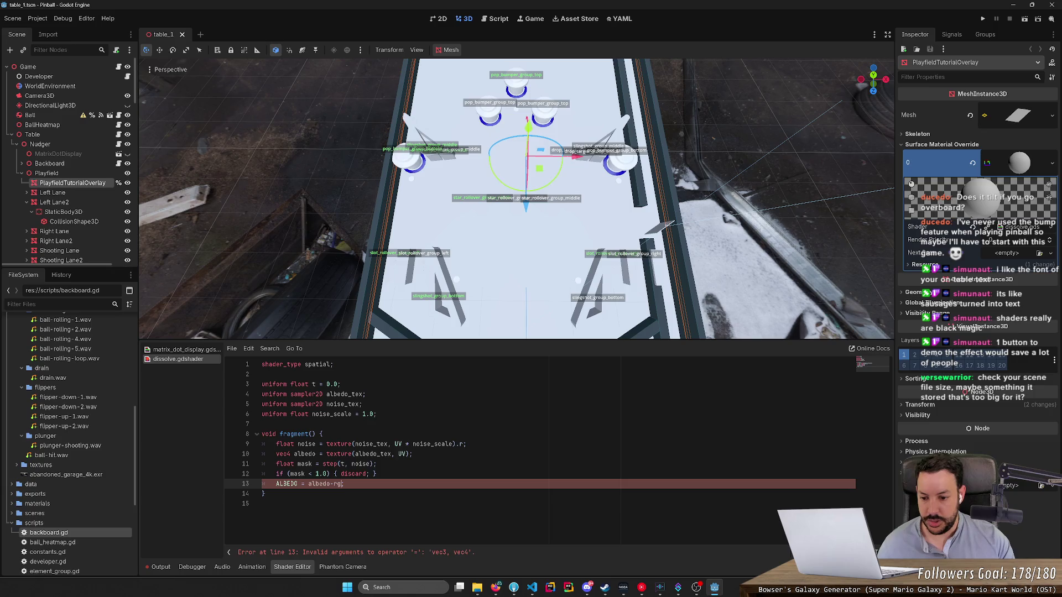
pyautogui.click(335, 474)
pyautogui.doubleClick(305, 454)
pyautogui.hotkey('ctrl', 'c')
pyautogui.doubleClick(362, 464)
pyautogui.hotkey('ctrl', 'v')
pyautogui.write('.a')
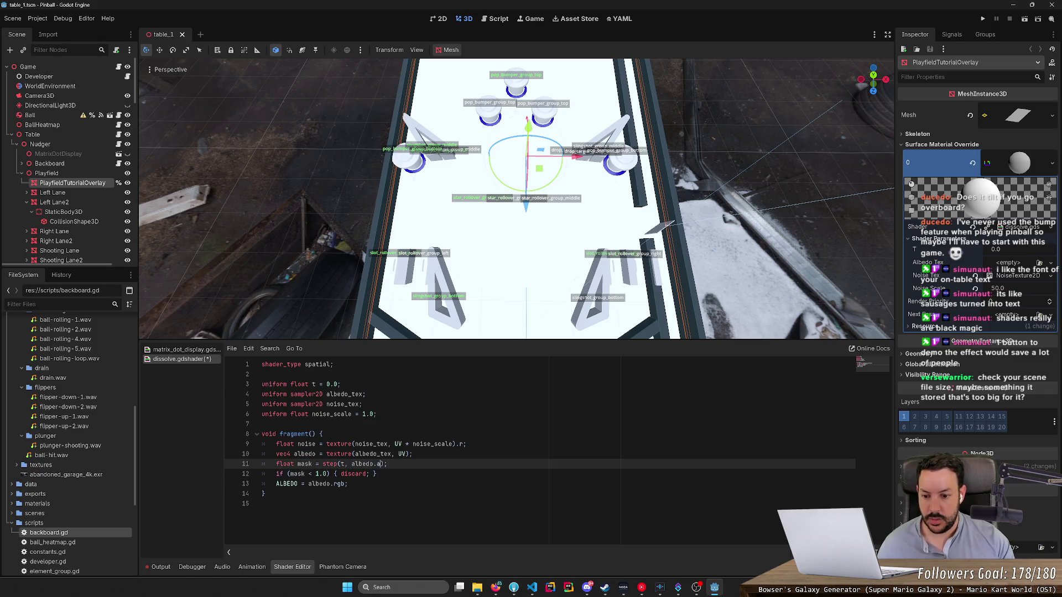
pyautogui.hotkey('ctrl', 's')
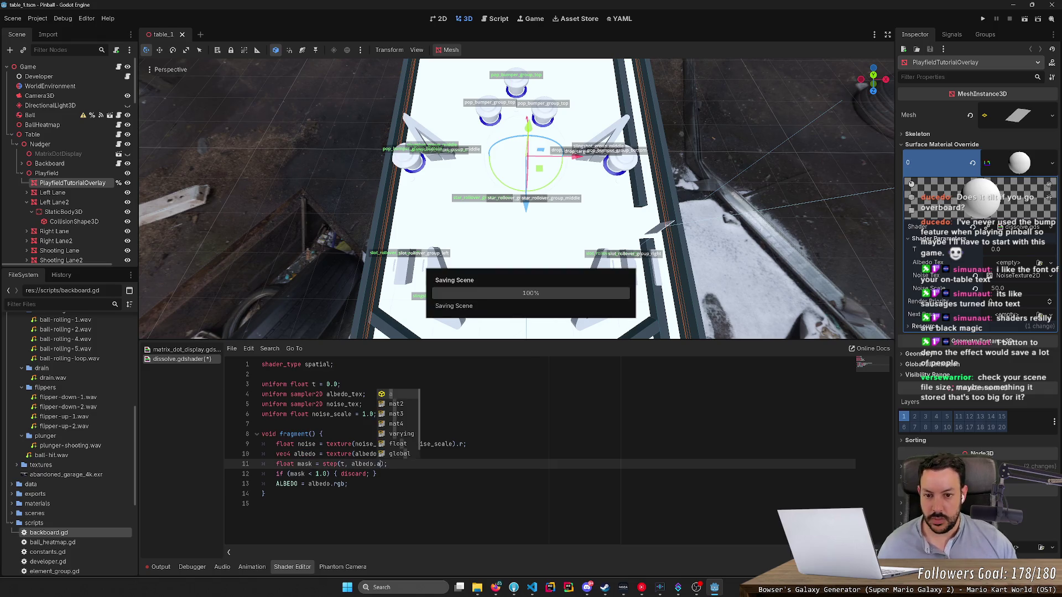
# Step: Preview t, then revert the mask to step(t, noise) and save
pyautogui.moveTo(1011, 260)
pyautogui.mouseDown()
pyautogui.moveTo(1029, 250)
pyautogui.moveTo(995, 250)
pyautogui.moveTo(1007, 251)
pyautogui.mouseUp()
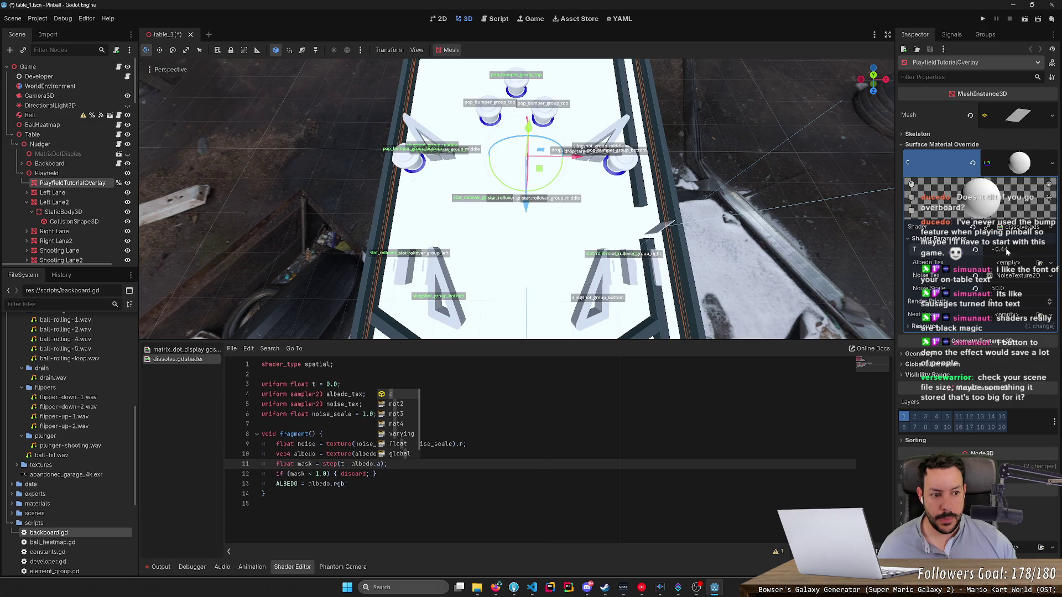
pyautogui.click(413, 453)
pyautogui.click(379, 464)
pyautogui.press('BackSpace')
pyautogui.press('BackSpace')
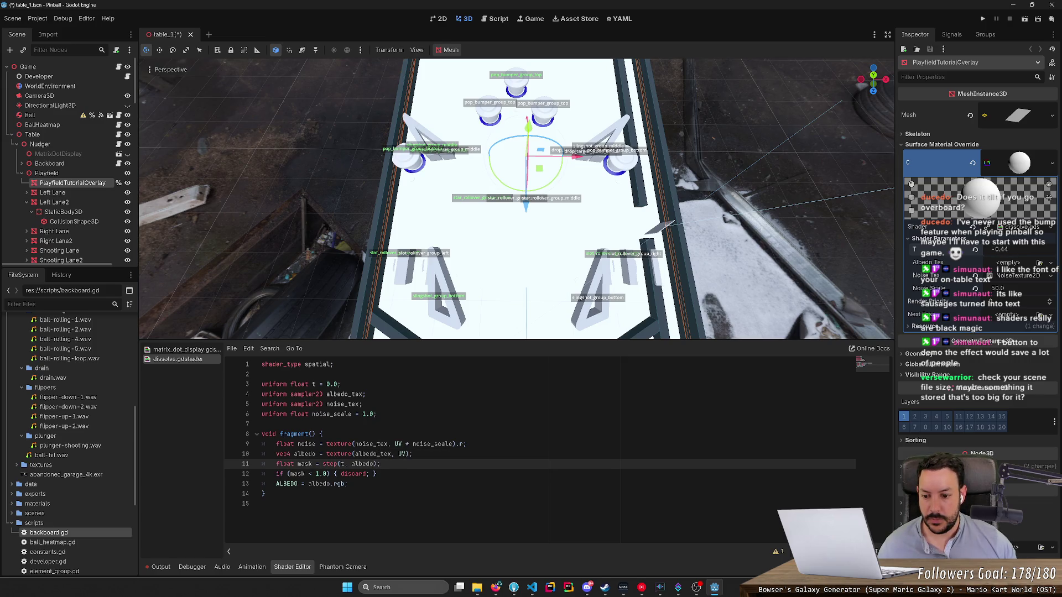
pyautogui.hotkey('ctrl', 'BackSpace')
pyautogui.write('noise')
pyautogui.hotkey('ctrl', 's')
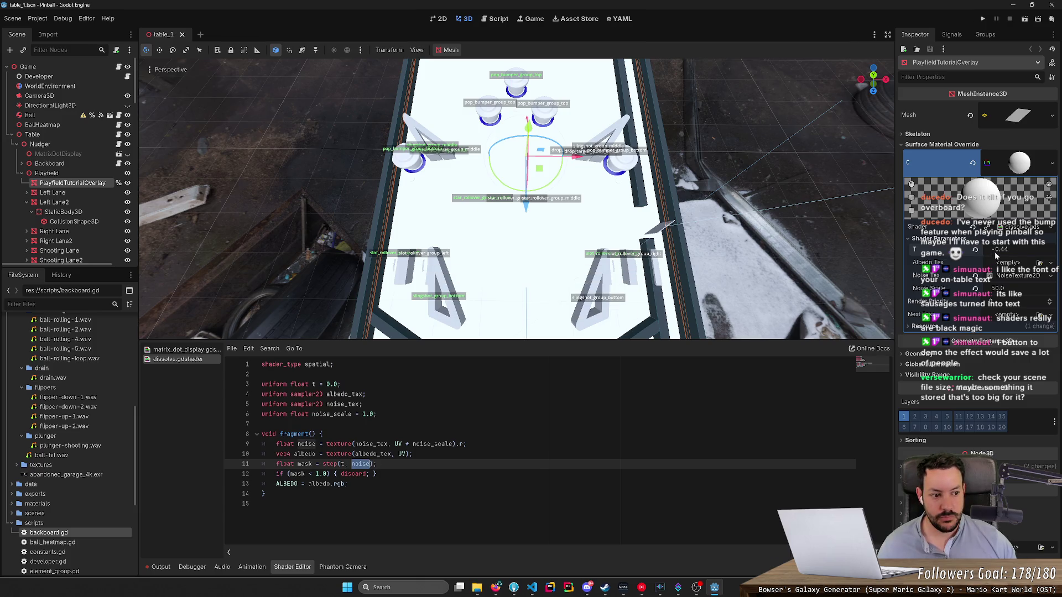
# Step: Assign a texture to Albedo Tex and select the Left Wall object
pyautogui.click(1039, 263)
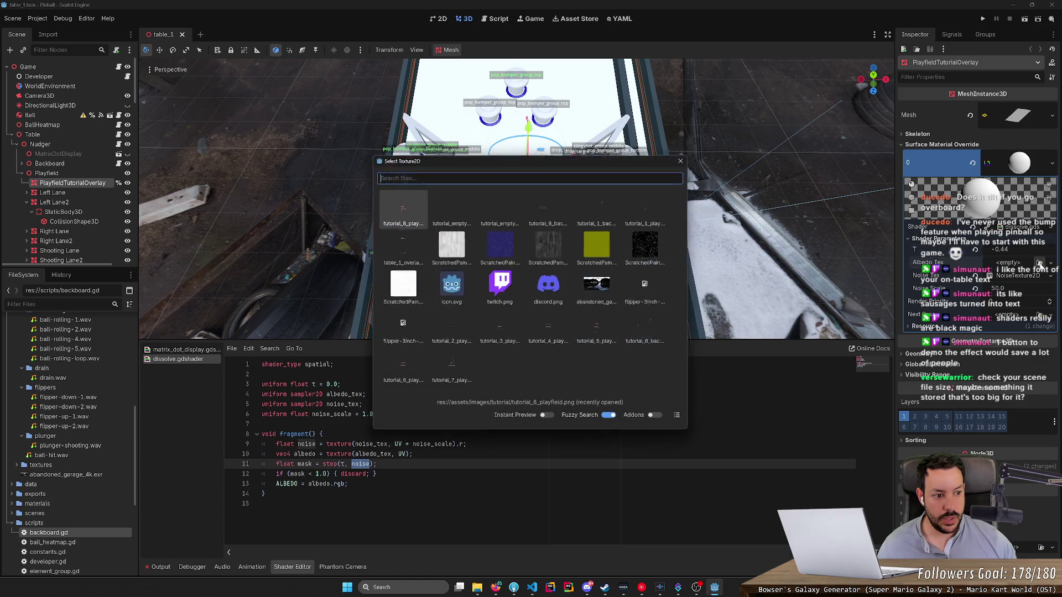
pyautogui.doubleClick(452, 245)
pyautogui.click(386, 214)
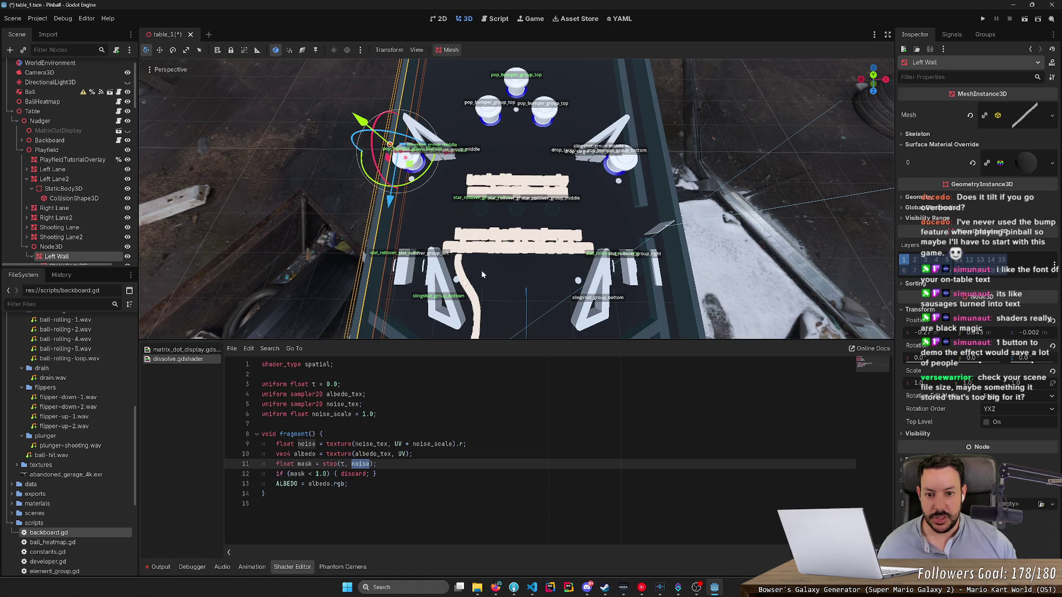
# Step: Add a duplicate discard line that tests albedo.a instead of mask, and save
pyautogui.press('w')
pyautogui.press('s')
pyautogui.click(377, 474)
pyautogui.hotkey('ctrl', 'shift', 'd')
pyautogui.doubleClick(304, 454)
pyautogui.hotkey('ctrl', 'c')
pyautogui.doubleClick(297, 484)
pyautogui.hotkey('ctrl', 'v')
pyautogui.write('.a')
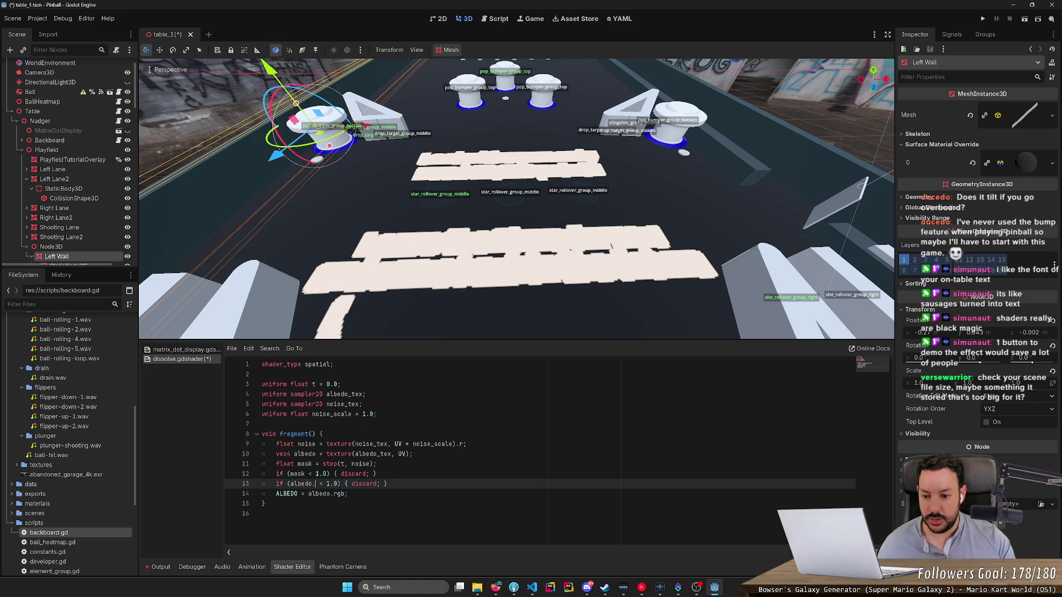
pyautogui.hotkey('ctrl', 's')
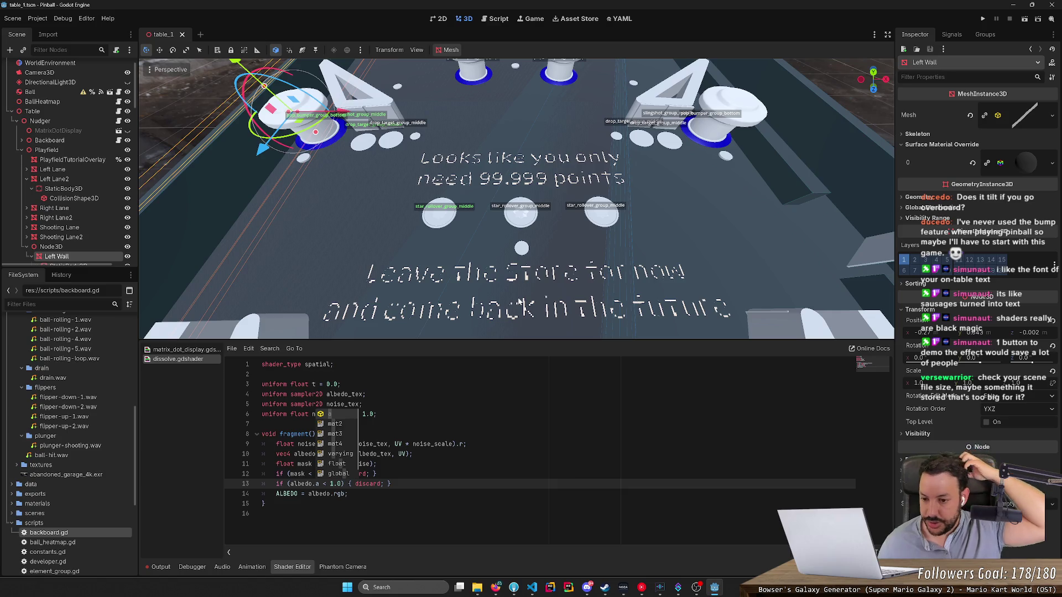
# Step: Add 'ALPHA = albedo.a;' after the ALBEDO assignment and save
pyautogui.click(322, 433)
pyautogui.doubleClick(287, 494)
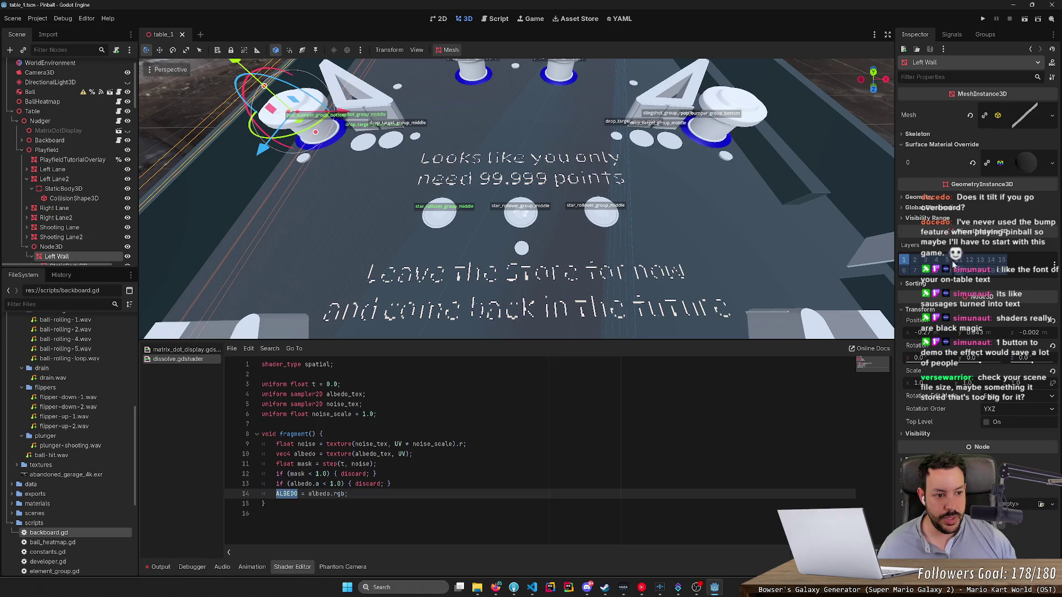
pyautogui.click(348, 494)
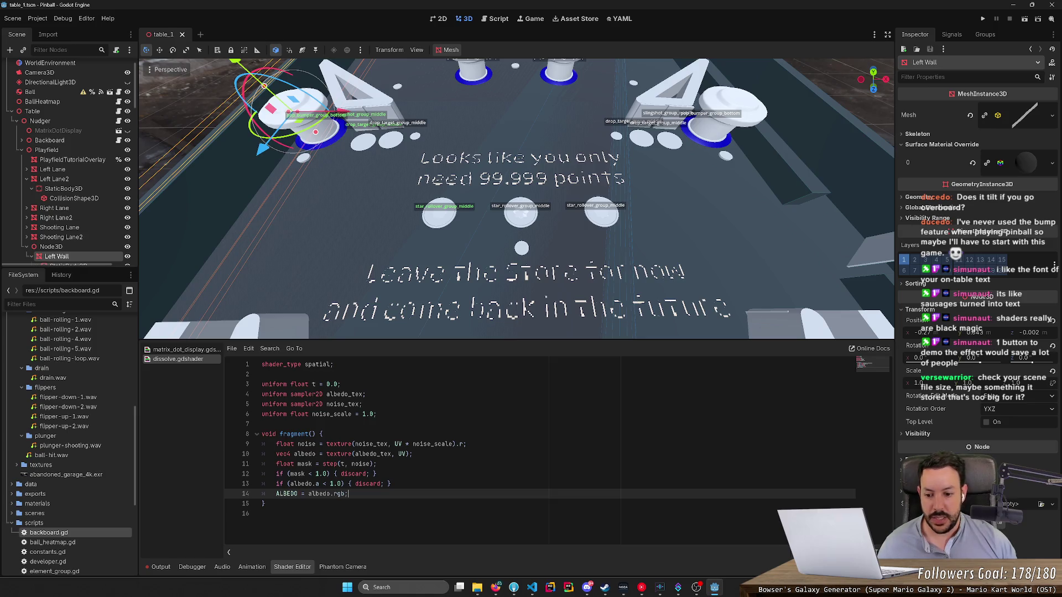
pyautogui.press('Return')
pyautogui.write('ALPHA')
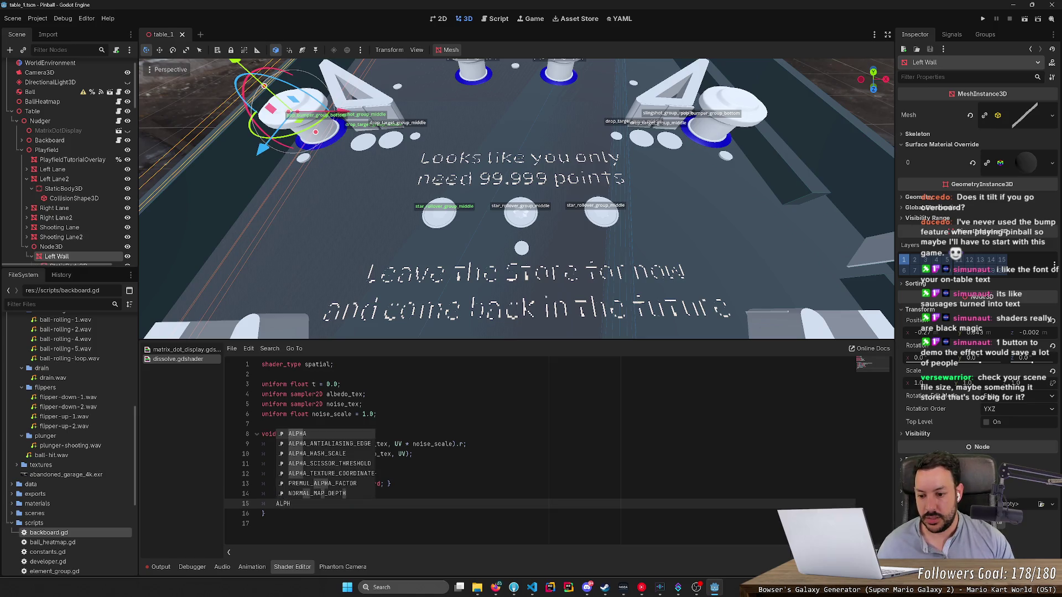
pyautogui.press('Escape')
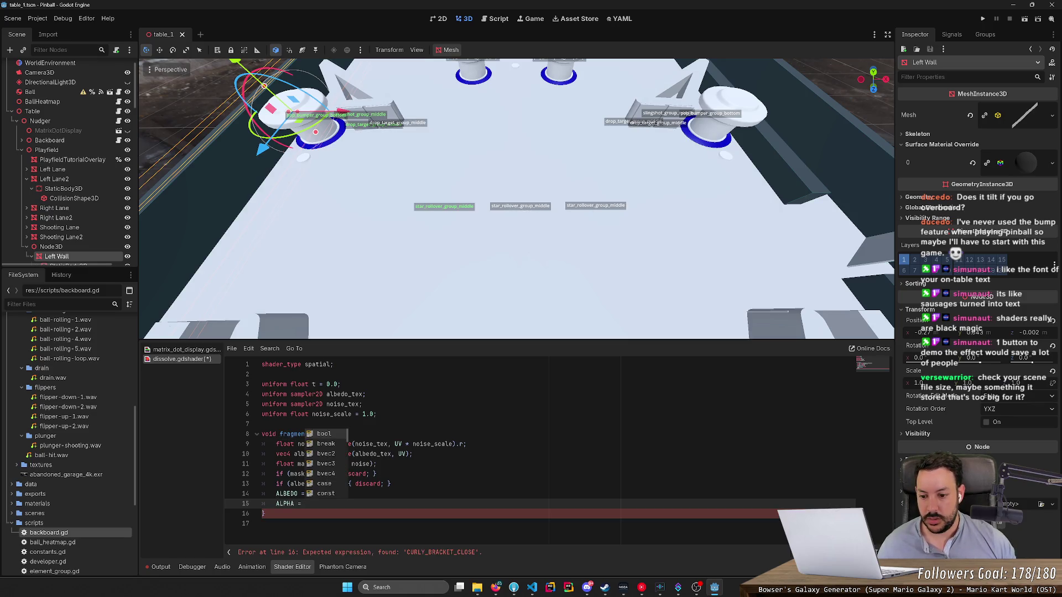
pyautogui.press('Escape')
pyautogui.doubleClick(317, 494)
pyautogui.click(324, 494)
pyautogui.click(303, 504)
pyautogui.write('albedo.a;')
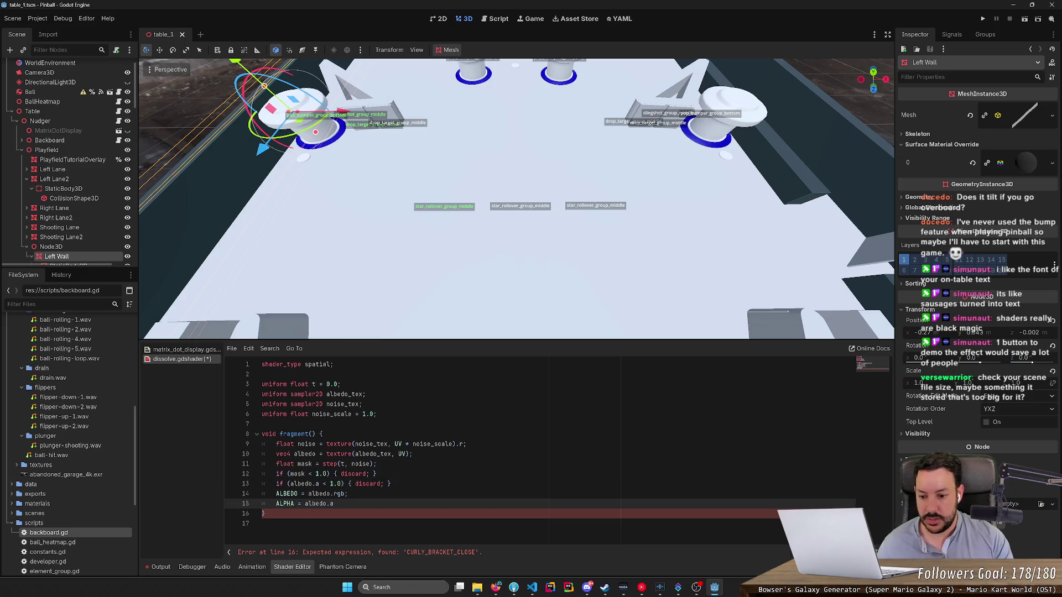
pyautogui.hotkey('ctrl', 's')
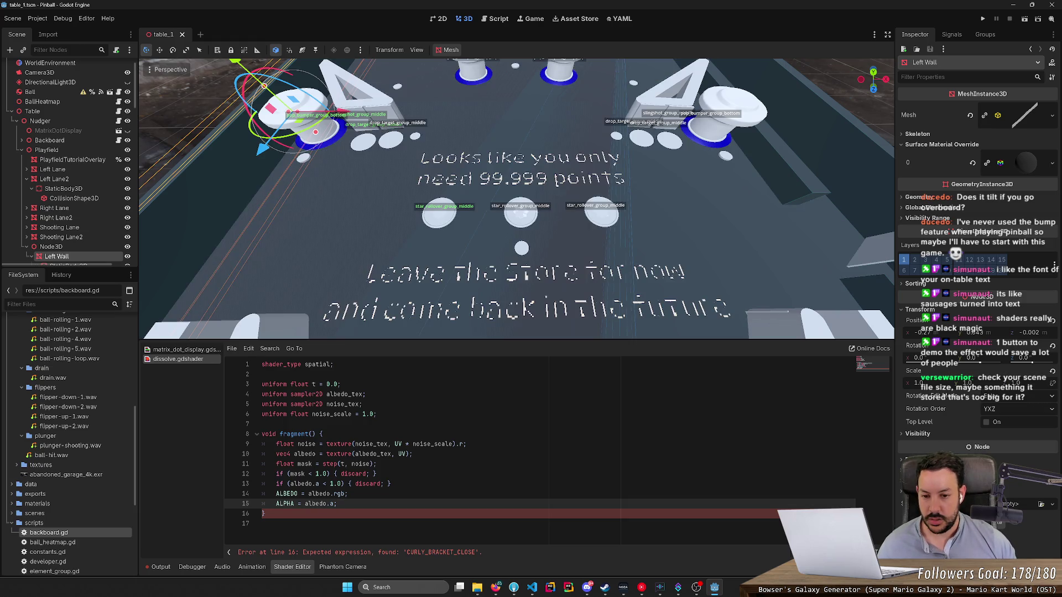
# Step: Delete the extra albedo.a discard line and save the shader
pyautogui.click(391, 484)
pyautogui.hotkey('shift', 'Up')
pyautogui.press('BackSpace')
pyautogui.hotkey('ctrl', 's')
pyautogui.scroll(-5, 516, 199)
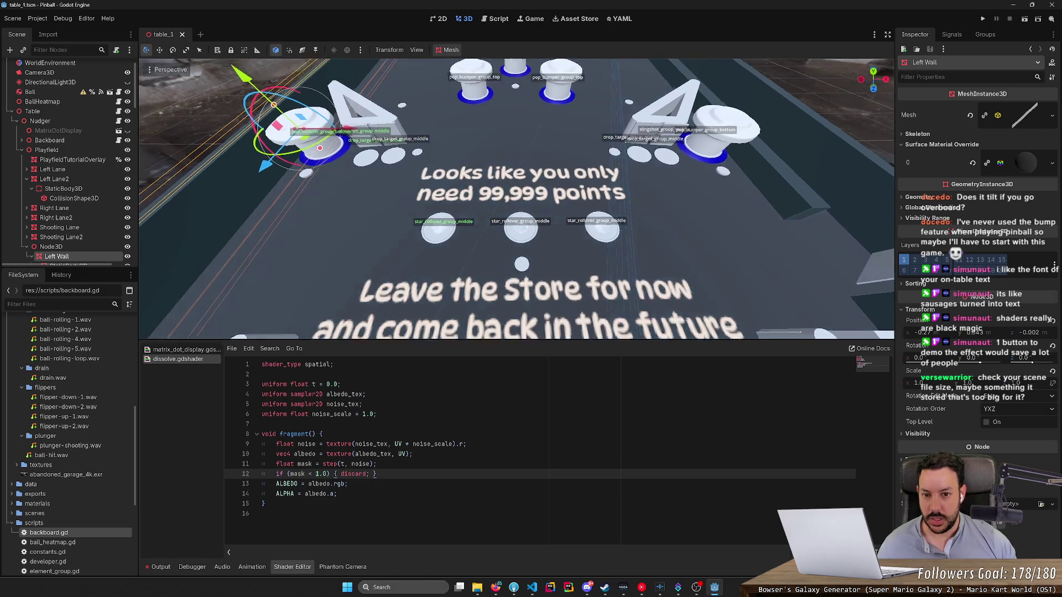
pyautogui.scroll(-5, 602, 241)
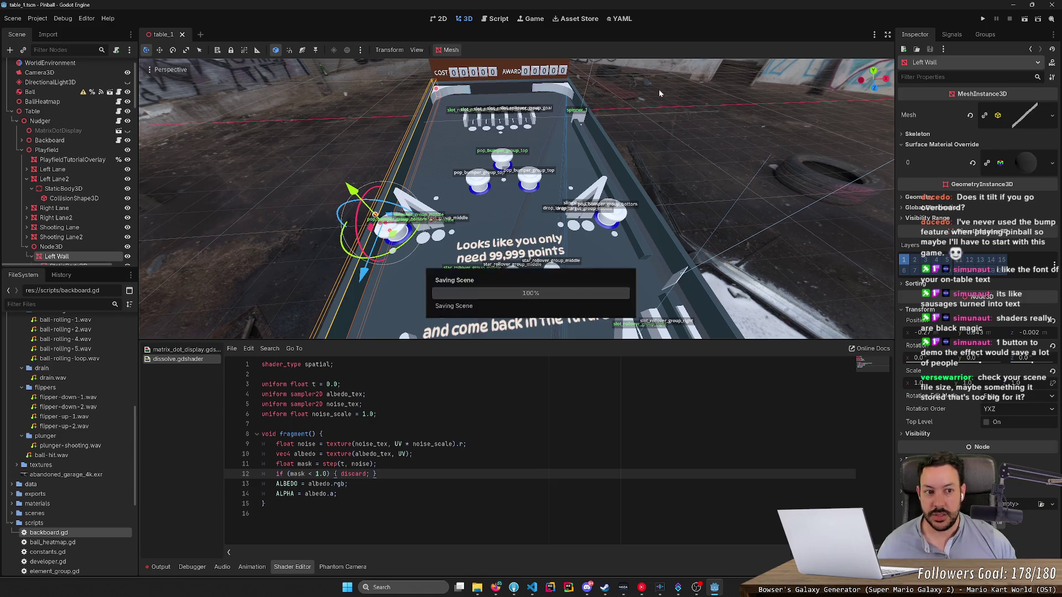
# Step: Select PlayfieldTutorialOverlay and expand its Surface Material Override 0 shader parameters
pyautogui.click(1028, 164)
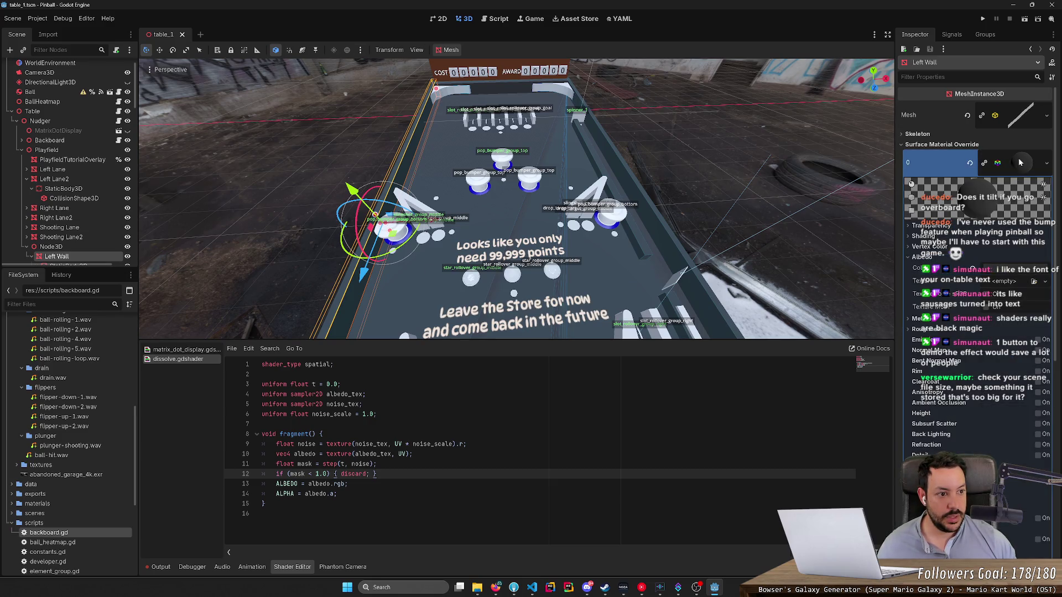
pyautogui.click(1020, 162)
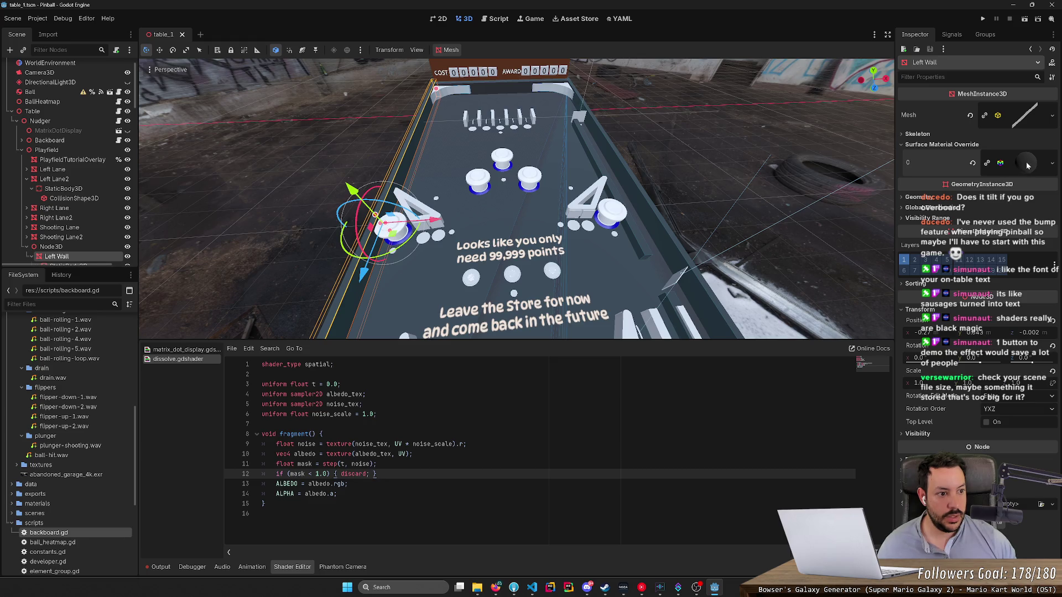
pyautogui.click(1027, 165)
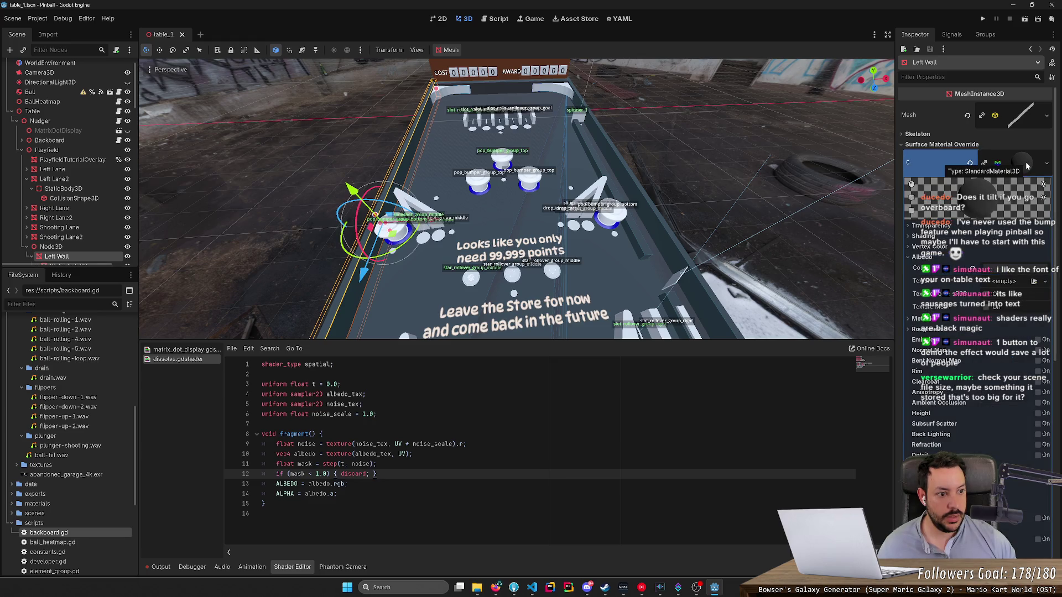
pyautogui.click(1027, 165)
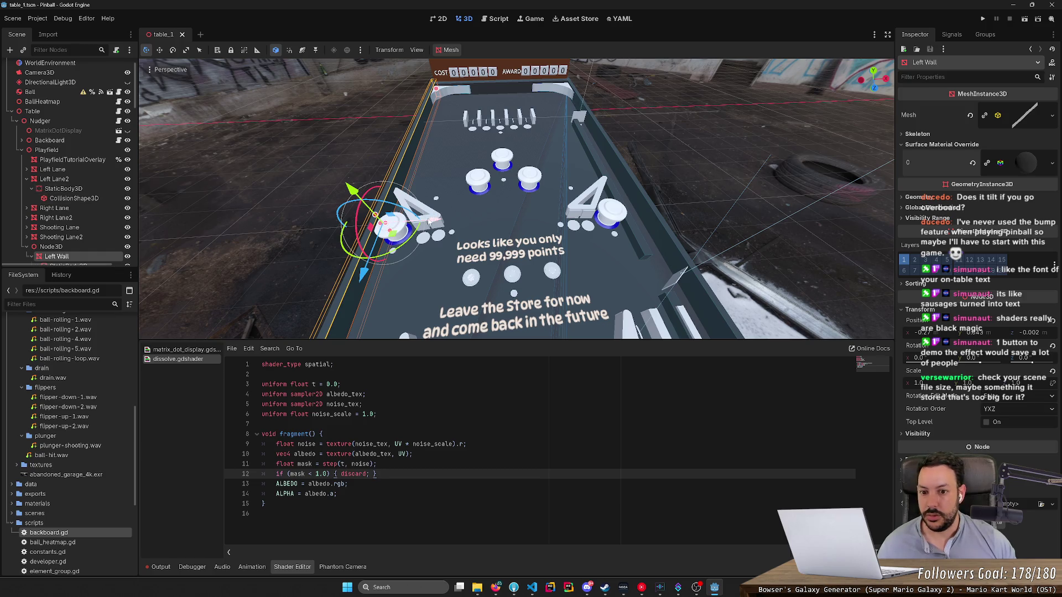
pyautogui.click(72, 160)
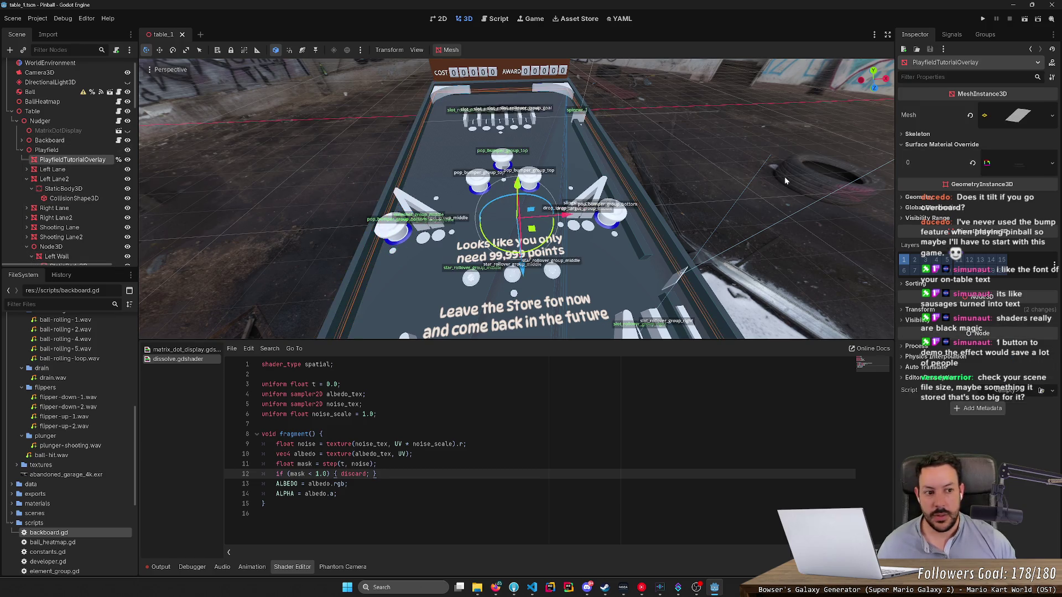
pyautogui.click(1017, 164)
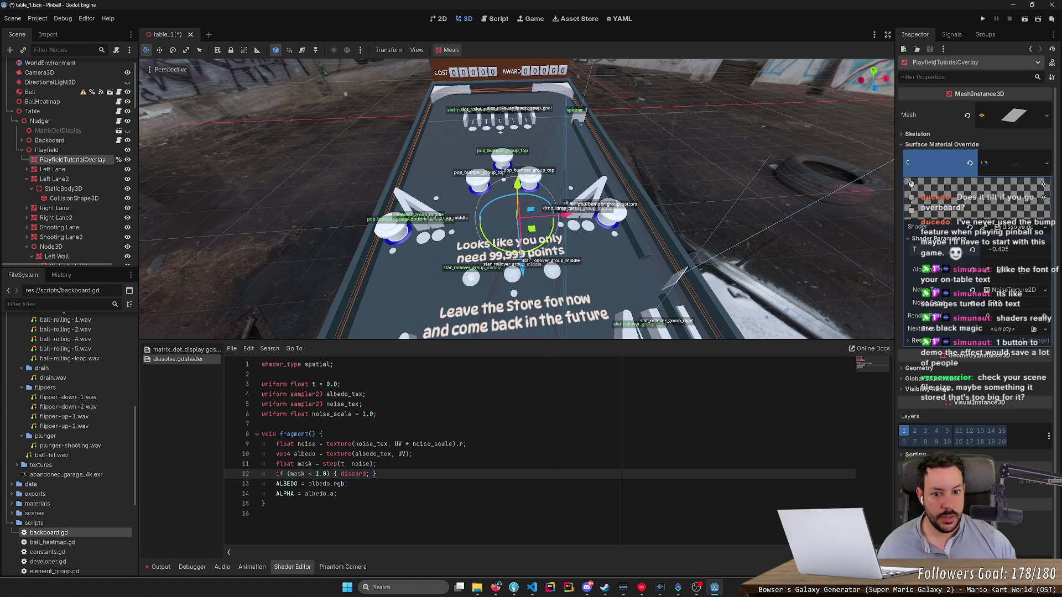
# Step: Drag t up until the overlay text dissolves away, then back to 0.0
pyautogui.moveTo(995, 249); pyautogui.dragTo(1005, 250)
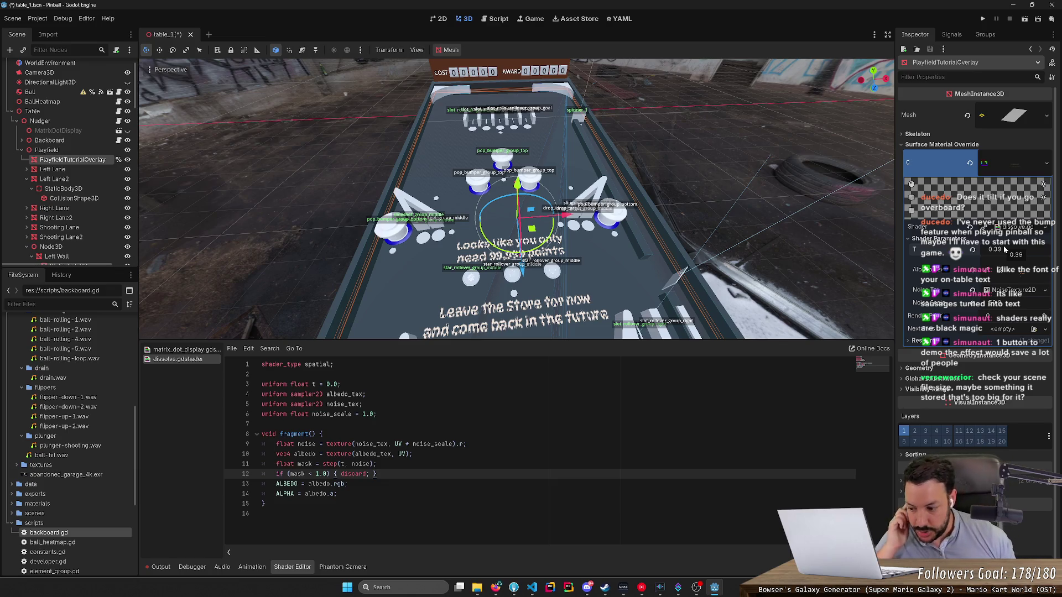
pyautogui.moveTo(996, 257)
pyautogui.mouseDown()
pyautogui.moveTo(1045, 257)
pyautogui.moveTo(968, 249)
pyautogui.moveTo(999, 249)
pyautogui.mouseUp()
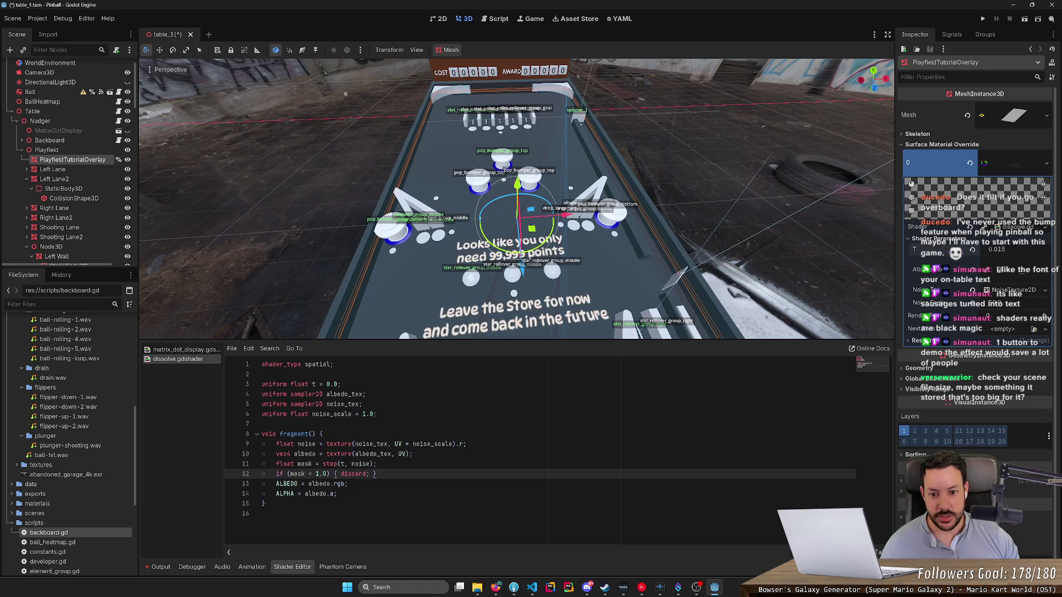
pyautogui.scroll(6, 701, 233)
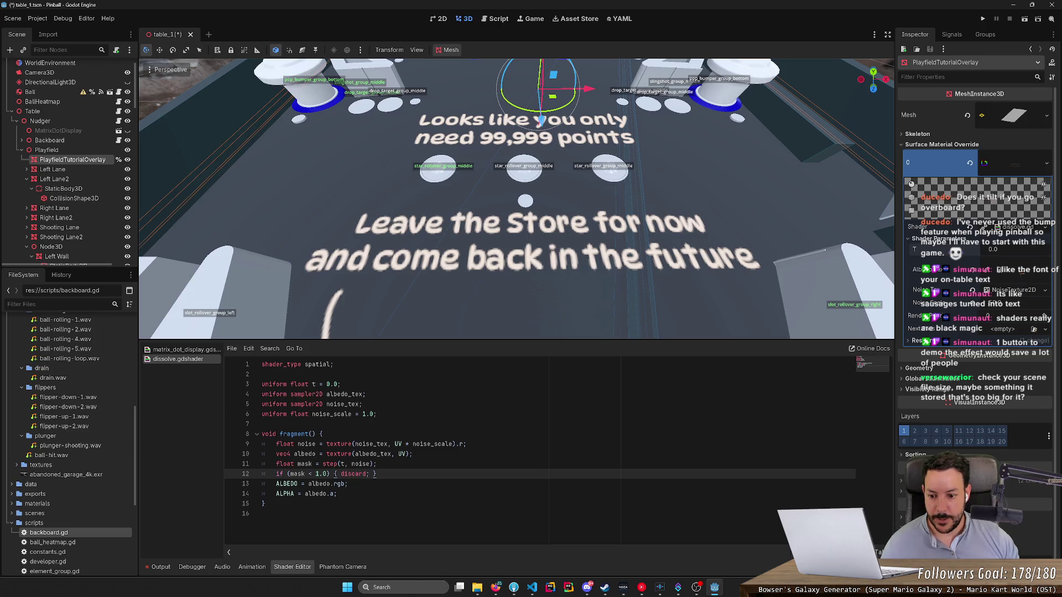
pyautogui.doubleClick(304, 464)
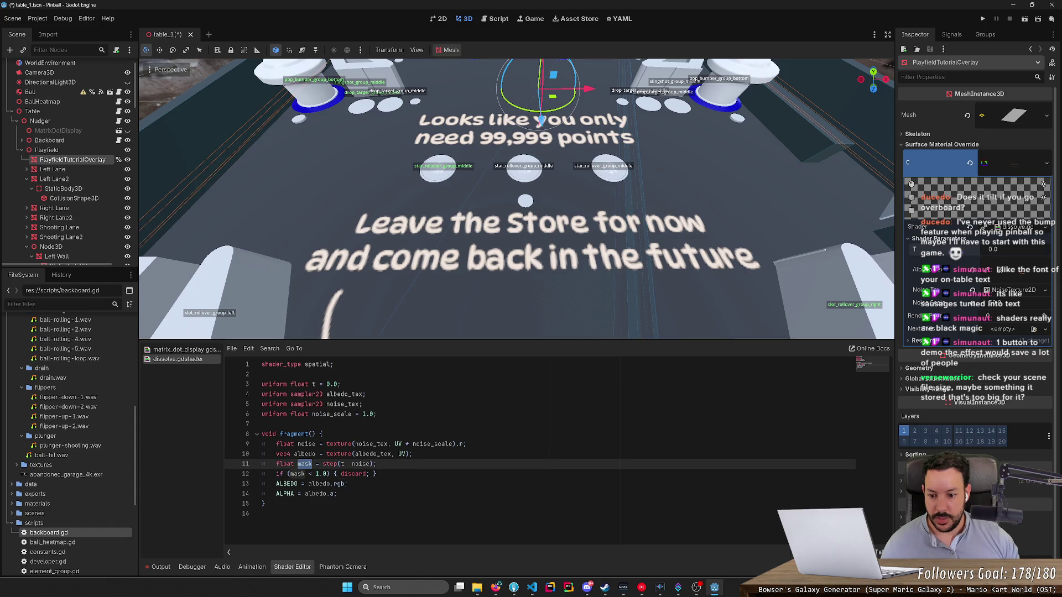
# Step: Set ALPHA = albedo.a * mask, comment out the discard line, and save
pyautogui.doubleClick(354, 474)
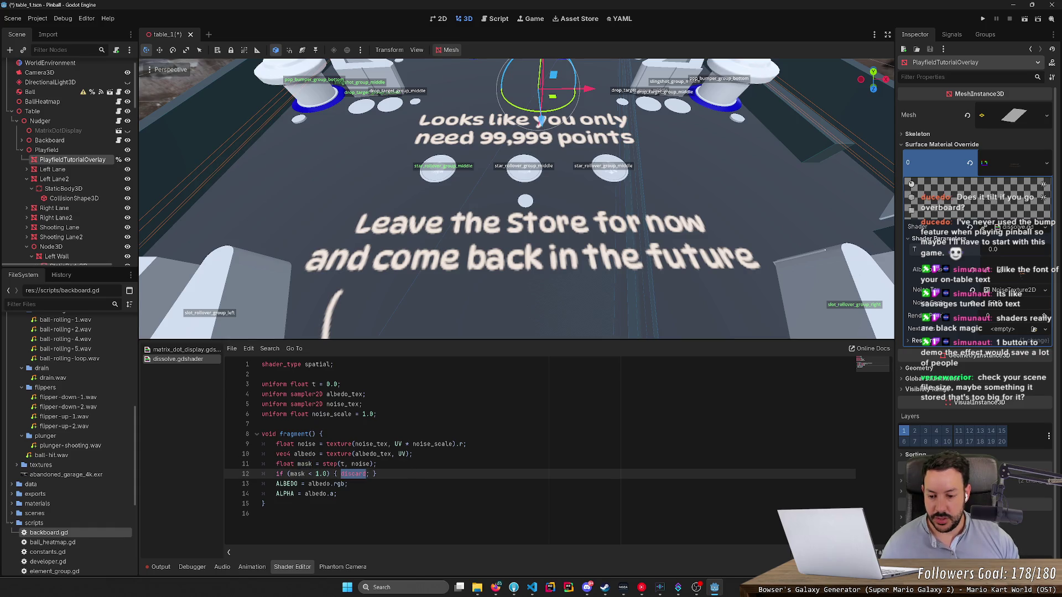
pyautogui.doubleClick(297, 474)
pyautogui.click(336, 494)
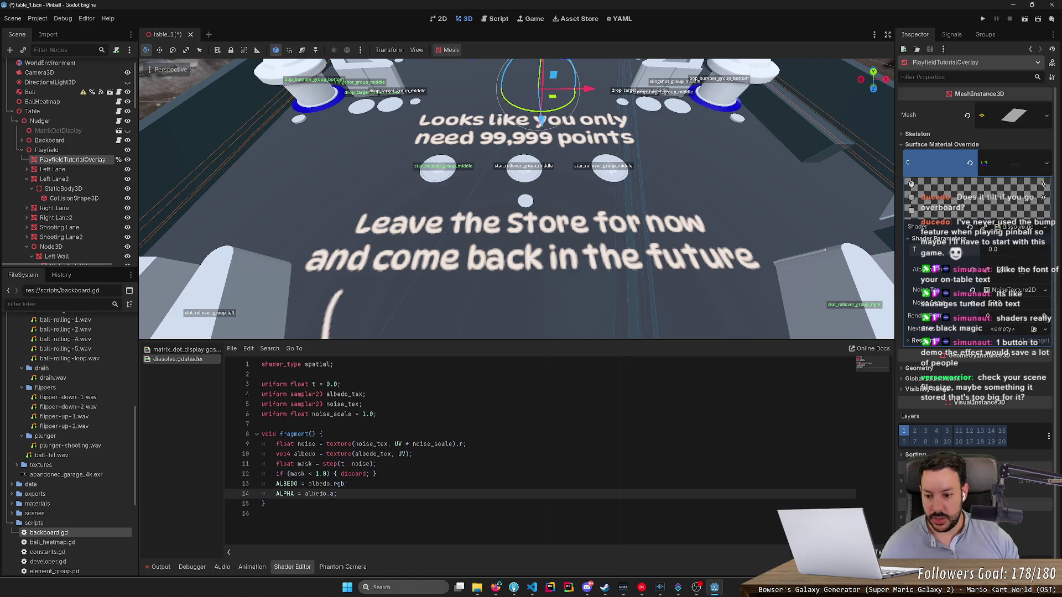
pyautogui.write(' * mask')
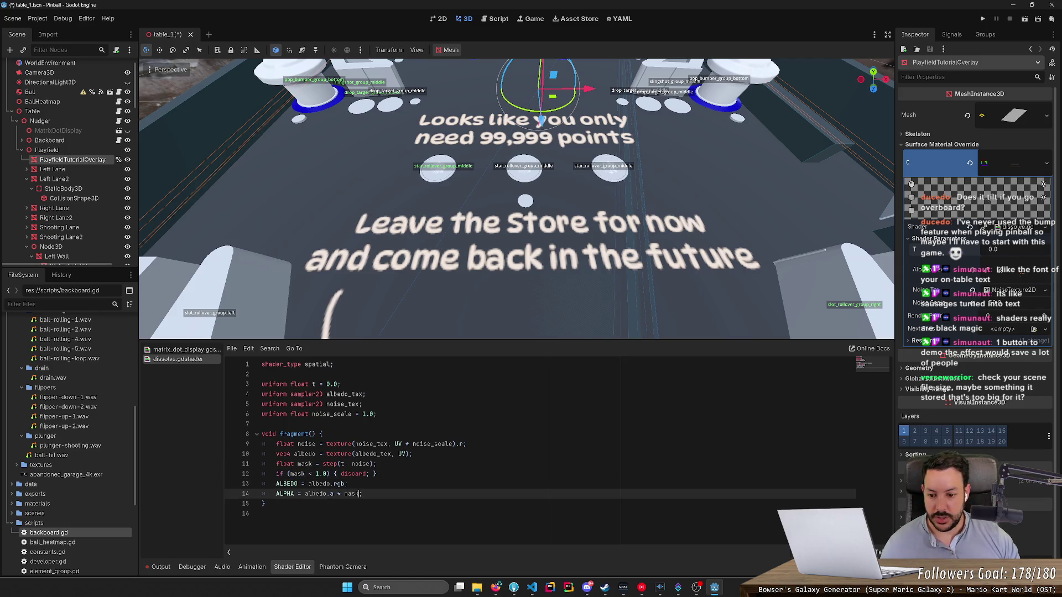
pyautogui.click(377, 474)
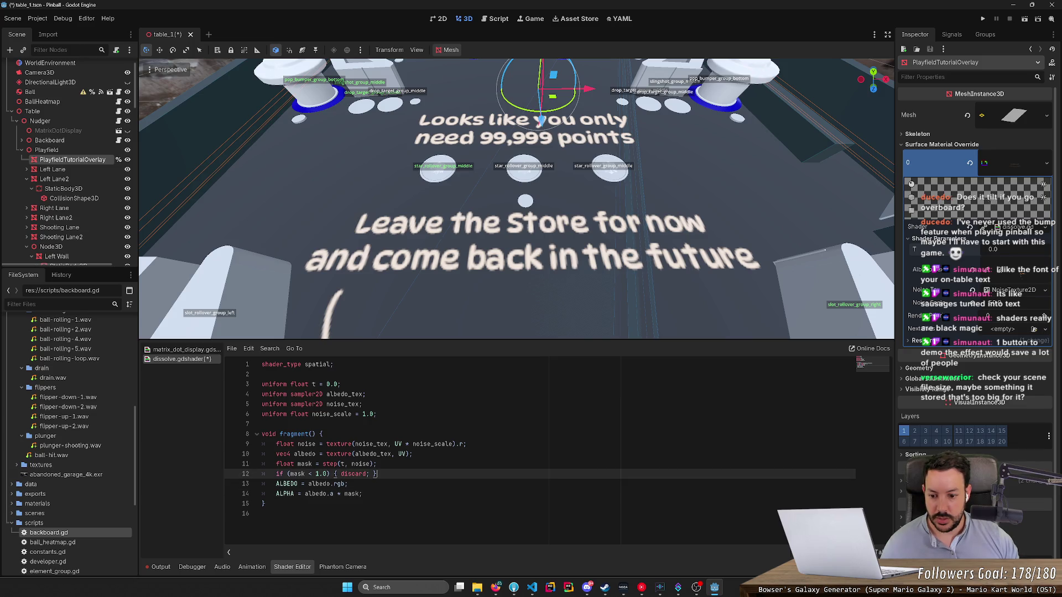
pyautogui.hotkey('ctrl', 'k')
pyautogui.hotkey('ctrl', 's')
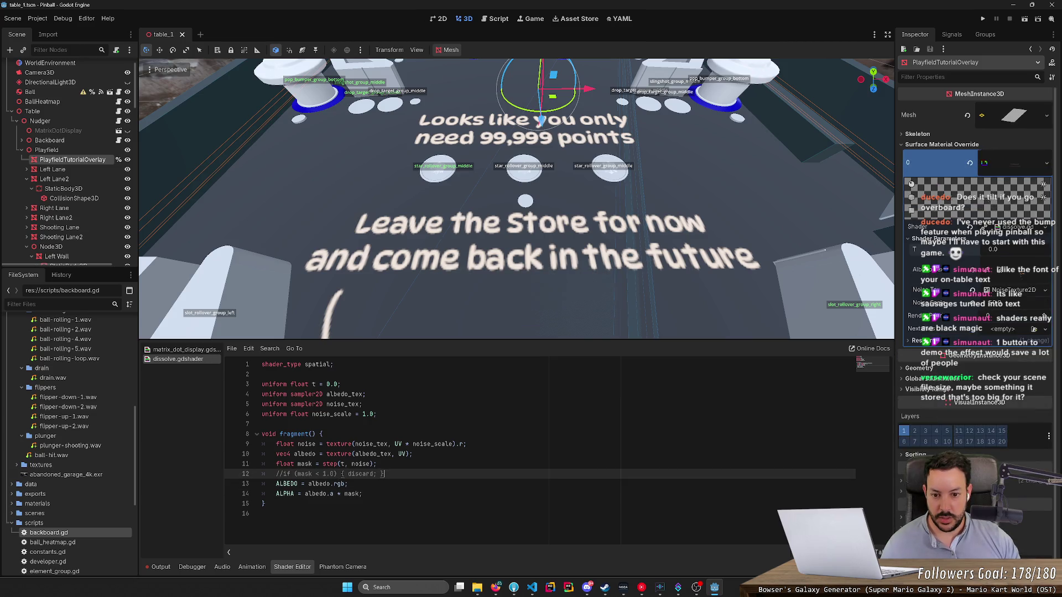
# Step: Set T to 0.71 to test the dissolve and browse Noise Tex's texture options
pyautogui.moveTo(997, 250)
pyautogui.mouseDown()
pyautogui.moveTo(1034, 250)
pyautogui.moveTo(973, 250)
pyautogui.mouseUp()
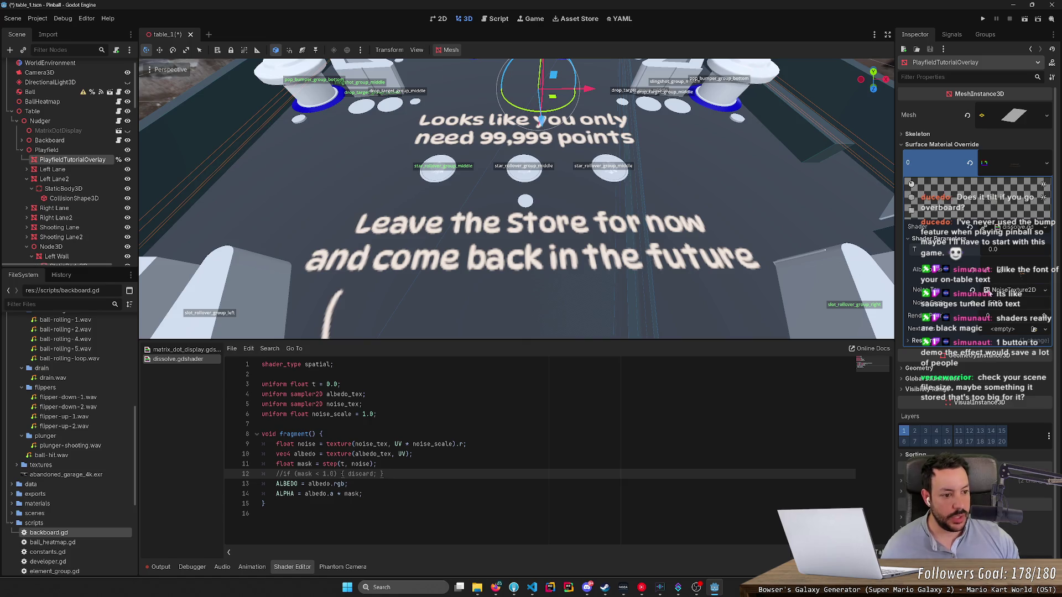
pyautogui.click(1044, 290)
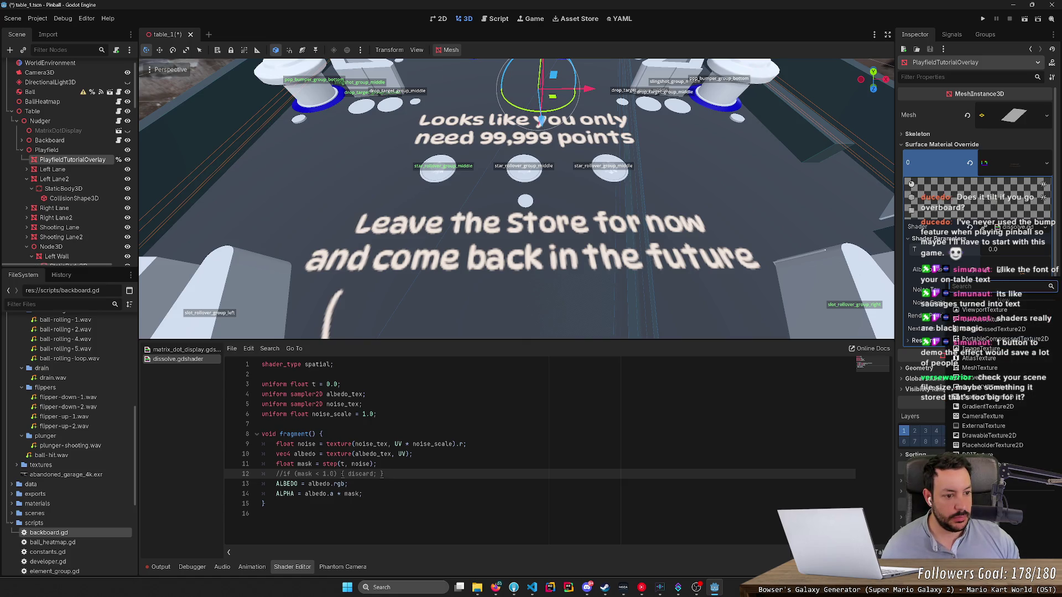
pyautogui.click(1043, 290)
pyautogui.click(1042, 290)
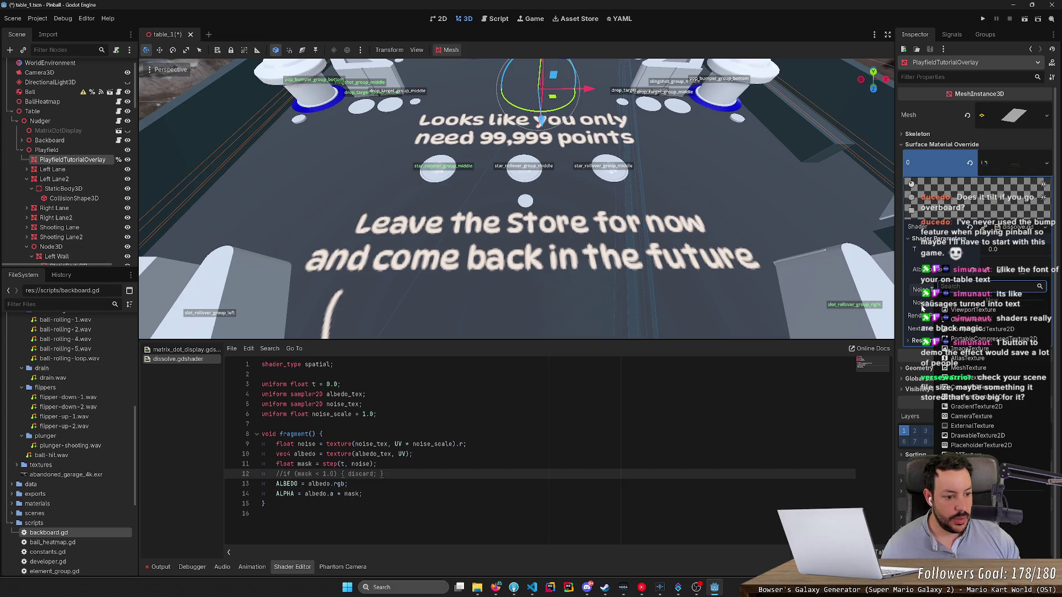
pyautogui.click(916, 299)
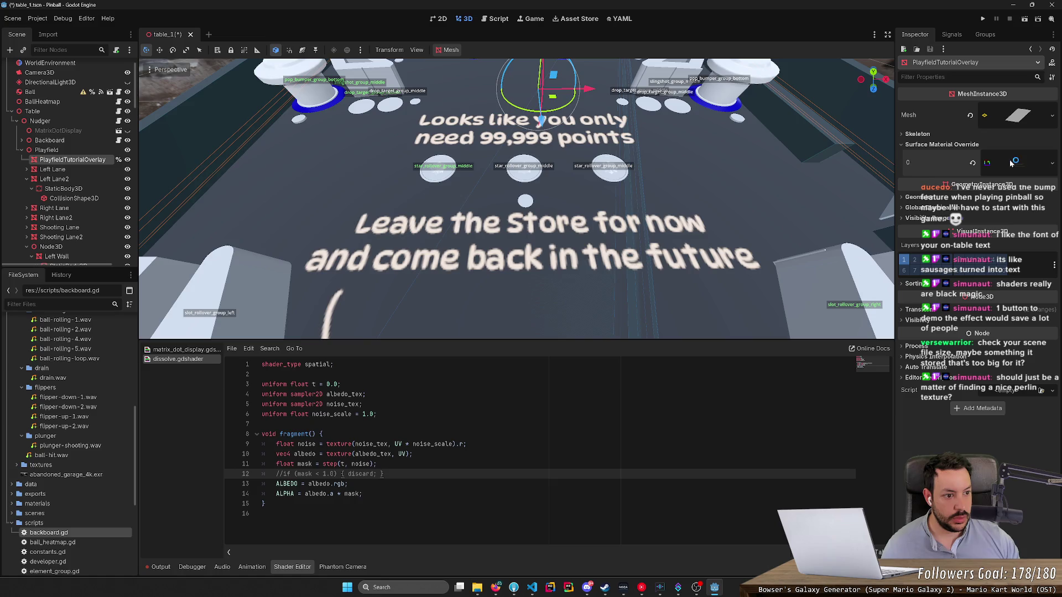
pyautogui.hotkey('alt', 'Tab')
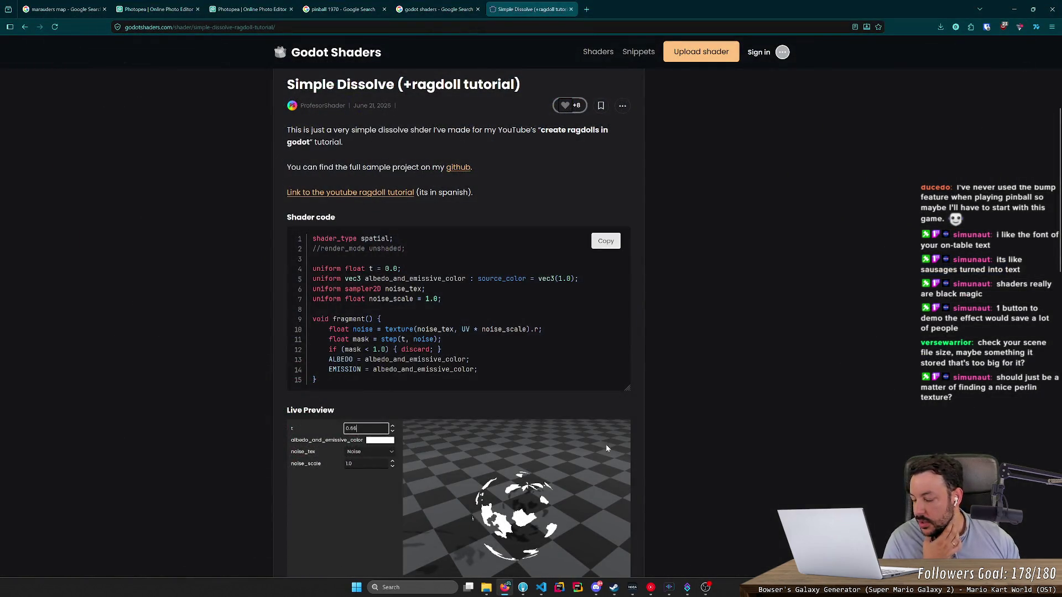
# Step: Launch the Godot executable from D:\Code\godot and open the Pinball project
pyautogui.click(486, 587)
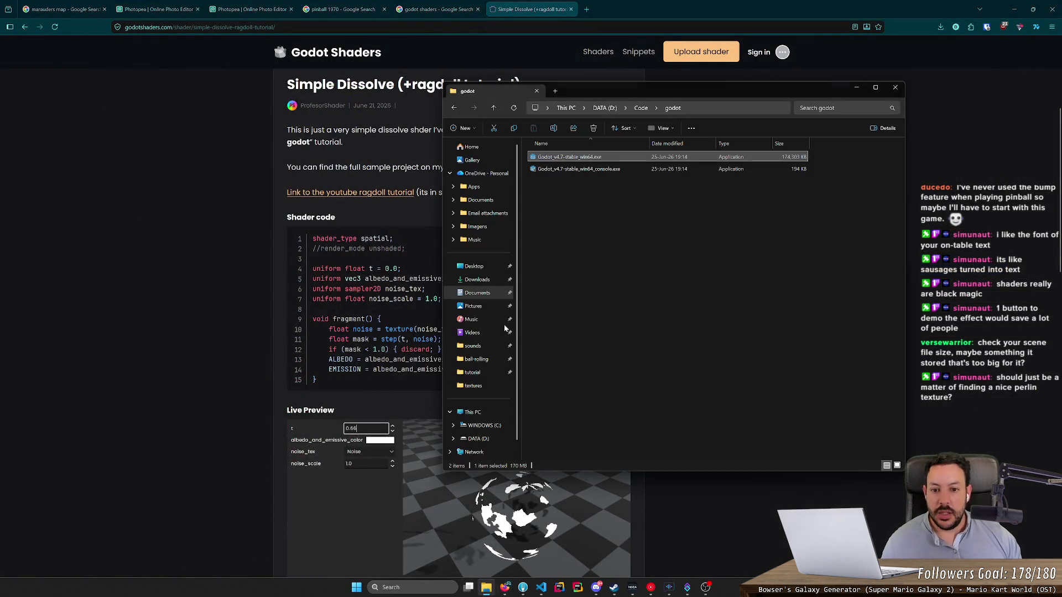
pyautogui.doubleClick(585, 158)
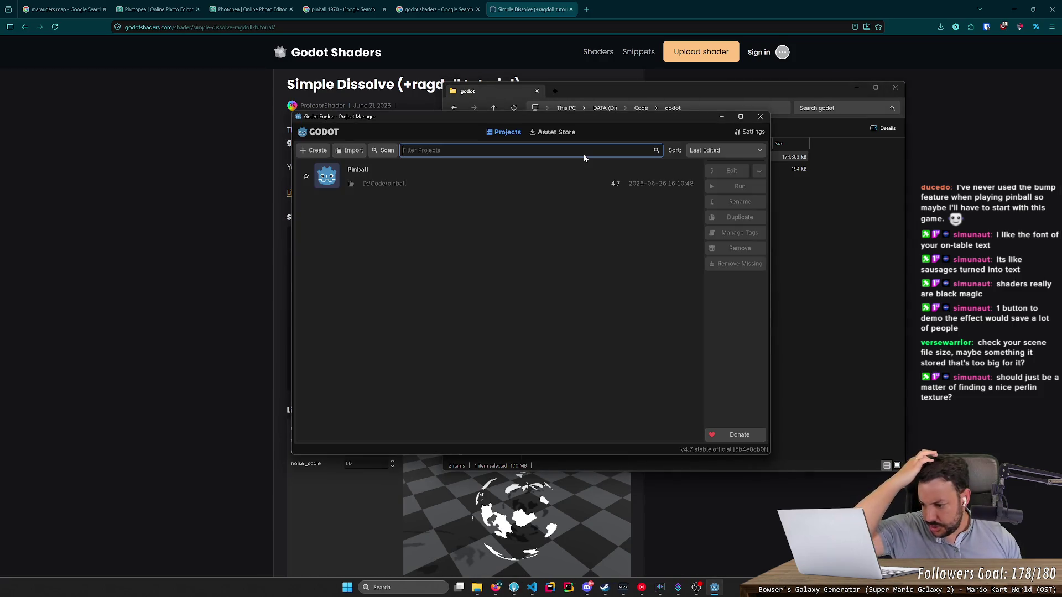
pyautogui.doubleClick(416, 181)
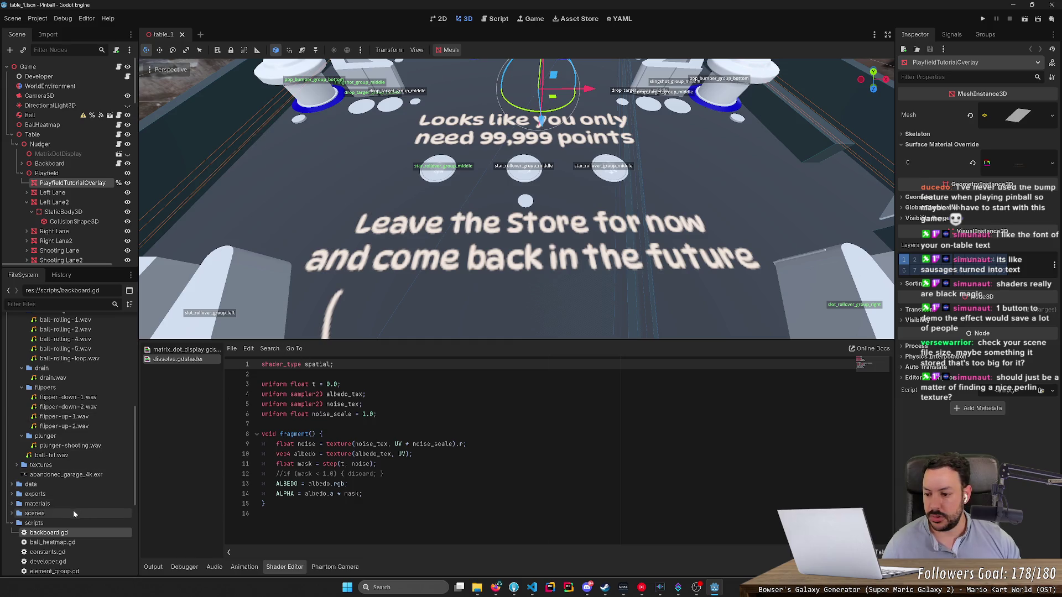
# Step: Give the overlay's Noise Tex a new NoiseTexture2D
pyautogui.scroll(-5, 19, 498)
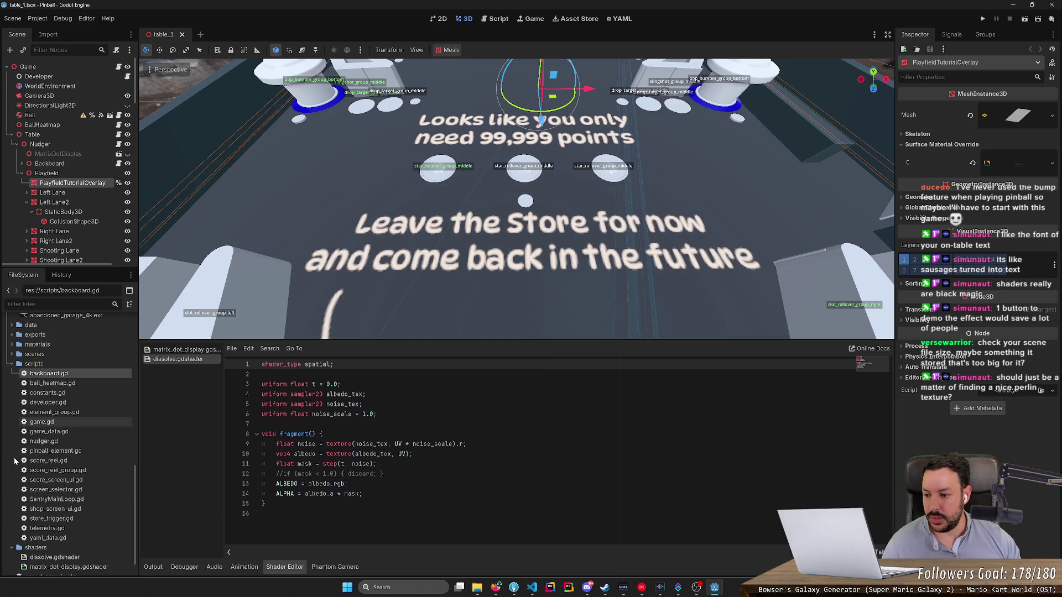
pyautogui.click(12, 364)
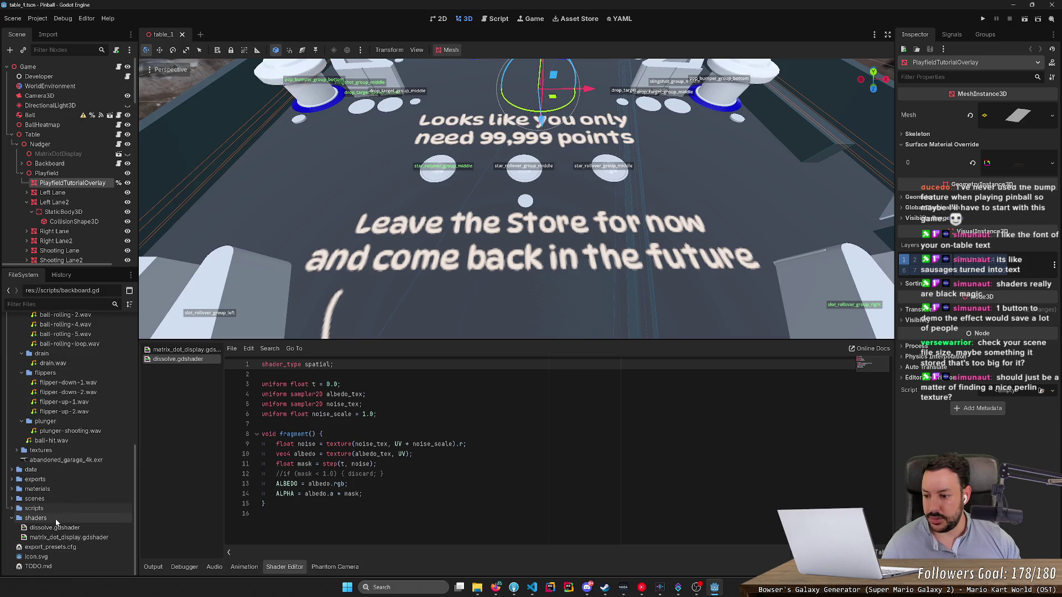
pyautogui.rightClick(57, 523)
pyautogui.moveTo(96, 432)
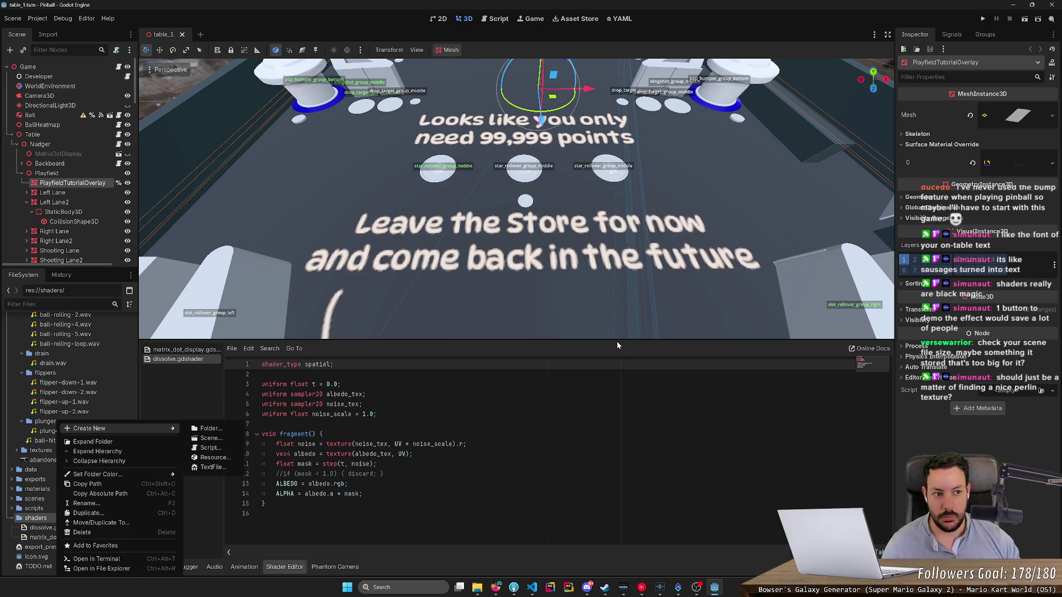
pyautogui.click(1030, 166)
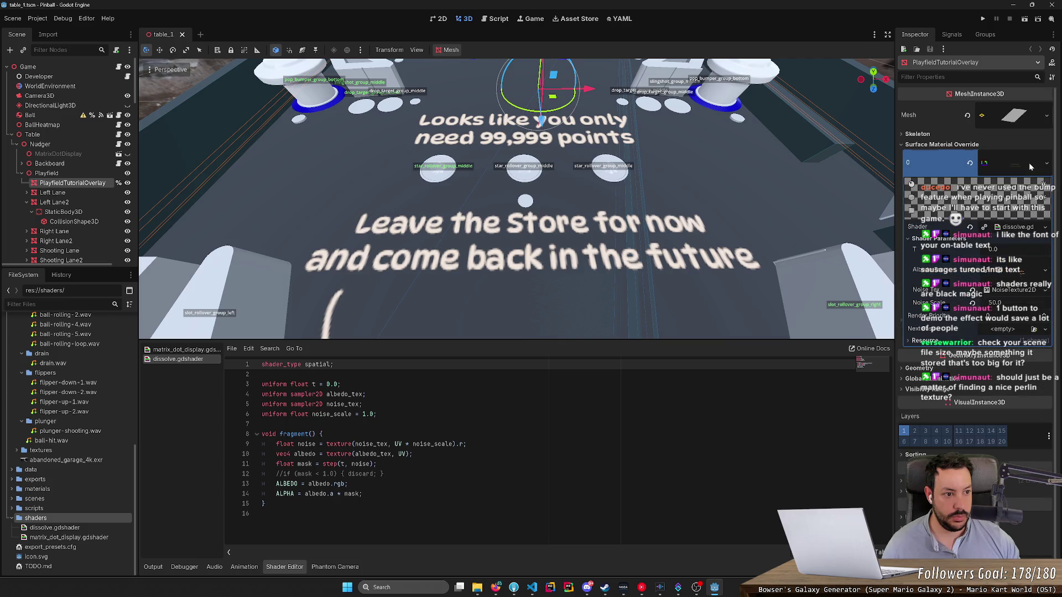
pyautogui.click(1044, 290)
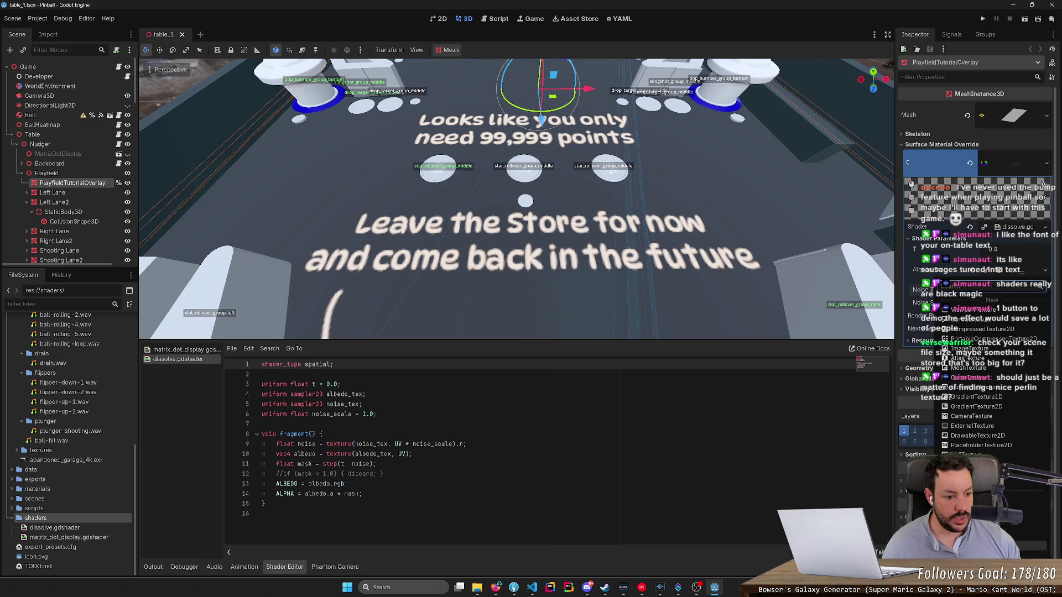
pyautogui.click(1029, 546)
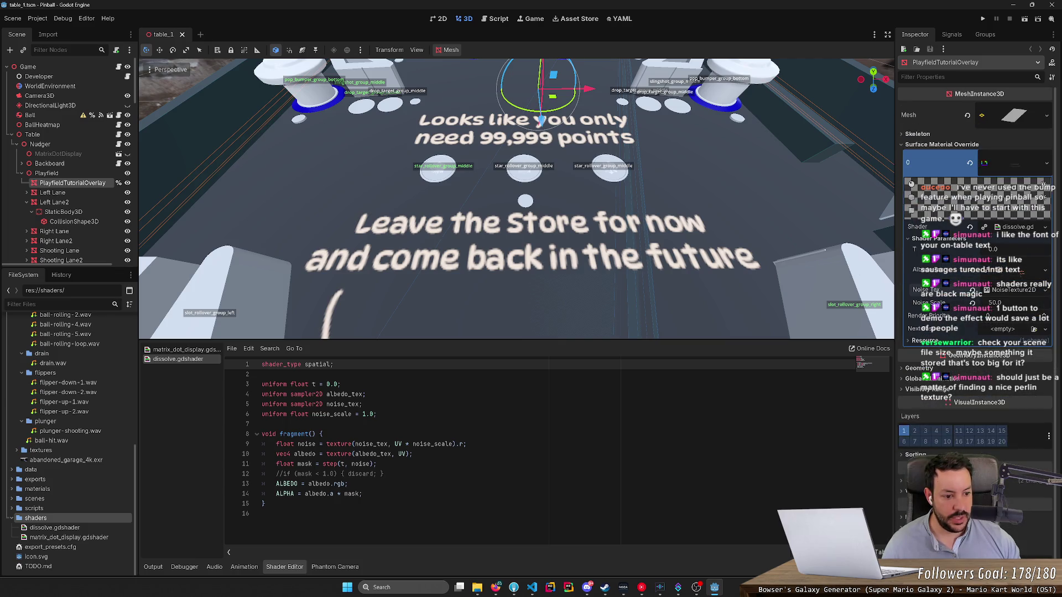
# Step: Save the noise texture as noise_texture_2d.tres in res://shaders
pyautogui.click(1044, 290)
pyautogui.click(985, 390)
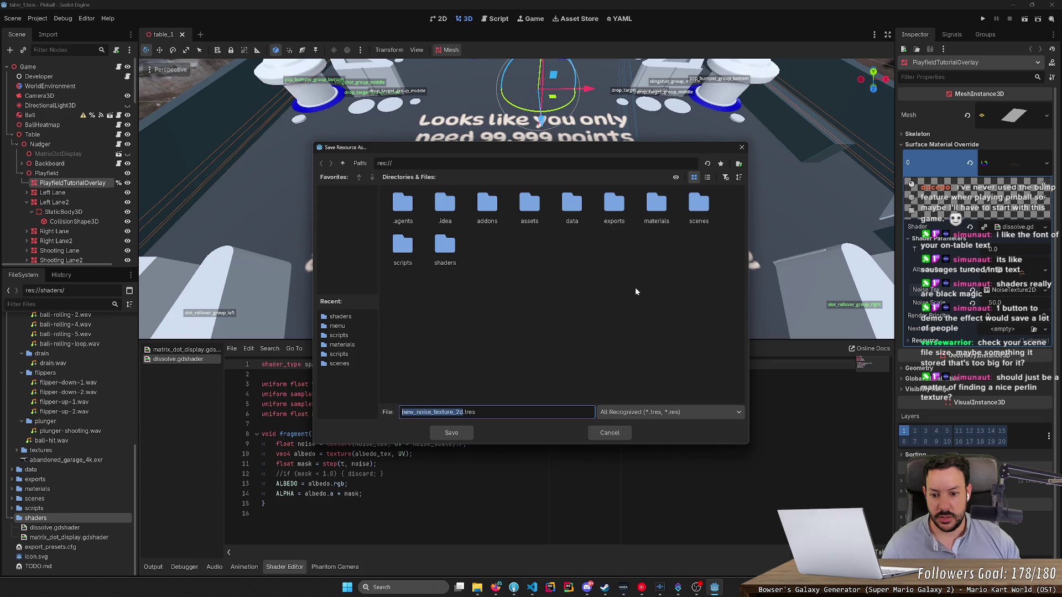
pyautogui.doubleClick(445, 246)
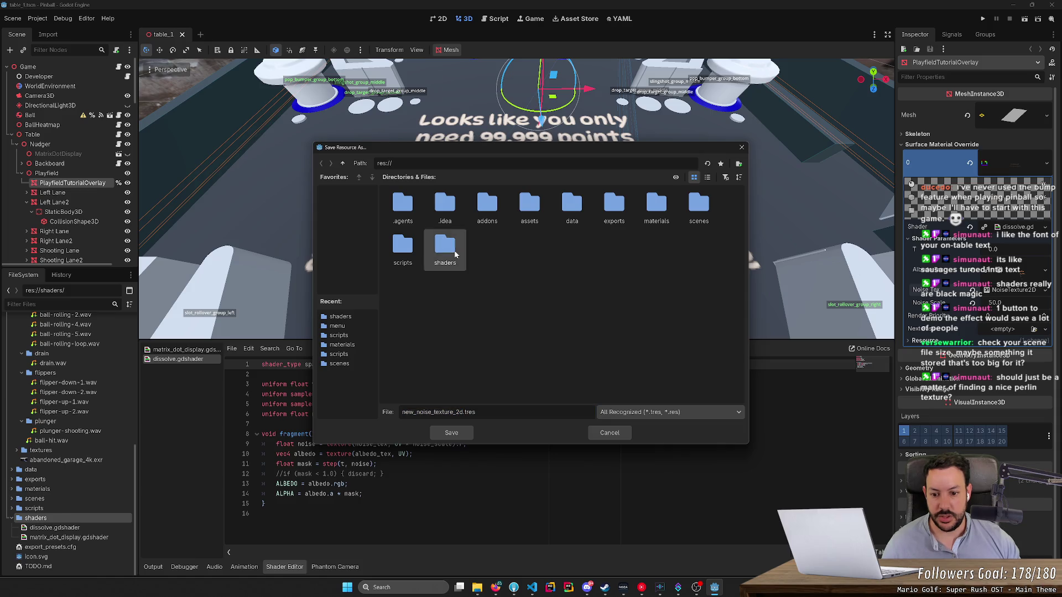
pyautogui.hotkey('shift', 'Home')
pyautogui.press('BackSpace')
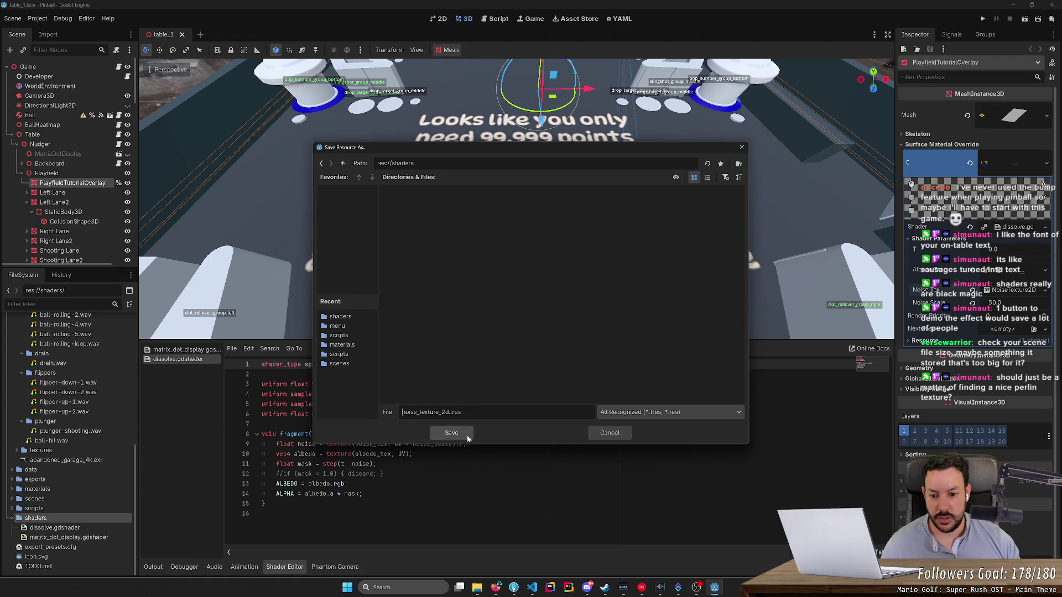
pyautogui.click(457, 436)
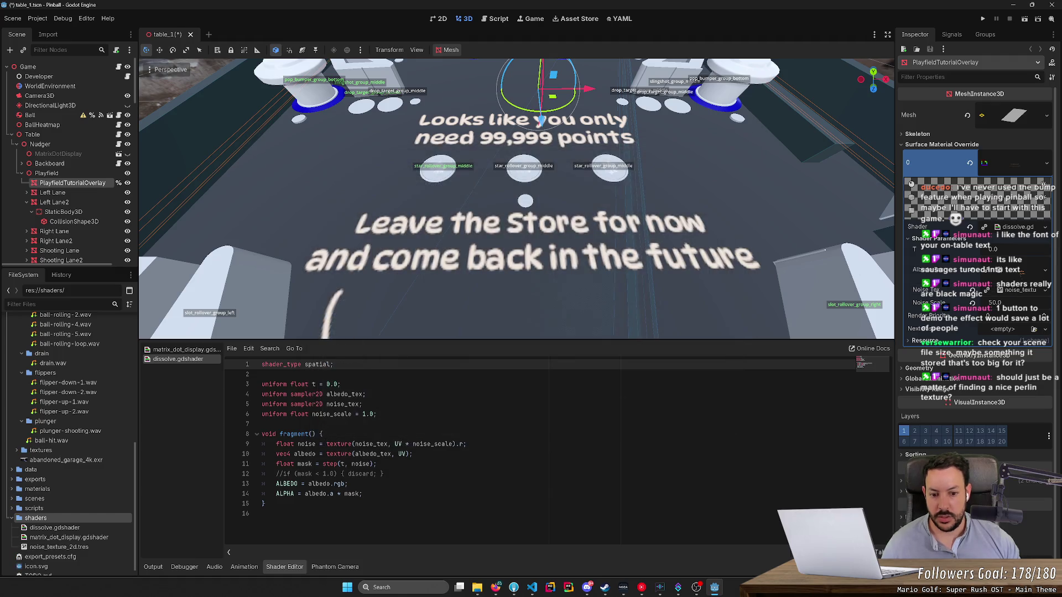
# Step: Give noise_texture_2d.tres a new FastNoiseLite noise generator
pyautogui.click(83, 547)
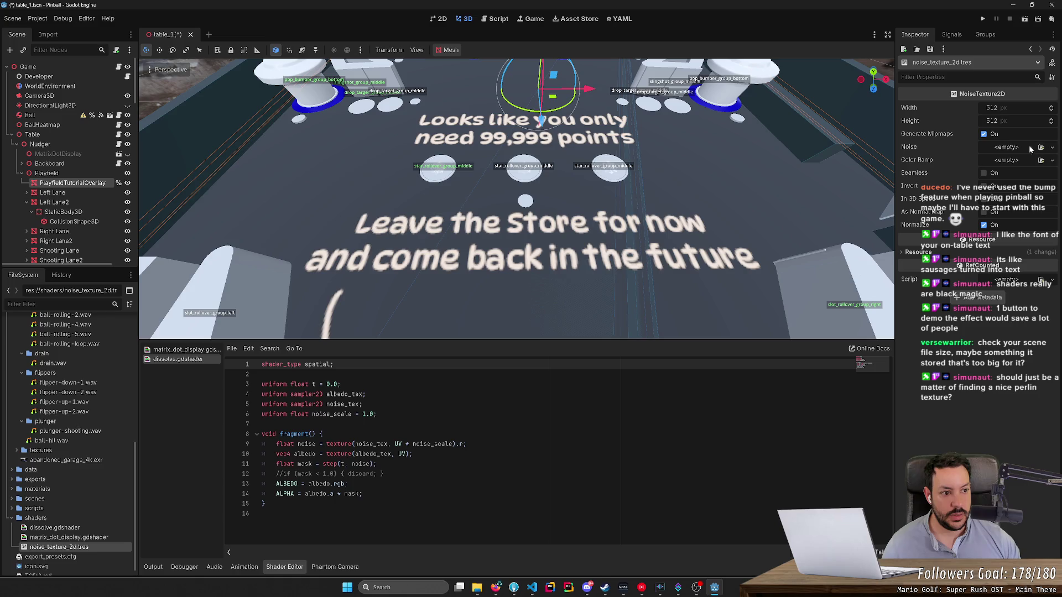
pyautogui.click(1053, 147)
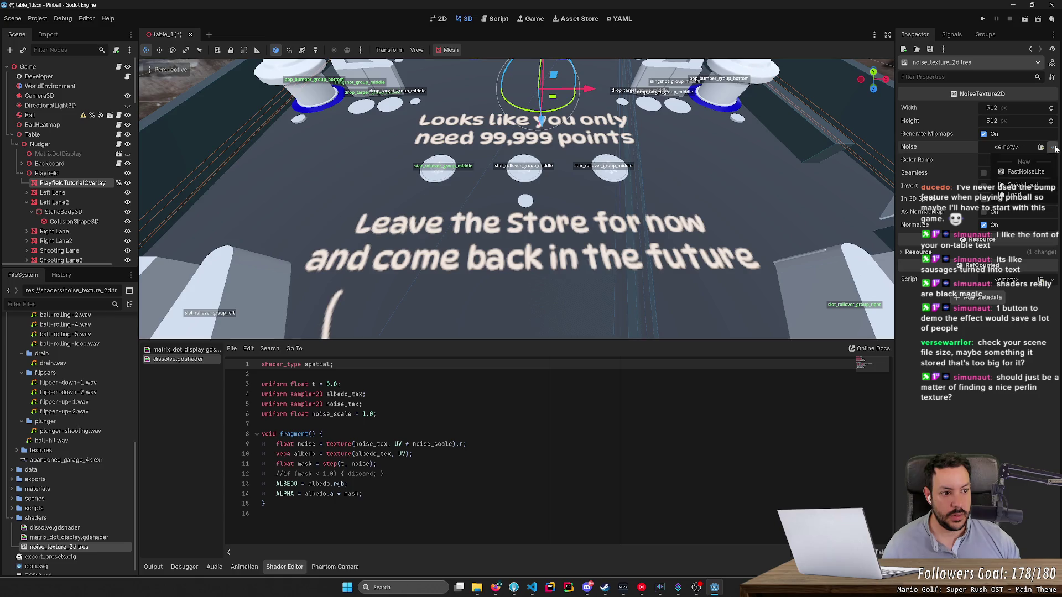
pyautogui.click(1028, 171)
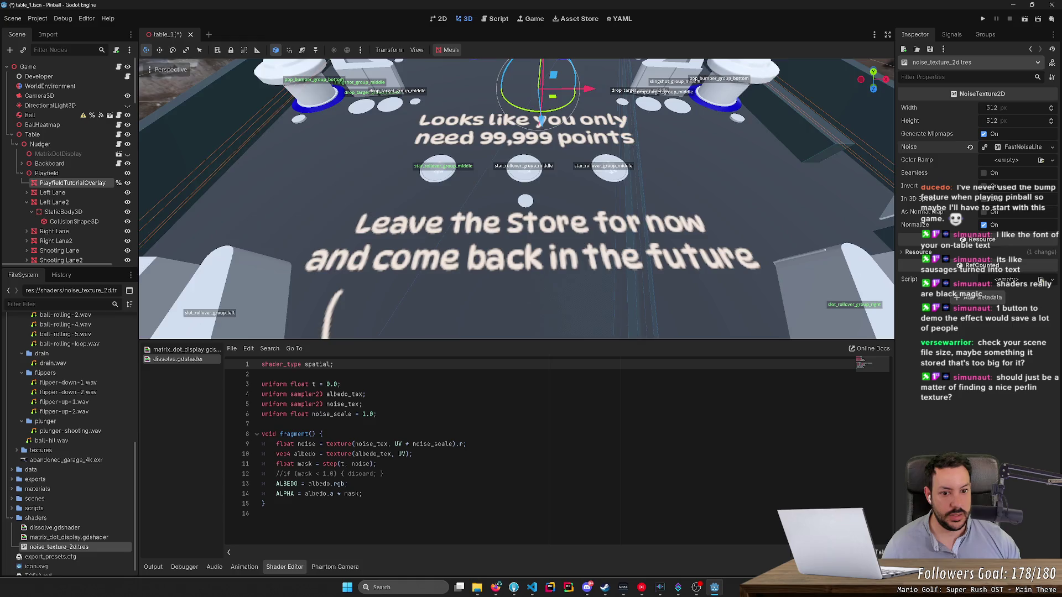
pyautogui.press('s')
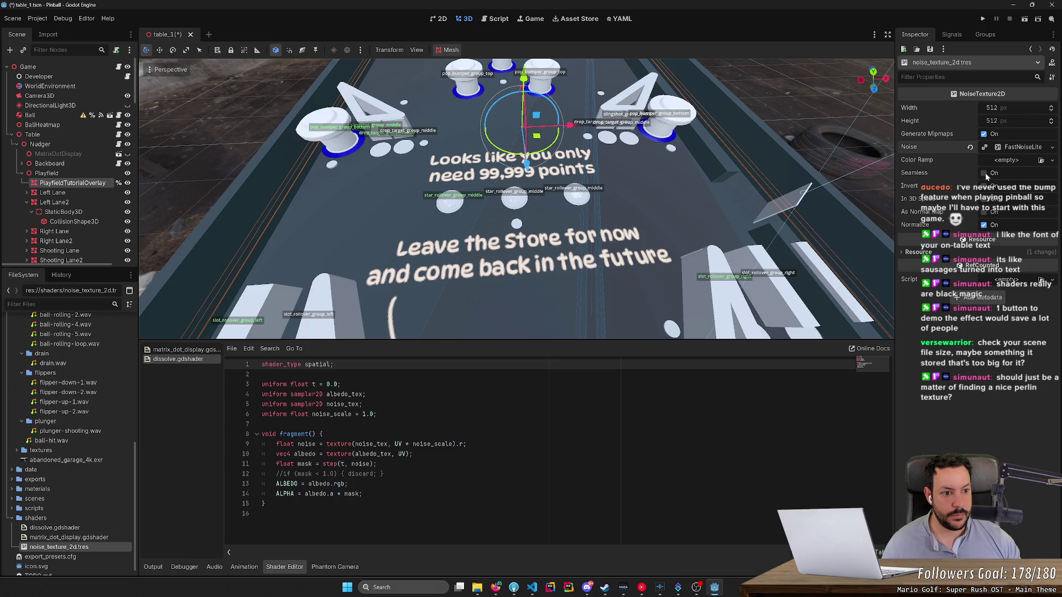
pyautogui.moveTo(916, 177)
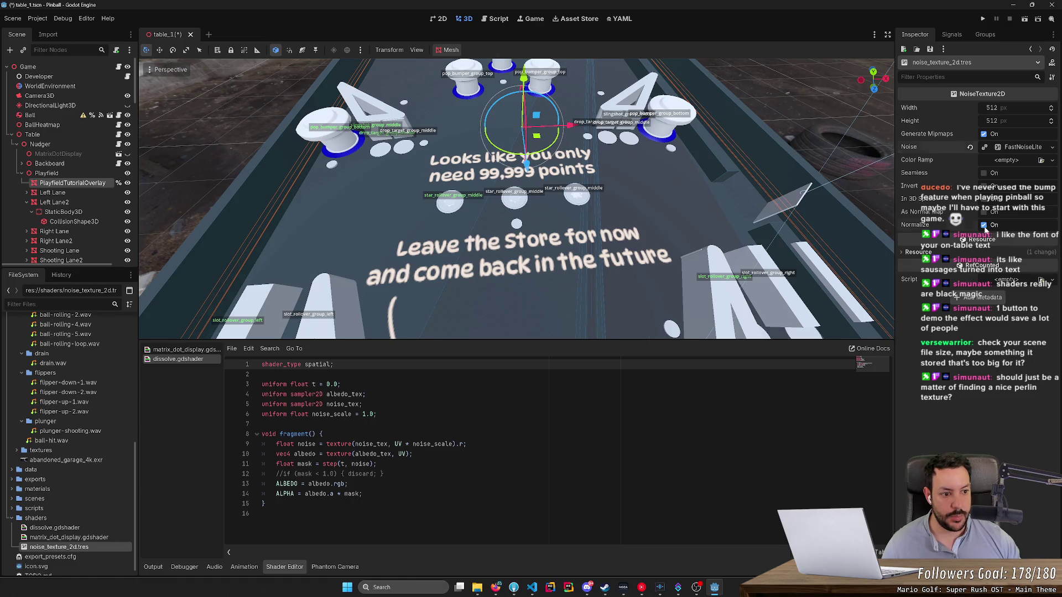
pyautogui.click(1013, 148)
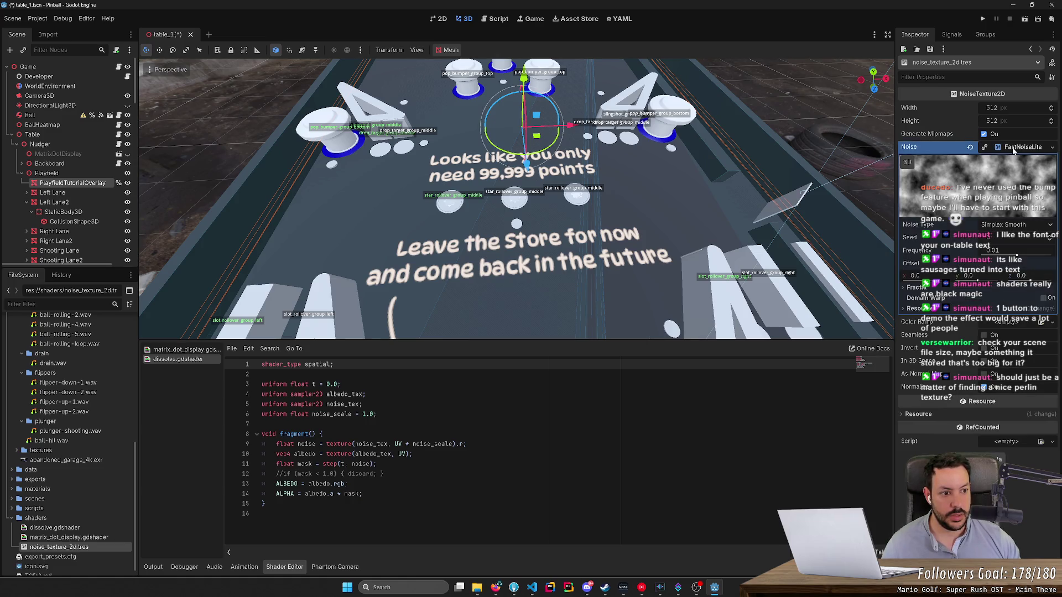
# Step: Set the FastNoiseLite noise type to Perlin with seed 29, and save the scene
pyautogui.click(1016, 224)
pyautogui.click(1012, 241)
pyautogui.click(1020, 229)
pyautogui.click(1011, 264)
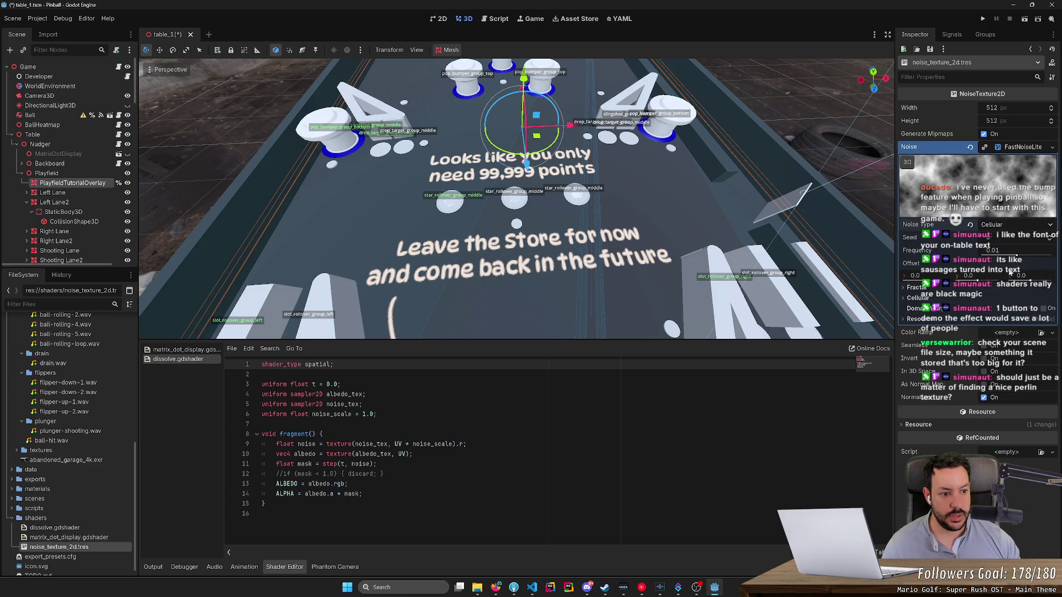
pyautogui.click(1019, 229)
pyautogui.click(1015, 244)
pyautogui.click(1015, 227)
pyautogui.click(1012, 270)
pyautogui.moveTo(998, 238)
pyautogui.mouseDown()
pyautogui.moveTo(1020, 238)
pyautogui.moveTo(1003, 254)
pyautogui.moveTo(1023, 256)
pyautogui.mouseUp()
pyautogui.hotkey('ctrl', 's')
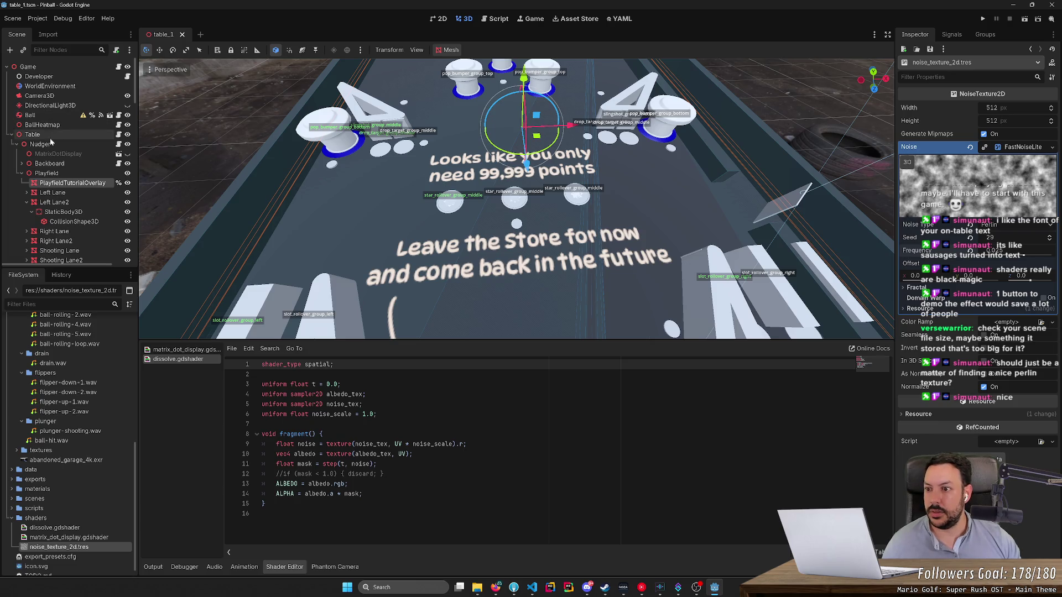
# Step: Expand the overlay's Surface Material Override and raise t to preview the text dissolving up close
pyautogui.click(65, 184)
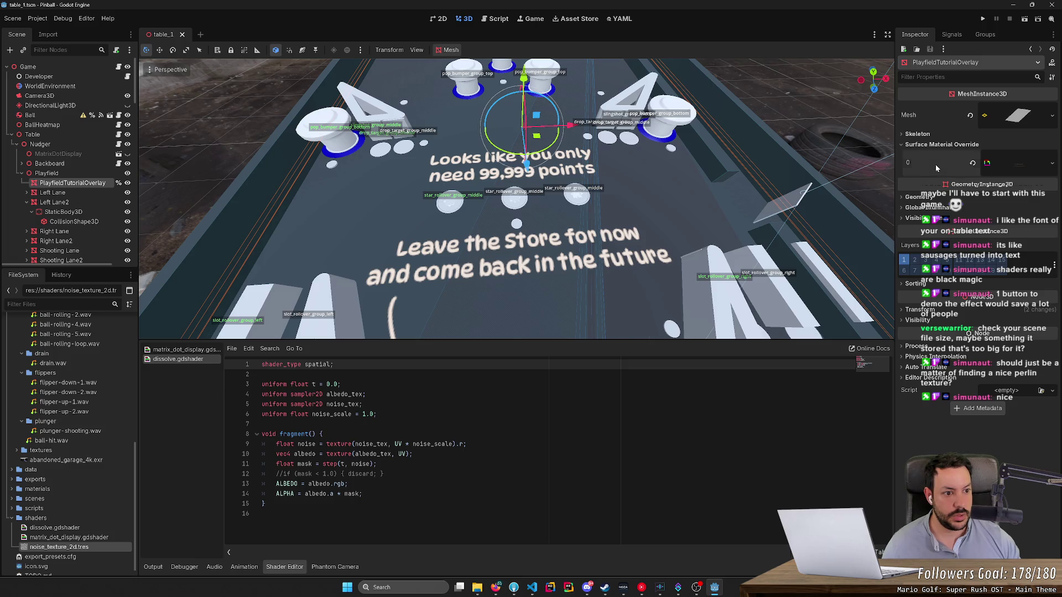
pyautogui.click(1016, 158)
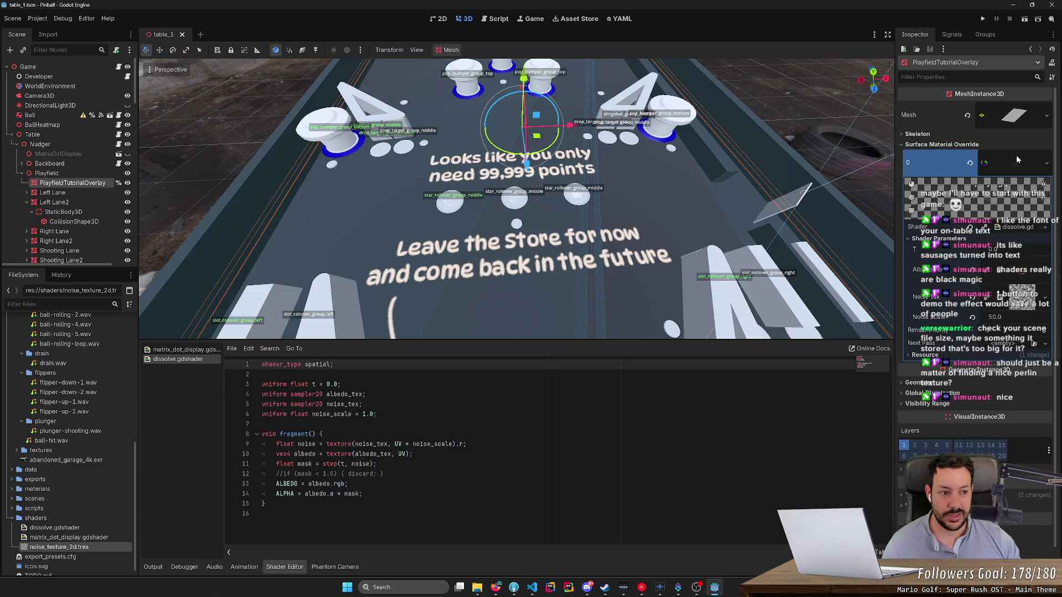
pyautogui.moveTo(1002, 250); pyautogui.dragTo(1038, 250)
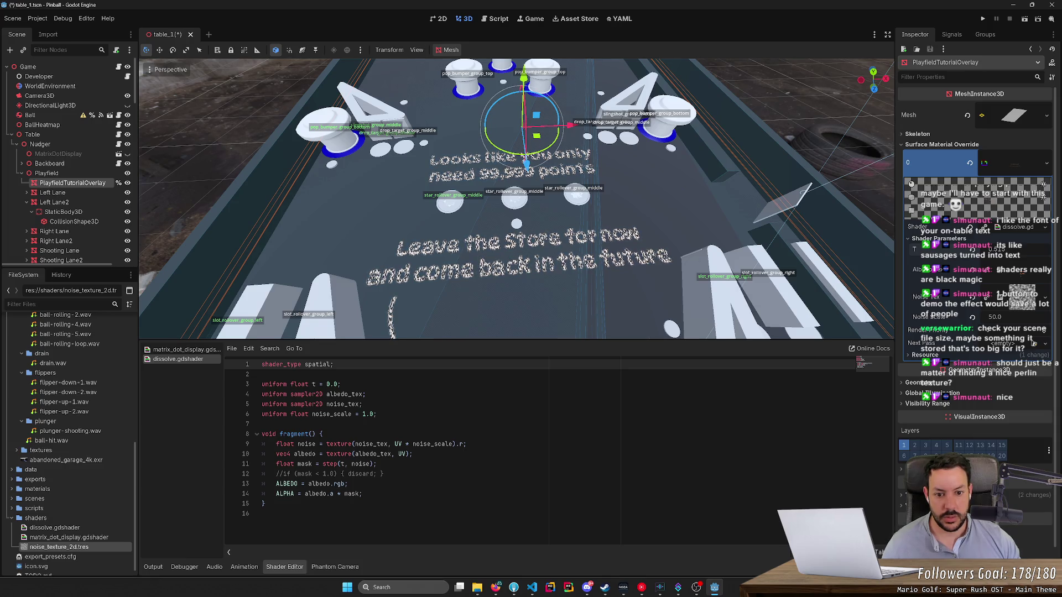
pyautogui.scroll(5, 515, 199)
pyautogui.press('w')
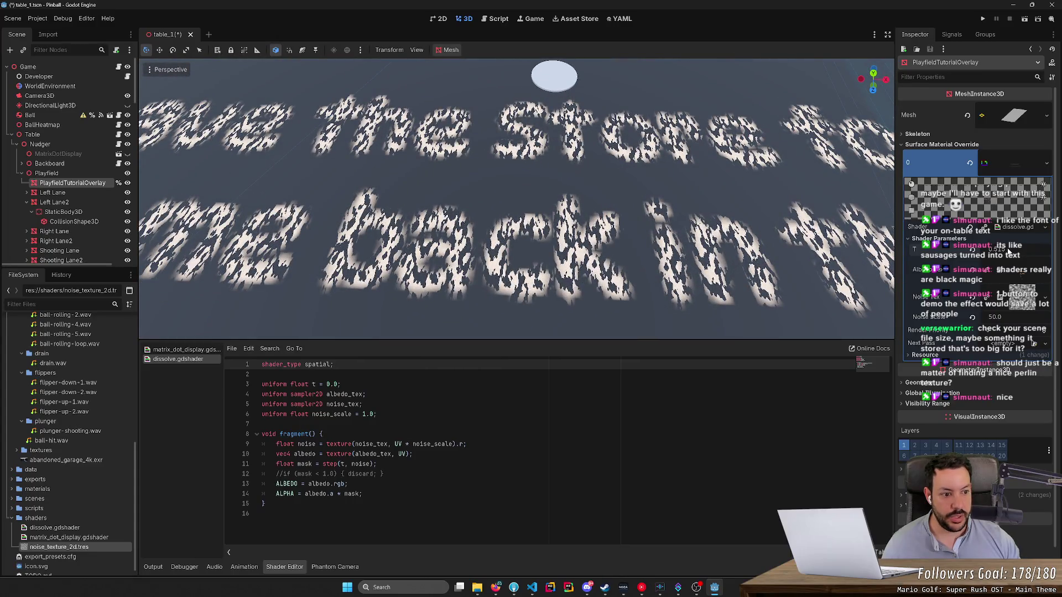
# Step: Try noise scales of 0 and then 1 while nudging t to test the threshold
pyautogui.click(1021, 311)
pyautogui.write('0')
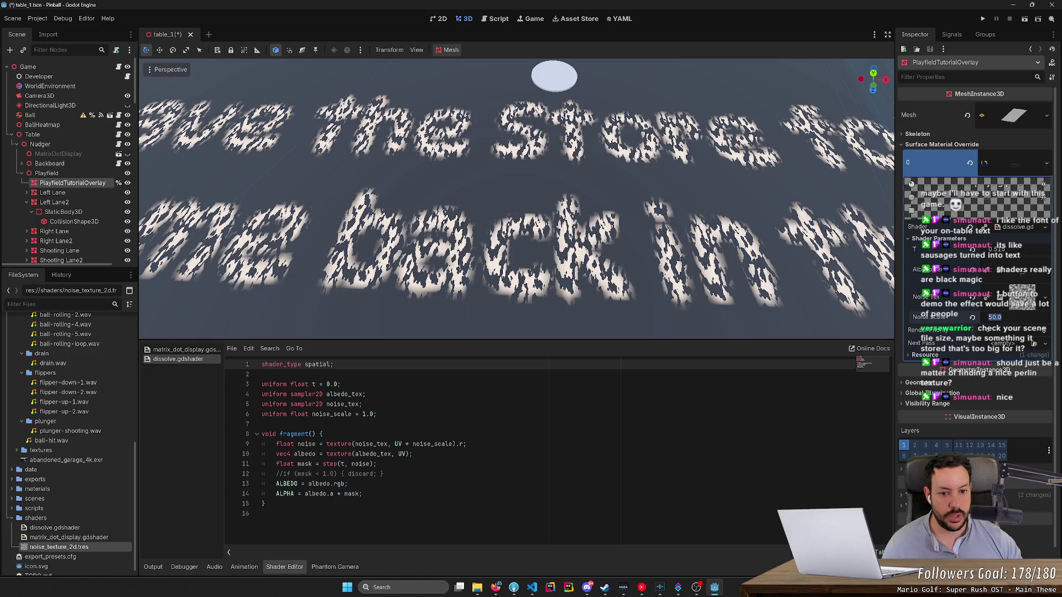
pyautogui.press('Return')
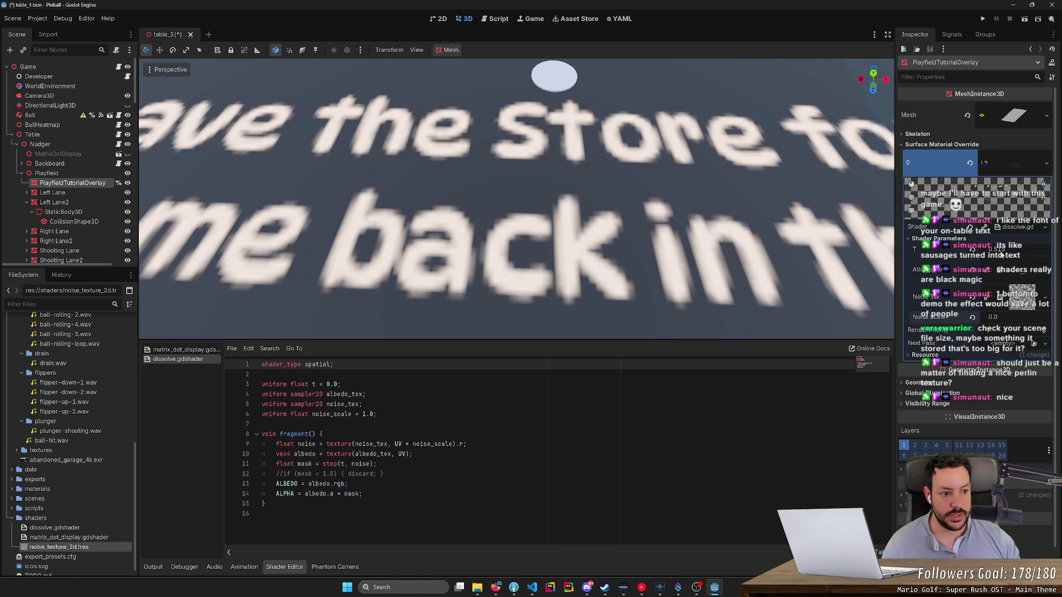
pyautogui.moveTo(1000, 253); pyautogui.dragTo(1001, 255)
pyautogui.click(1005, 317)
pyautogui.write('1')
pyautogui.press('Return')
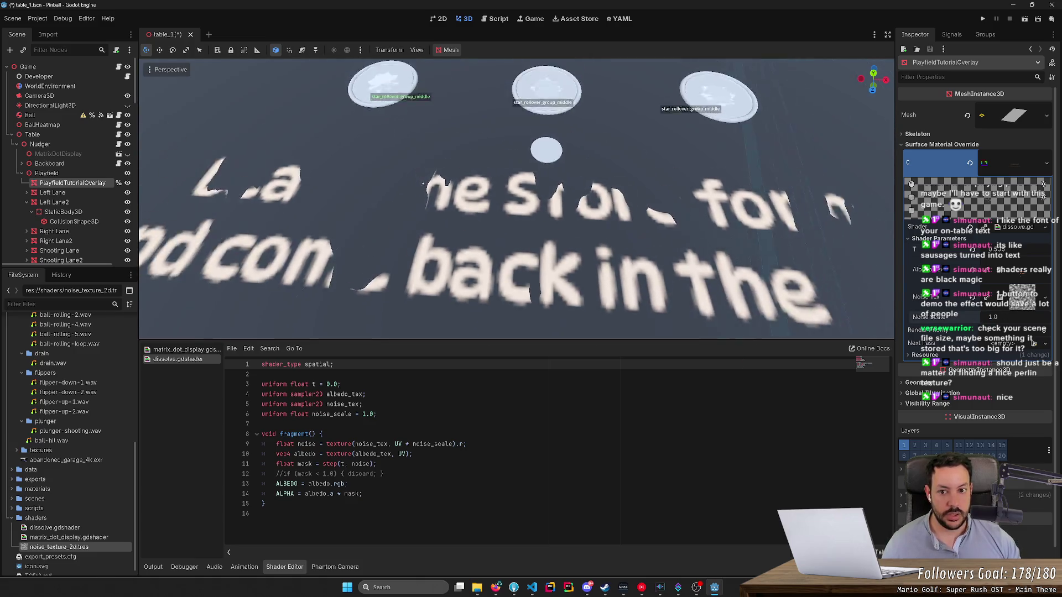
# Step: Set the noise scale to 10 and raise t until the text fully dissolves
pyautogui.scroll(-3, 827, 199)
pyautogui.moveTo(1012, 255); pyautogui.dragTo(1014, 255)
pyautogui.click(992, 317)
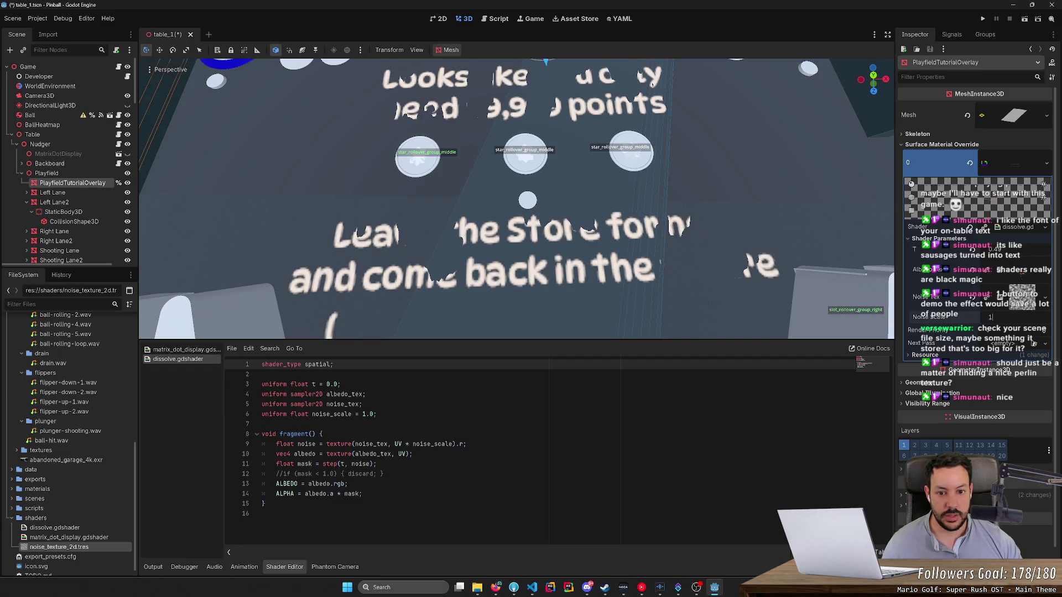
pyautogui.write('0')
pyautogui.press('Return')
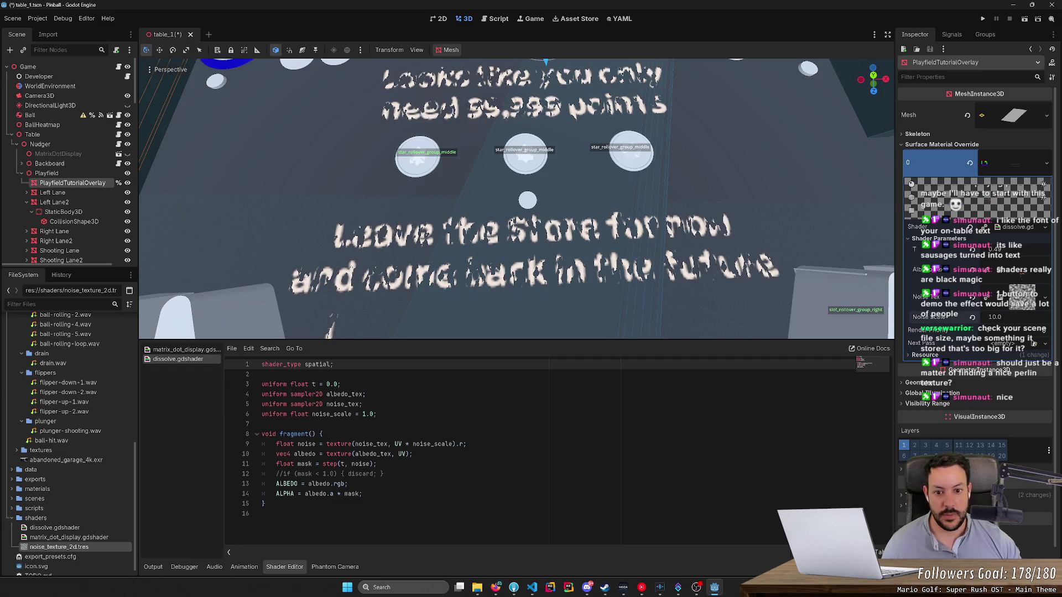
pyautogui.moveTo(995, 249); pyautogui.dragTo(1033, 249)
# Step: Pull the camera back, set the noise scale to 5, and sweep t to watch the dissolve
pyautogui.press('s')
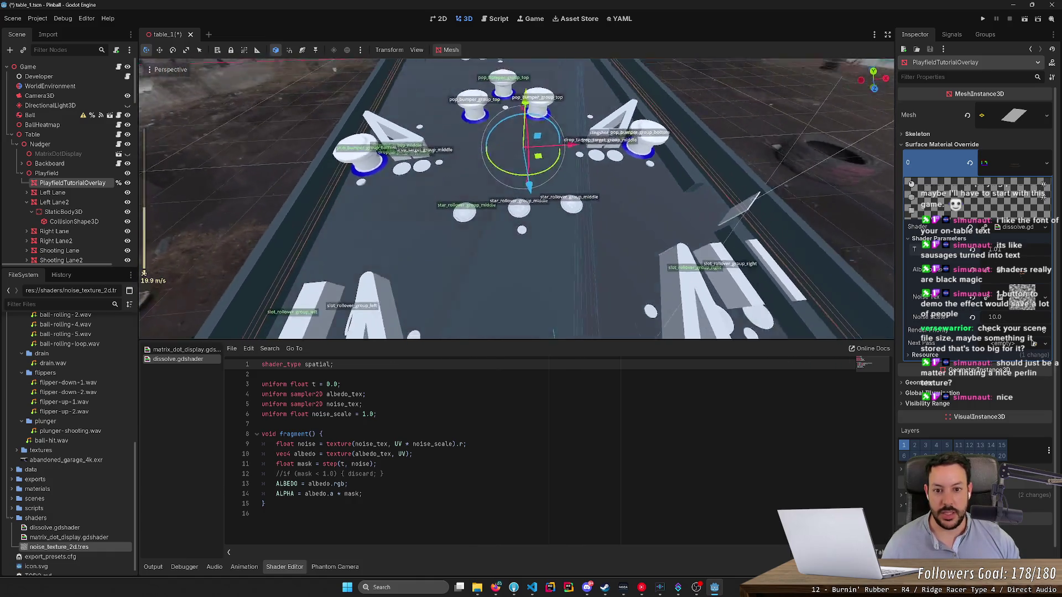
pyautogui.moveTo(996, 249)
pyautogui.mouseDown()
pyautogui.moveTo(962, 249)
pyautogui.moveTo(989, 249)
pyautogui.mouseUp()
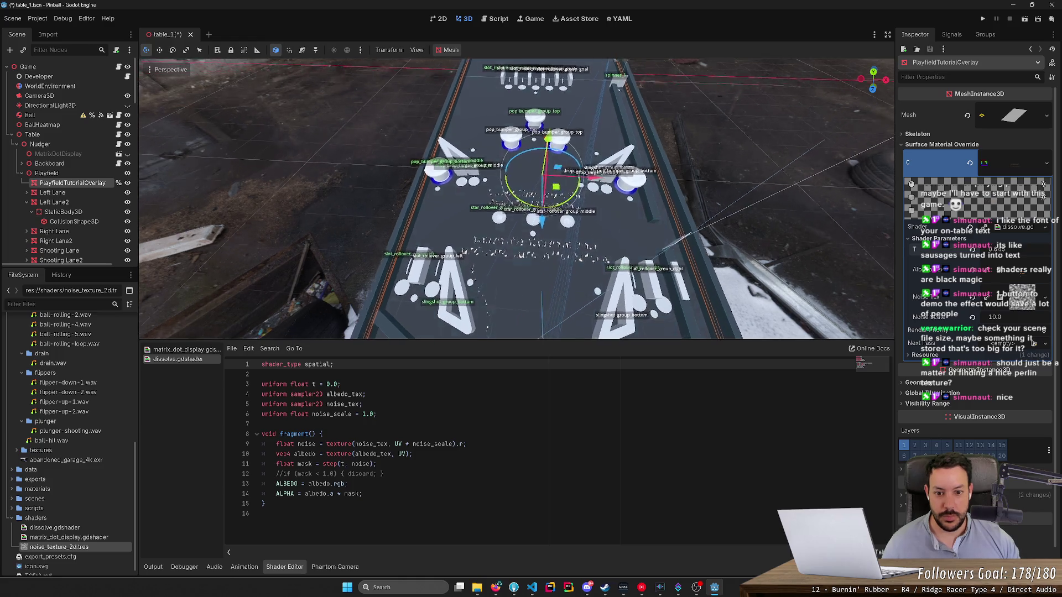
pyautogui.click(995, 316)
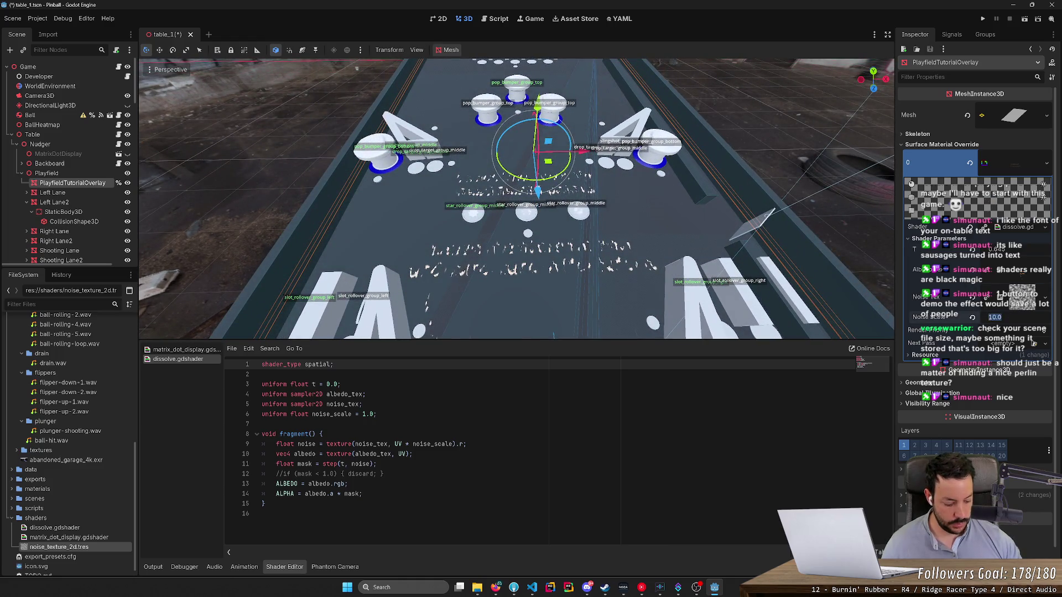
pyautogui.write('5')
pyautogui.press('Return')
pyautogui.moveTo(974, 249)
pyautogui.mouseDown()
pyautogui.moveTo(951, 249)
pyautogui.moveTo(990, 253)
pyautogui.mouseUp()
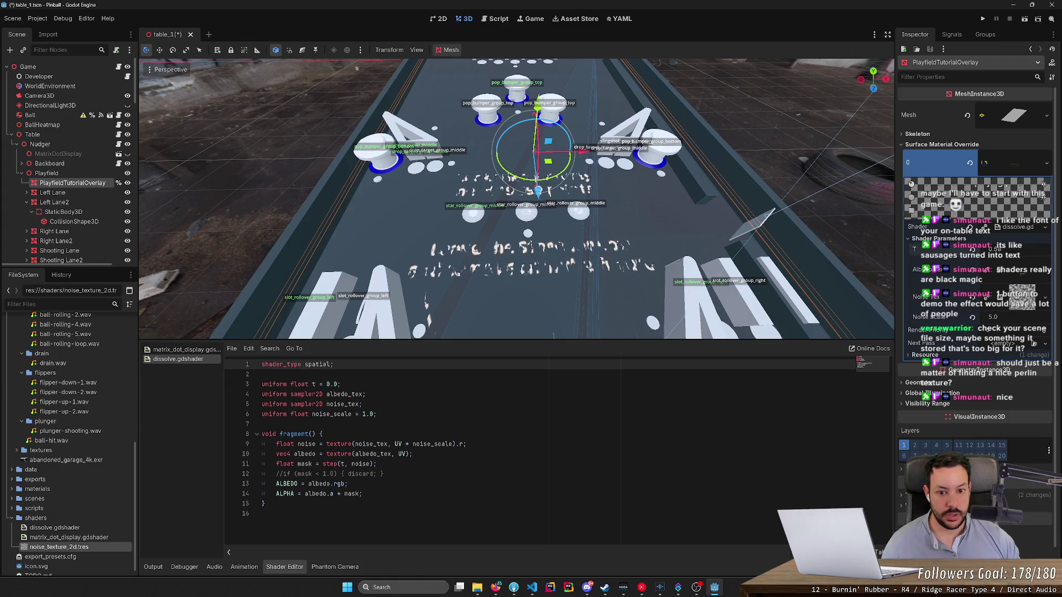
# Step: Lower the noise scale to 3 and then 1, bring t back down, and save the scene
pyautogui.moveTo(1020, 320); pyautogui.dragTo(1009, 321)
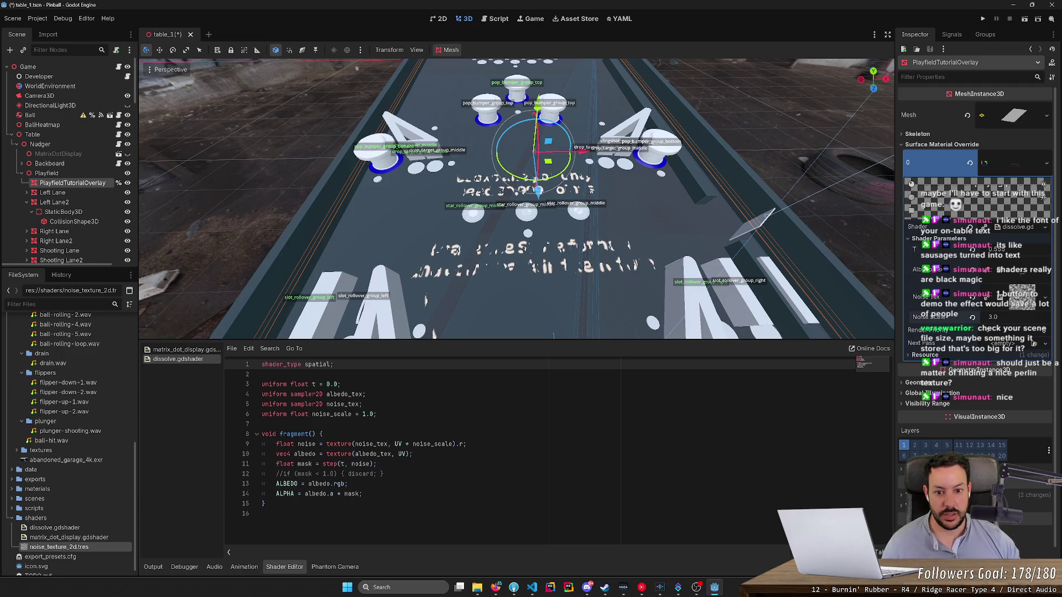
pyautogui.moveTo(1012, 254); pyautogui.dragTo(995, 253)
pyautogui.moveTo(1014, 321); pyautogui.dragTo(1003, 320)
pyautogui.moveTo(995, 253)
pyautogui.mouseDown()
pyautogui.moveTo(1029, 253)
pyautogui.moveTo(984, 253)
pyautogui.moveTo(1020, 252)
pyautogui.moveTo(985, 253)
pyautogui.moveTo(1000, 252)
pyautogui.mouseUp()
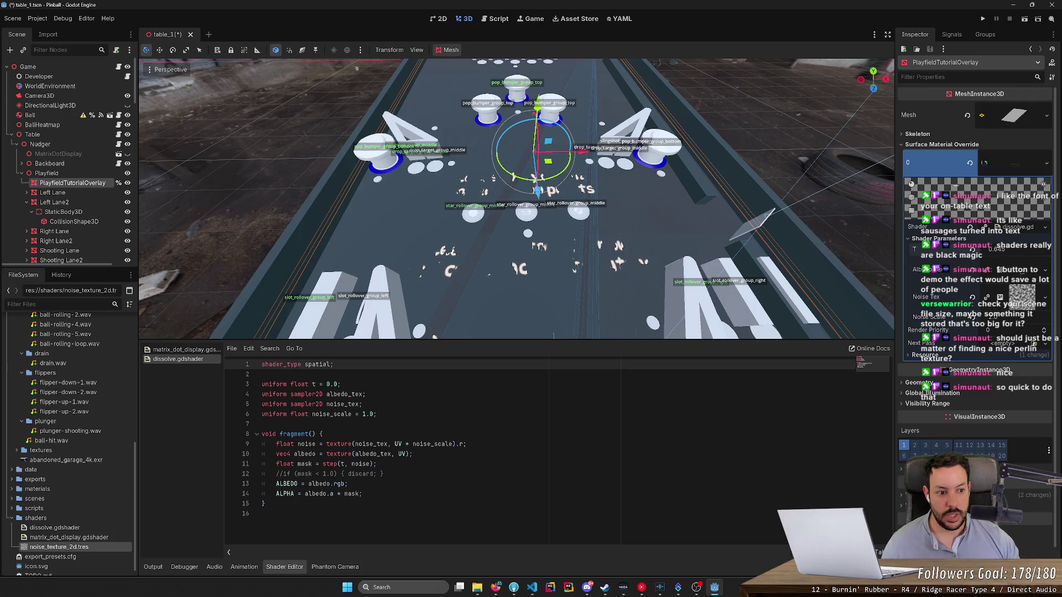
pyautogui.moveTo(992, 317); pyautogui.dragTo(997, 317)
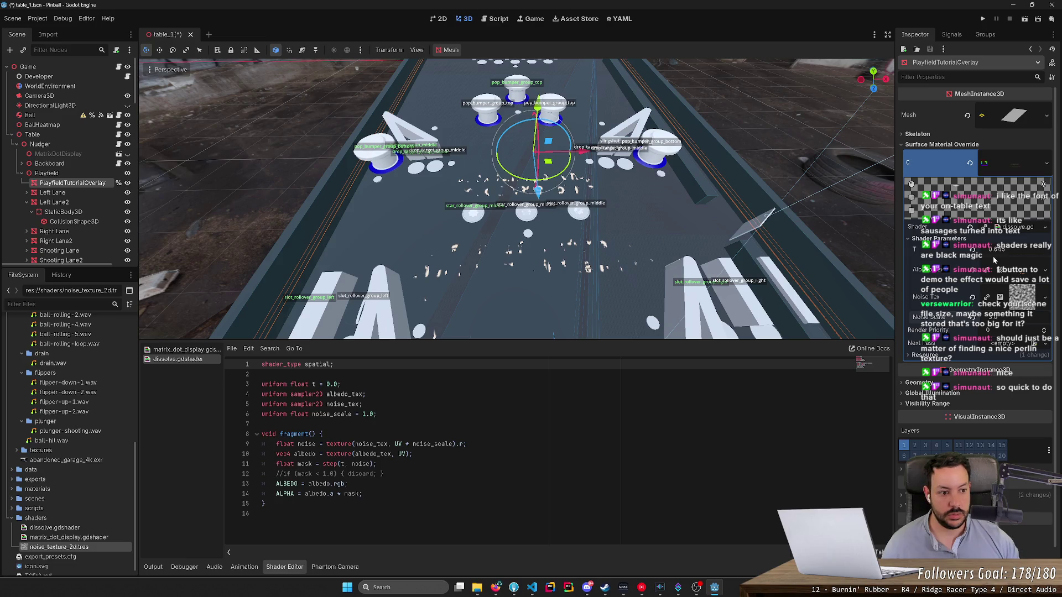
pyautogui.moveTo(993, 259); pyautogui.dragTo(984, 259)
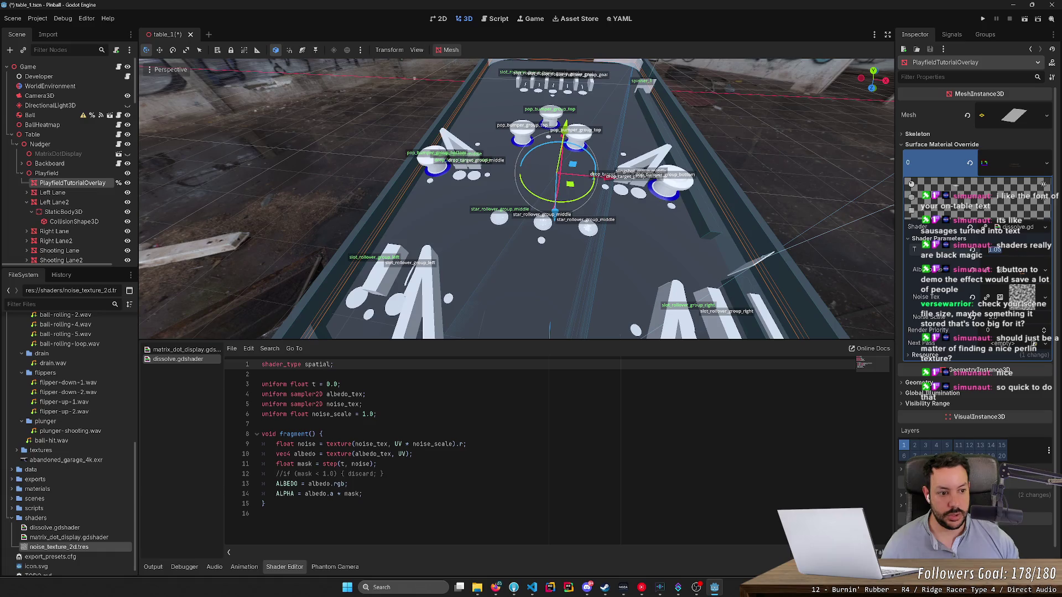
pyautogui.hotkey('ctrl', 's')
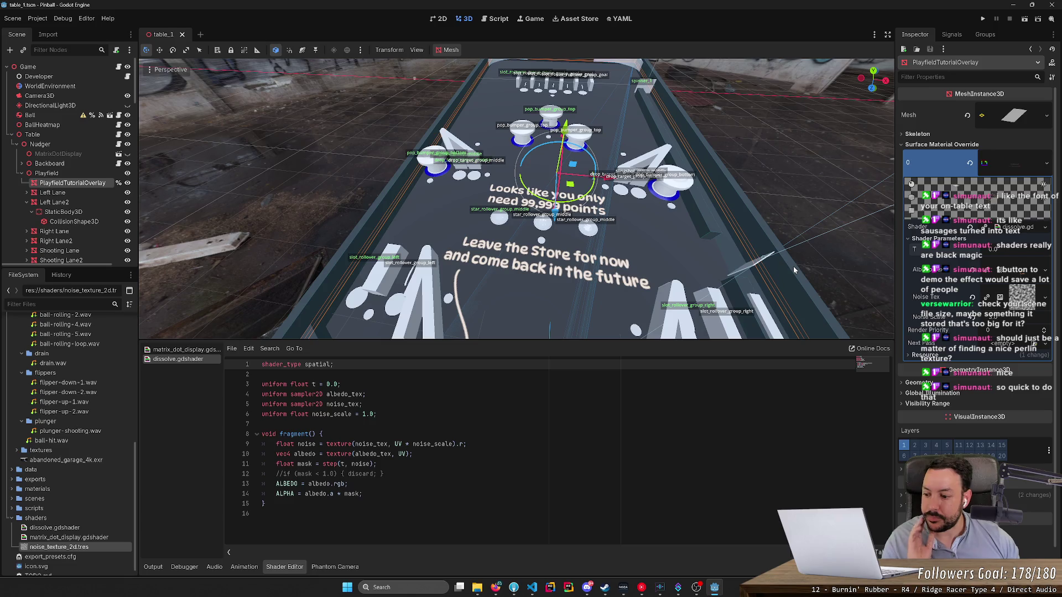
# Step: Raise t to dissolve the text, test commenting out the ALPHA line, then restore it
pyautogui.scroll(3, 530, 220)
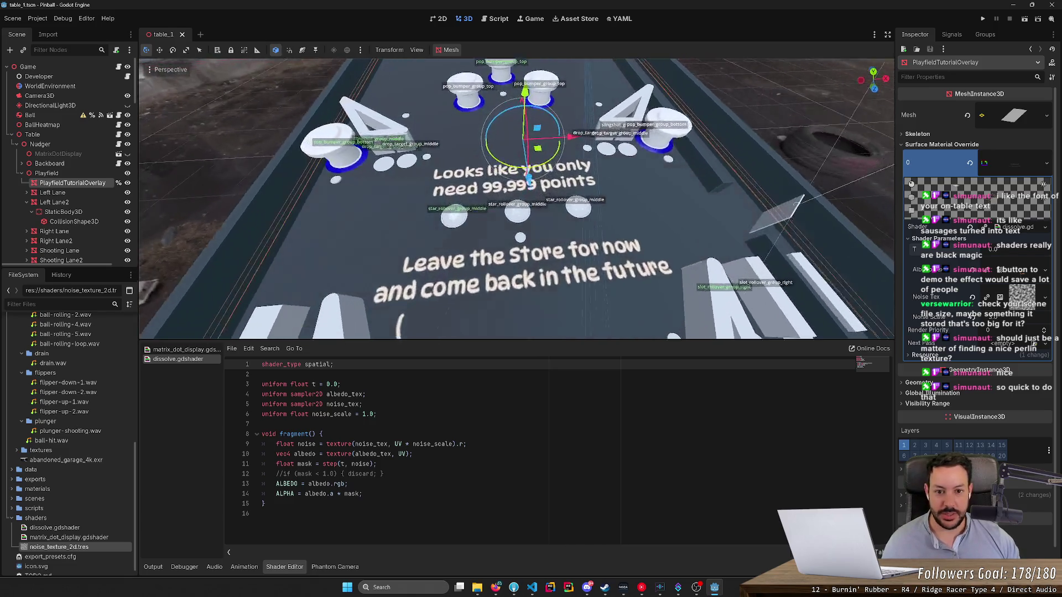
pyautogui.moveTo(995, 249)
pyautogui.mouseDown()
pyautogui.moveTo(1029, 250)
pyautogui.moveTo(976, 250)
pyautogui.mouseUp()
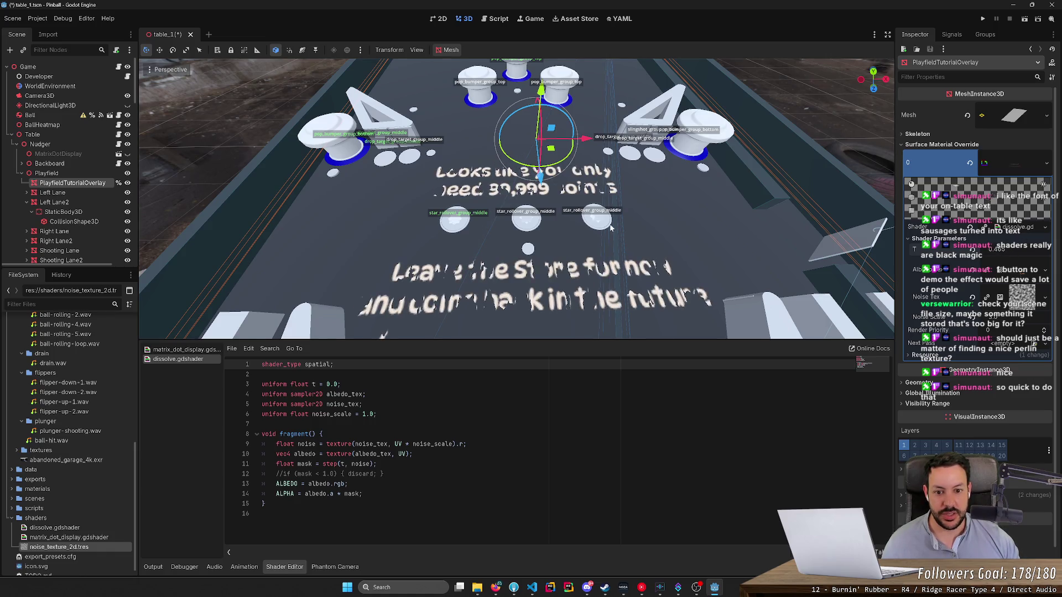
pyautogui.scroll(3, 564, 97)
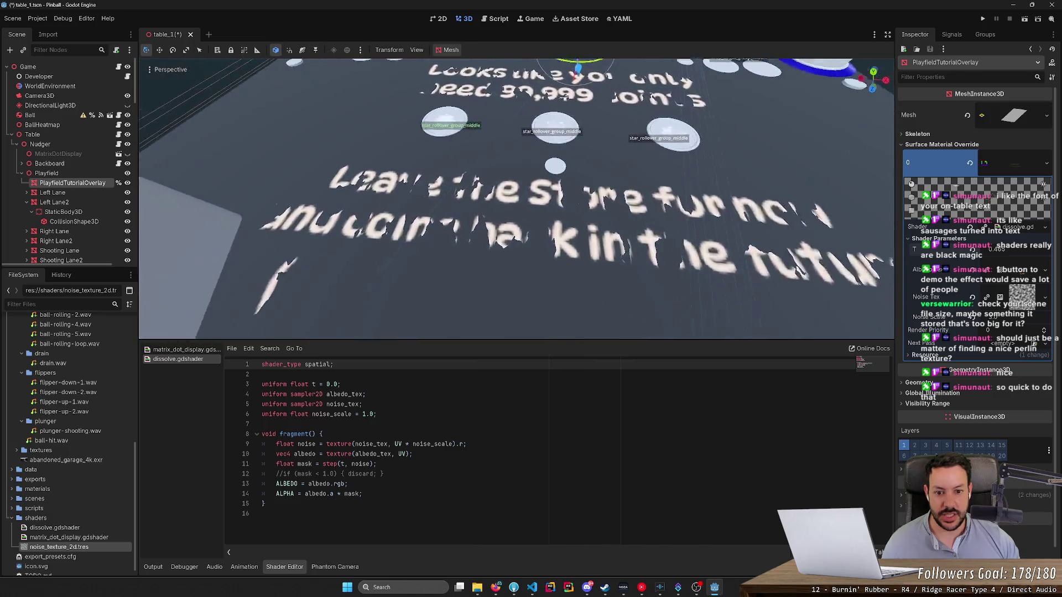
pyautogui.scroll(2, 563, 97)
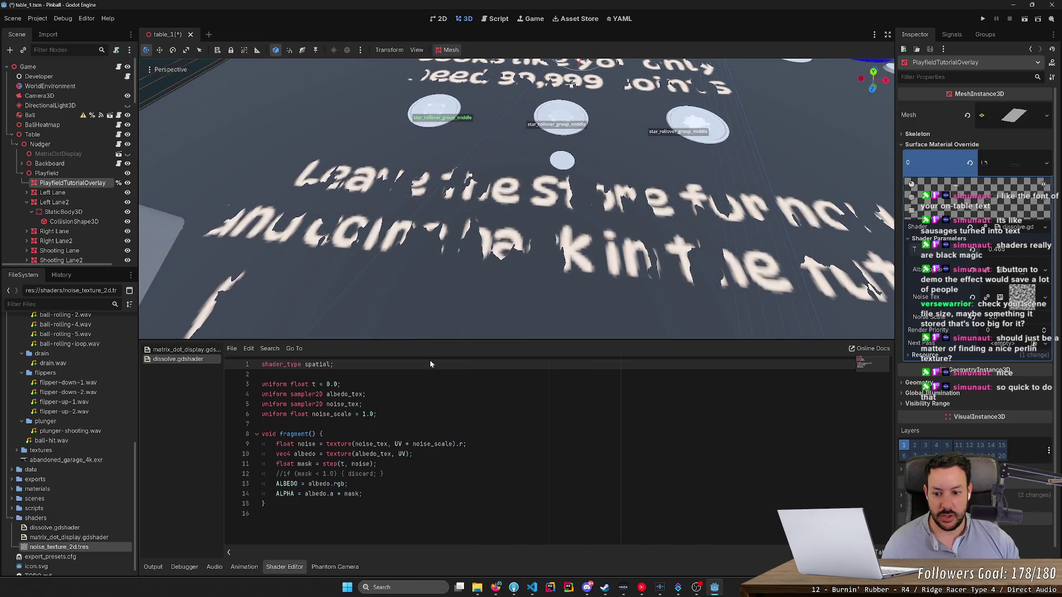
pyautogui.click(276, 494)
pyautogui.hotkey('ctrl', 'k')
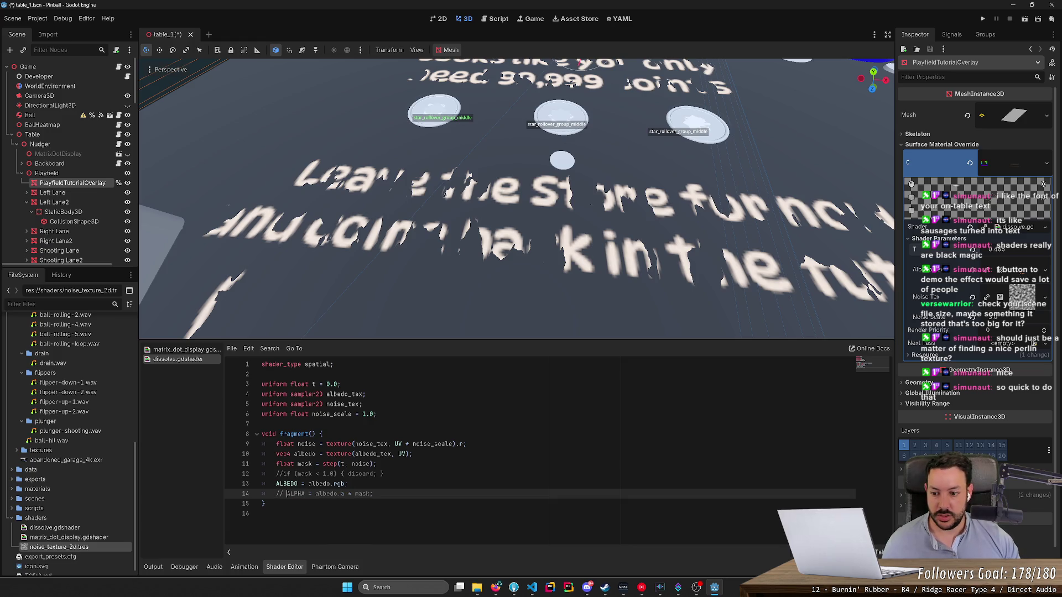
pyautogui.hotkey('ctrl', 's')
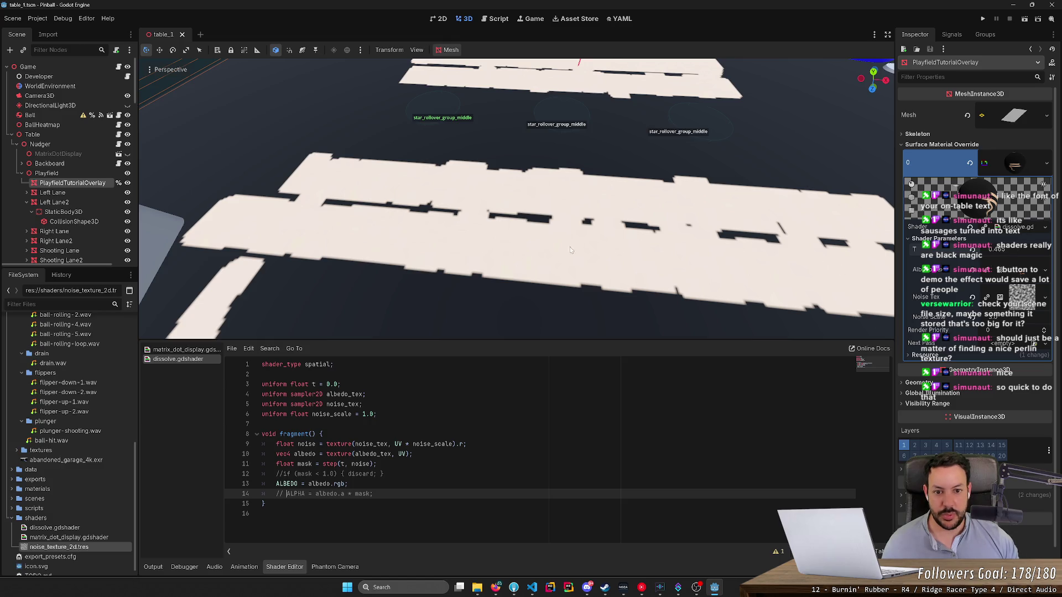
pyautogui.hotkey('ctrl', 'k')
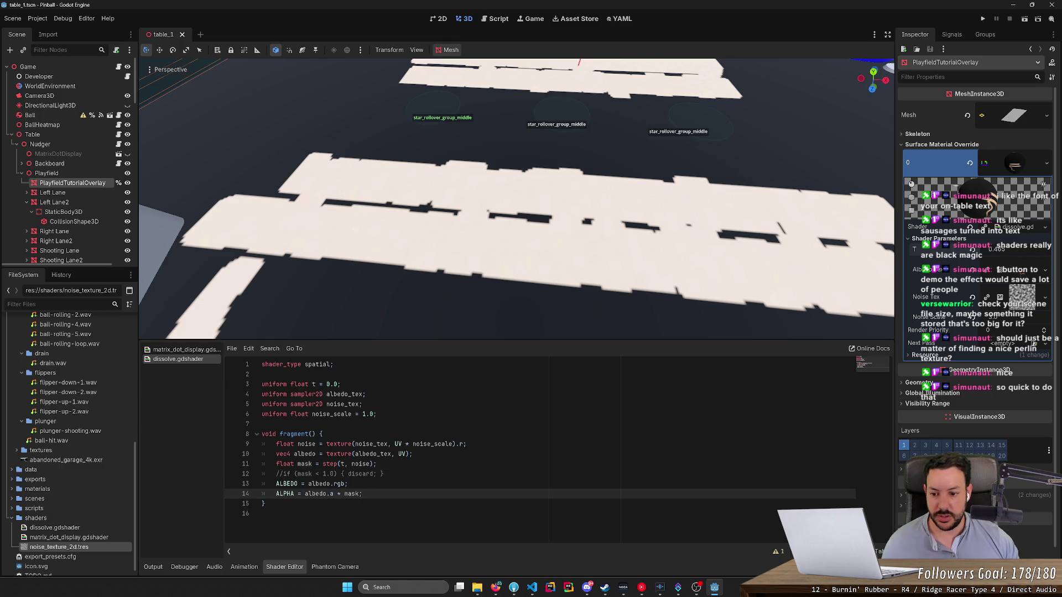
# Step: Duplicate the ALBEDO line as an EMISSION = albedo.rgb line and save the shader
pyautogui.press('Up')
pyautogui.press('End')
pyautogui.hotkey('ctrl', 'shift', 'd')
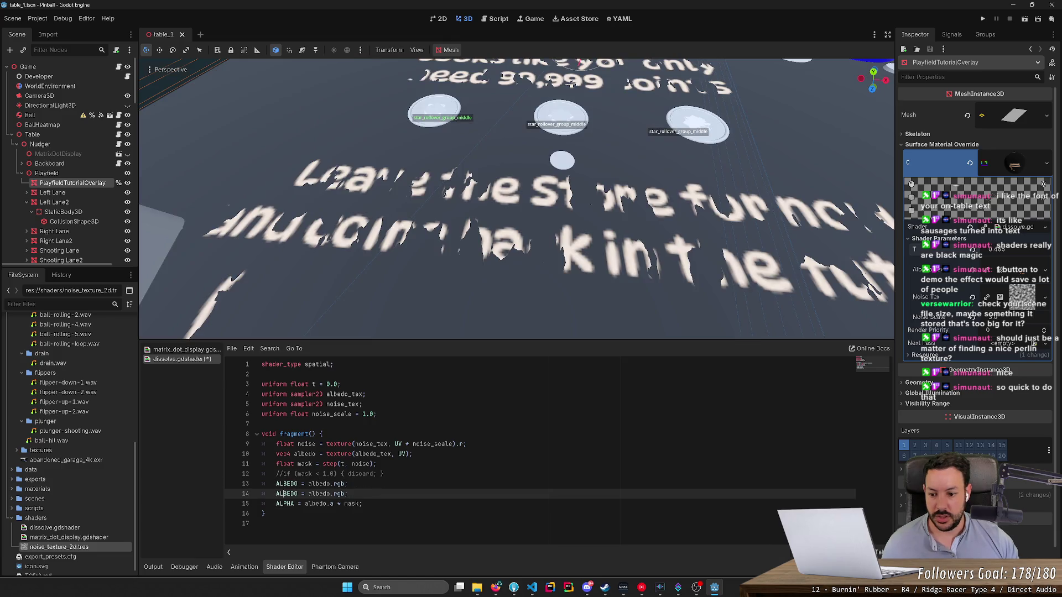
pyautogui.doubleClick(282, 493)
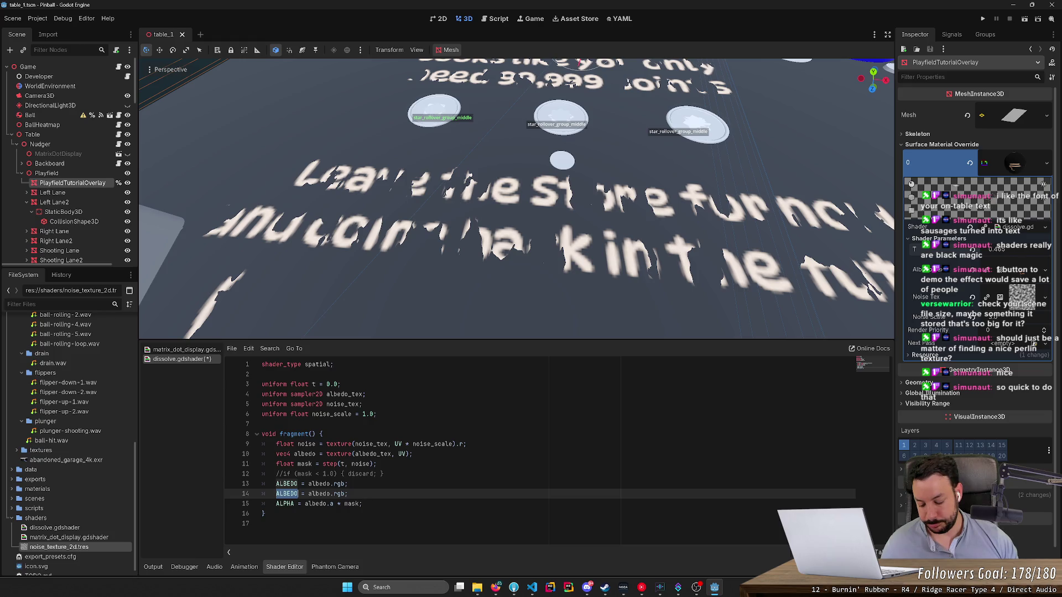
pyautogui.write('E')
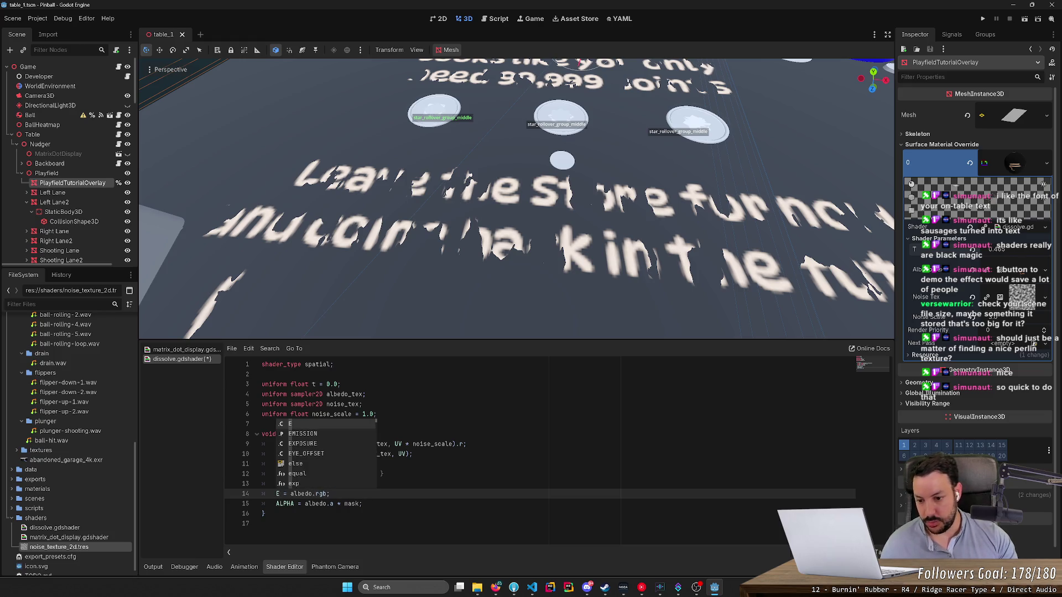
pyautogui.press('Return')
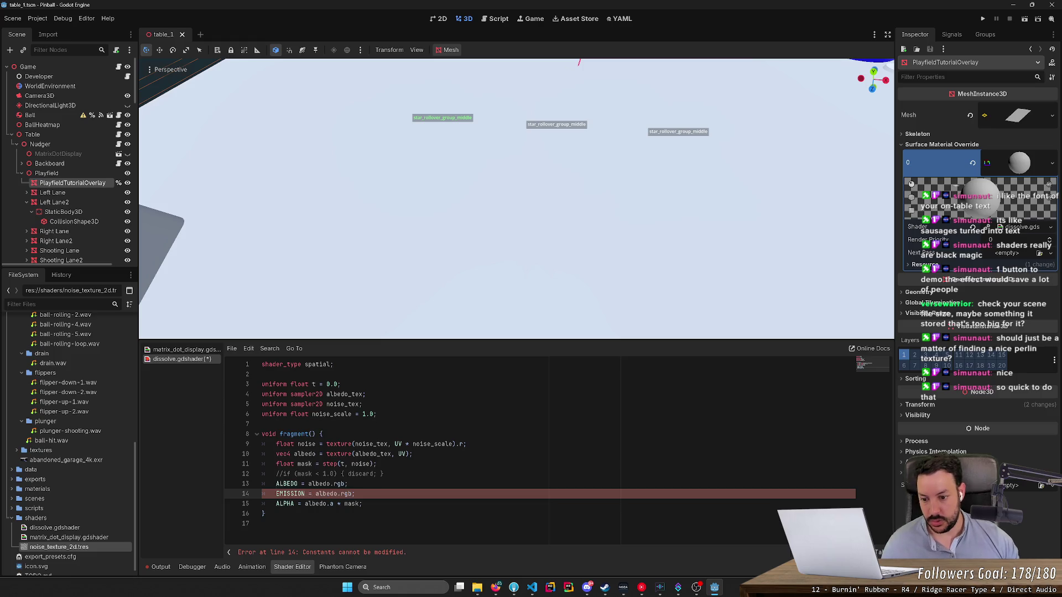
pyautogui.hotkey('ctrl', 's')
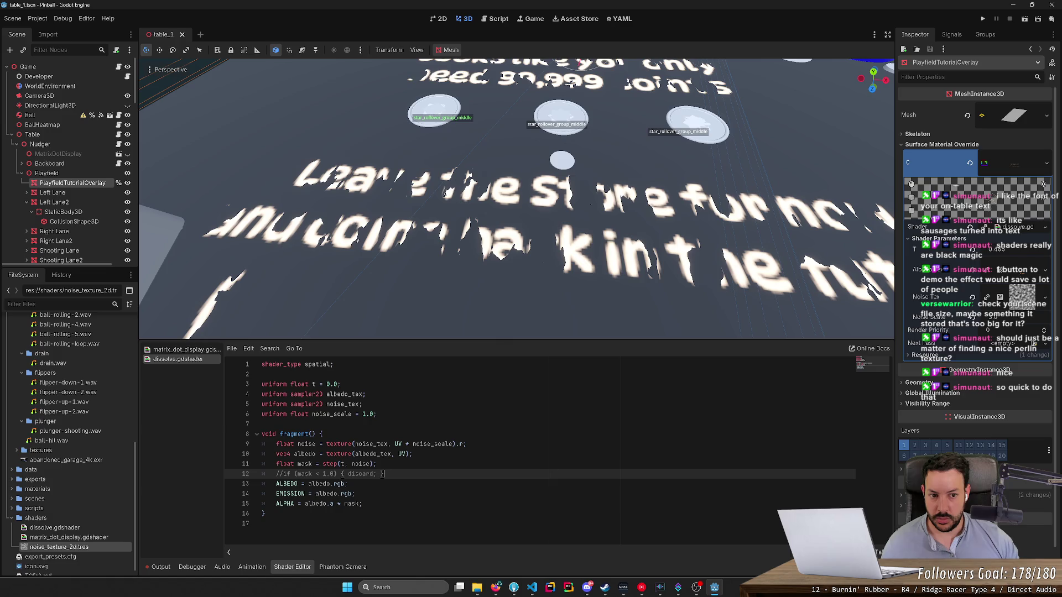
# Step: Lower t so the text is readable, then delete the EMISSION line and save
pyautogui.scroll(-5, 607, 318)
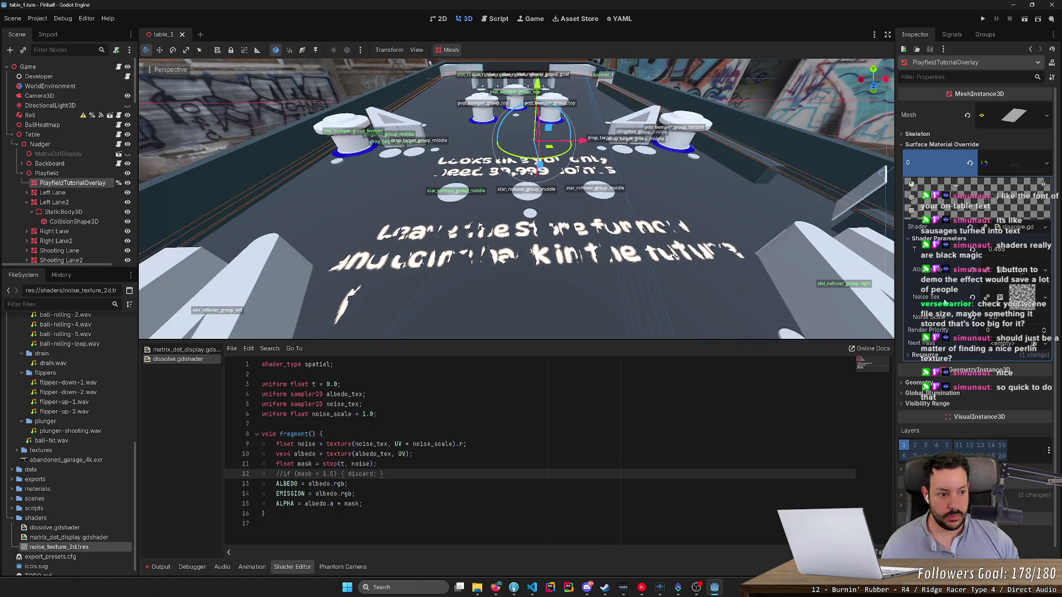
pyautogui.moveTo(973, 250)
pyautogui.mouseDown()
pyautogui.moveTo(995, 249)
pyautogui.moveTo(951, 249)
pyautogui.mouseUp()
pyautogui.click(356, 493)
pyautogui.hotkey('ctrl', 'shift', 'k')
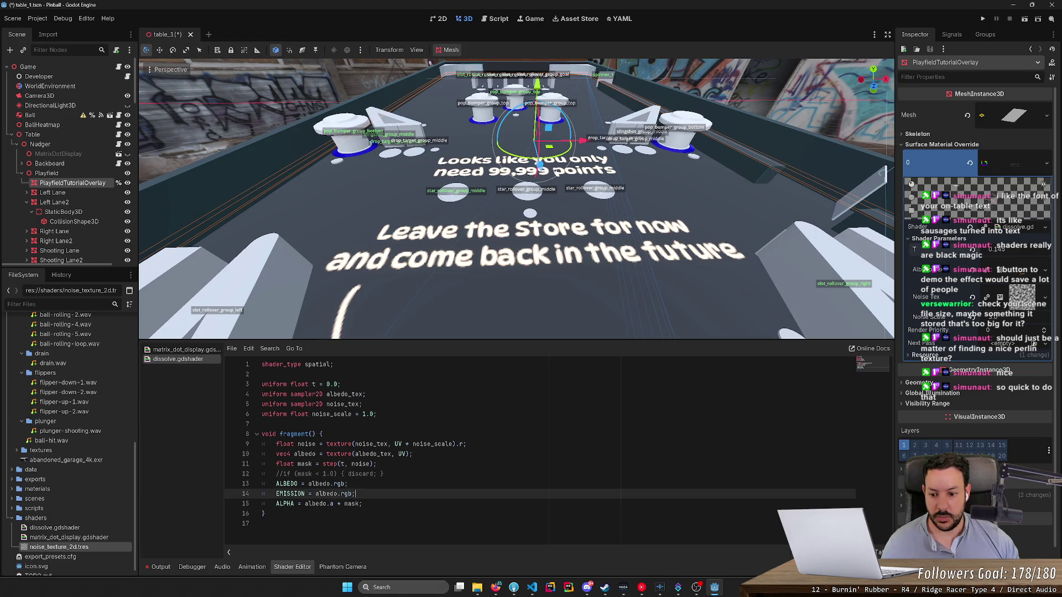
pyautogui.hotkey('ctrl', 's')
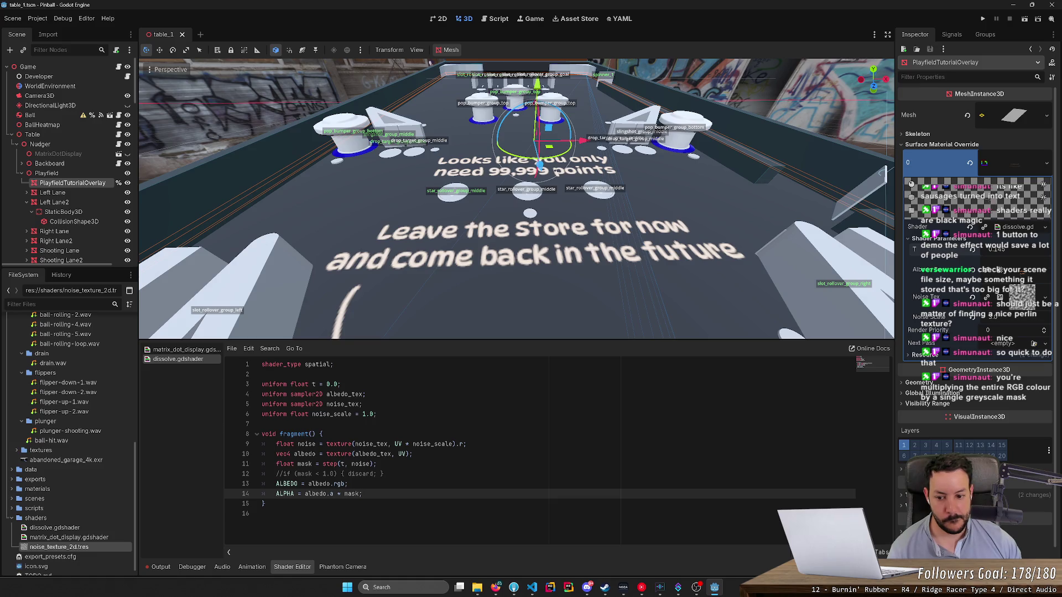
pyautogui.click(276, 444)
pyautogui.hotkey('ctrl', 'k')
pyautogui.press('Down')
pyautogui.press('Down')
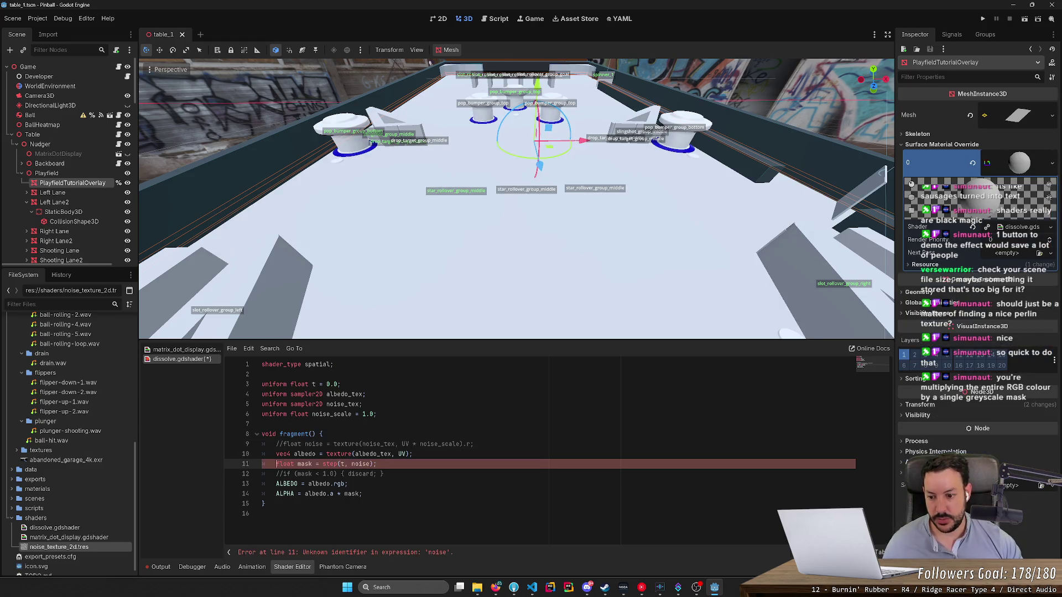
pyautogui.hotkey('ctrl', 'k')
pyautogui.press('Down')
pyautogui.press('Down')
pyautogui.press('Down')
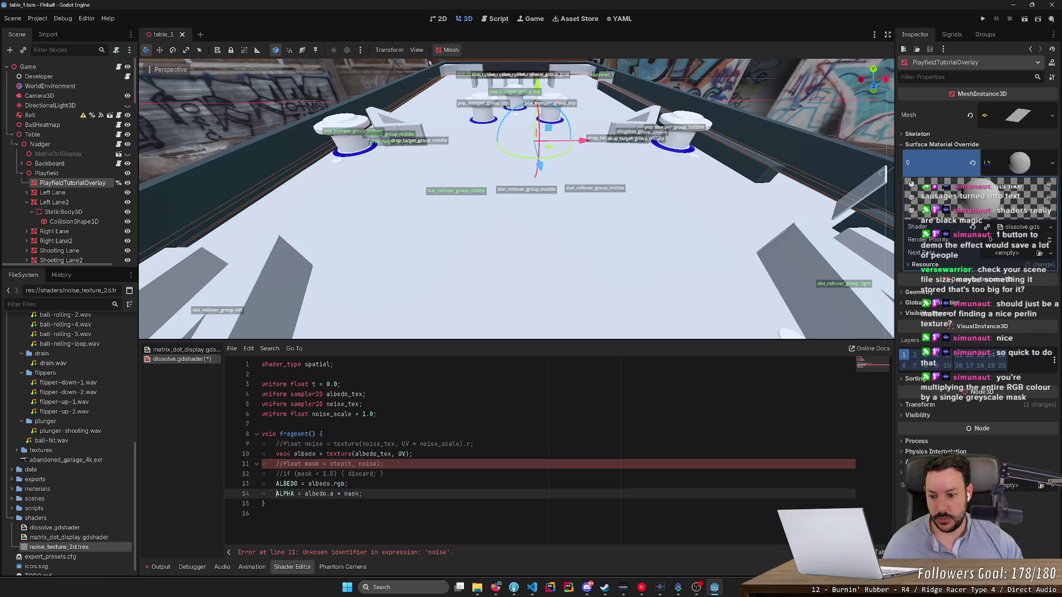
pyautogui.hotkey('ctrl', 'k')
pyautogui.hotkey('ctrl', 's')
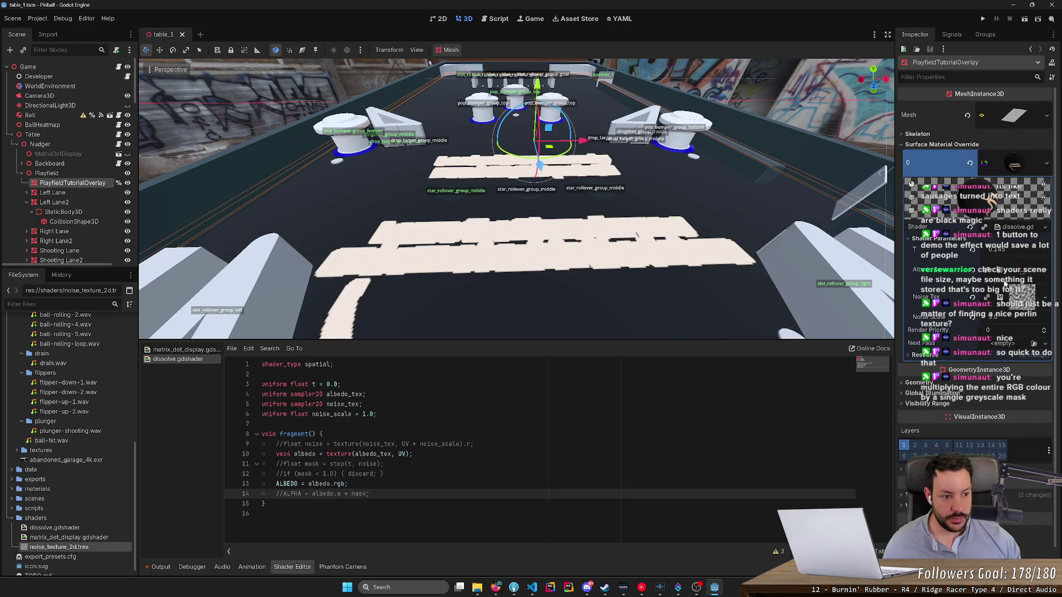
pyautogui.click(1044, 269)
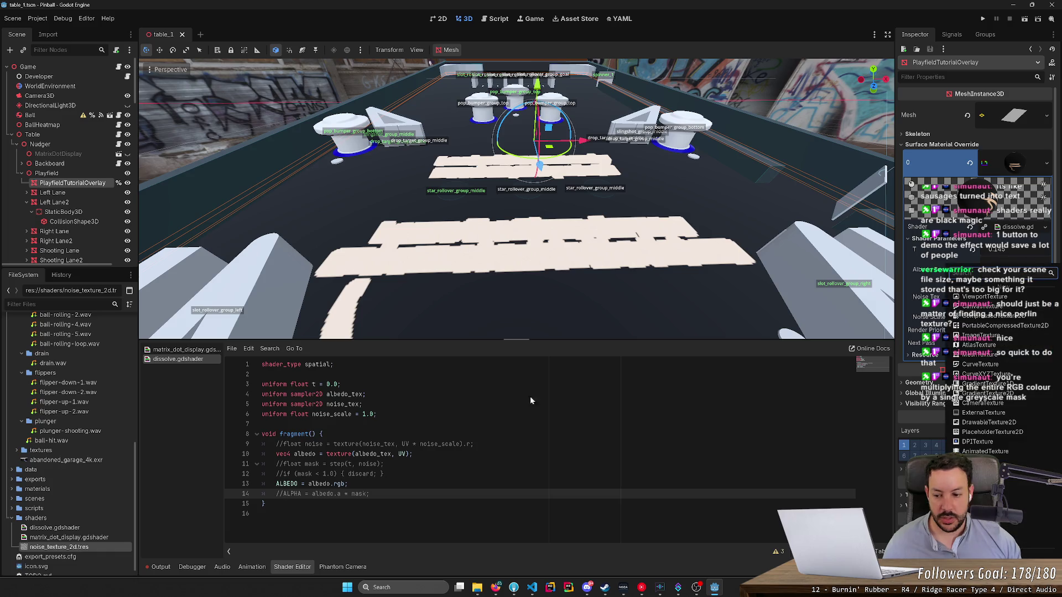
pyautogui.click(476, 586)
pyautogui.hotkey('alt', 'Up')
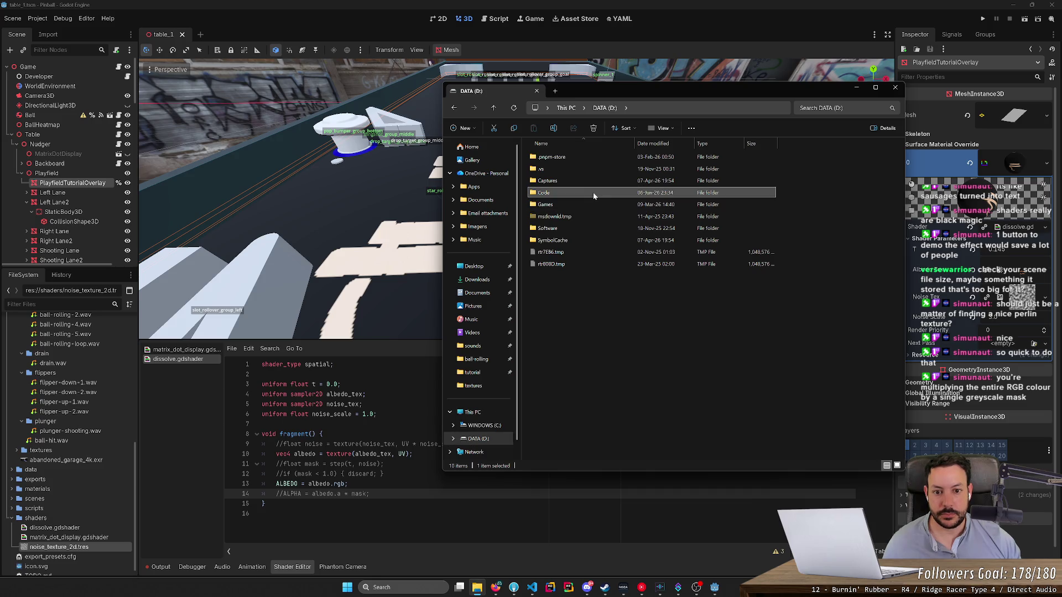
# Step: Navigate into pinball\assets\images\tutorial and open tutorial_1_playfield.png
pyautogui.doubleClick(593, 252)
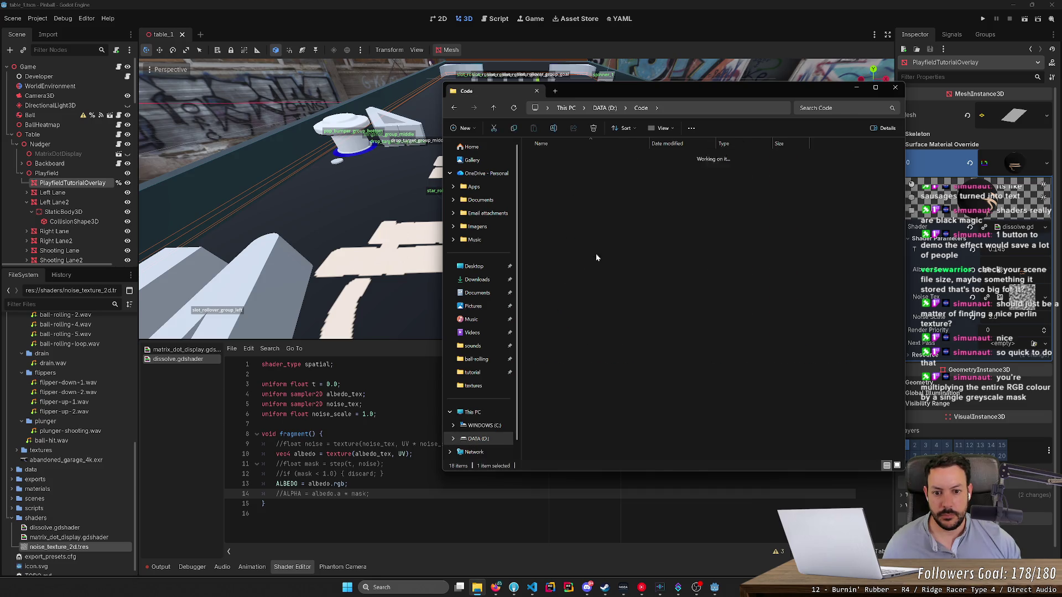
pyautogui.doubleClick(586, 216)
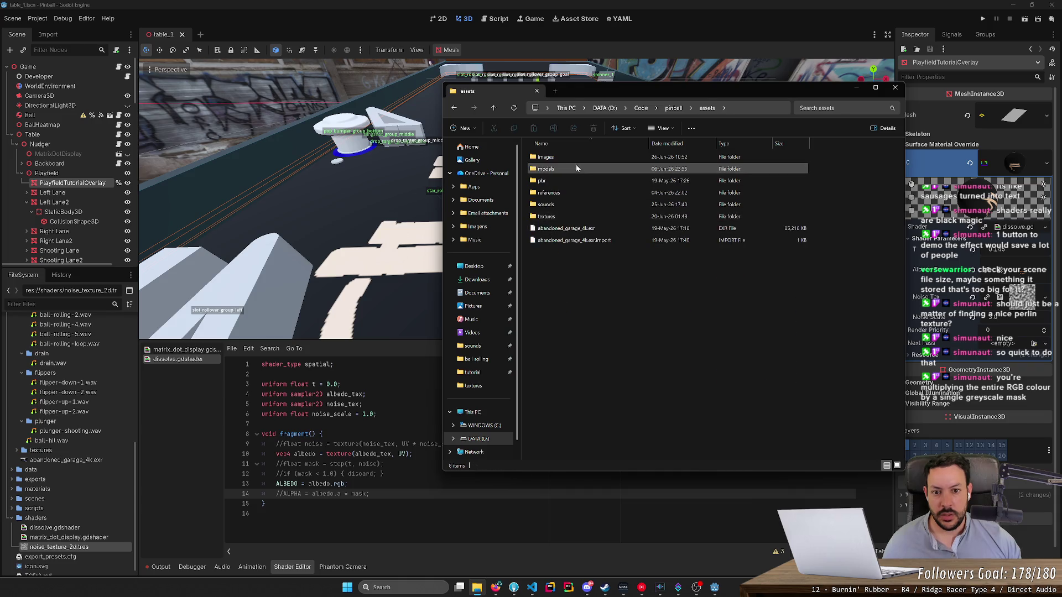
pyautogui.doubleClick(575, 158)
pyautogui.doubleClick(580, 158)
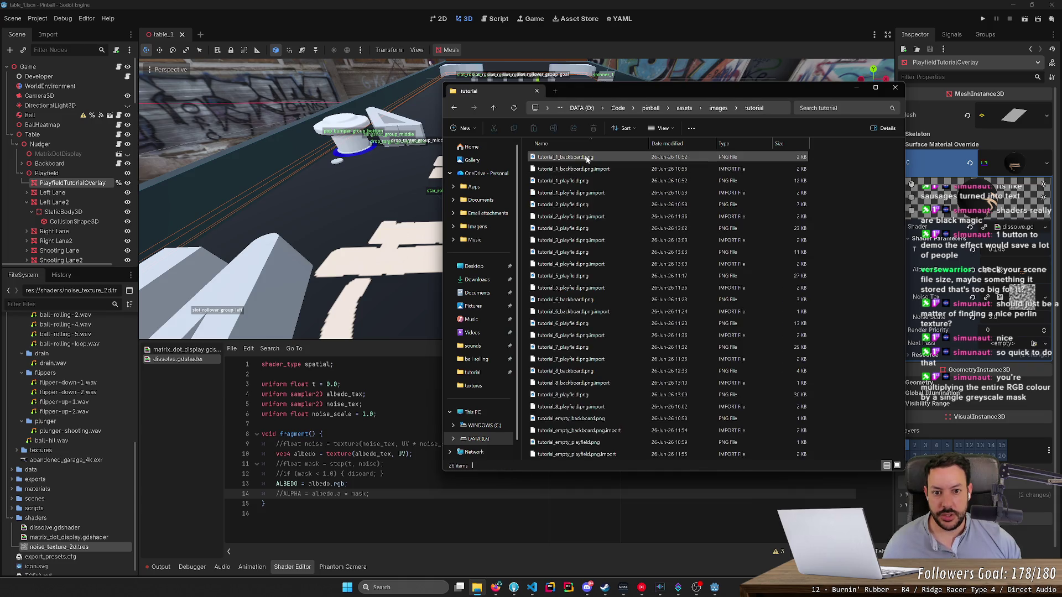
pyautogui.doubleClick(587, 180)
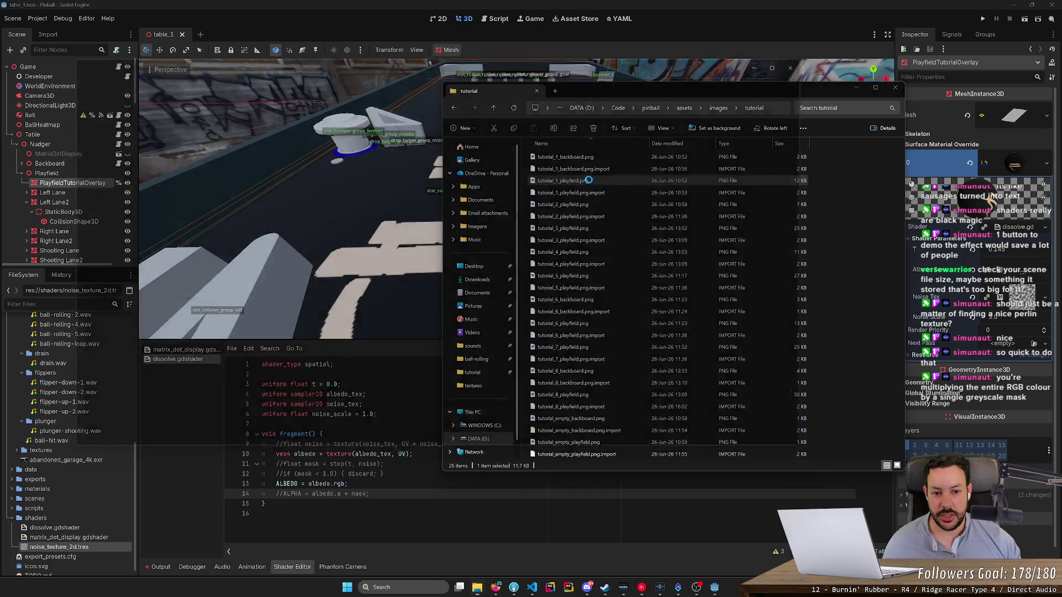
# Step: Zoom in on the 'Collect points' text, then drag the Photos window to the right
pyautogui.scroll(5, 436, 308)
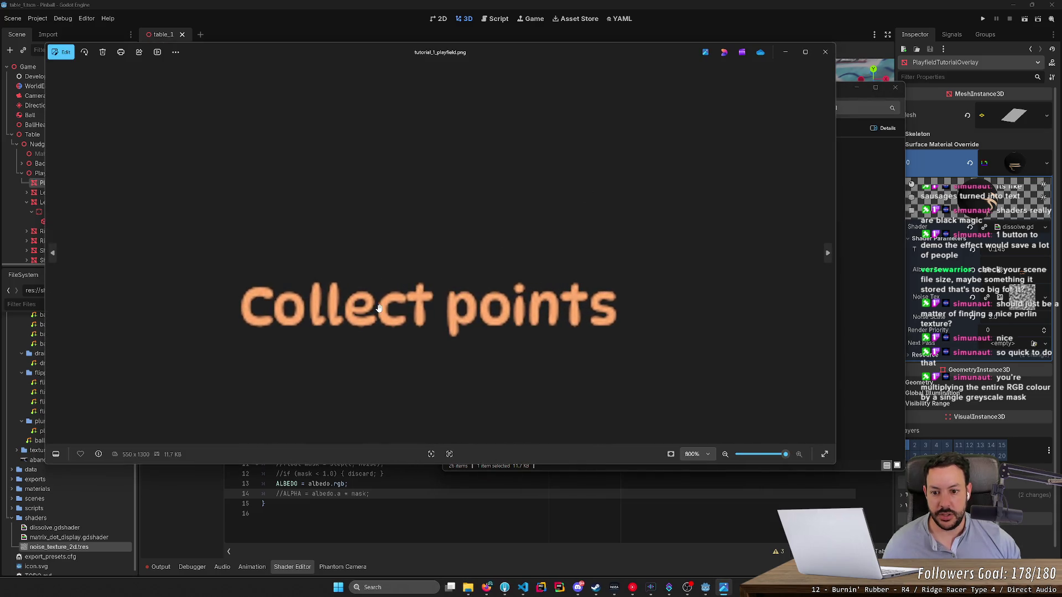
pyautogui.moveTo(481, 52)
pyautogui.mouseDown()
pyautogui.moveTo(867, 51)
pyautogui.moveTo(913, 60)
pyautogui.mouseUp()
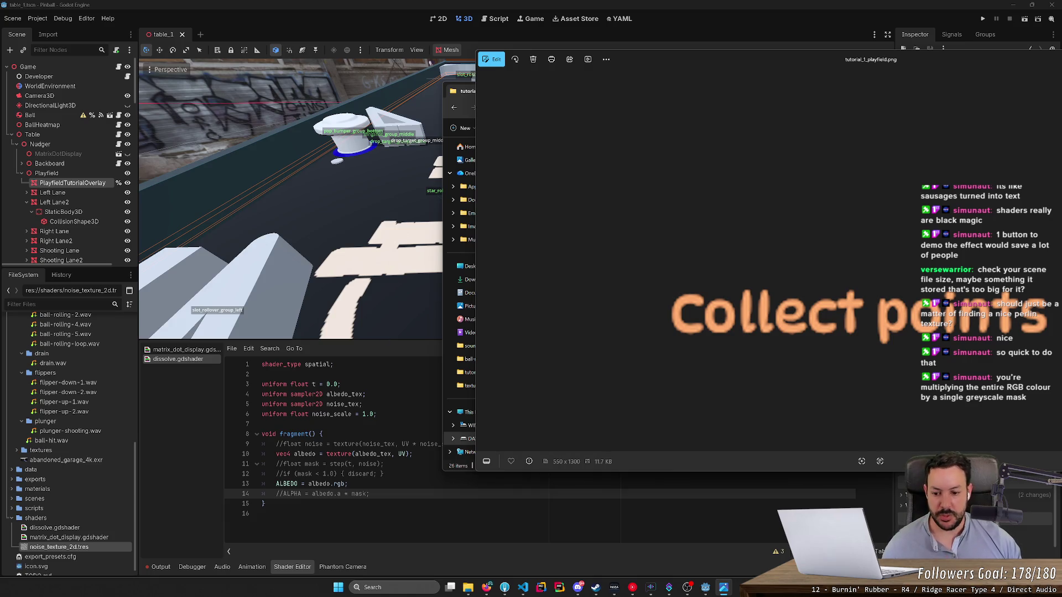
# Step: Experiment with dividing and then multiplying line 13 by albedo.a, saving in between
pyautogui.click(344, 484)
pyautogui.write('/ a')
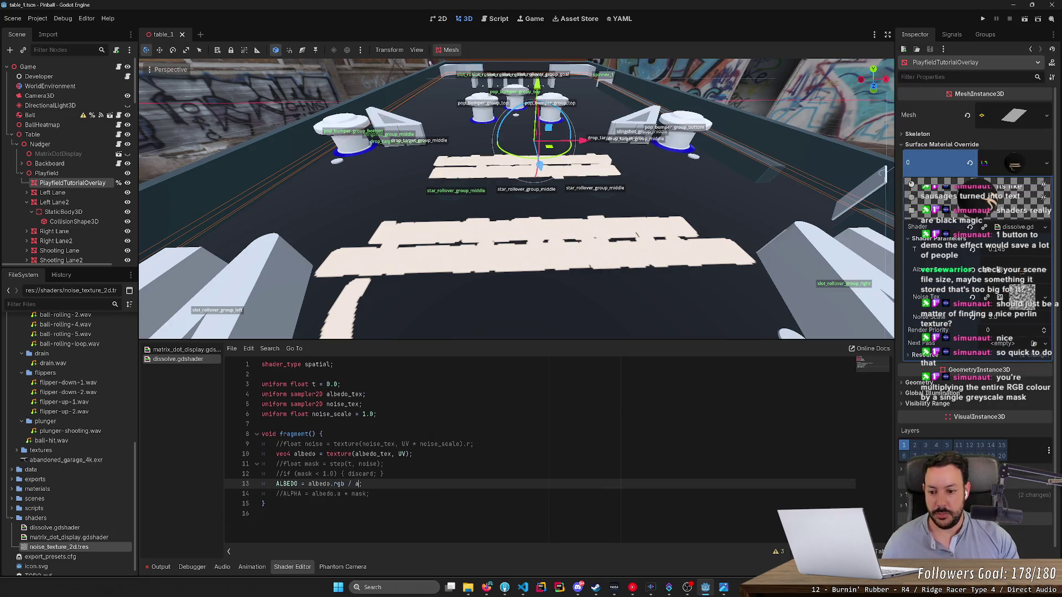
pyautogui.write('lbedo.a')
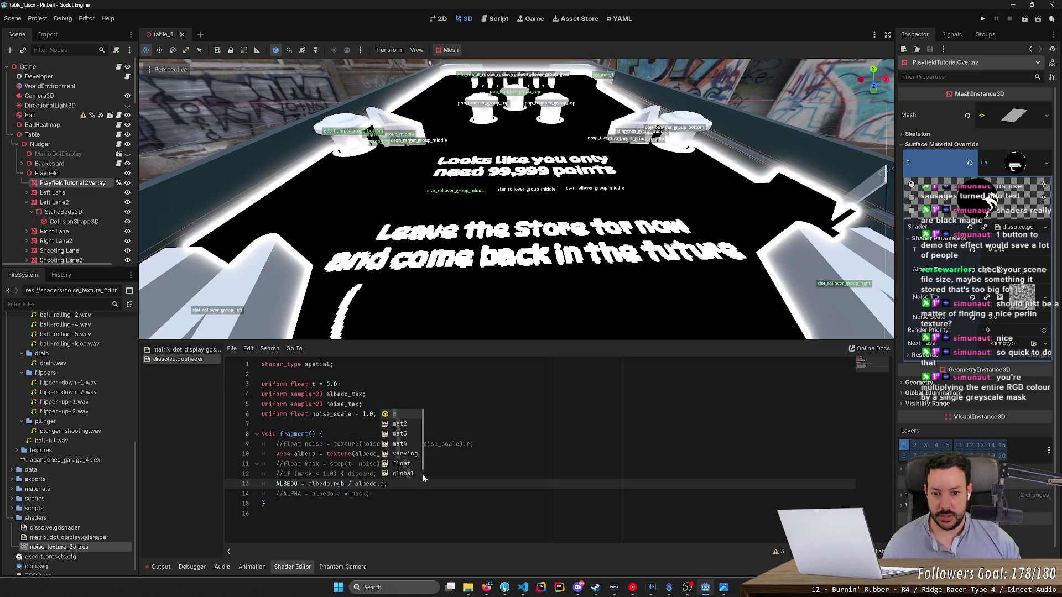
pyautogui.write(';')
pyautogui.press('Up')
pyautogui.press('Up')
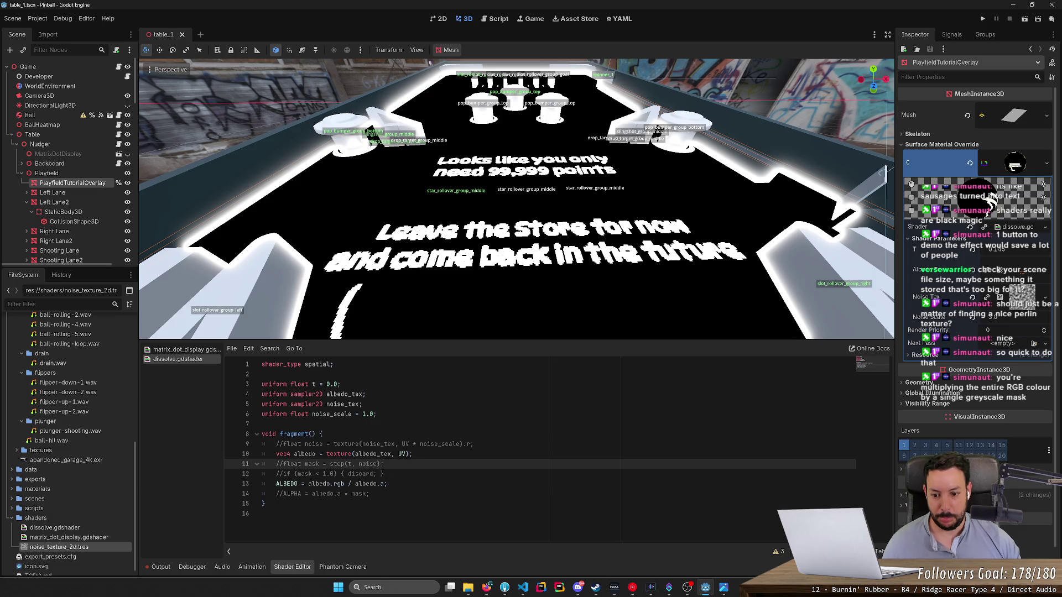
pyautogui.click(351, 484)
pyautogui.press('BackSpace')
pyautogui.write('*')
pyautogui.hotkey('ctrl', 's')
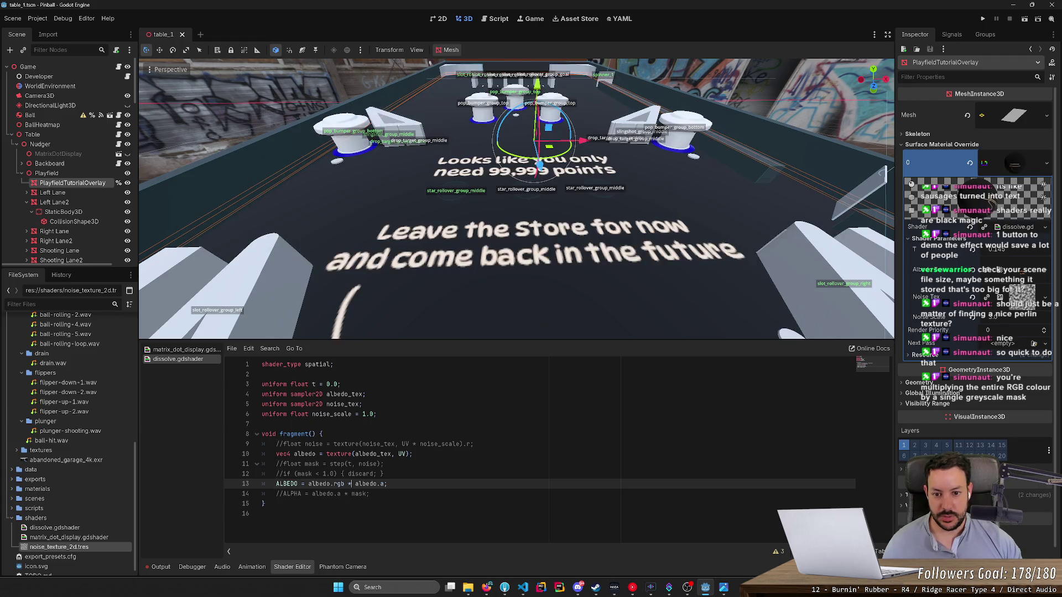
pyautogui.moveTo(344, 484); pyautogui.dragTo(385, 484)
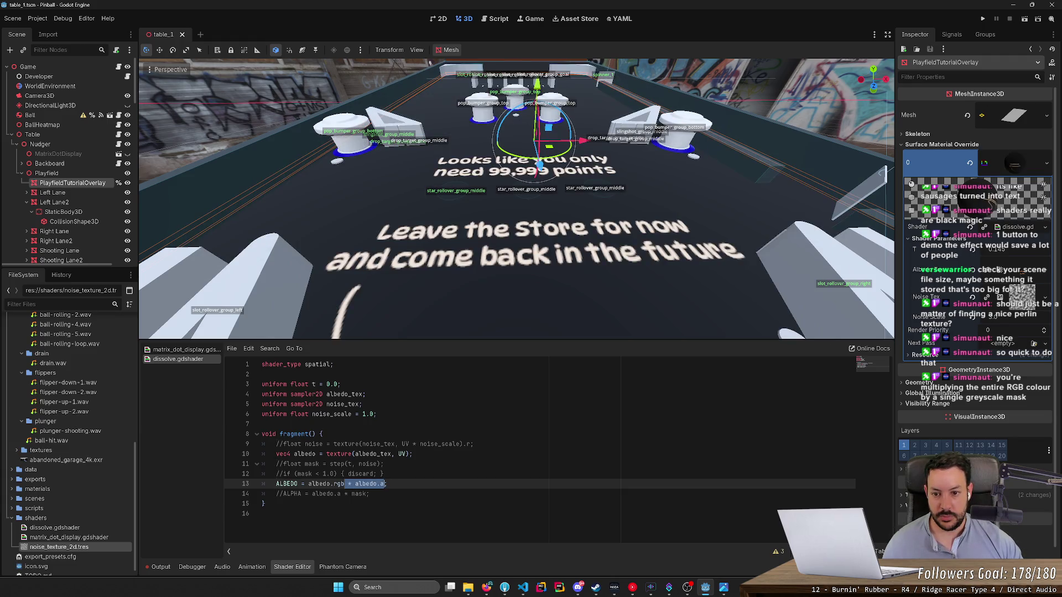
pyautogui.press('BackSpace')
pyautogui.hotkey('ctrl', 'z')
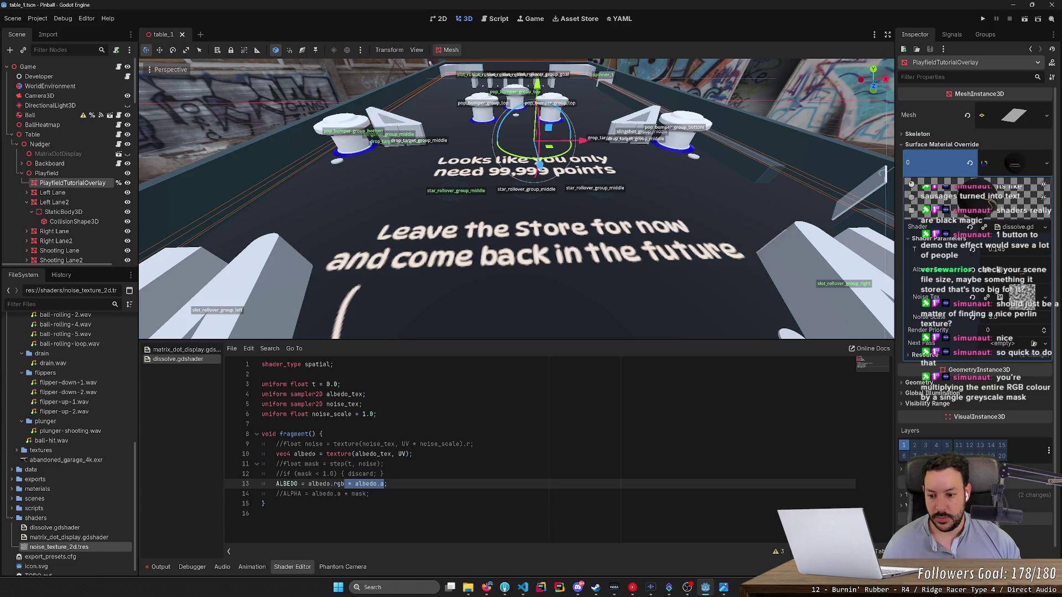
# Step: Uncomment the ALPHA line, drop the albedo.a multiplication from line 13, save, and check T at 0.07
pyautogui.doubleClick(279, 494)
pyautogui.press('BackSpace')
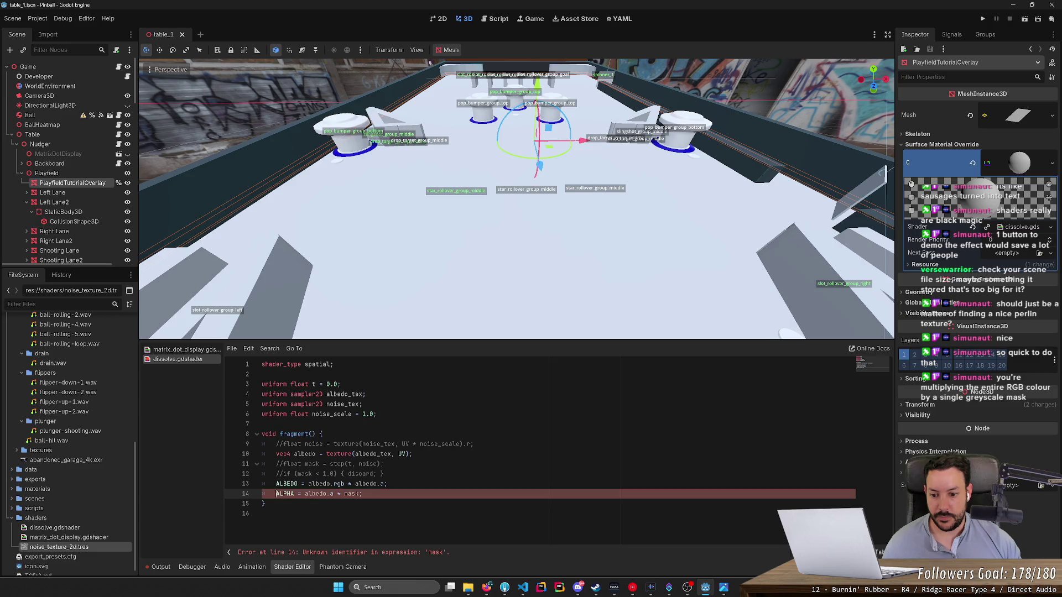
pyautogui.moveTo(336, 493); pyautogui.dragTo(385, 484)
pyautogui.press('BackSpace')
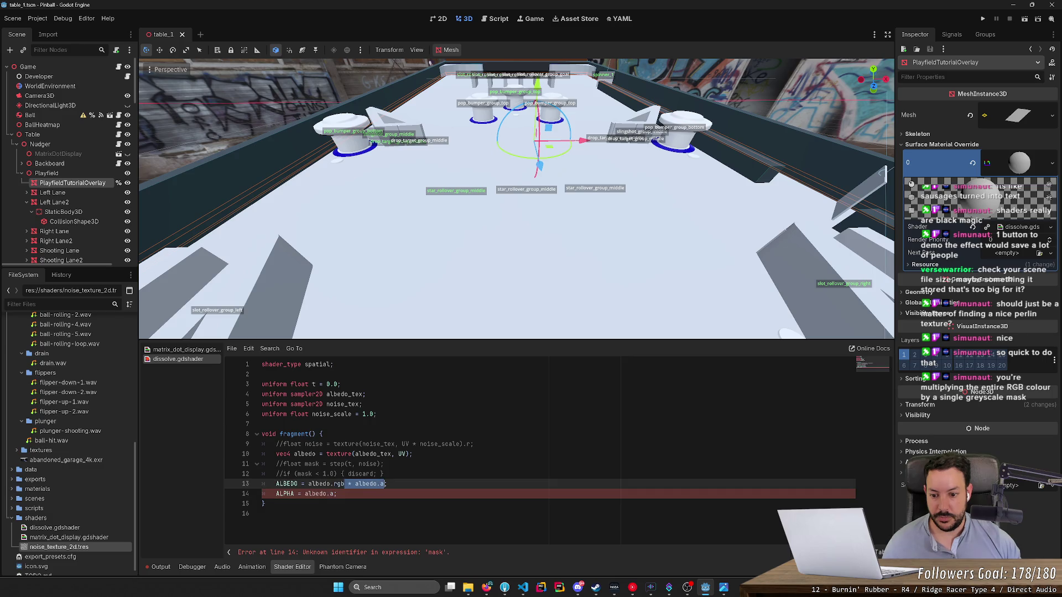
pyautogui.press('BackSpace')
pyautogui.hotkey('ctrl', 's')
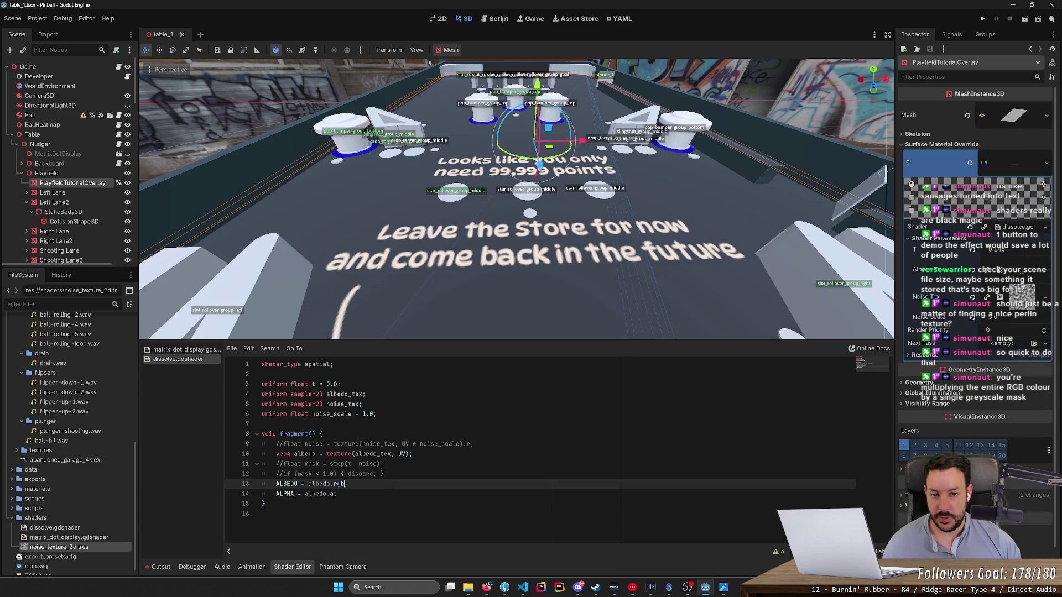
pyautogui.scroll(3, 516, 199)
pyautogui.press('w')
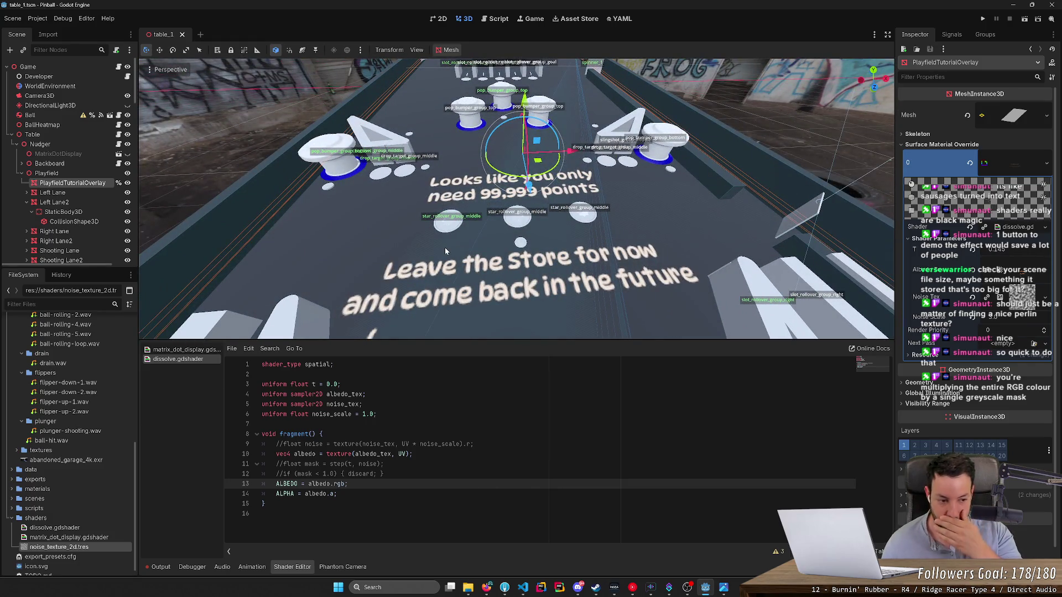
pyautogui.moveTo(993, 249)
pyautogui.mouseDown()
pyautogui.moveTo(979, 249)
pyautogui.moveTo(995, 249)
pyautogui.mouseUp()
pyautogui.moveTo(529, 297)
pyautogui.mouseDown()
pyautogui.moveTo(529, 287)
pyautogui.moveTo(530, 309)
pyautogui.mouseUp()
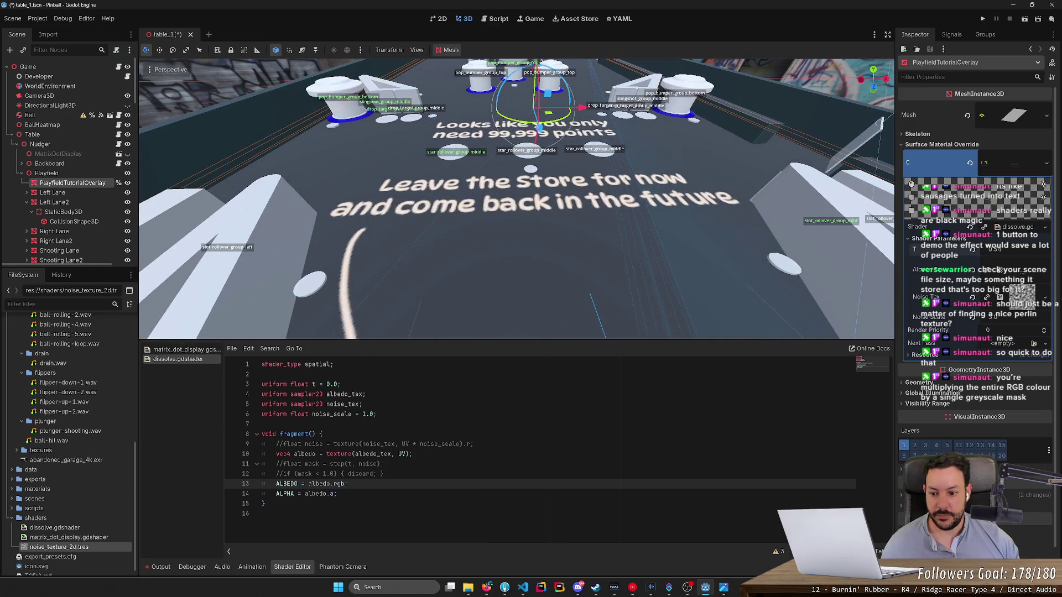
# Step: Append '* mask' to the ALPHA line, save, and uncomment the mask = step(t, noise) line 11
pyautogui.doubleClick(312, 464)
pyautogui.click(335, 494)
pyautogui.write('* ')
pyautogui.write('mask')
pyautogui.hotkey('ctrl', 's')
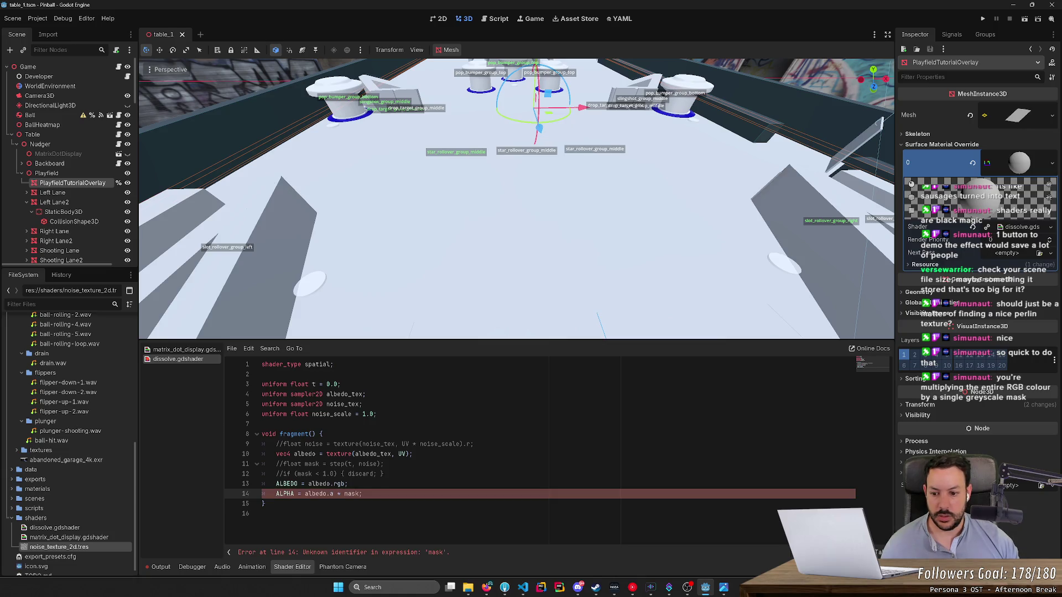
pyautogui.click(276, 464)
pyautogui.hotkey('ctrl', 'k')
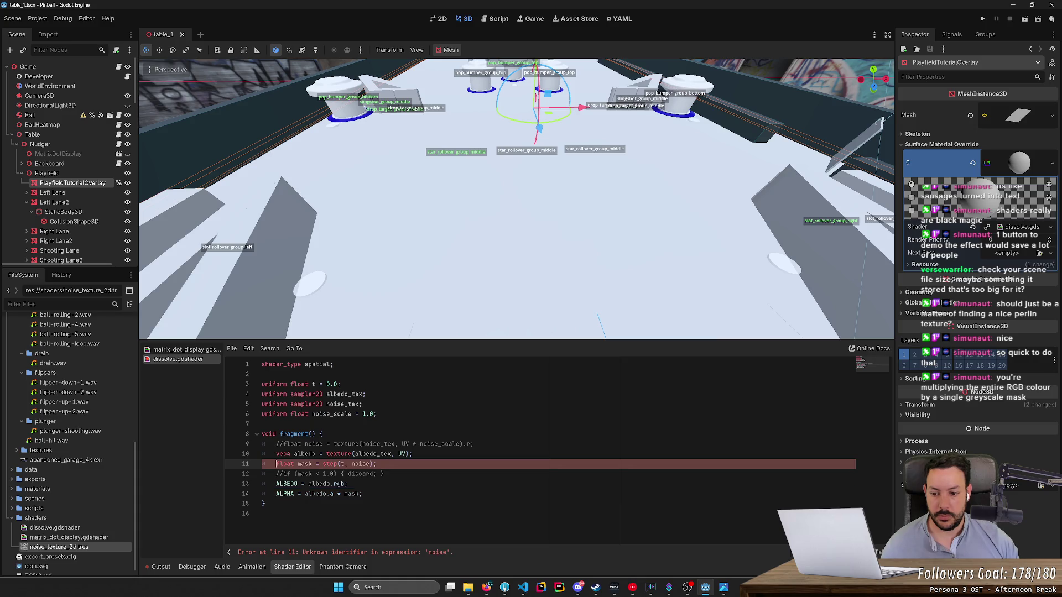
# Step: Uncomment the noise sampling line 9, delete the commented discard line, save, and open table_1.gd
pyautogui.click(276, 444)
pyautogui.hotkey('ctrl', 'k')
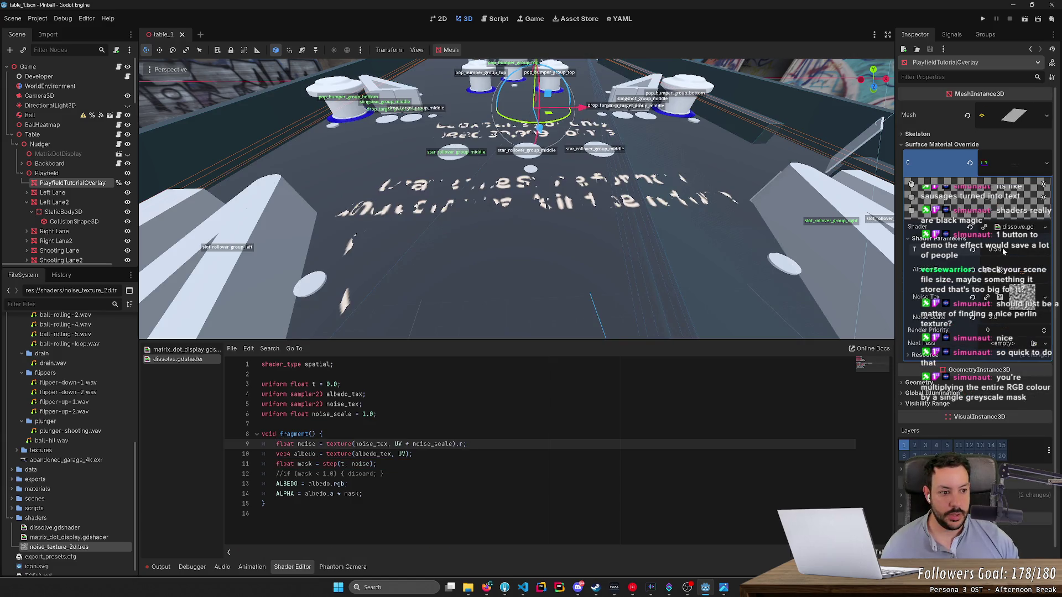
pyautogui.press('Down')
pyautogui.press('Down')
pyautogui.press('Down')
pyautogui.hotkey('shift', 'End')
pyautogui.press('Delete')
pyautogui.hotkey('ctrl', 's')
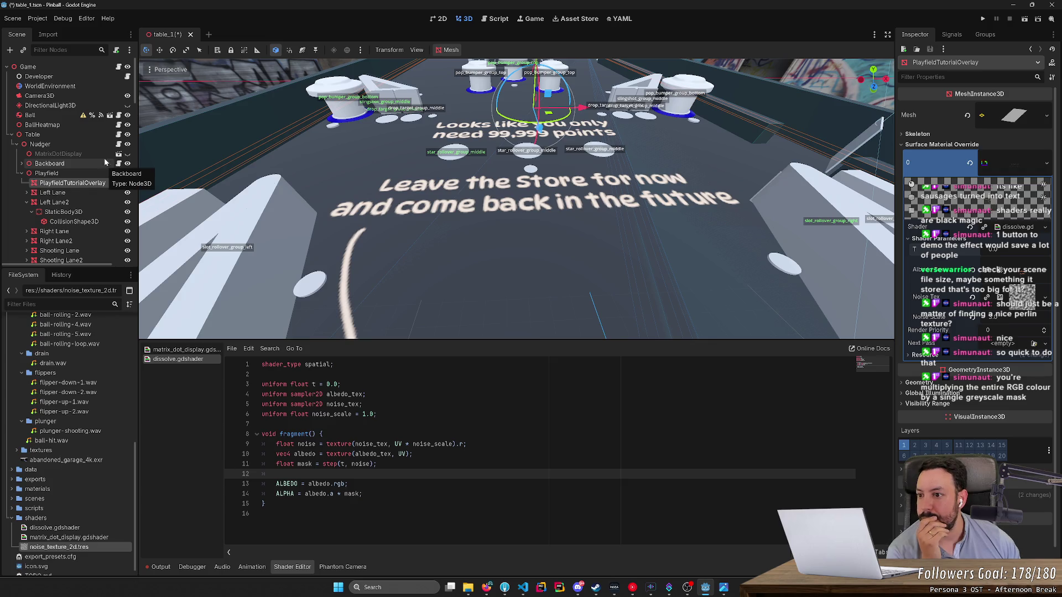
pyautogui.click(118, 135)
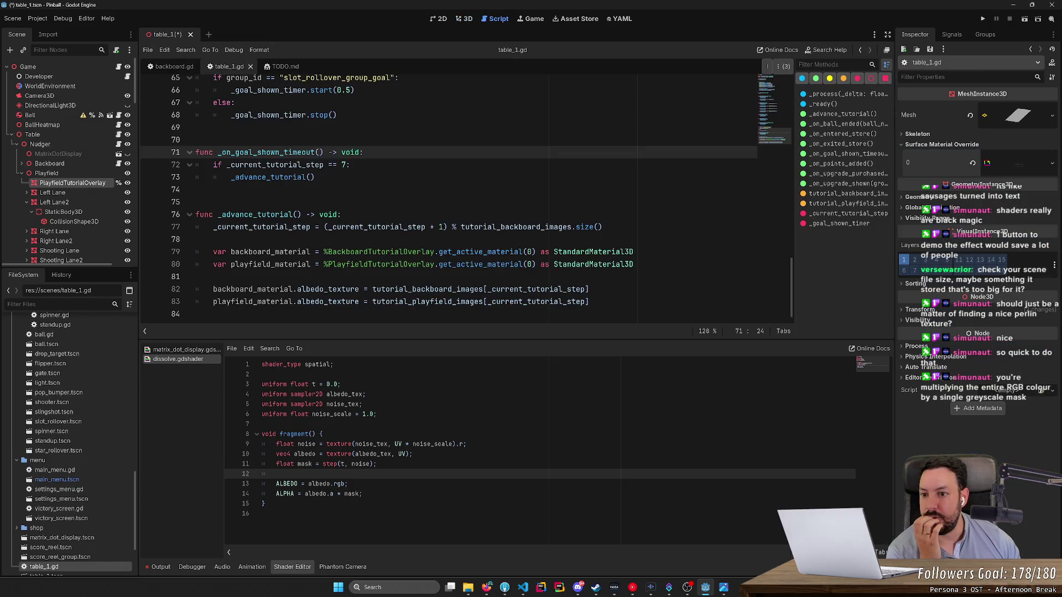
# Step: Add 'var tween = get_tree().create_tween()' on a new line in _advance_tutorial
pyautogui.doubleClick(271, 177)
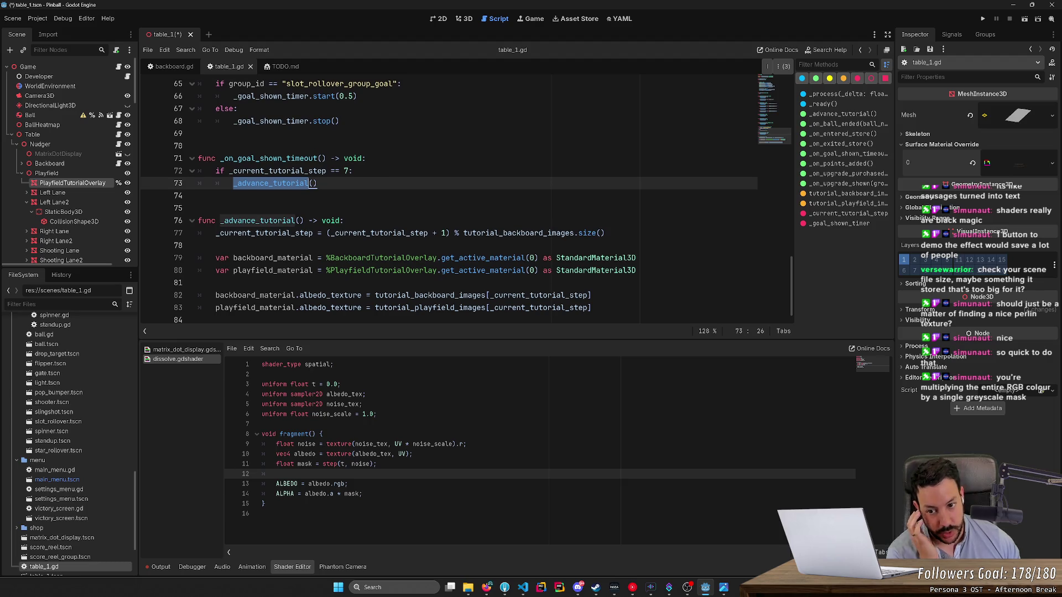
pyautogui.scroll(1, 449, 197)
pyautogui.scroll(-1, 450, 199)
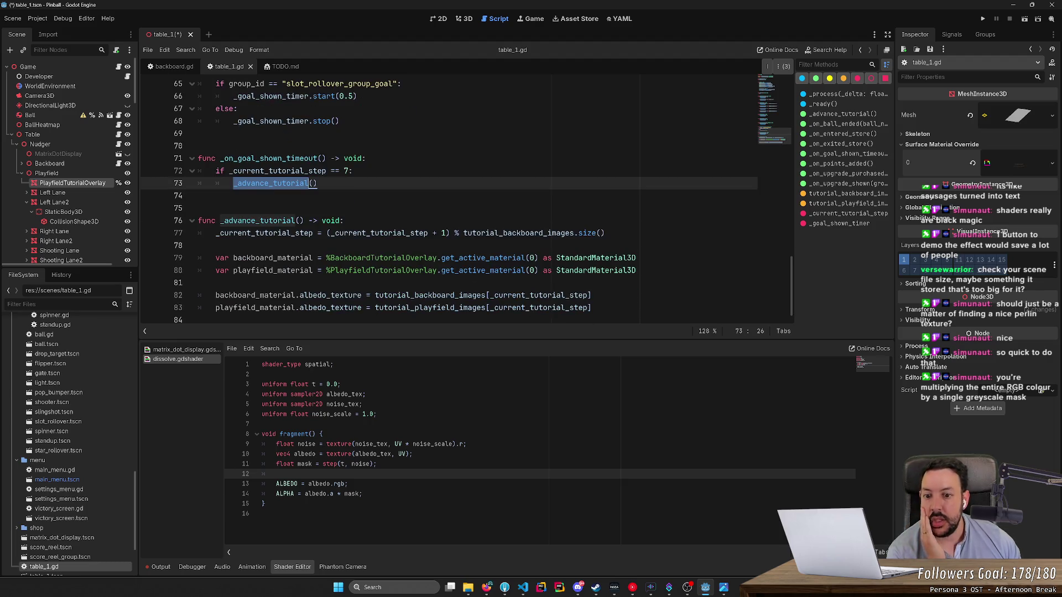
pyautogui.click(221, 283)
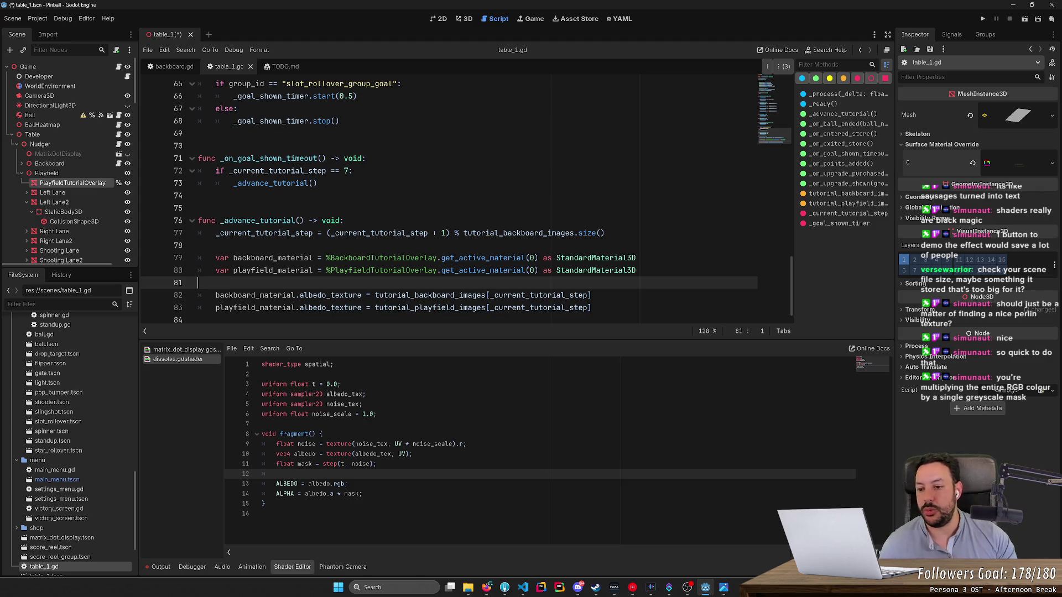
pyautogui.press('Return')
pyautogui.write('v')
pyautogui.press('BackSpace')
pyautogui.press('Tab')
pyautogui.write('var tween = ')
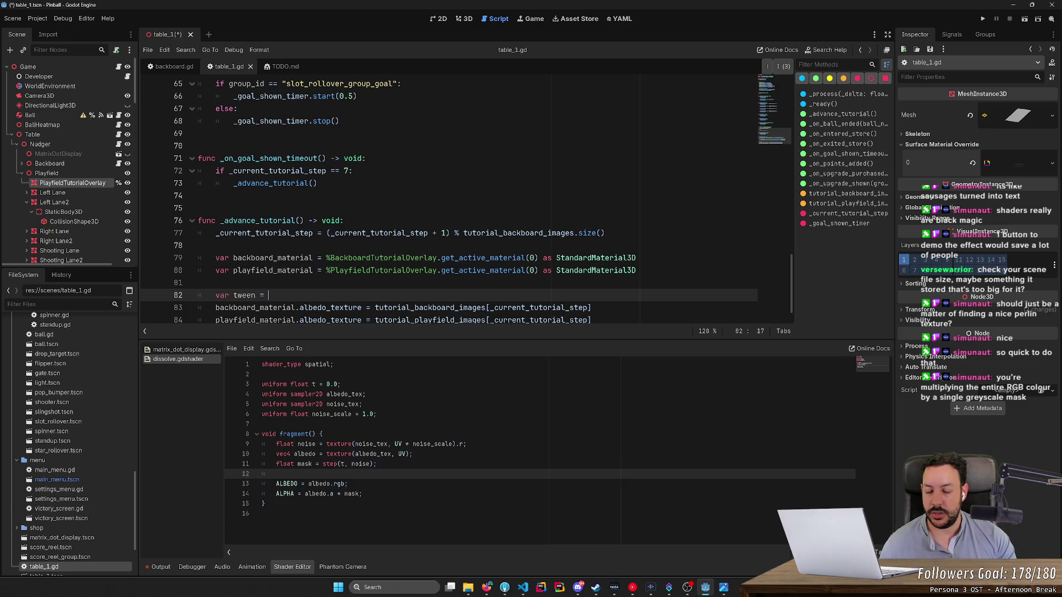
pyautogui.write('get_tree')
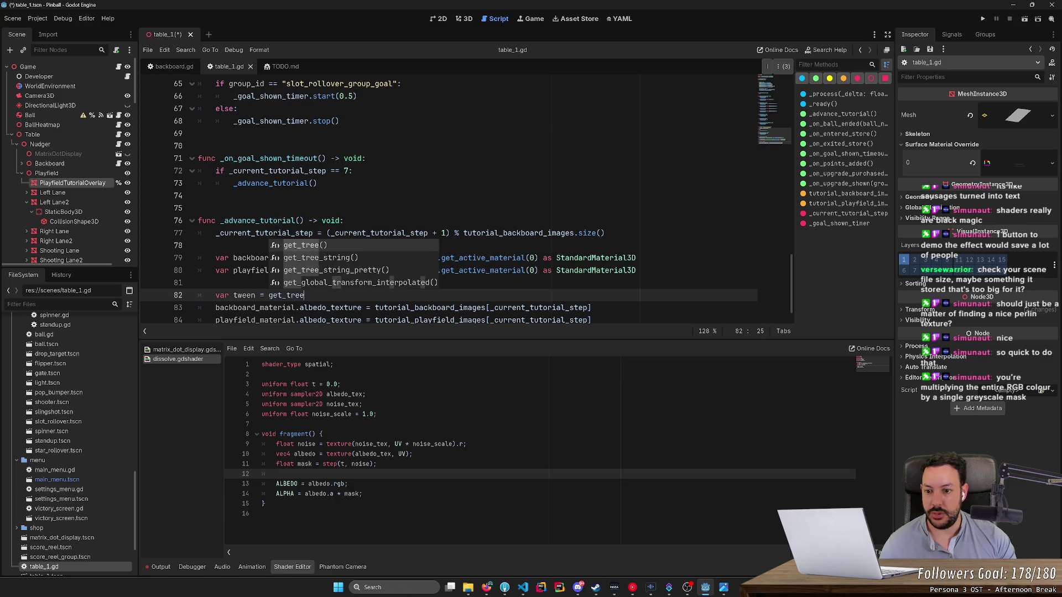
pyautogui.write('().create')
pyautogui.write('_tween(')
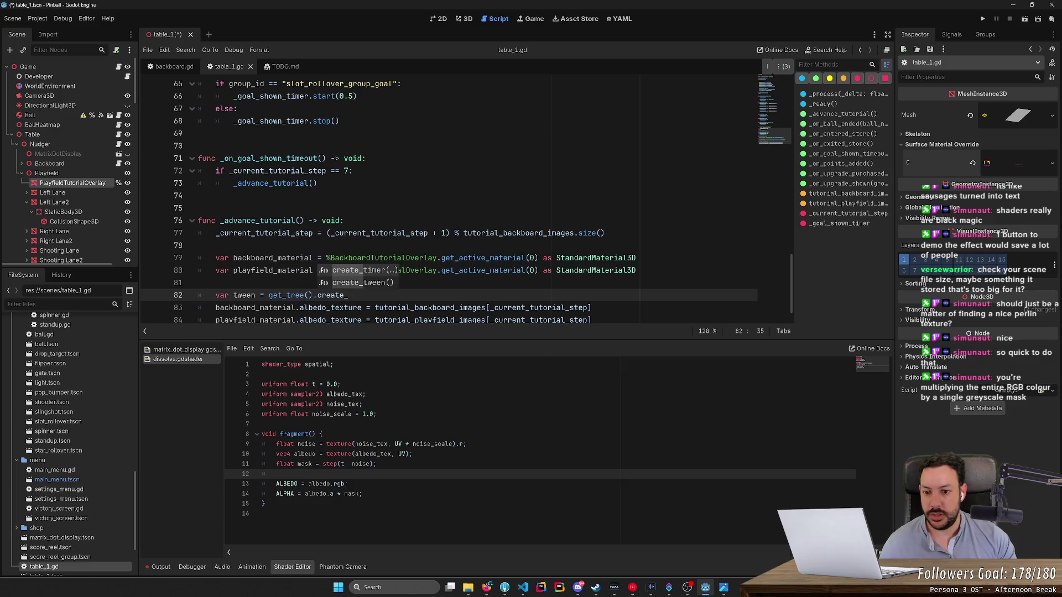
pyautogui.press('Return')
pyautogui.press('Return')
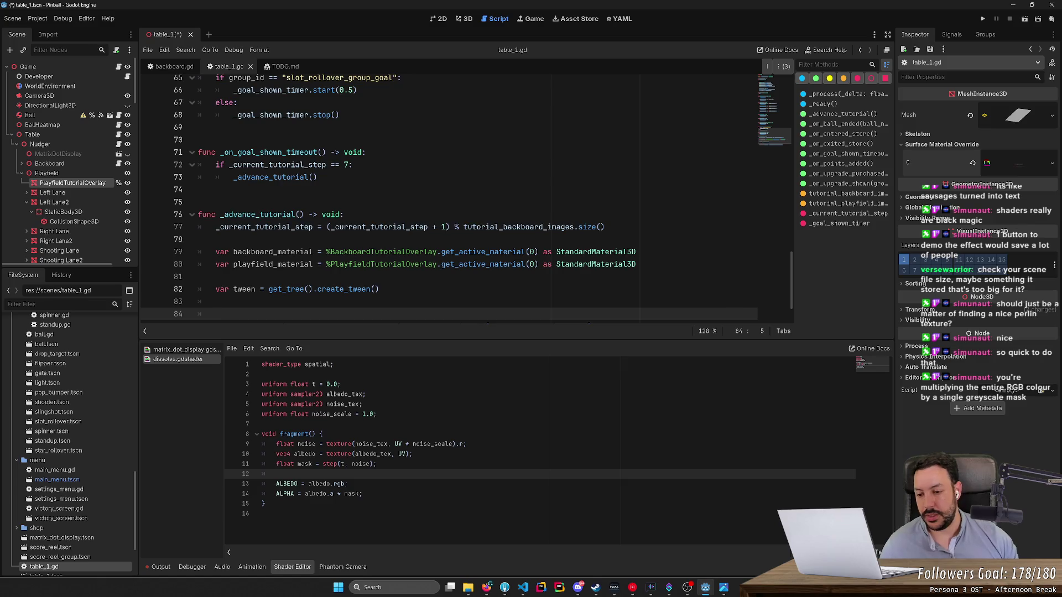
pyautogui.press('Return')
# Step: Start a tween.tween_property() call below it, then look over the material declaration on line 79
pyautogui.click(215, 269)
pyautogui.write('tween')
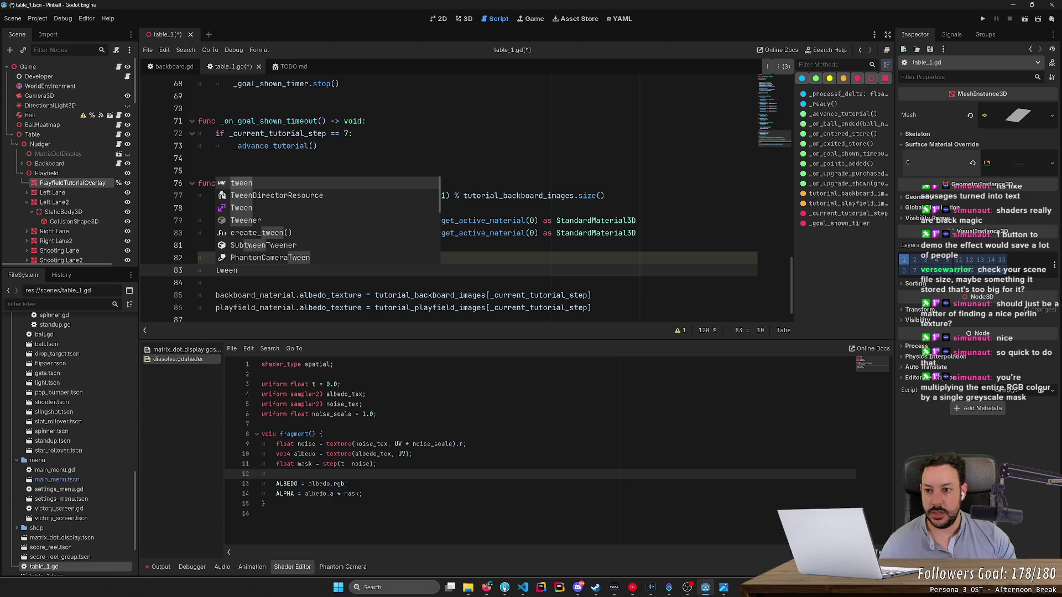
pyautogui.write('.twe')
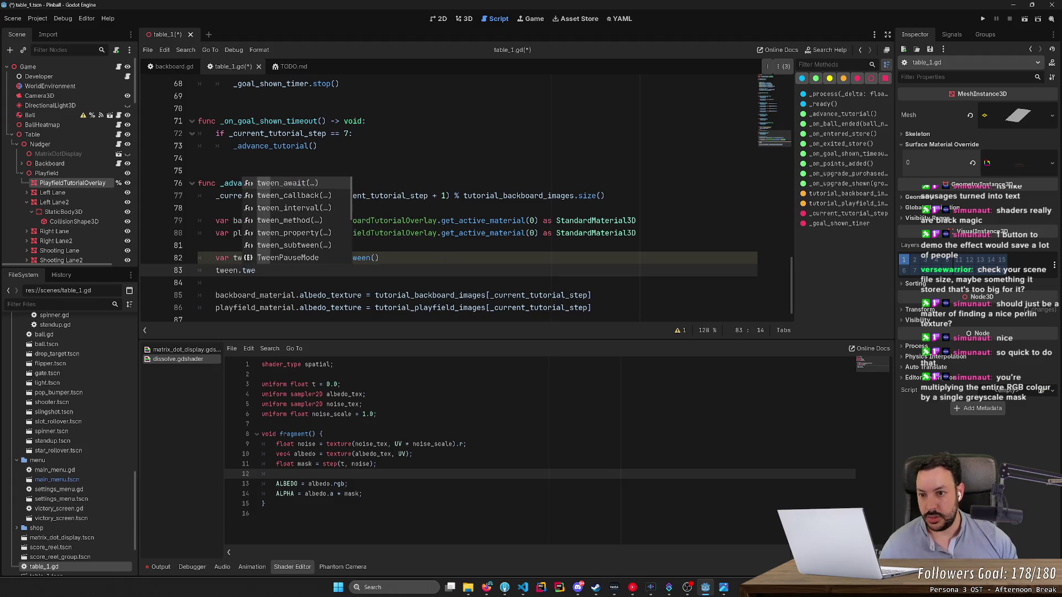
pyautogui.press('Down')
pyautogui.press('Down')
pyautogui.press('Down')
pyautogui.press('Return')
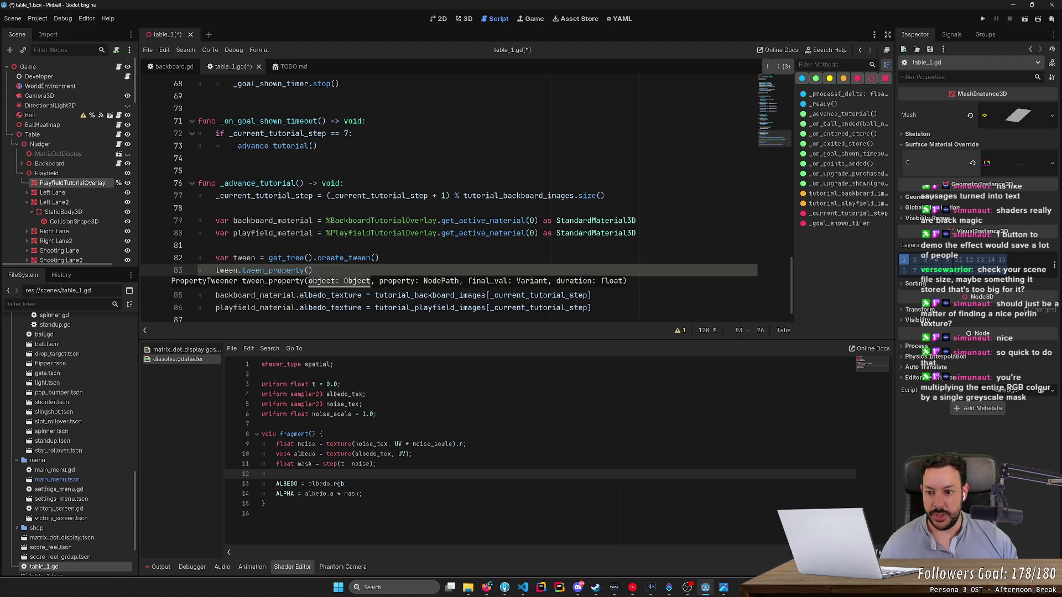
pyautogui.doubleClick(255, 295)
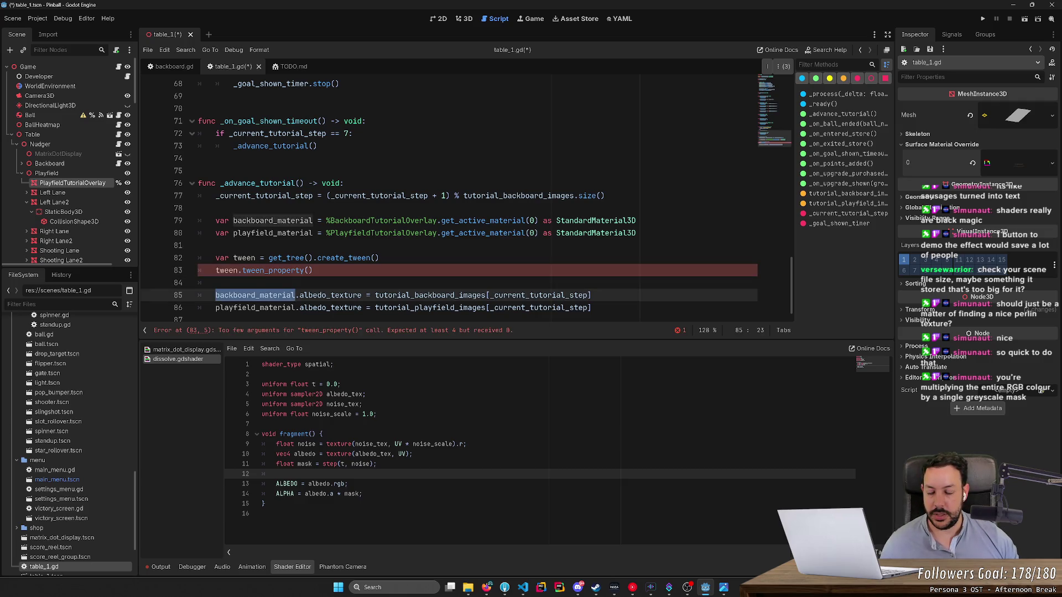
pyautogui.click(308, 270)
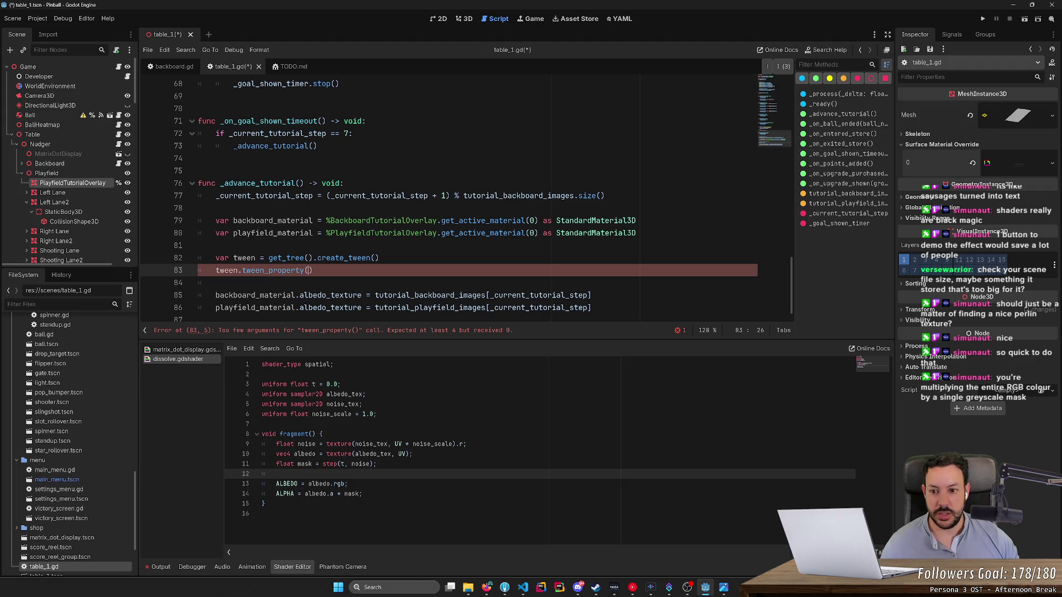
pyautogui.doubleClick(273, 220)
pyautogui.click(584, 220)
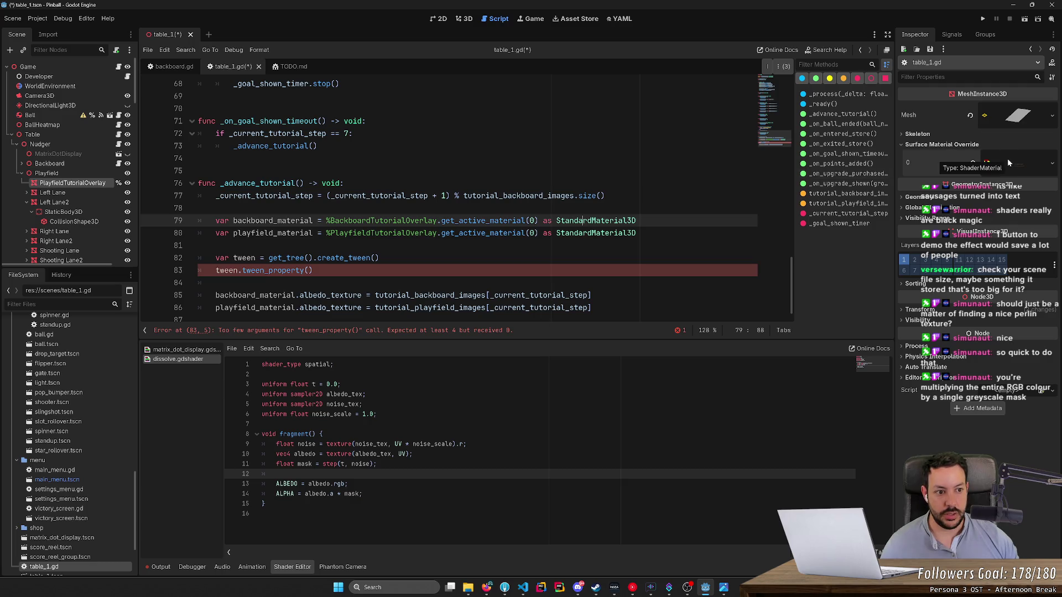
# Step: Change StandardMaterial3D to ShaderMaterial on lines 79 and 80 and save
pyautogui.doubleClick(595, 221)
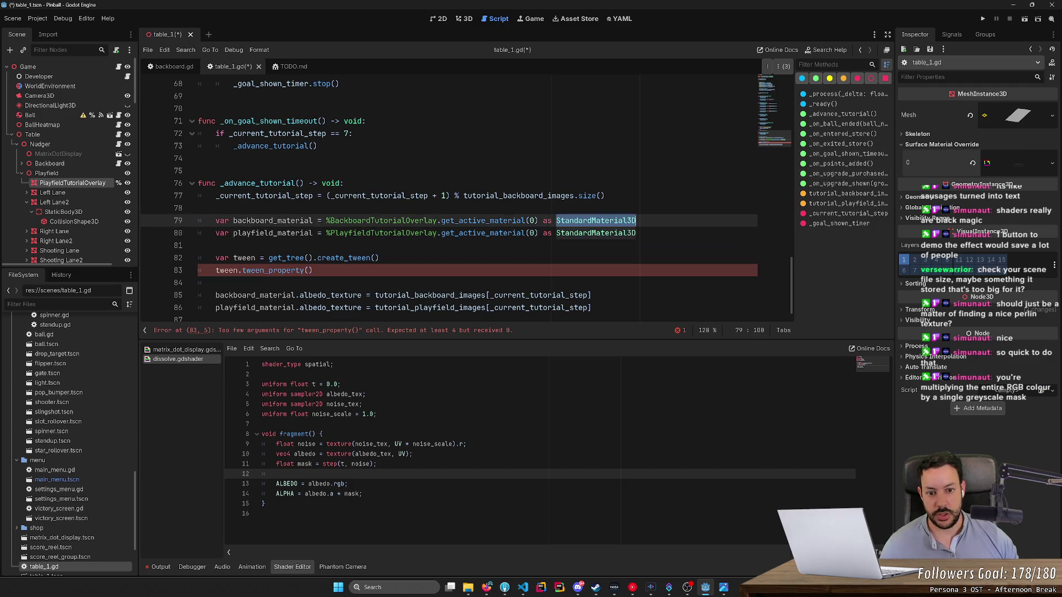
pyautogui.write('Shader')
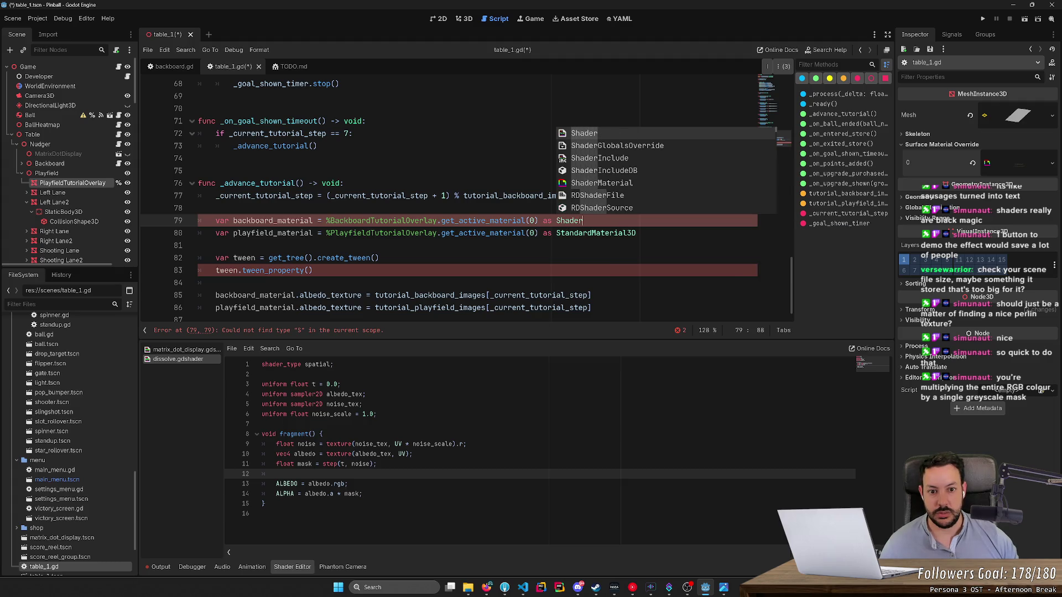
pyautogui.click(602, 183)
pyautogui.doubleClick(586, 220)
pyautogui.hotkey('ctrl', 'c')
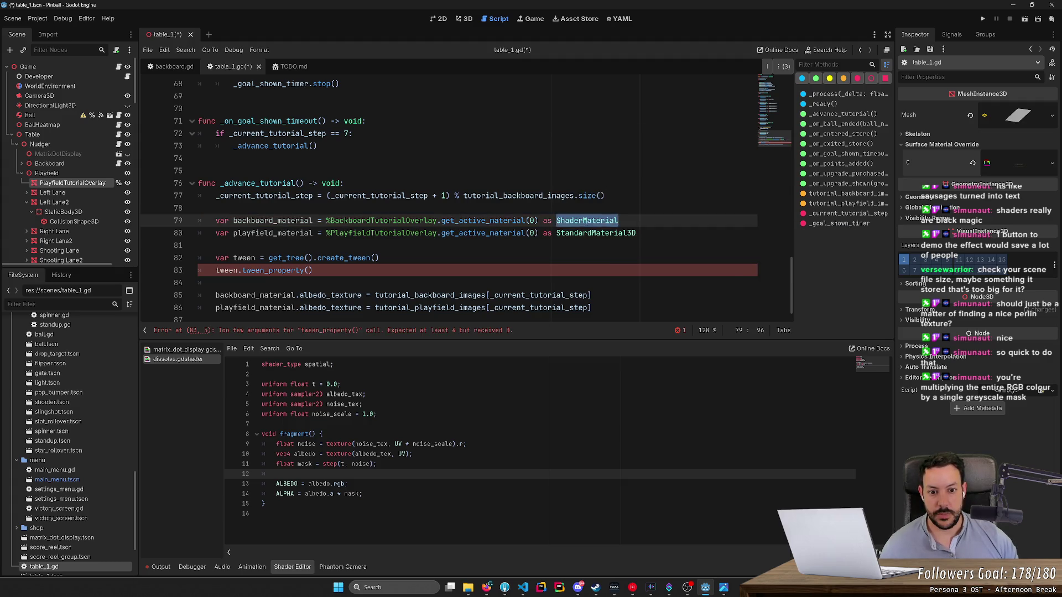
pyautogui.doubleClick(596, 233)
pyautogui.hotkey('ctrl', 'v')
pyautogui.hotkey('ctrl', 's')
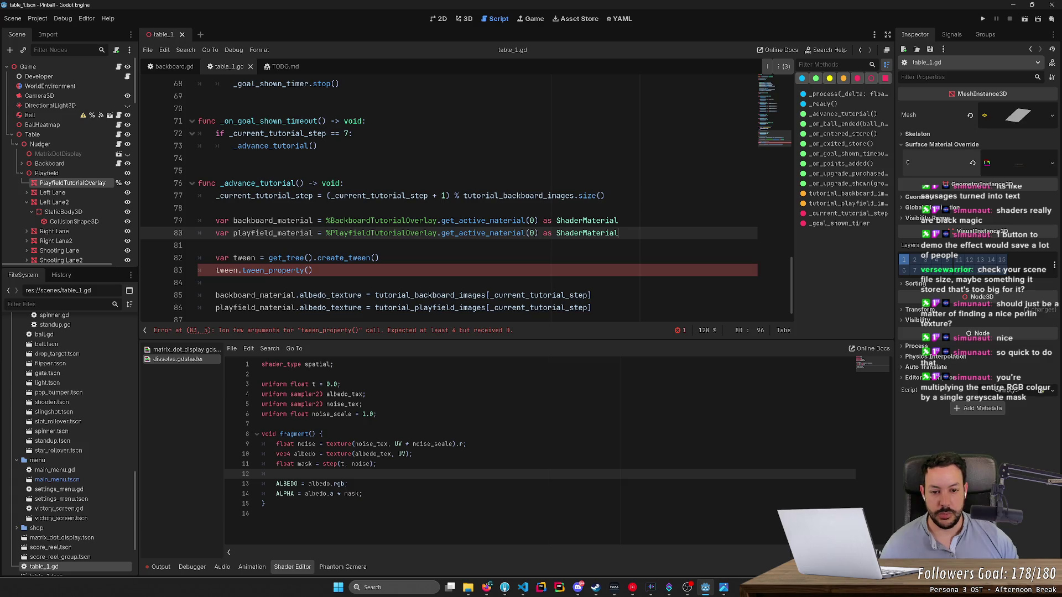
# Step: Read the ShaderMaterial class documentation, then return to table_1.gd
pyautogui.keyDown('ctrl'); pyautogui.click(590, 221); pyautogui.keyUp('ctrl')
pyautogui.scroll(-5, 325, 214)
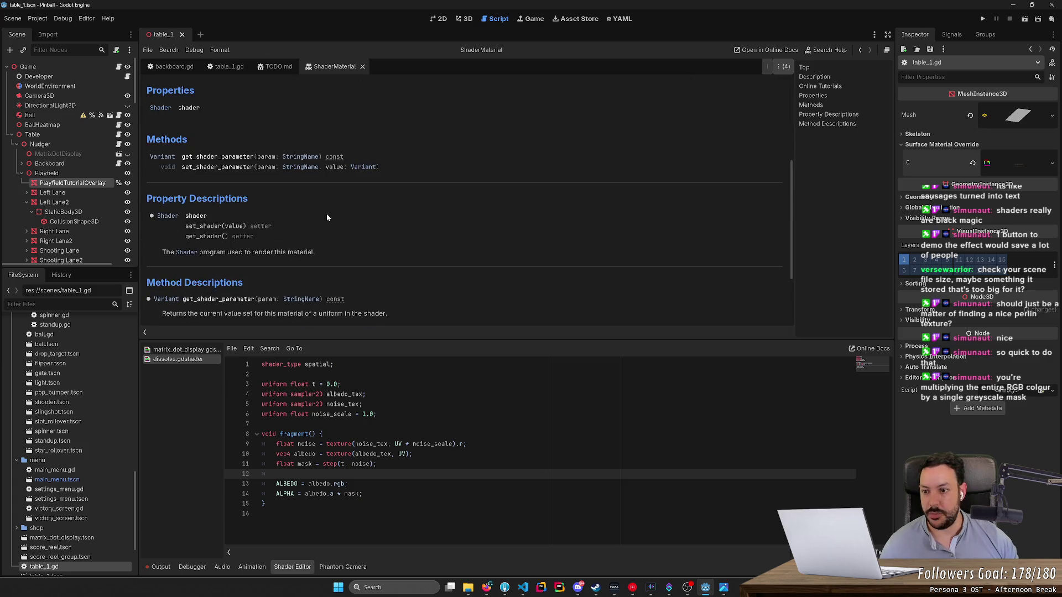
pyautogui.scroll(1, 239, 204)
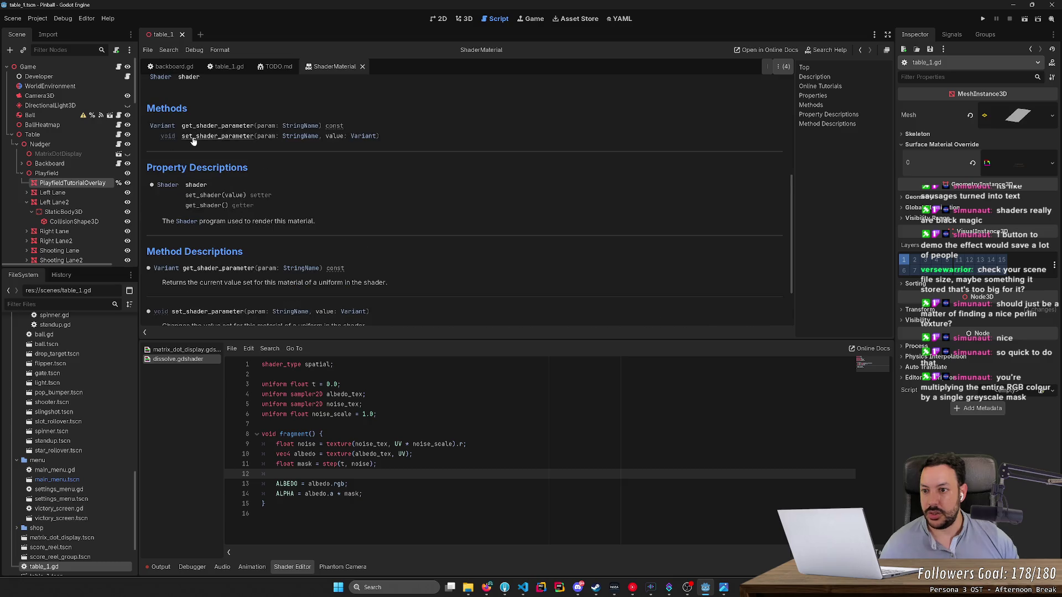
pyautogui.hotkey('alt', 'Left')
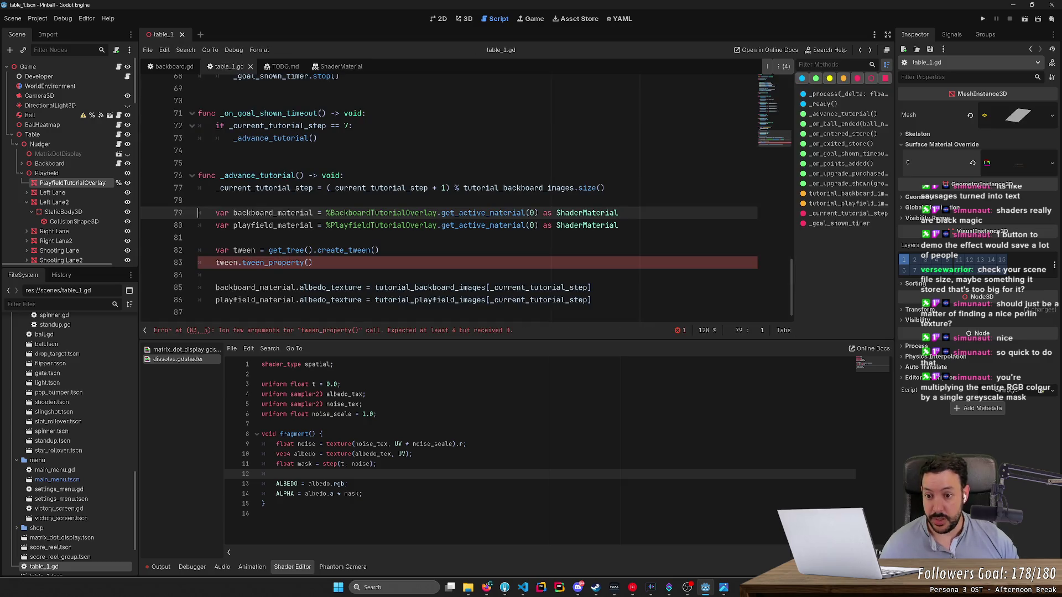
# Step: Delete the backboard_material arguments from the unfinished tween_property call
pyautogui.moveTo(369, 251)
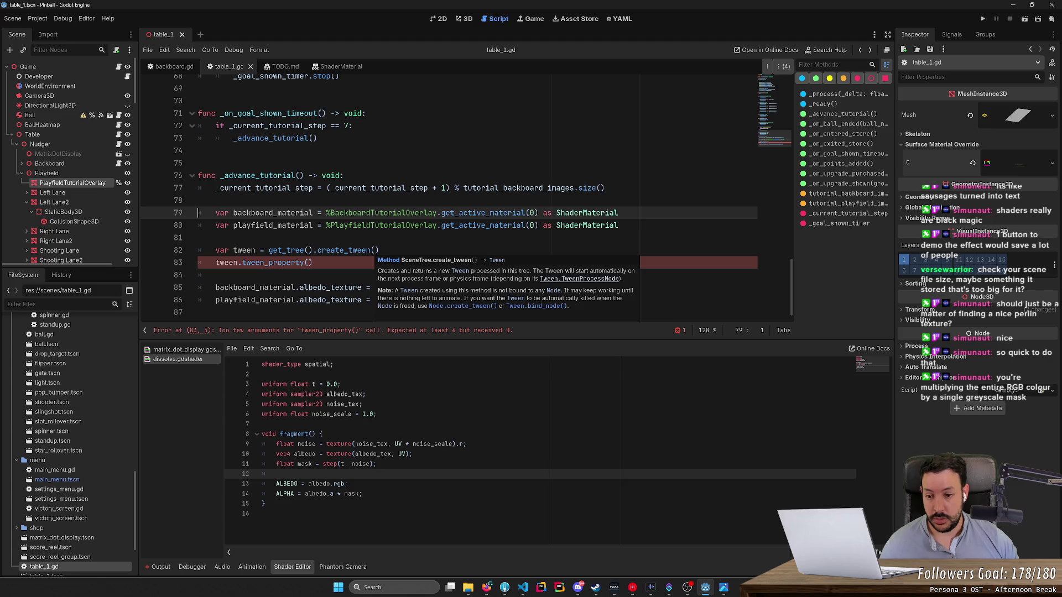
pyautogui.click(310, 263)
pyautogui.write('backboard_material, "')
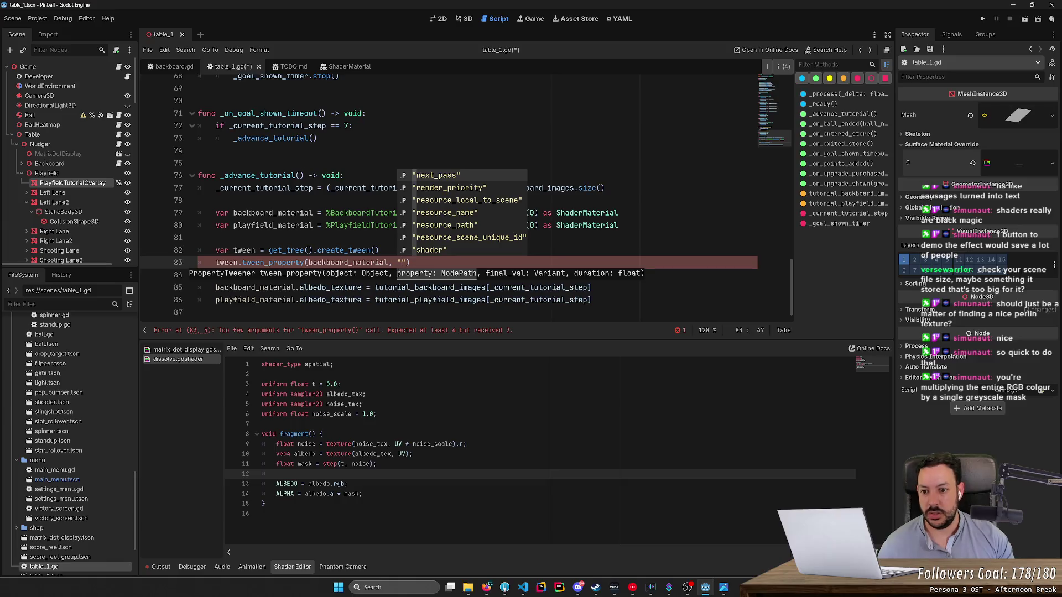
pyautogui.hotkey('ctrl', 'BackSpace')
pyautogui.hotkey('ctrl', 'BackSpace')
pyautogui.hotkey('ctrl', 'BackSpace')
pyautogui.press('Escape')
pyautogui.press('BackSpace')
pyautogui.press('BackSpace')
# Step: Retype 'twee' and browse the tween method suggestions without accepting any
pyautogui.write('tween.twee')
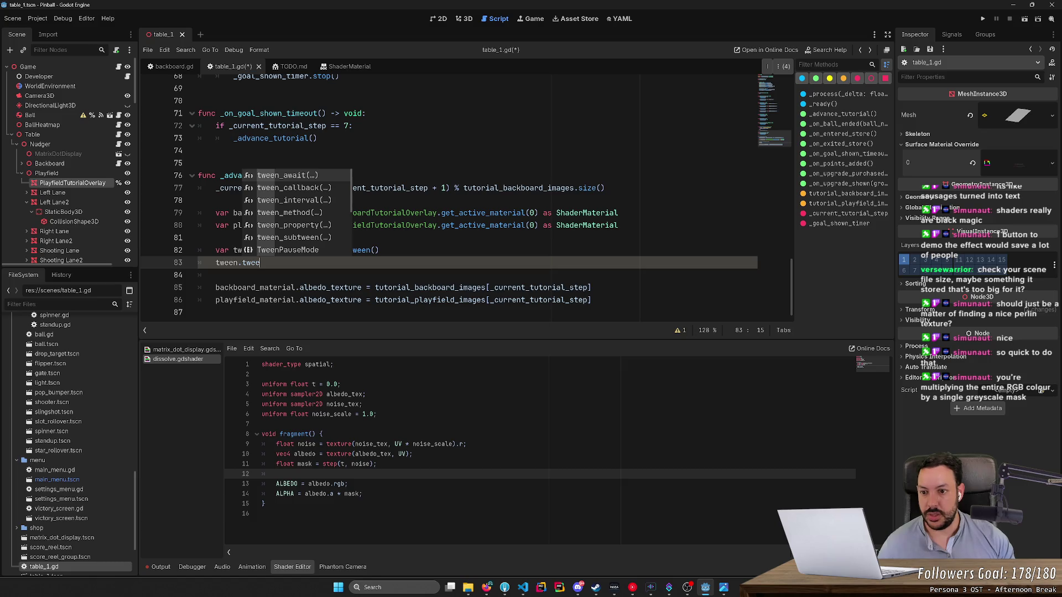
pyautogui.press('Down')
pyautogui.press('Down')
pyautogui.press('Down')
pyautogui.press('Down')
pyautogui.press('Up')
pyautogui.press('Up')
pyautogui.press('Up')
pyautogui.press('Down')
pyautogui.press('Up')
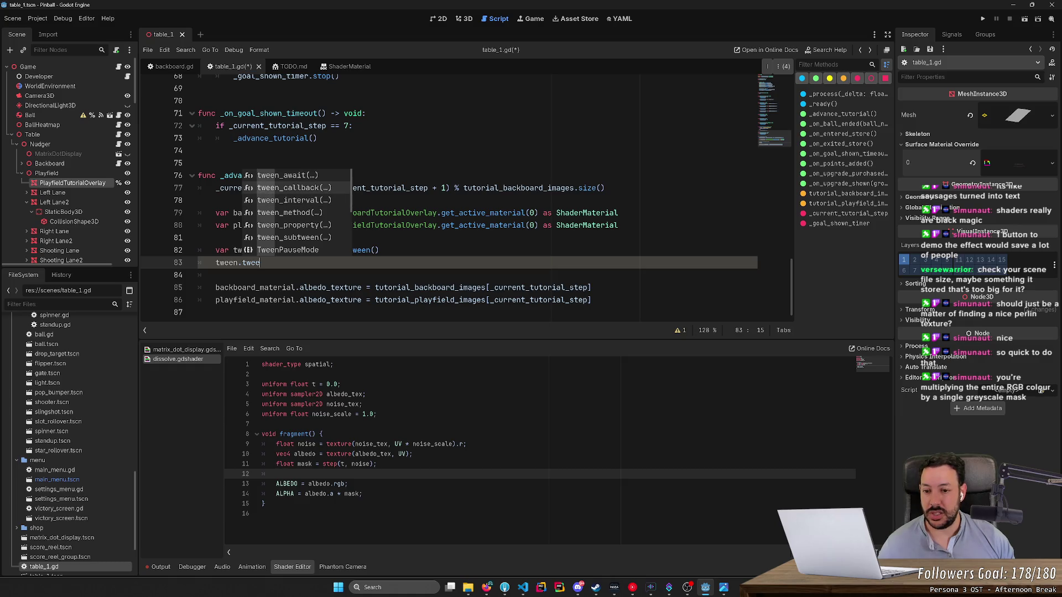
pyautogui.press('Escape')
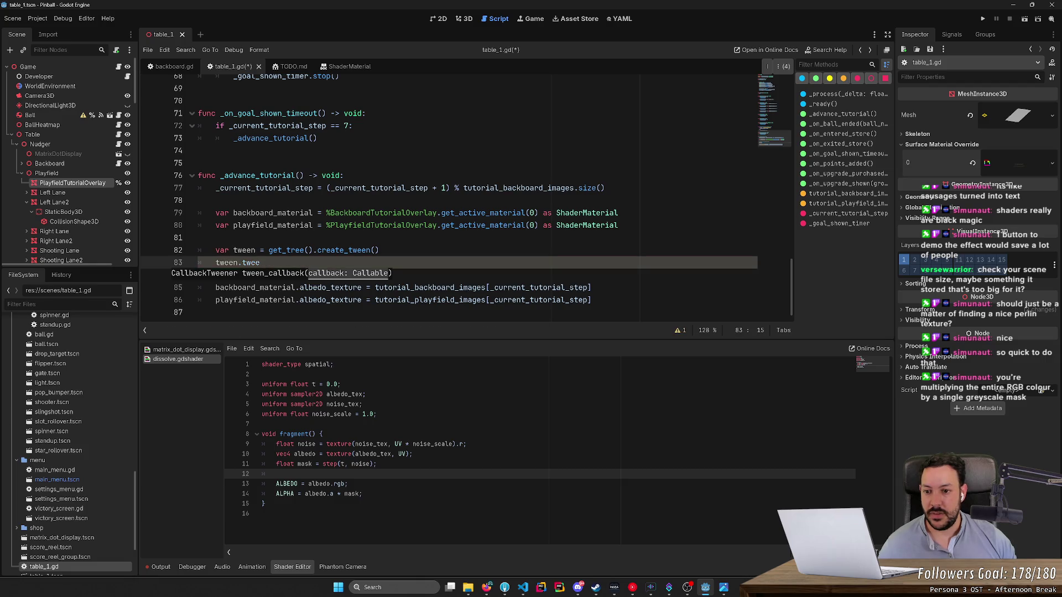
# Step: Add a new line above the tween line holding playfield_material, copied from line 80
pyautogui.doubleClick(255, 213)
pyautogui.hotkey('ctrl', 'c')
pyautogui.click(379, 250)
pyautogui.press('Return')
pyautogui.hotkey('ctrl', 'v')
pyautogui.hotkey('ctrl', 'z')
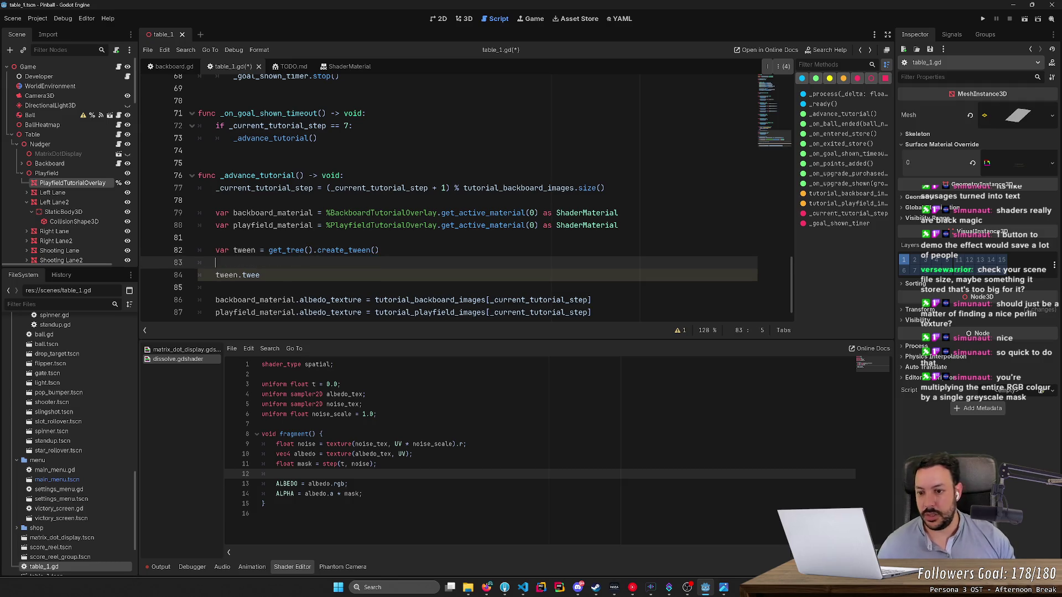
pyautogui.doubleClick(273, 225)
pyautogui.hotkey('ctrl', 'c')
pyautogui.click(332, 263)
pyautogui.hotkey('ctrl', 'v')
# Step: Extend it to playfield_material.set_shader_parameter("t", ), leaving the value argument empty
pyautogui.write('.set')
pyautogui.press('Return')
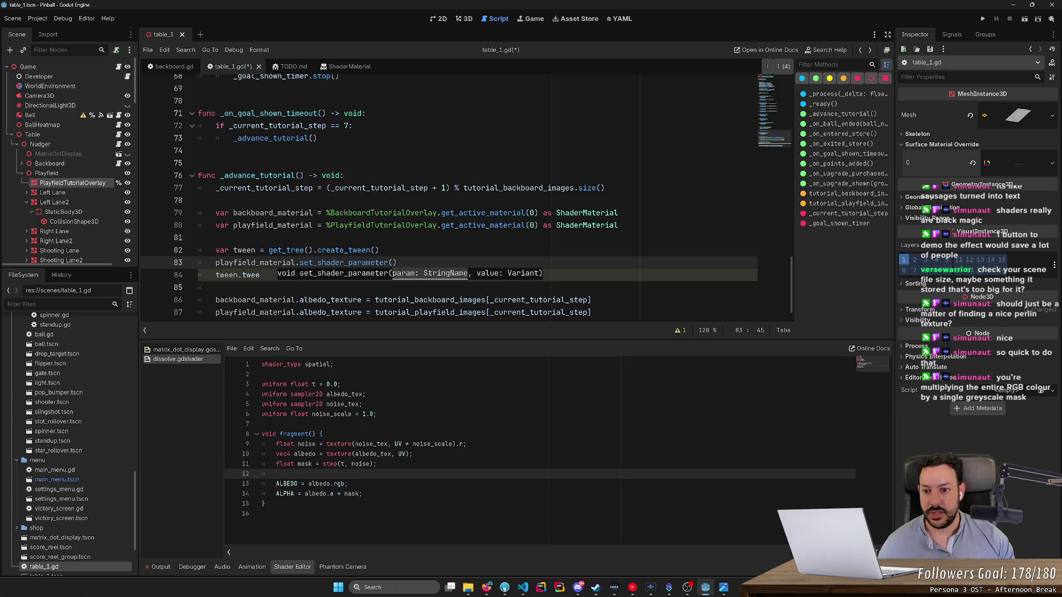
pyautogui.click(1011, 160)
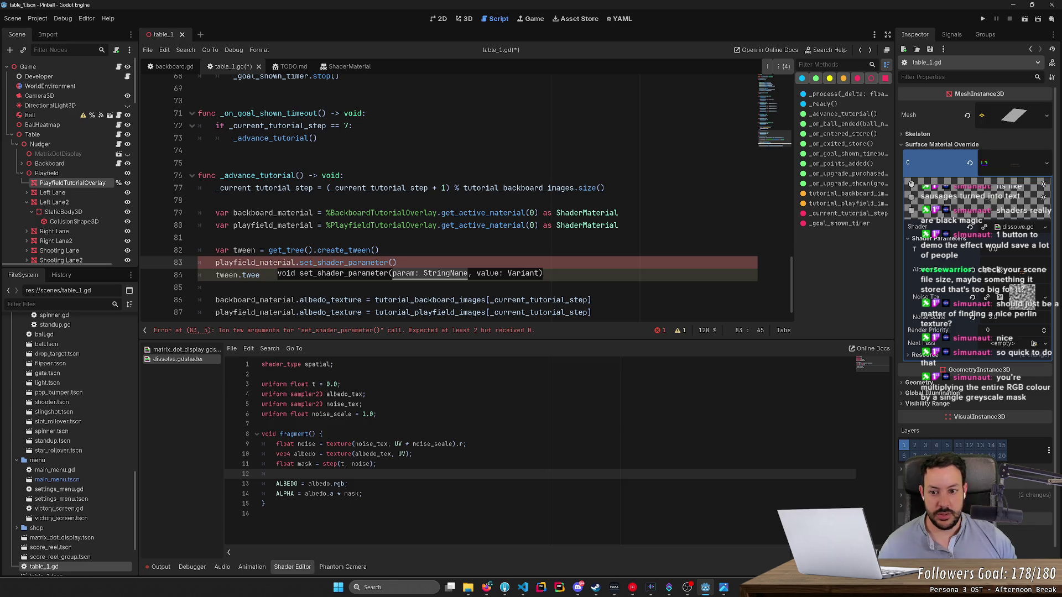
pyautogui.press('Escape')
pyautogui.write('"')
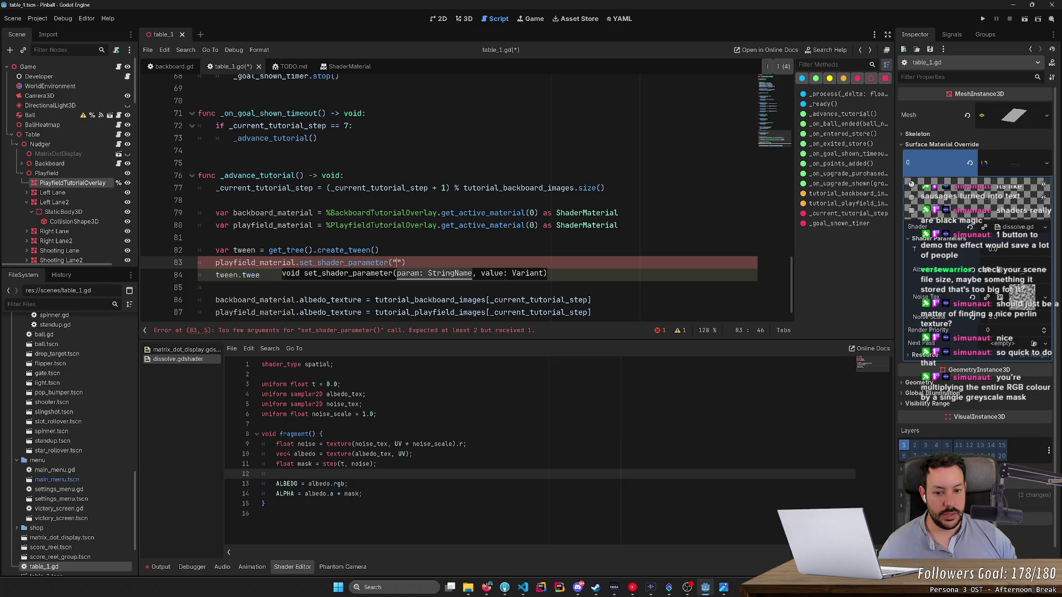
pyautogui.write('t"')
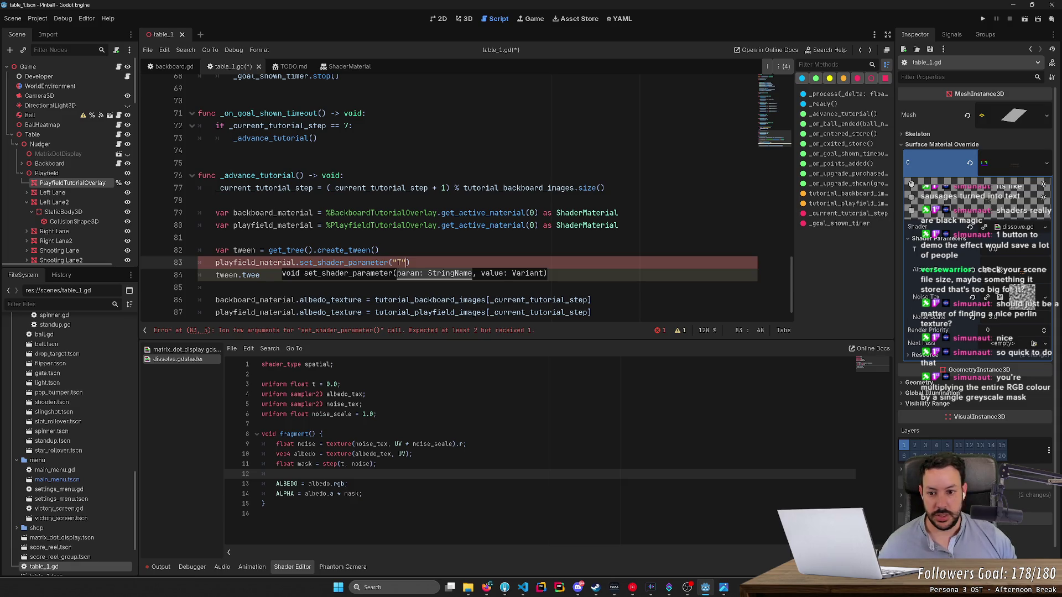
pyautogui.press('Left')
pyautogui.press('BackSpace')
pyautogui.write('t')
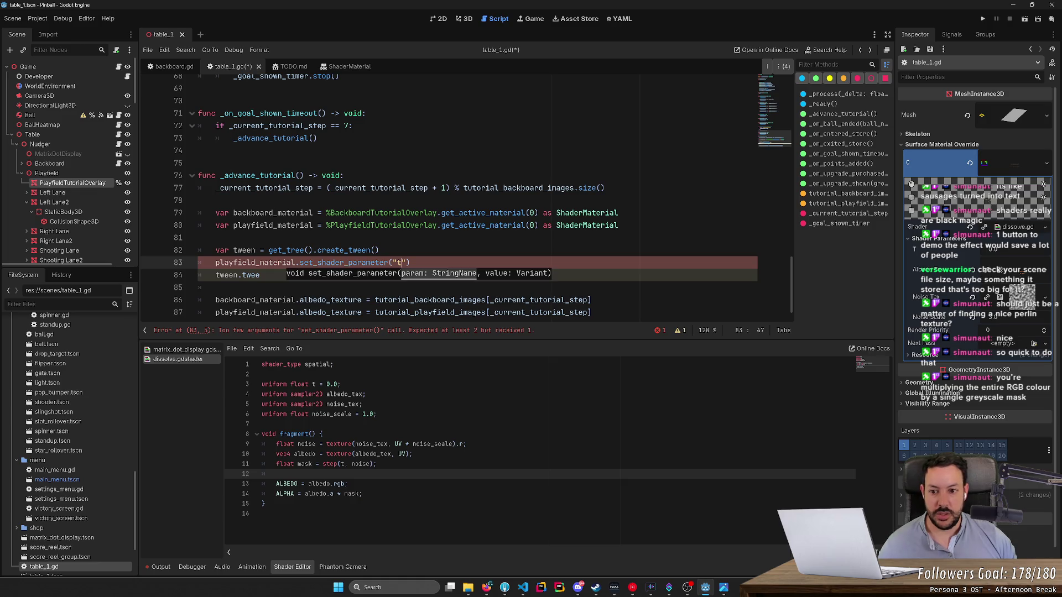
pyautogui.press('Right')
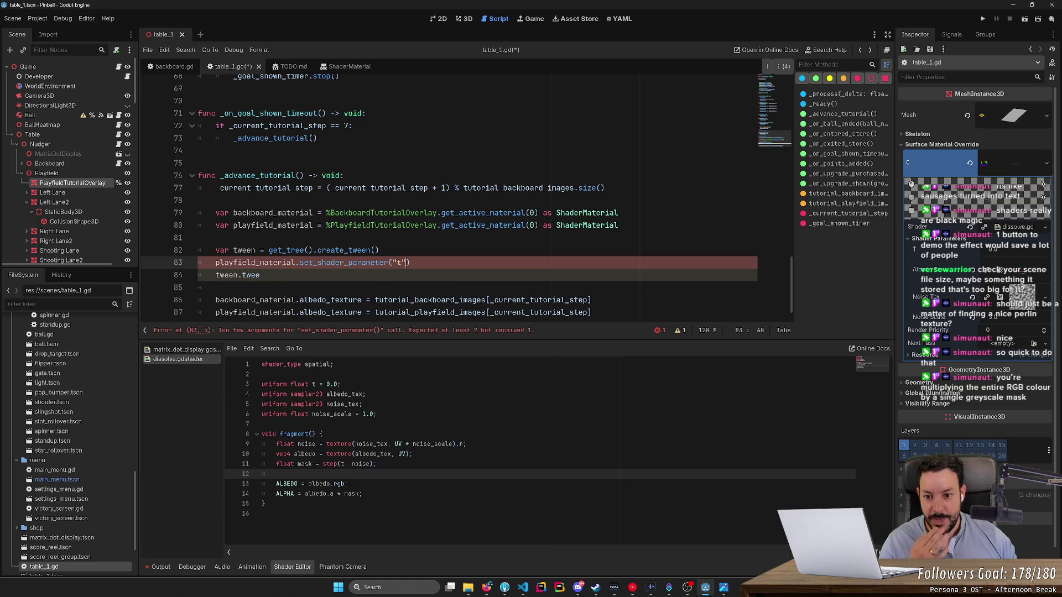
pyautogui.write(',')
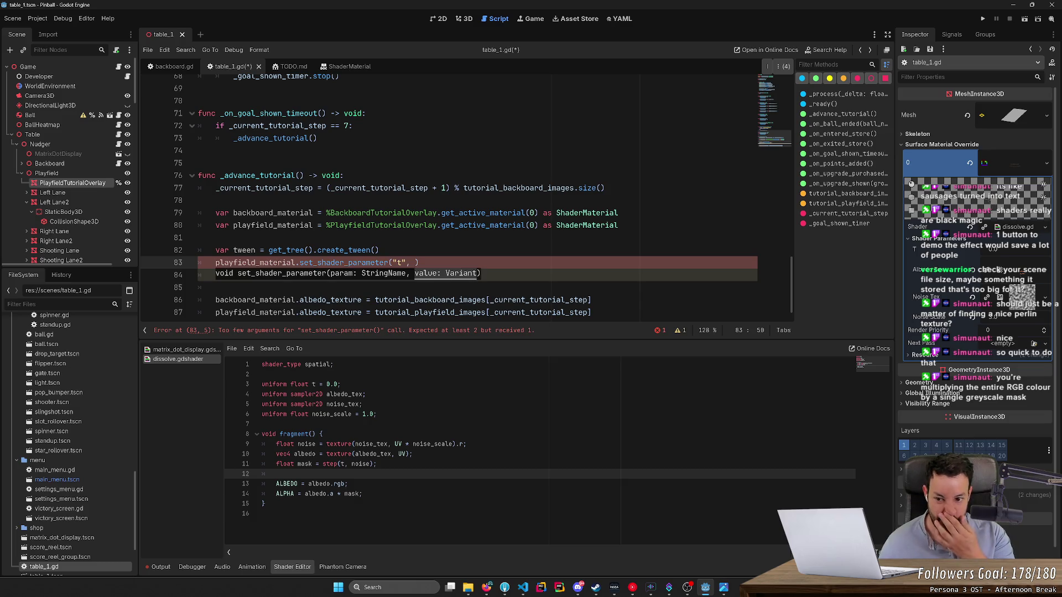
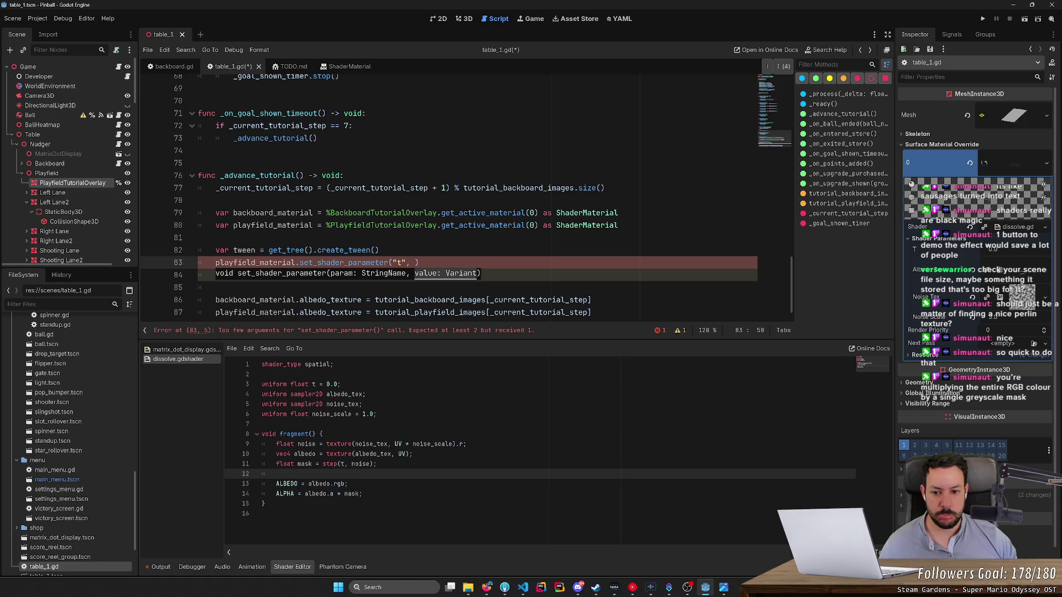
# Step: Search the web for 'godot tween shader t' and open the Reddit thread result
pyautogui.press('Right')
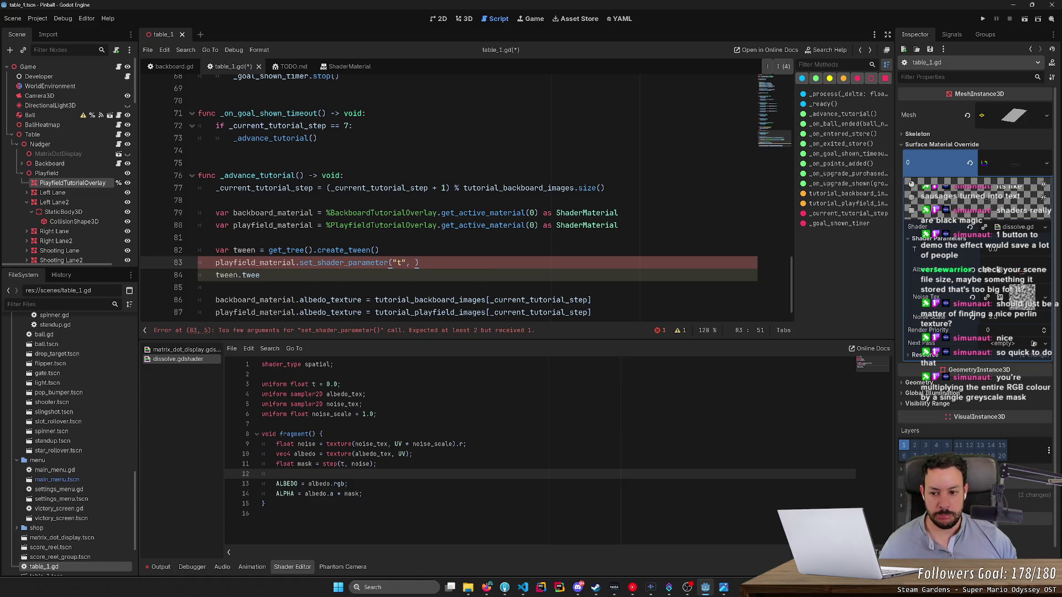
pyautogui.click(486, 587)
pyautogui.click(590, 9)
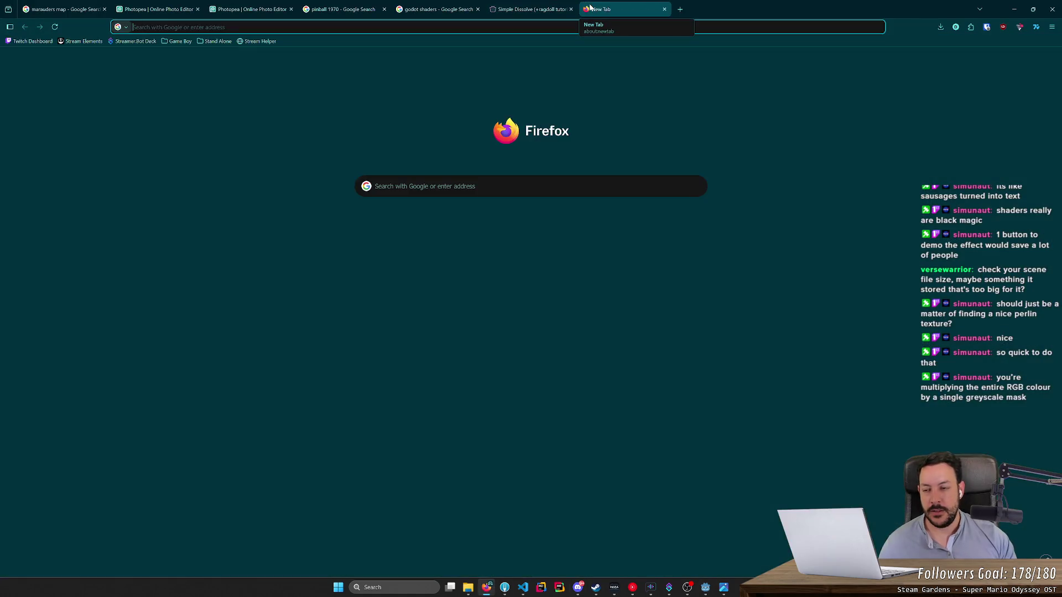
pyautogui.write('godot tween shader t')
pyautogui.press('Return')
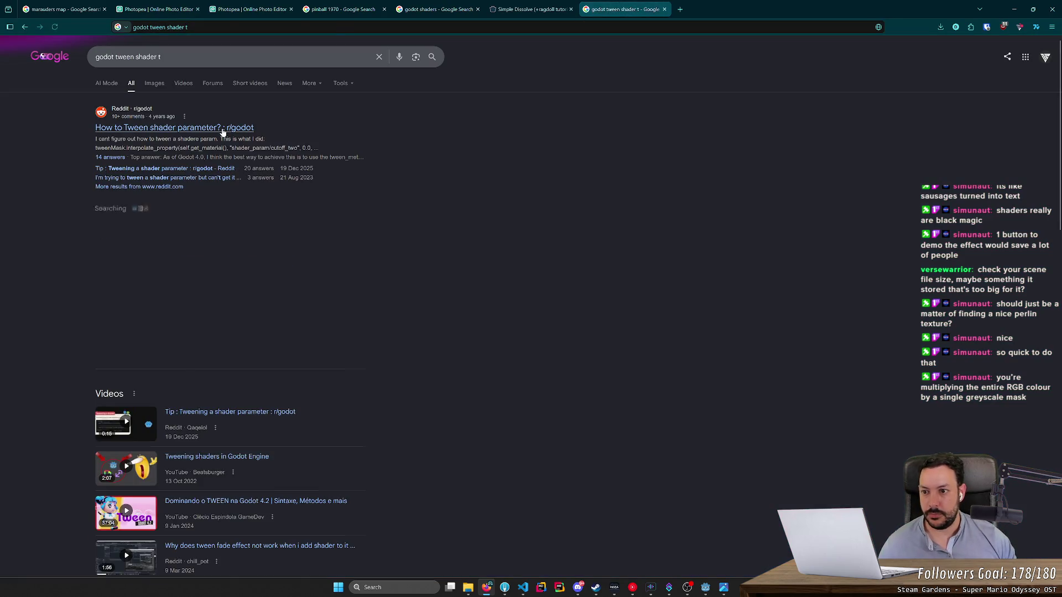
pyautogui.click(223, 130)
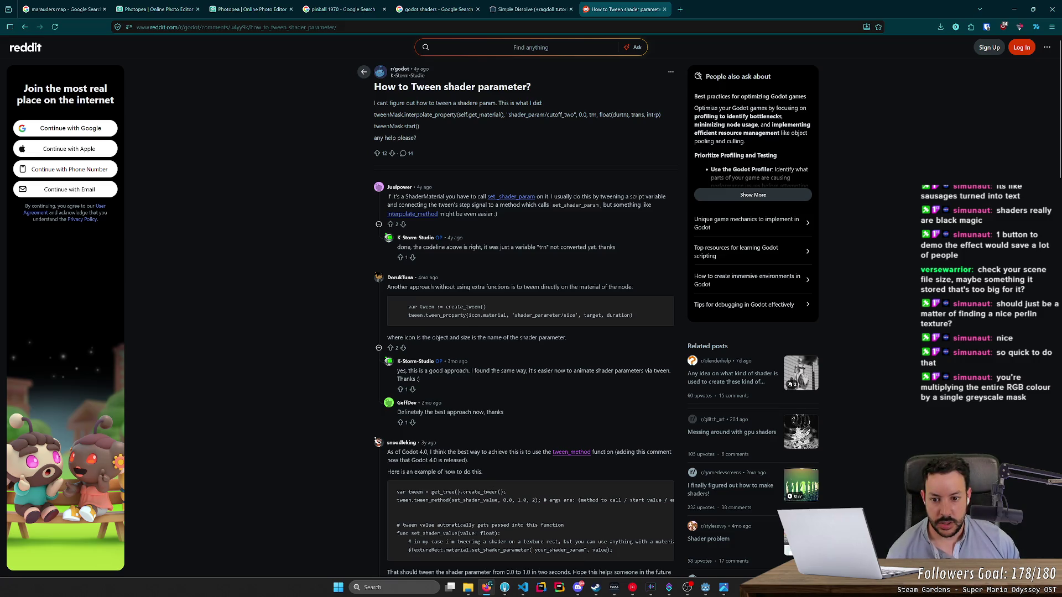
# Step: Select the two-line tween_property example code from the comment and return to Godot
pyautogui.moveTo(634, 315); pyautogui.dragTo(387, 307)
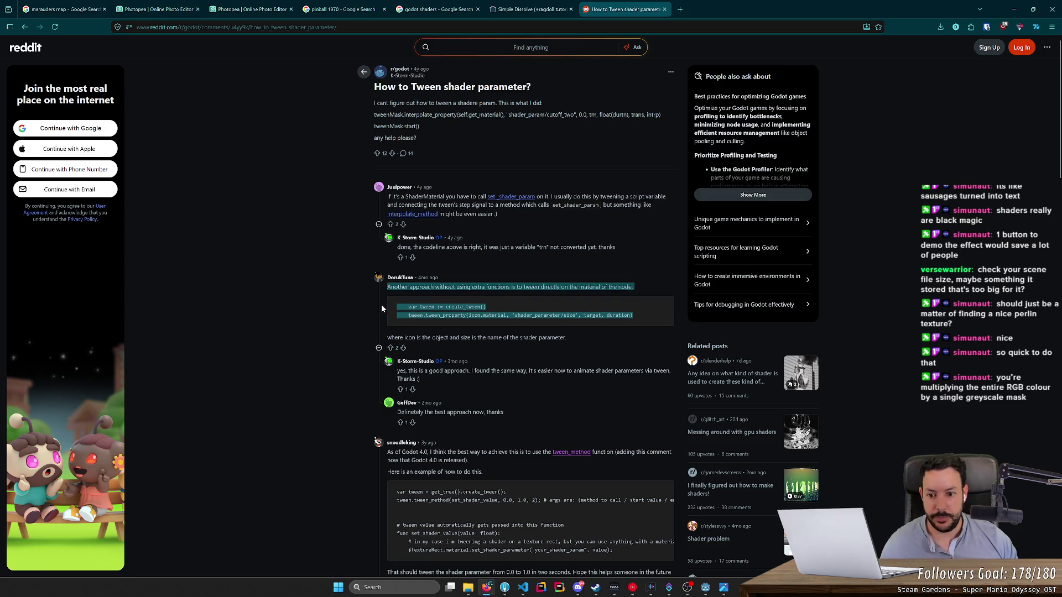
pyautogui.click(564, 274)
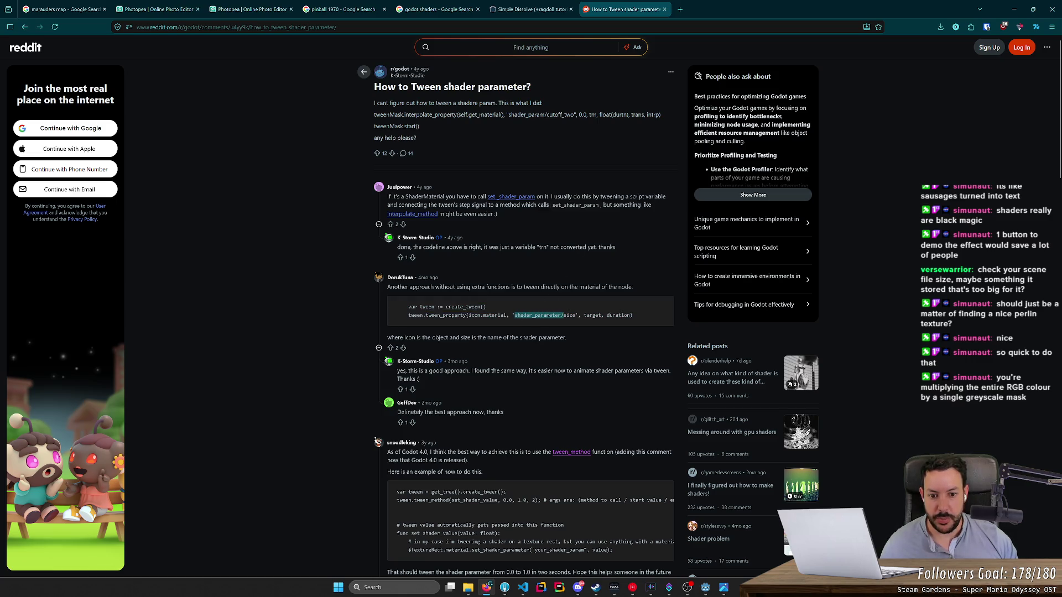
pyautogui.tripleClick(638, 314)
pyautogui.moveTo(637, 314); pyautogui.dragTo(403, 306)
pyautogui.hotkey('ctrl', 'c')
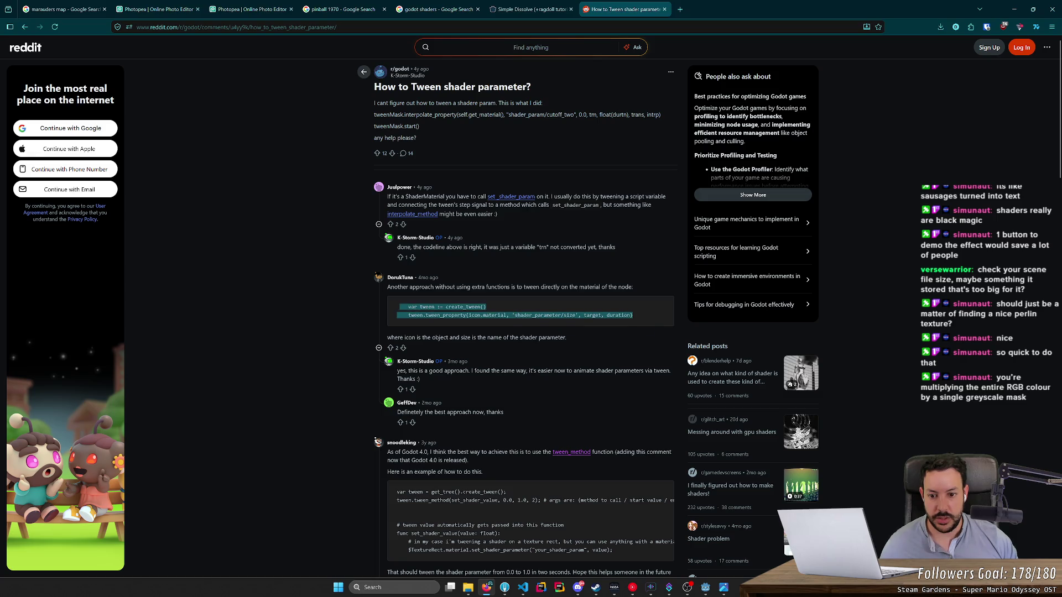
pyautogui.click(1017, 11)
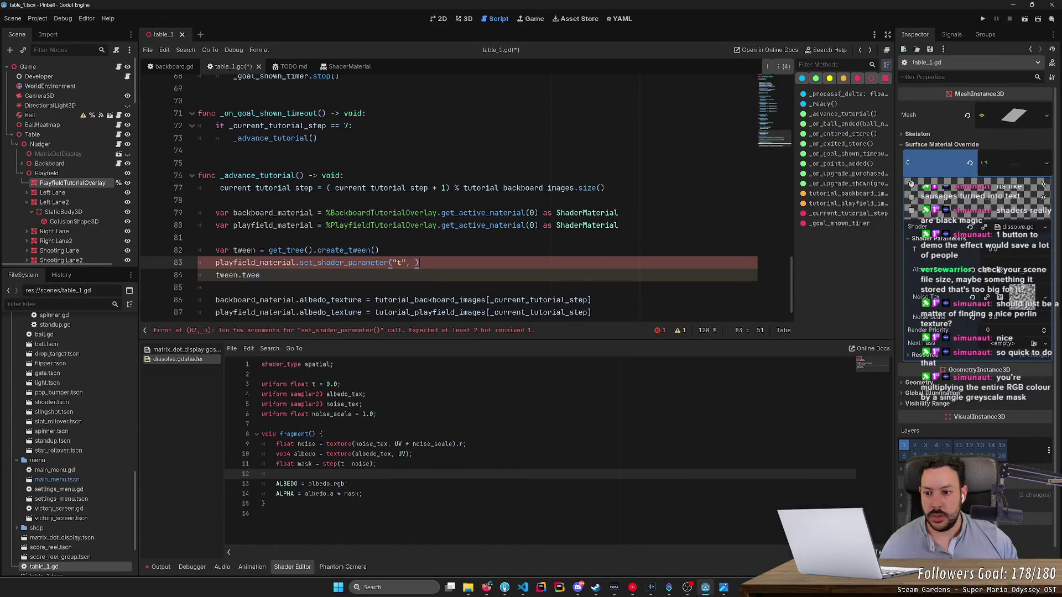
# Step: Paste the tween example below the partial line, fix its indentation, and drop the extra create_tween line
pyautogui.write('tween.twee')
pyautogui.press('Return')
pyautogui.hotkey('ctrl', 'v')
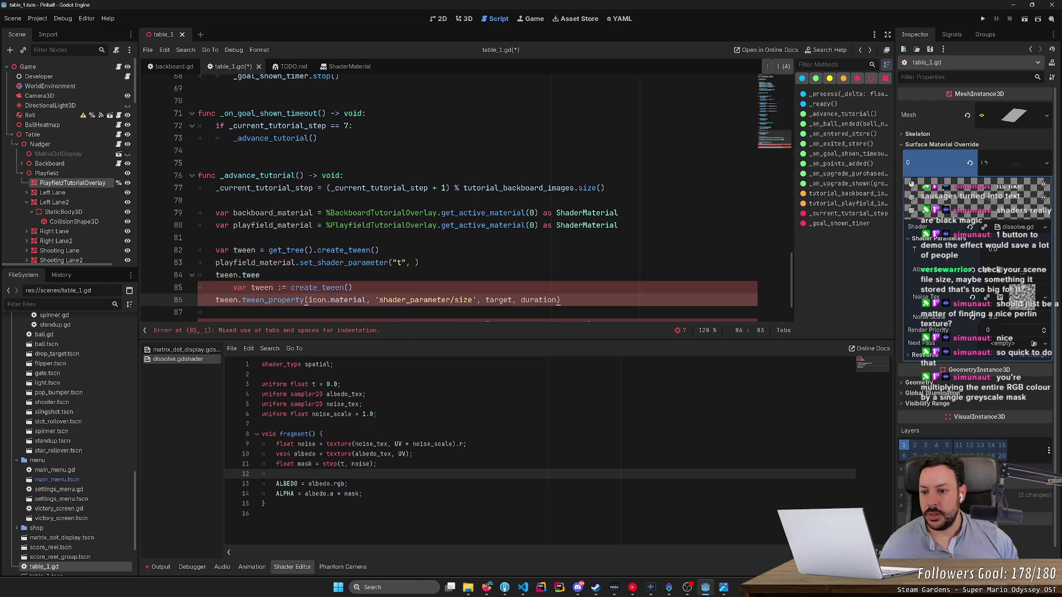
pyautogui.hotkey('shift', 'Tab')
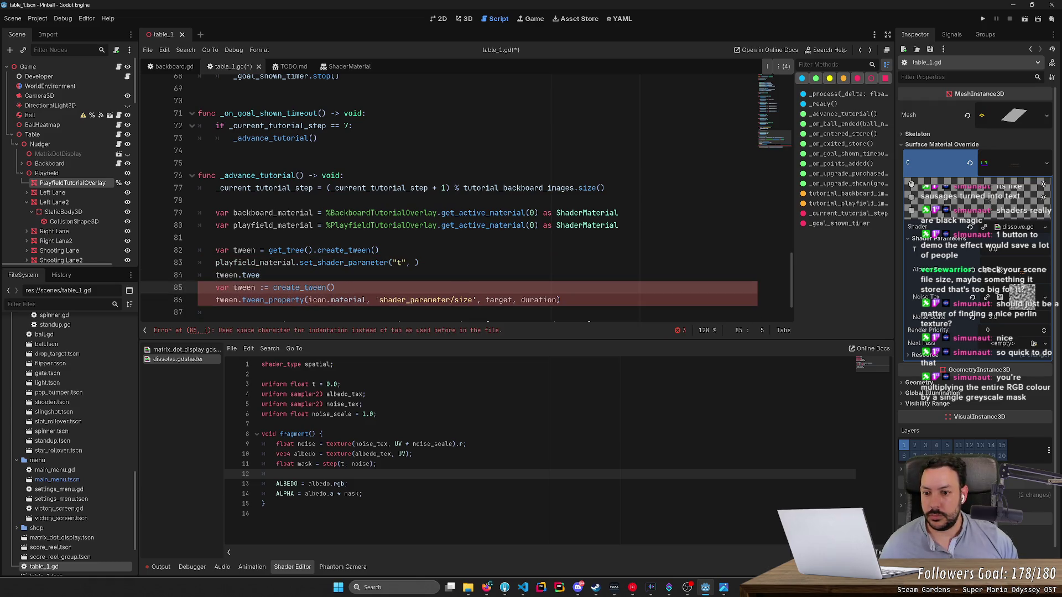
pyautogui.hotkey('ctrl', 'shift', 'k')
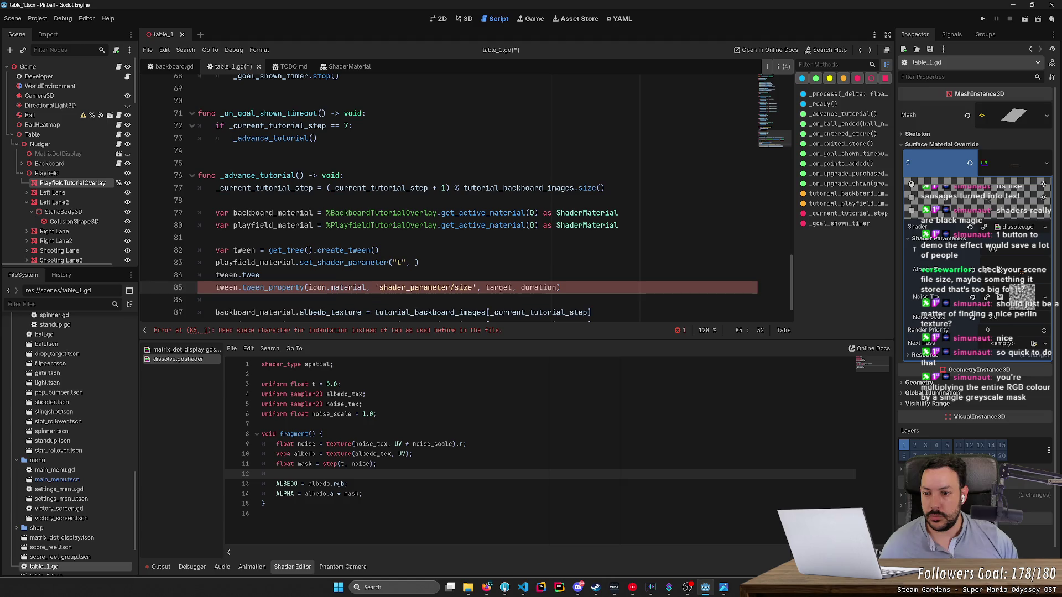
pyautogui.click(260, 275)
# Step: Change the tween to target playfield_material's shader parameter t with final value 1.0
pyautogui.click(271, 212)
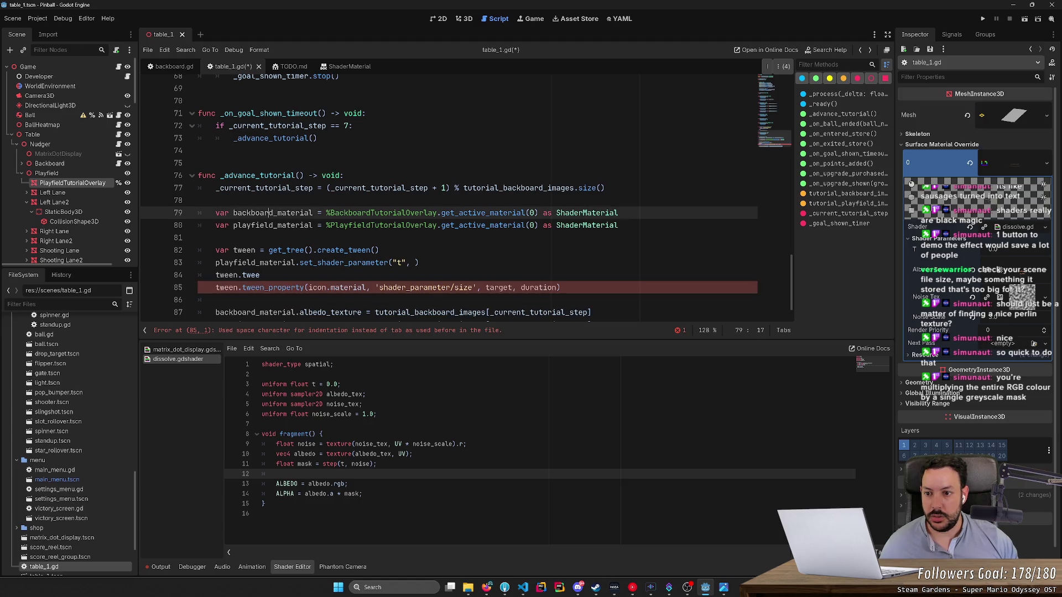
pyautogui.click(271, 225)
pyautogui.click(308, 288)
pyautogui.hotkey('ctrl', 'shift', 'Right')
pyautogui.hotkey('ctrl', 'shift', 'Right')
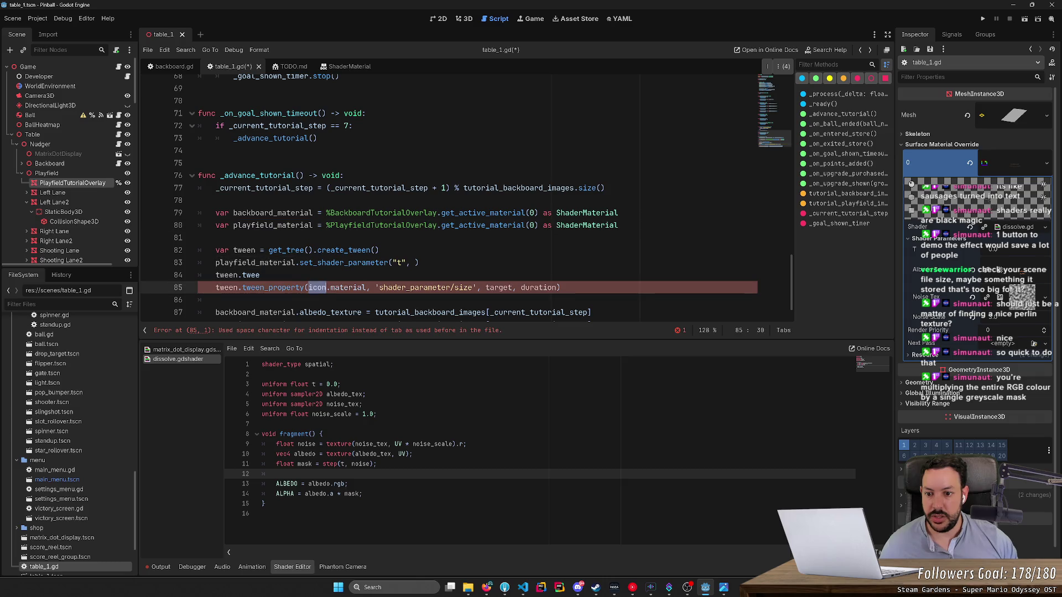
pyautogui.write('playfield_material')
pyautogui.doubleClick(486, 288)
pyautogui.write('t')
pyautogui.doubleClick(507, 287)
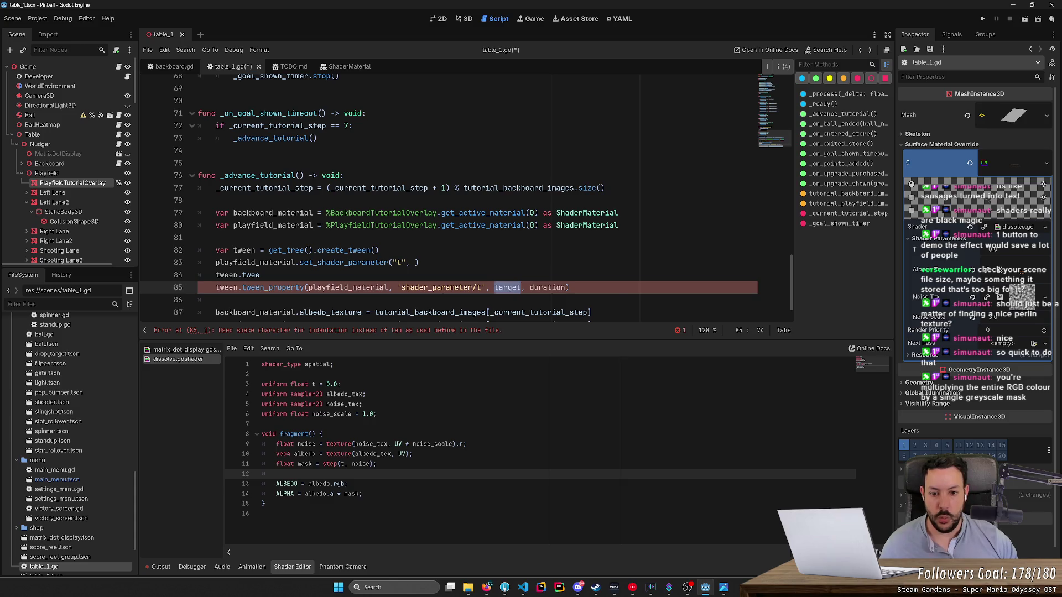
pyautogui.write('1.0')
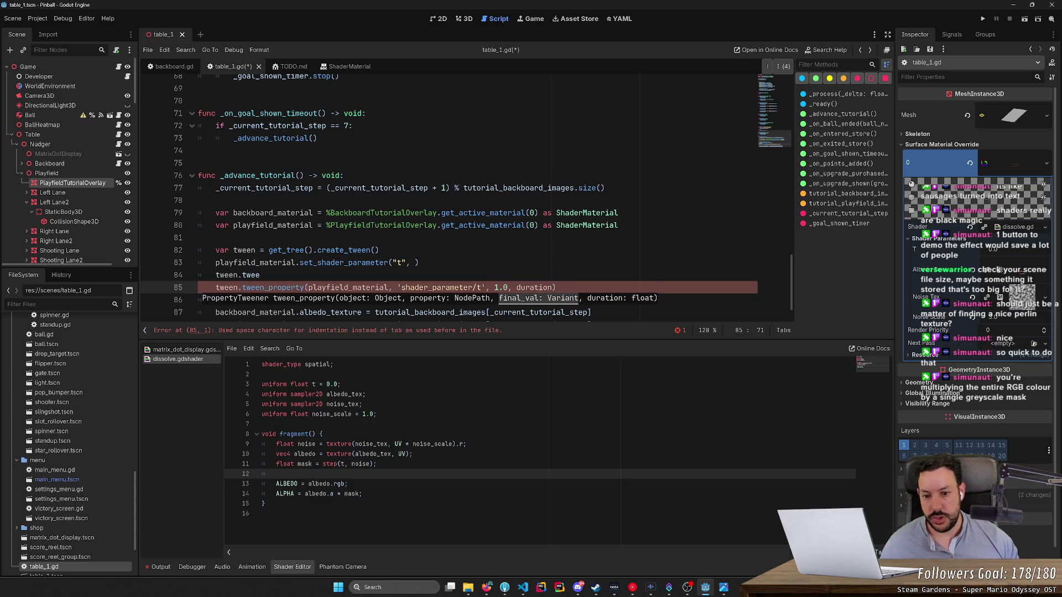
# Step: Delete the obsolete set_shader_parameter lines, set duration 0.1, save, and duplicate the tween line
pyautogui.press('Up')
pyautogui.hotkey('ctrl', 'shift', 'k')
pyautogui.press('Up')
pyautogui.hotkey('ctrl', 'shift', 'k')
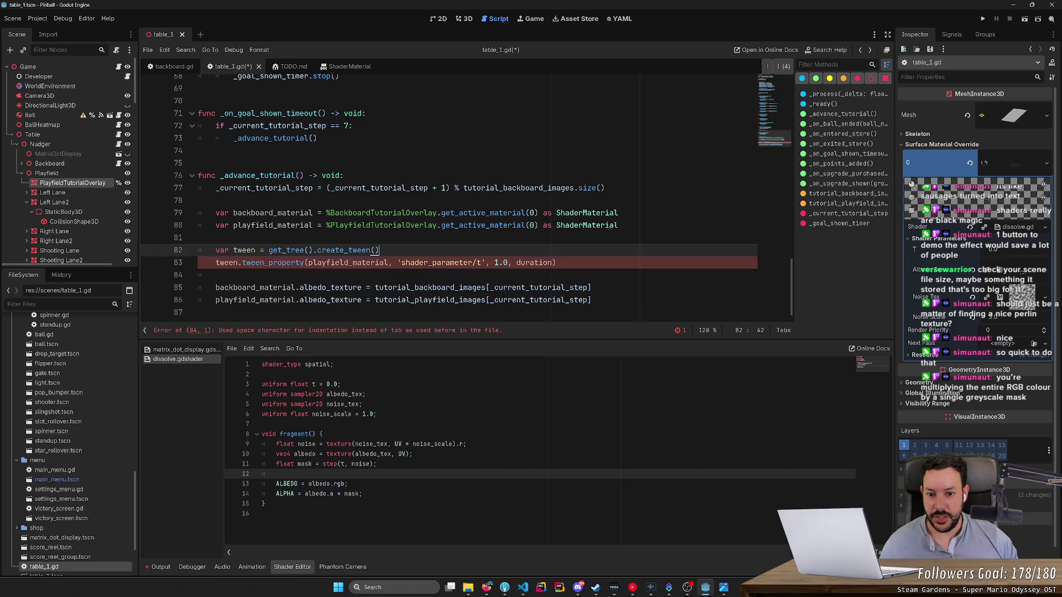
pyautogui.doubleClick(534, 262)
pyautogui.write('0.1')
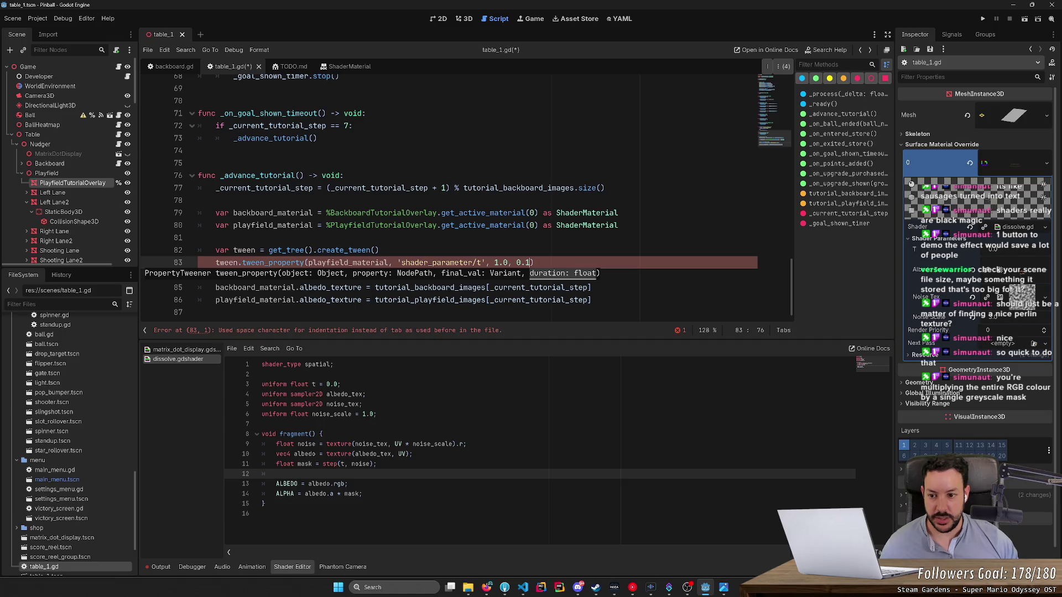
pyautogui.press('End')
pyautogui.hotkey('ctrl', 's')
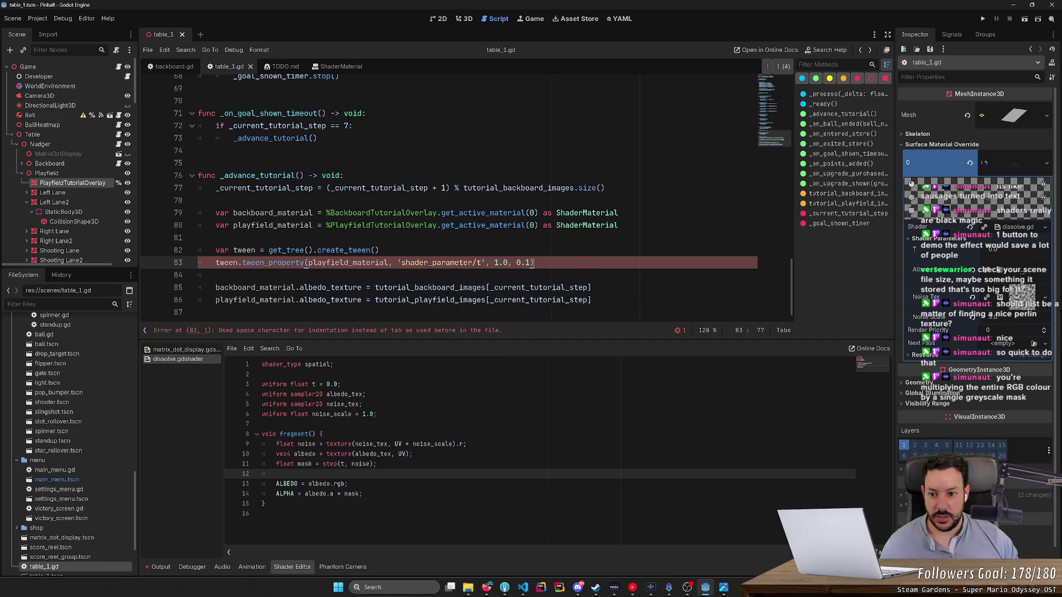
pyautogui.hotkey('ctrl', 'shift', 'd')
# Step: Change the duplicated tween's final value so t animates back to 0.0
pyautogui.click(495, 282)
pyautogui.press('Delete')
pyautogui.write('0')
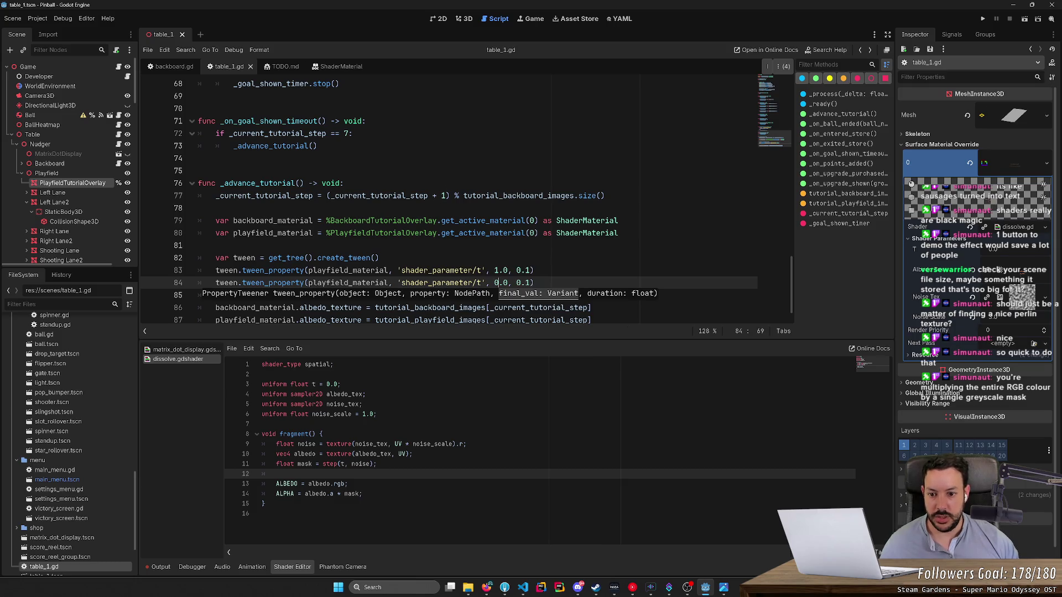
pyautogui.click(534, 270)
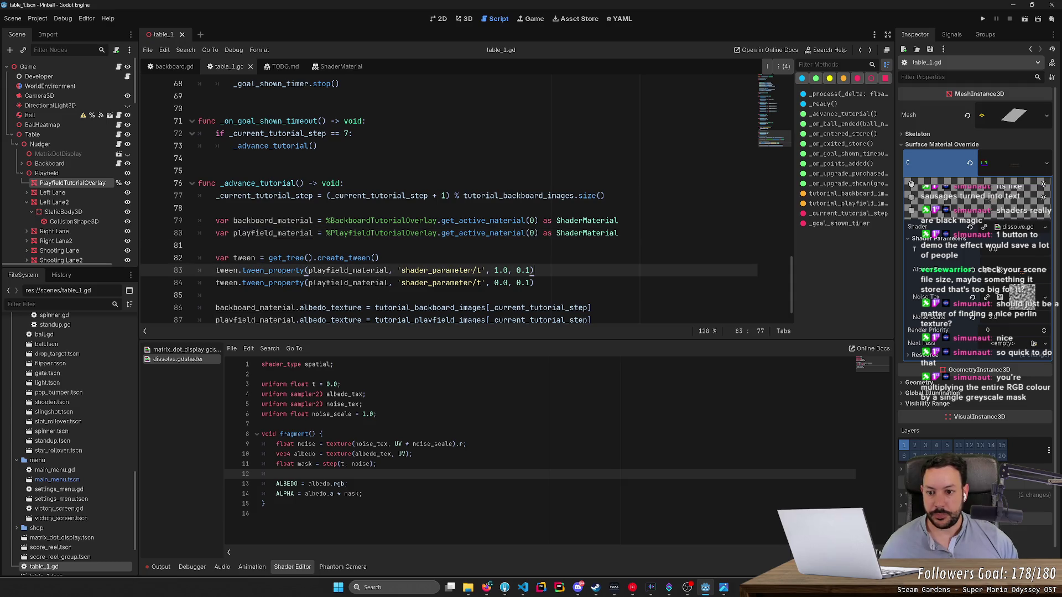
# Step: Add a middle tween_property line targeting the albedo_tex shader parameter
pyautogui.hotkey('ctrl', 'shift', 'd')
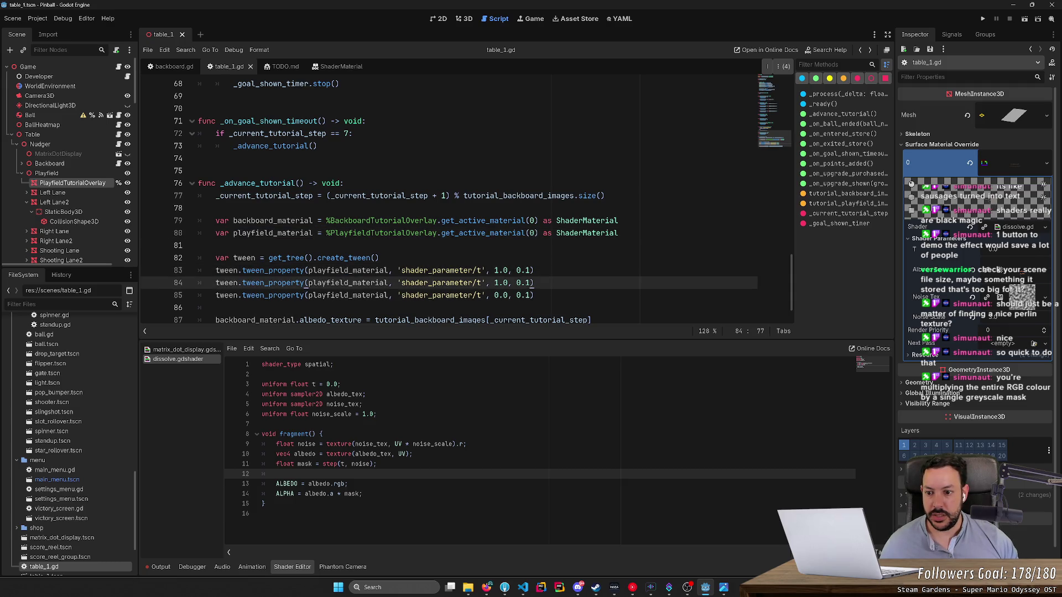
pyautogui.doubleClick(347, 283)
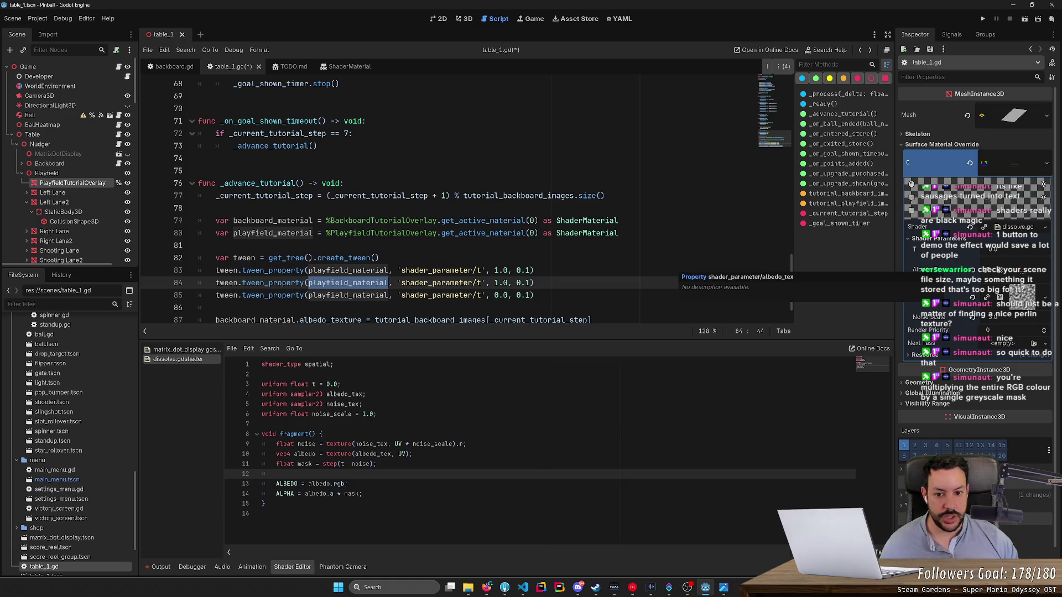
pyautogui.click(479, 282)
pyautogui.press('Delete')
pyautogui.write('albedo_')
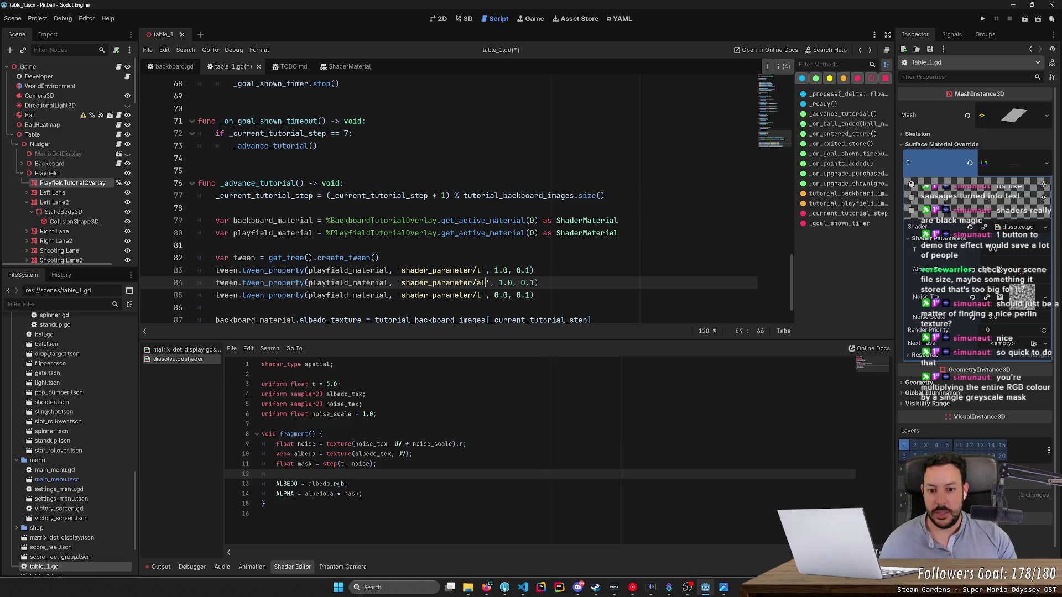
pyautogui.write('tex')
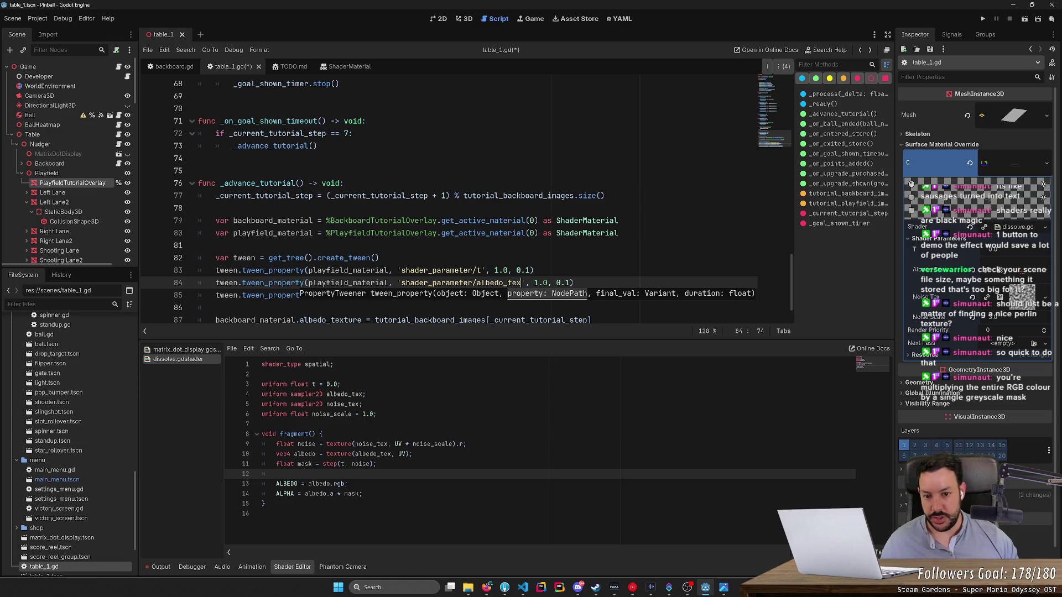
# Step: Give the albedo_tex tween the image expression as its value and a 0.0 duration
pyautogui.click(198, 245)
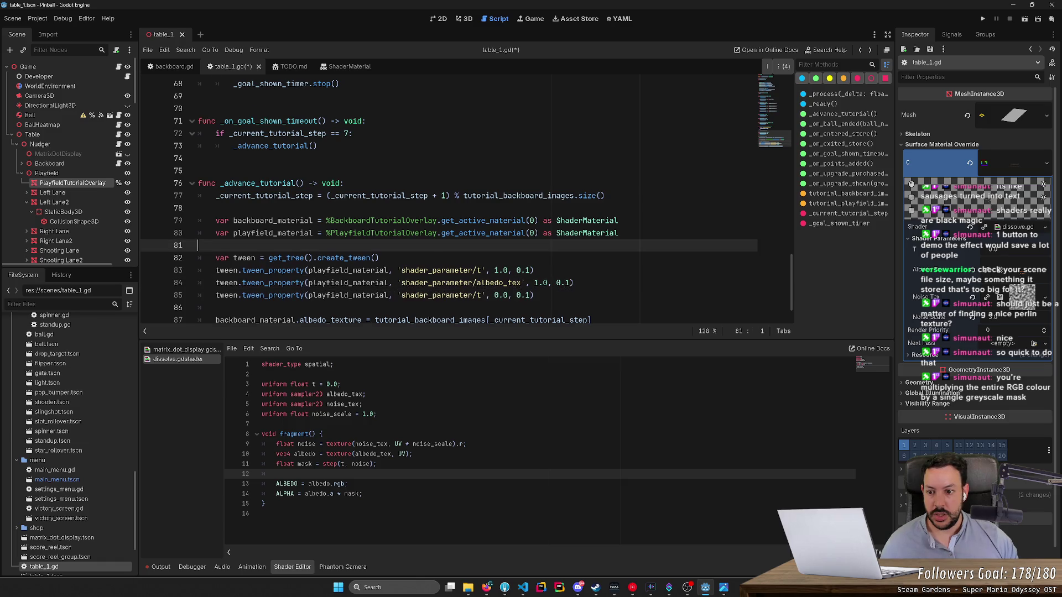
pyautogui.scroll(-1, 467, 203)
pyautogui.moveTo(375, 295); pyautogui.dragTo(591, 295)
pyautogui.hotkey('ctrl', 'c')
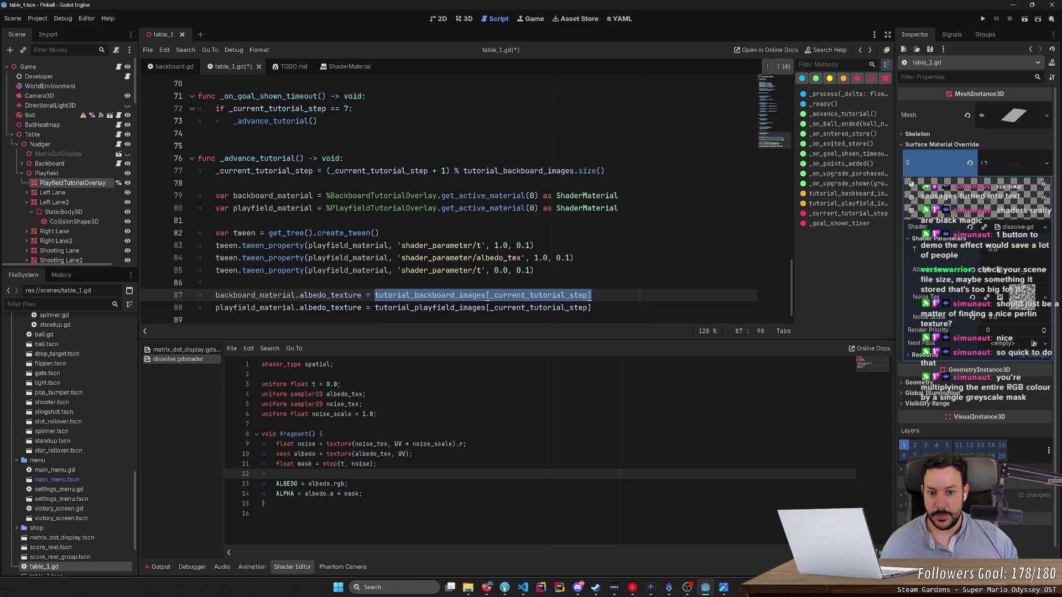
pyautogui.doubleClick(540, 258)
pyautogui.hotkey('ctrl', 'v')
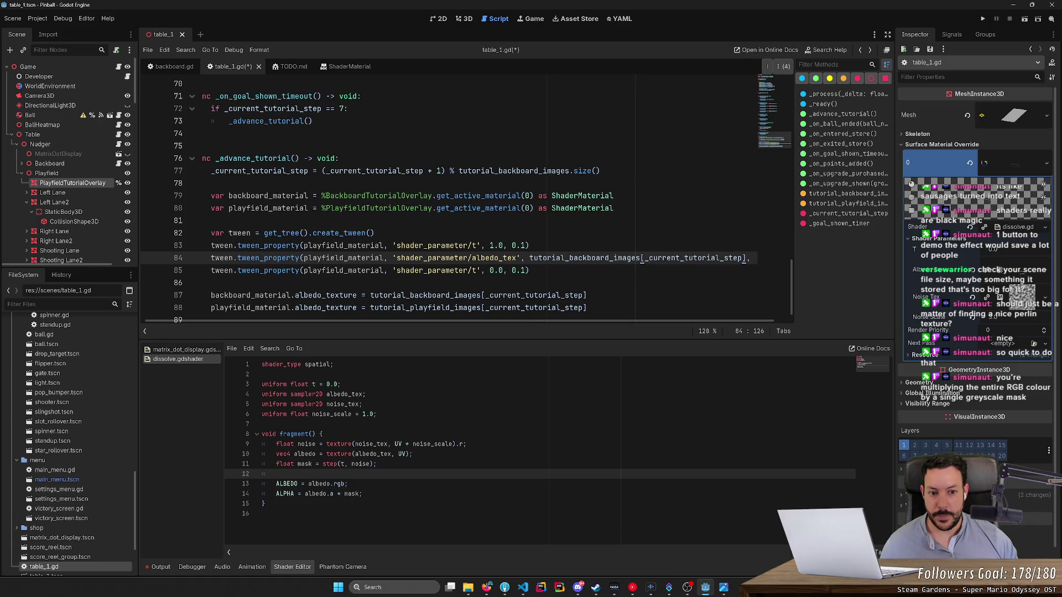
pyautogui.press('Right')
pyautogui.press('Right')
pyautogui.press('Right')
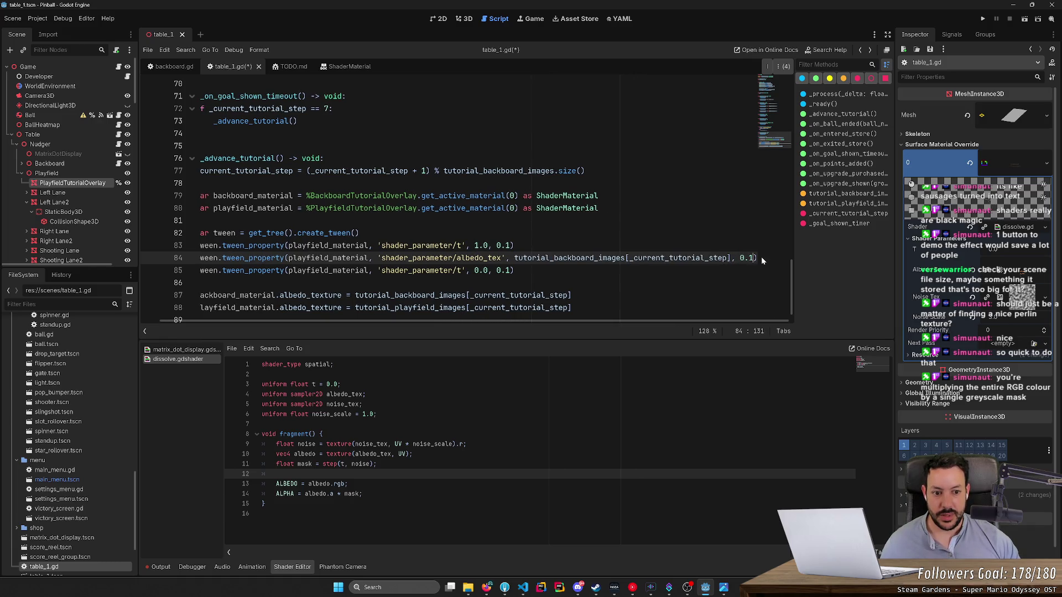
pyautogui.write('0')
# Step: Use tutorial_playfield_images in the albedo_tex tween and delete the two albedo_texture assignment lines
pyautogui.click(572, 295)
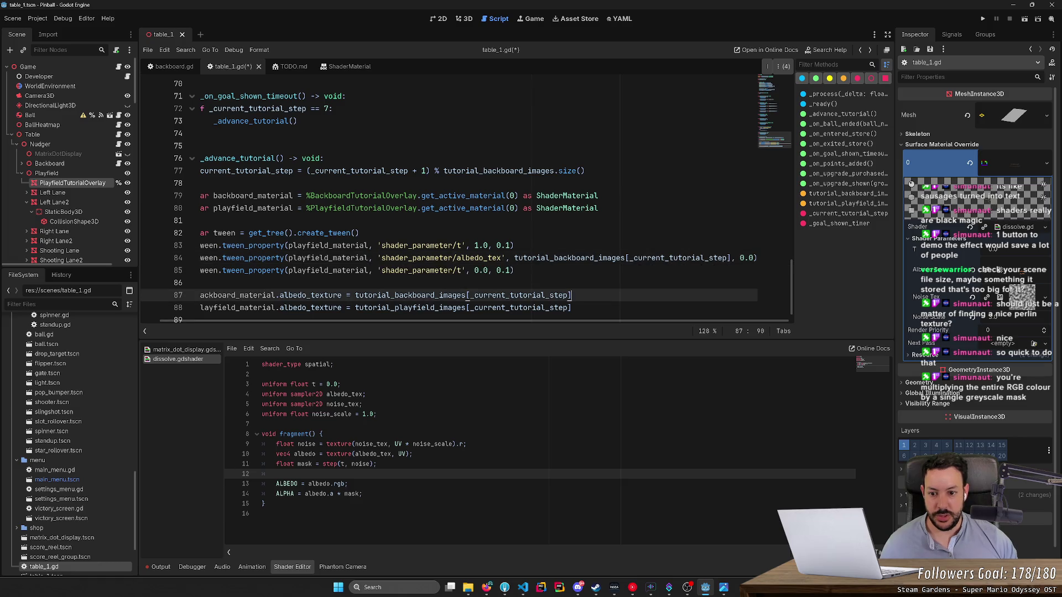
pyautogui.doubleClick(412, 307)
pyautogui.hotkey('ctrl', 'c')
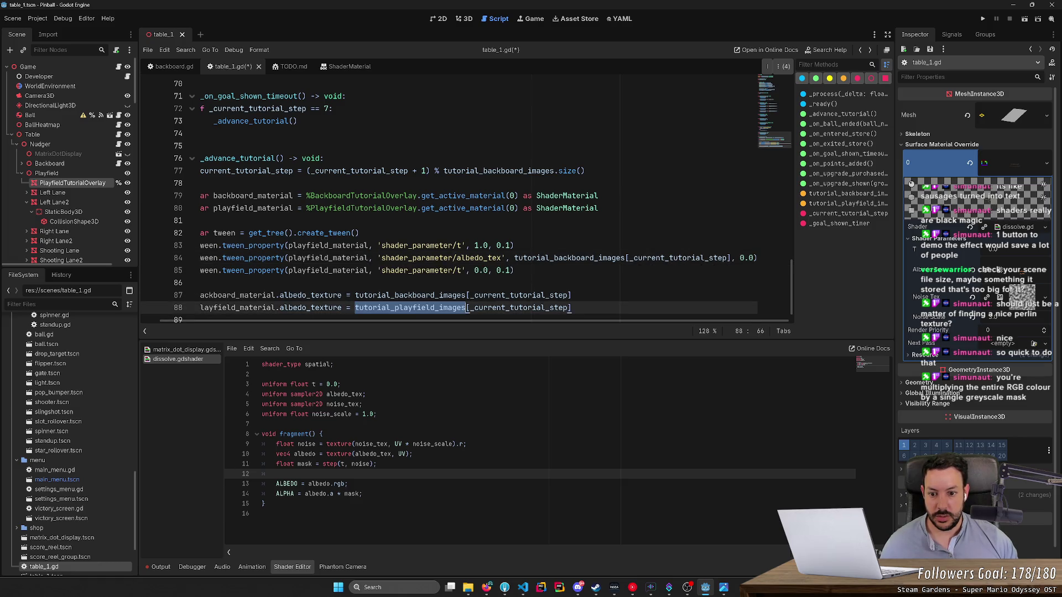
pyautogui.doubleClick(569, 258)
pyautogui.hotkey('ctrl', 'v')
pyautogui.moveTo(572, 307); pyautogui.dragTo(200, 295)
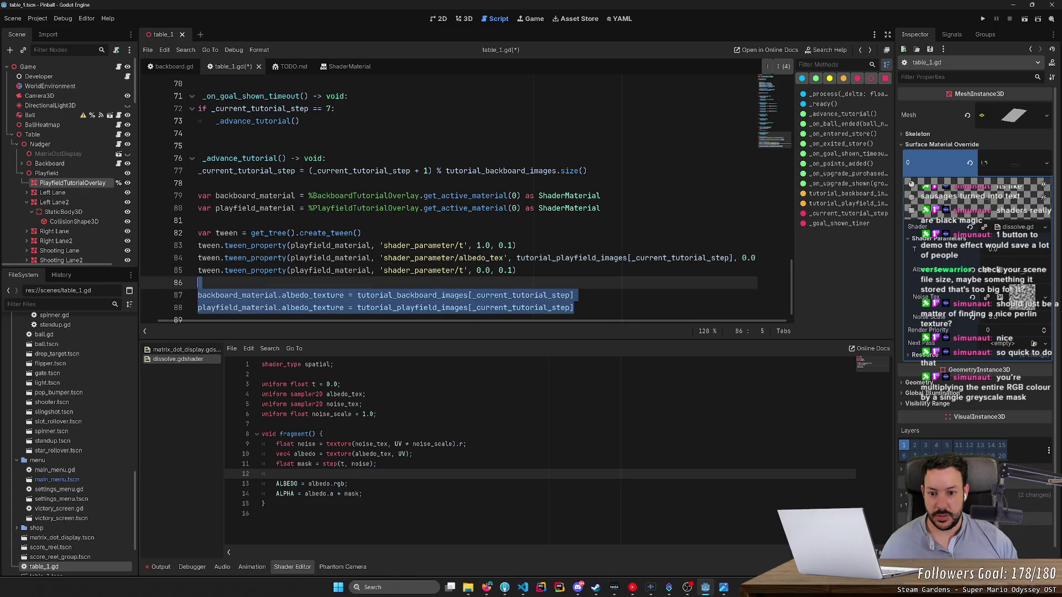
pyautogui.press('BackSpace')
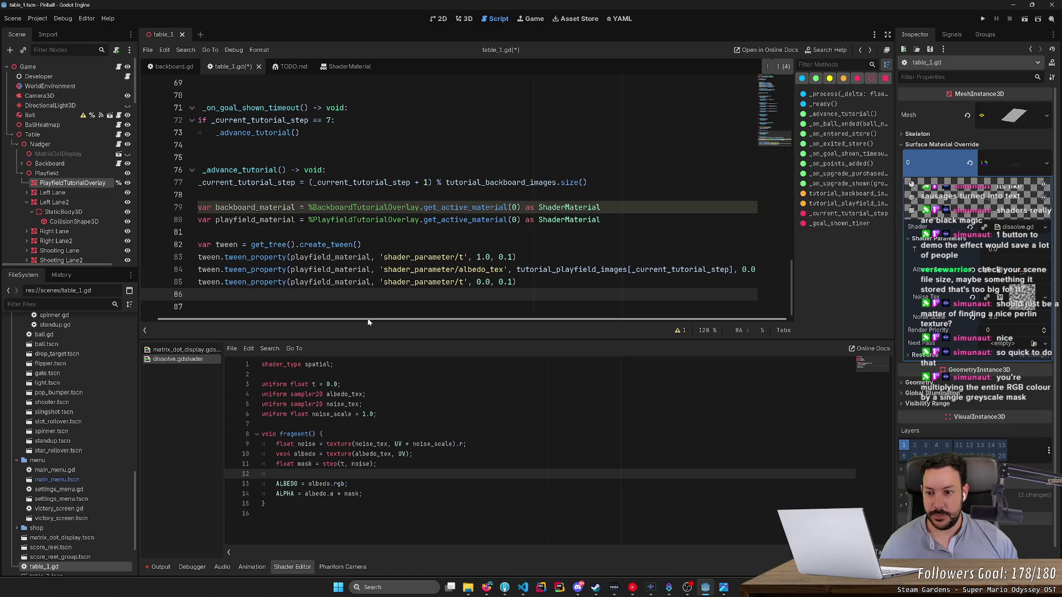
# Step: Select the block of tween lines
pyautogui.press('Up')
pyautogui.press('End')
pyautogui.hotkey('shift', 'Up')
pyautogui.hotkey('shift', 'Up')
pyautogui.hotkey('shift', 'Home')
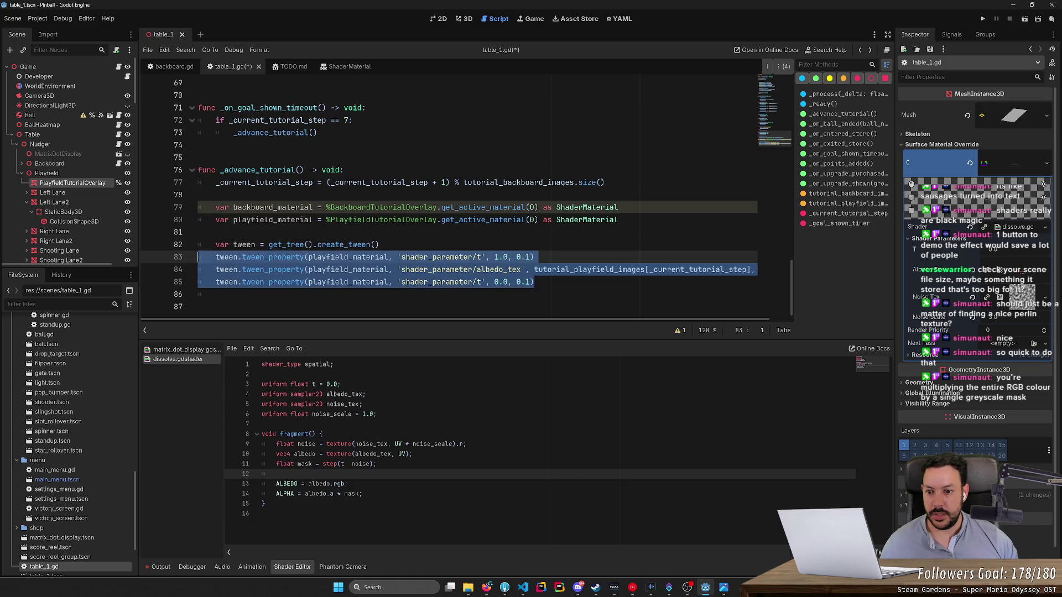
pyautogui.hotkey('shift', 'Up')
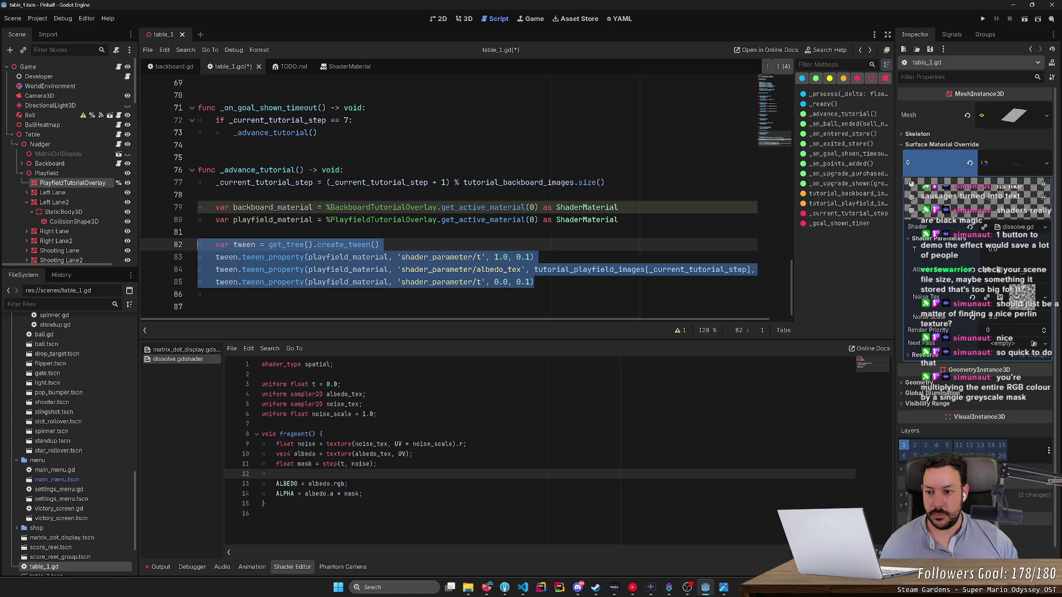
# Step: Rename the tween variable to tween_playfield on all four tween lines
pyautogui.click(256, 245)
pyautogui.write('_playfield')
pyautogui.doubleClick(269, 244)
pyautogui.hotkey('ctrl', 'c')
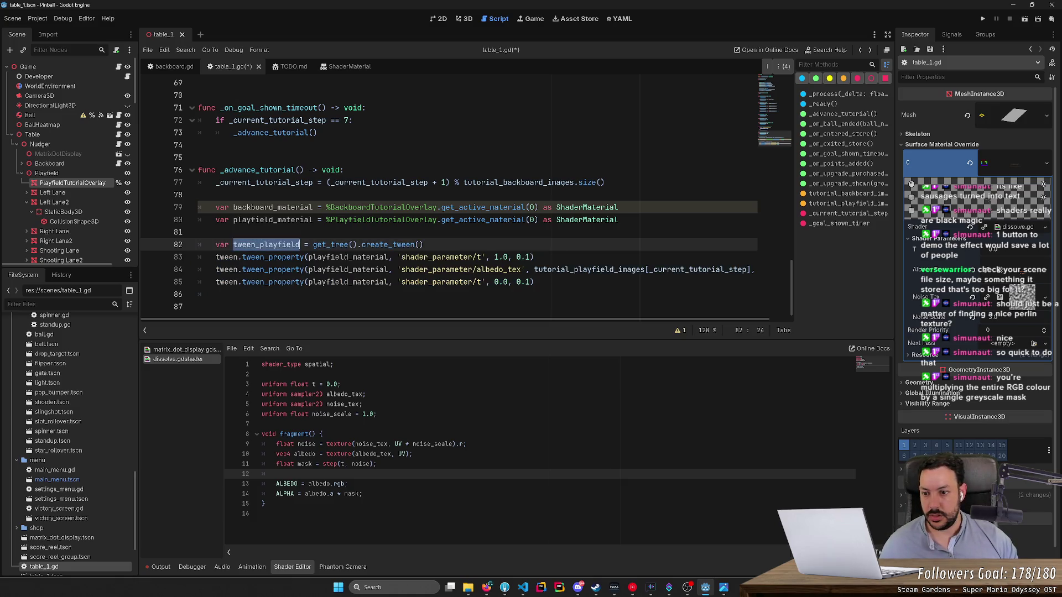
pyautogui.press('Down')
pyautogui.press('Home')
pyautogui.hotkey('ctrl', 'shift', 'Right')
pyautogui.hotkey('ctrl', 'v')
pyautogui.press('Down')
pyautogui.press('Home')
pyautogui.hotkey('ctrl', 'shift', 'Right')
pyautogui.hotkey('ctrl', 'v')
pyautogui.press('Down')
pyautogui.press('Home')
pyautogui.hotkey('ctrl', 'shift', 'Right')
pyautogui.hotkey('ctrl', 'v')
# Step: Duplicate the four-line tween block below itself and fix the copy's indentation
pyautogui.press('Down')
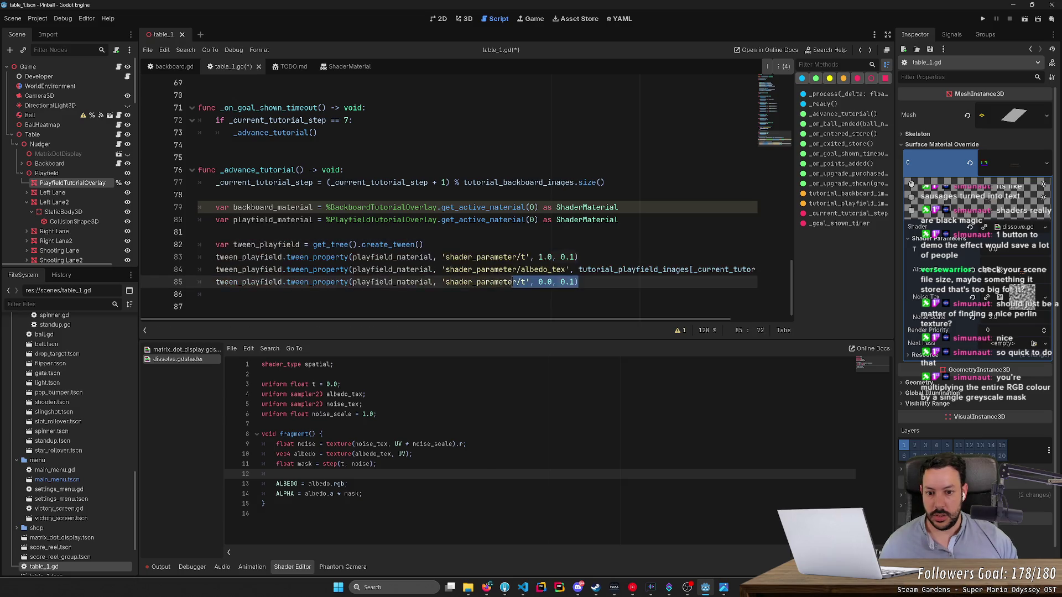
pyautogui.hotkey('shift', 'Up')
pyautogui.hotkey('shift', 'Up')
pyautogui.hotkey('shift', 'Up')
pyautogui.hotkey('shift', 'Down')
pyautogui.hotkey('shift', 'Down')
pyautogui.hotkey('shift', 'Down')
pyautogui.press('Return')
pyautogui.hotkey('ctrl', 'v')
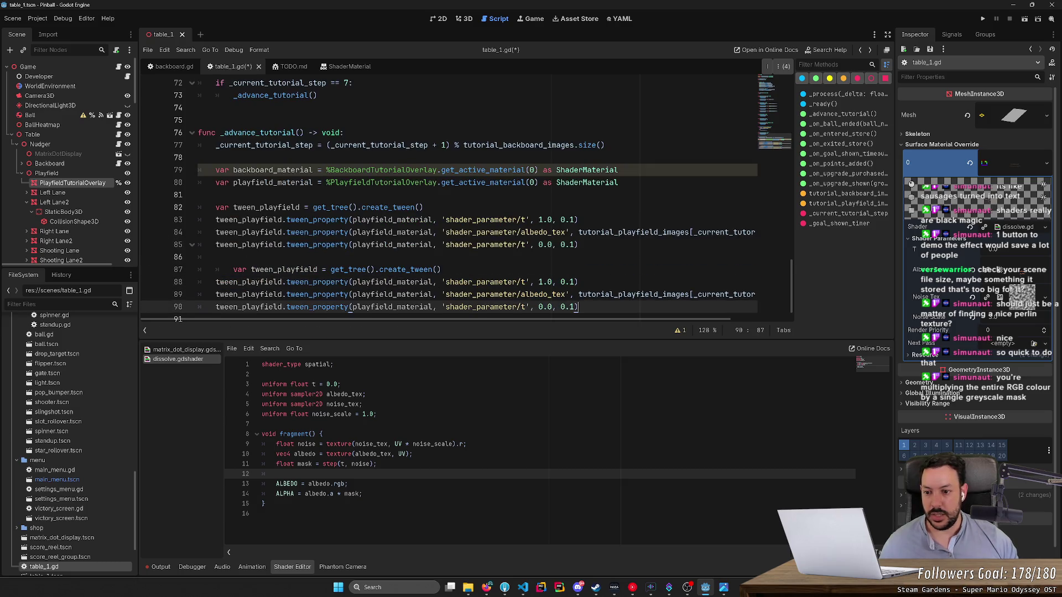
pyautogui.press('Up')
pyautogui.press('Up')
pyautogui.press('Up')
pyautogui.press('Home')
pyautogui.press('BackSpace')
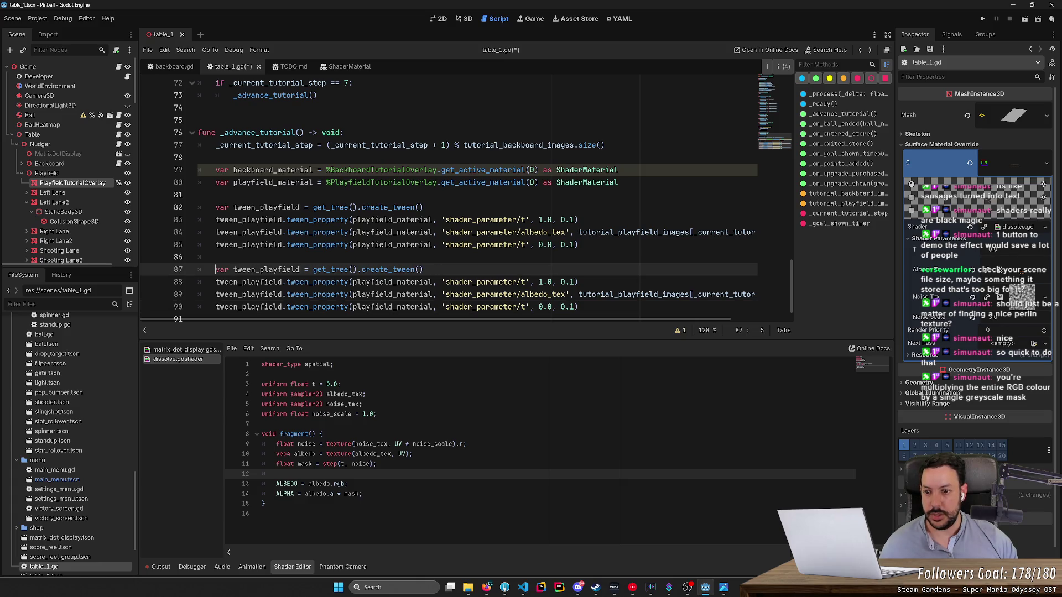
# Step: Rename the first block's variable to tween_backboard with multiple carets and save the script
pyautogui.moveTo(255, 208); pyautogui.dragTo(300, 208)
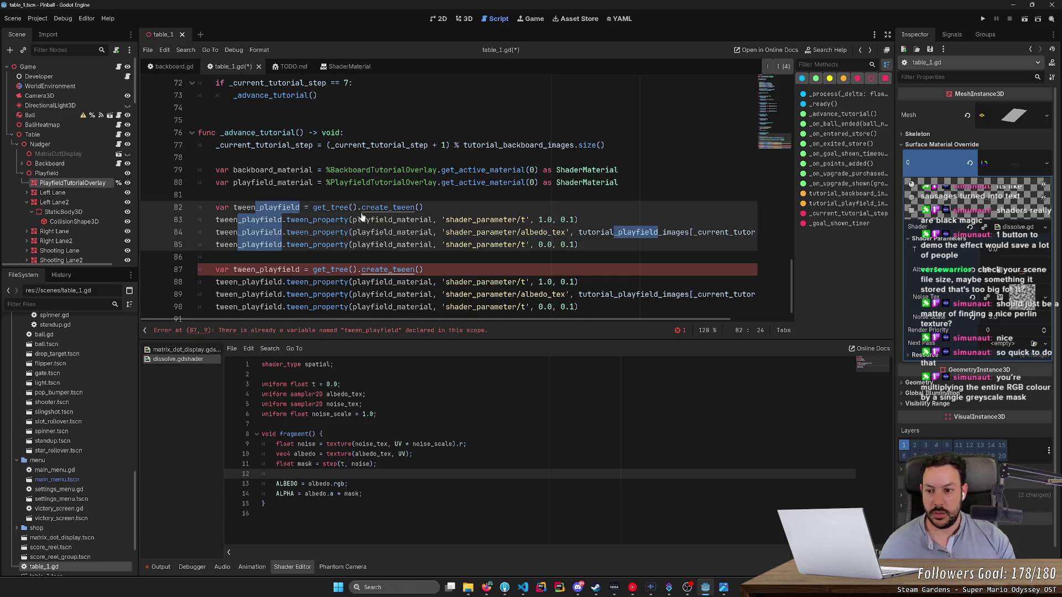
pyautogui.write('_backboard')
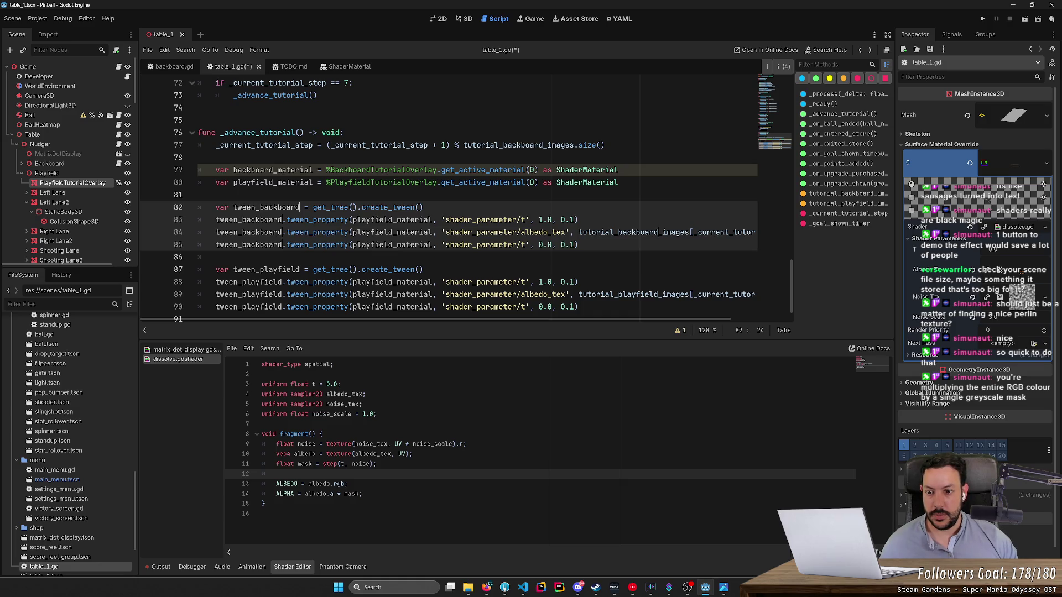
pyautogui.click(199, 194)
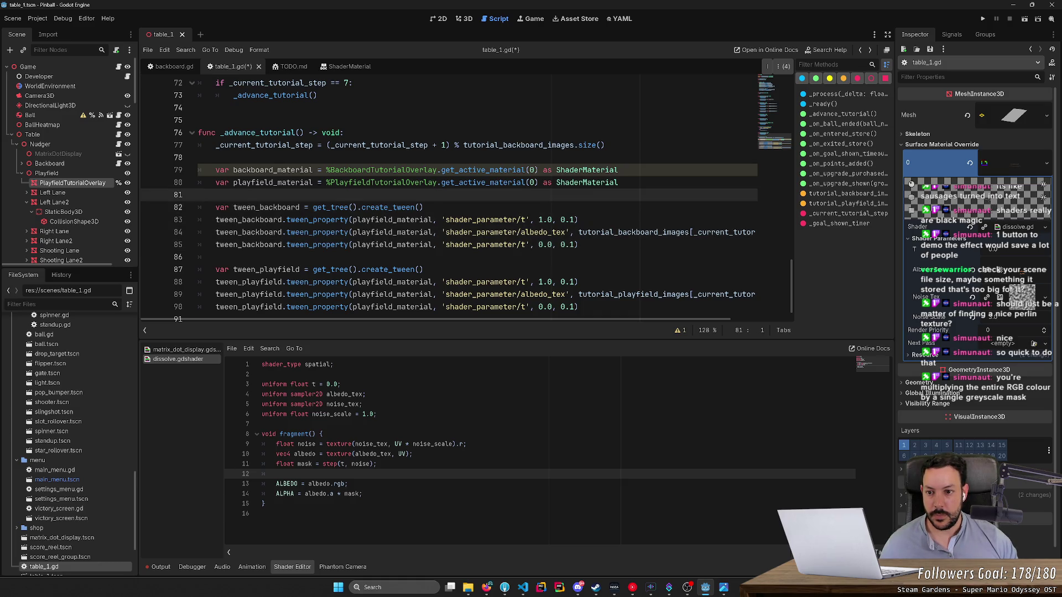
pyautogui.doubleClick(273, 182)
pyautogui.scroll(-1, 442, 200)
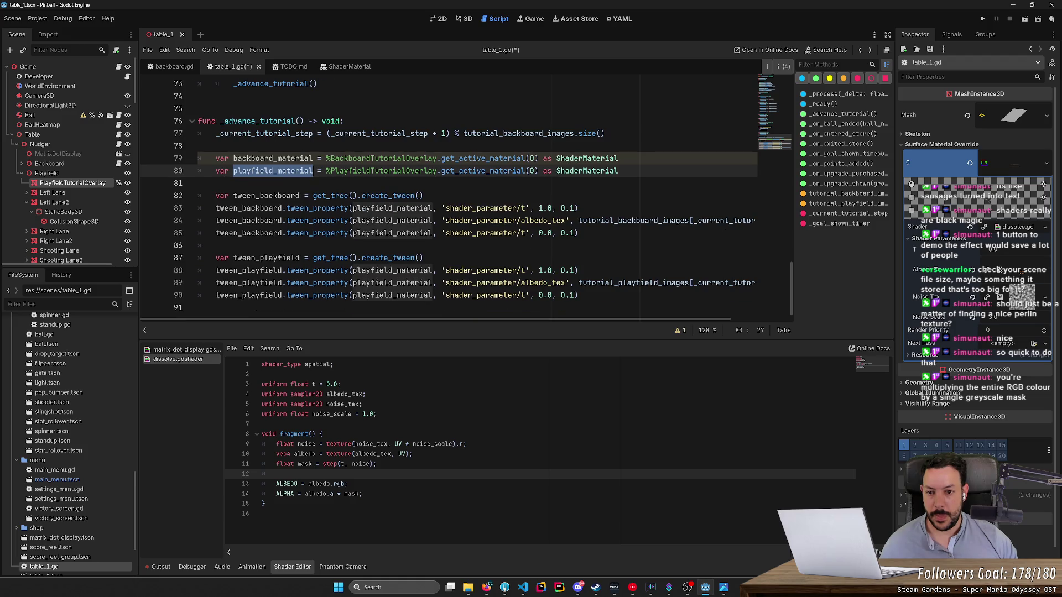
pyautogui.hscroll(3, 630, 324)
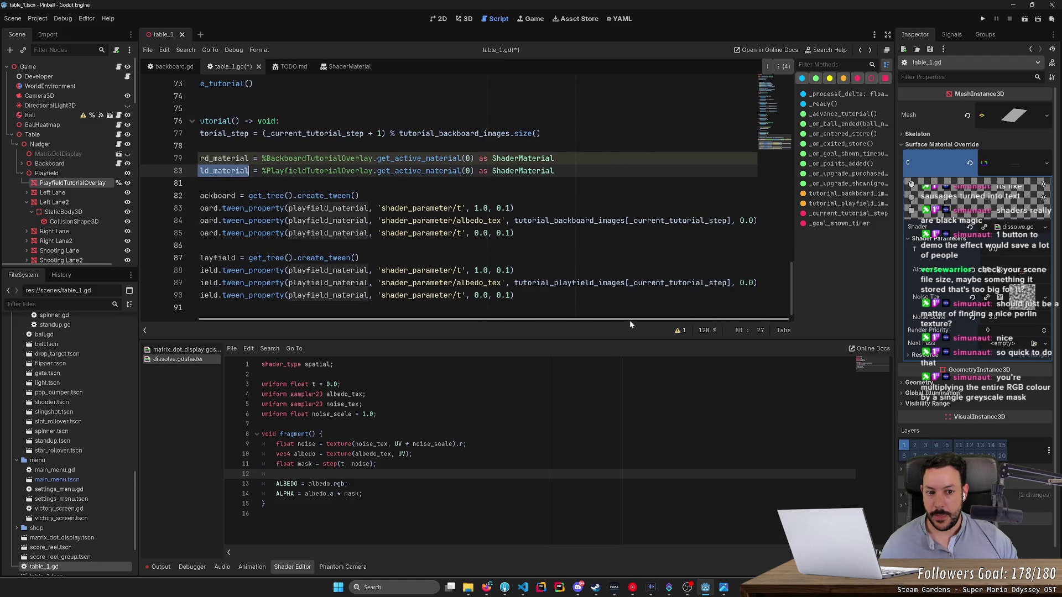
pyautogui.hscroll(-3, 619, 323)
pyautogui.hotkey('ctrl', 's')
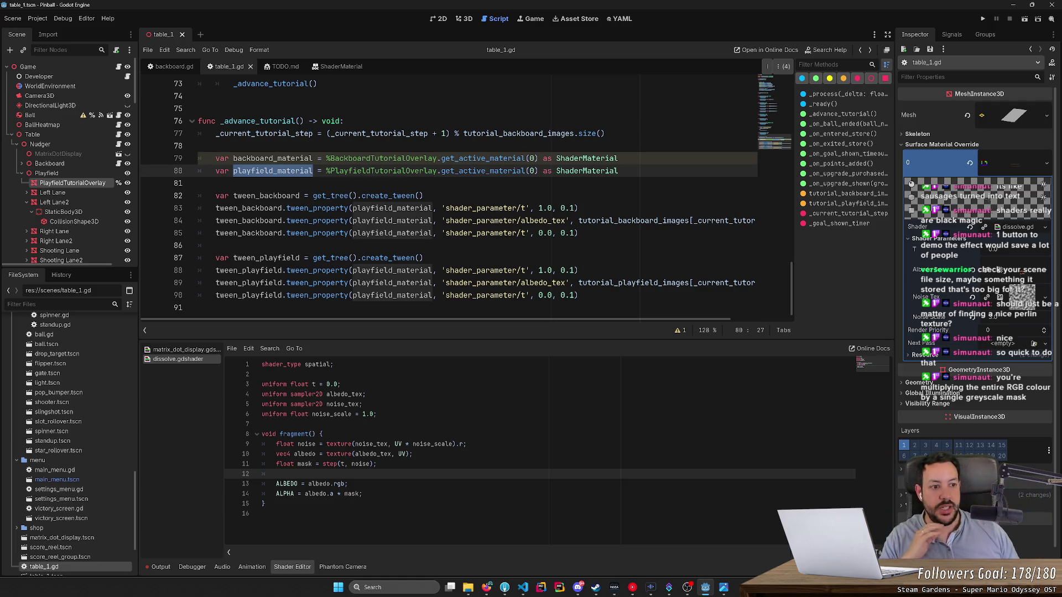
pyautogui.click(971, 22)
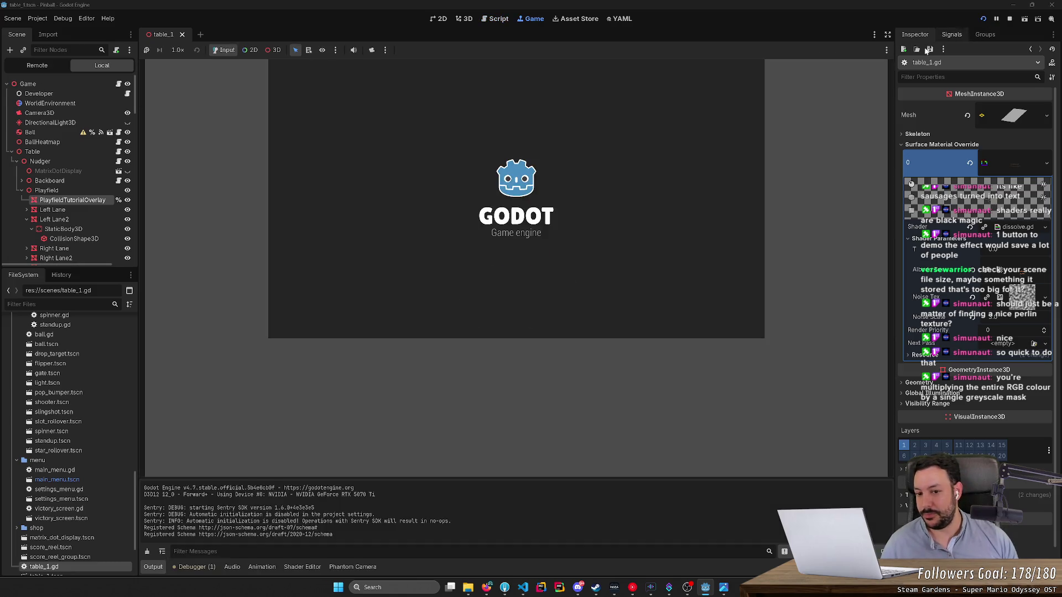
pyautogui.click(542, 260)
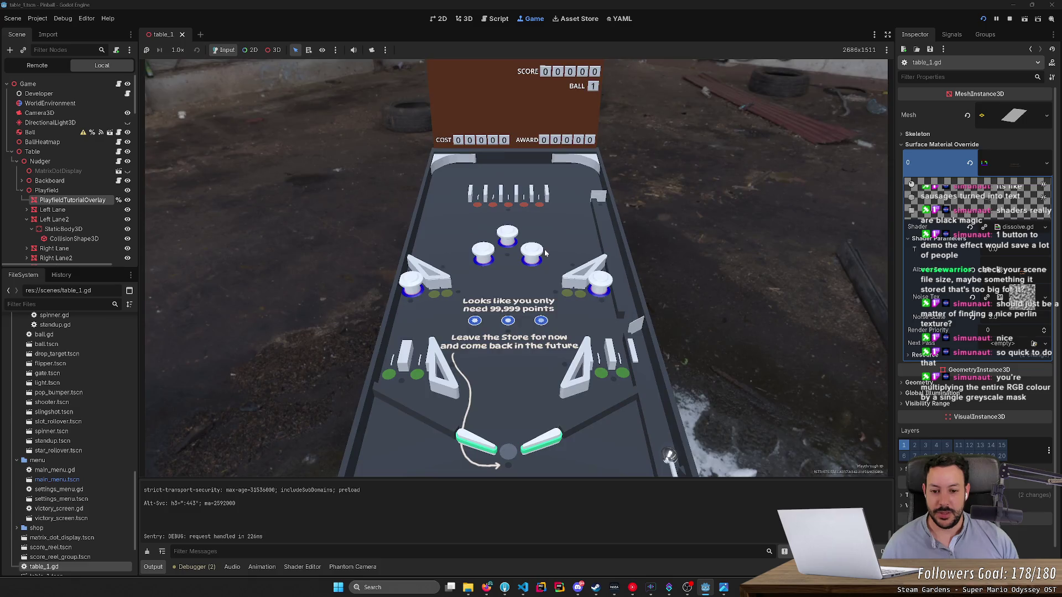
pyautogui.press('space')
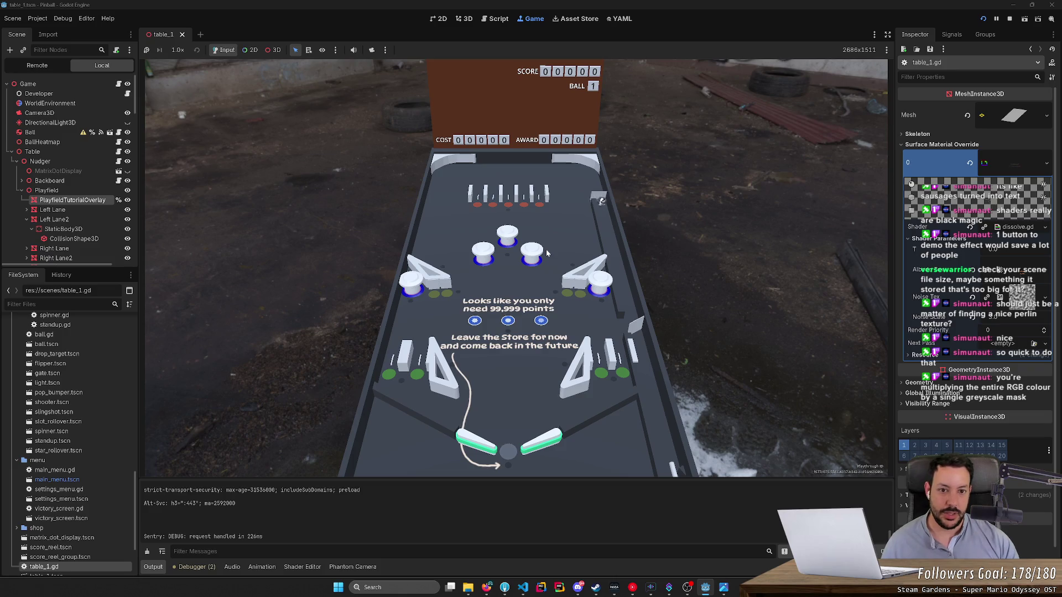
pyautogui.press('Left')
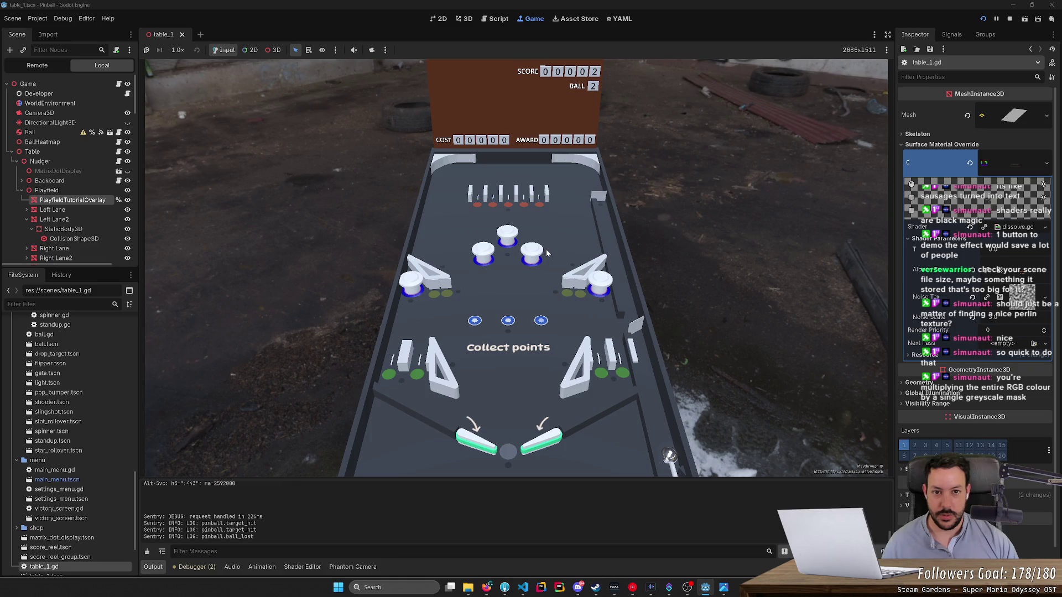
pyautogui.press('F8')
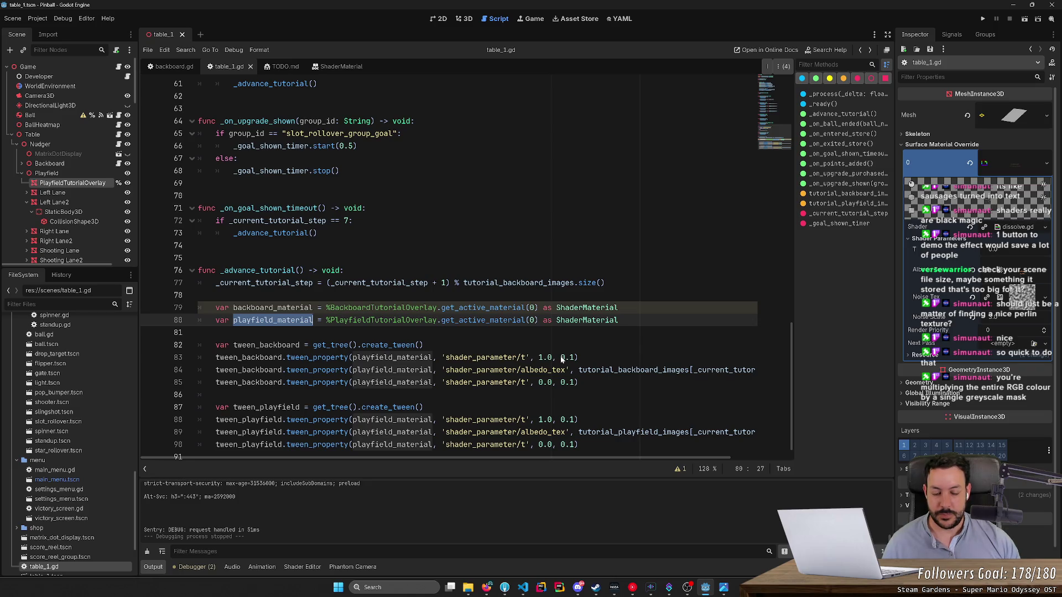
# Step: Change all three 0.1 tween durations to 0.5 at once
pyautogui.scroll(-1, 562, 360)
pyautogui.doubleClick(568, 347)
pyautogui.hotkey('ctrl', 'd')
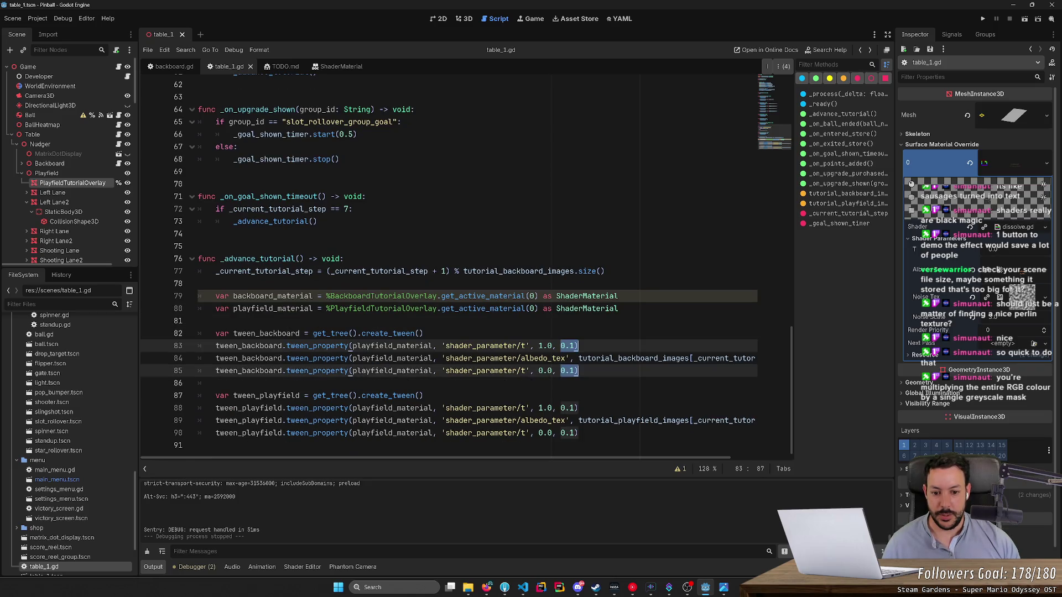
pyautogui.hotkey('ctrl', 'd')
pyautogui.hotkey('ctrl', 'd')
pyautogui.write('0.5')
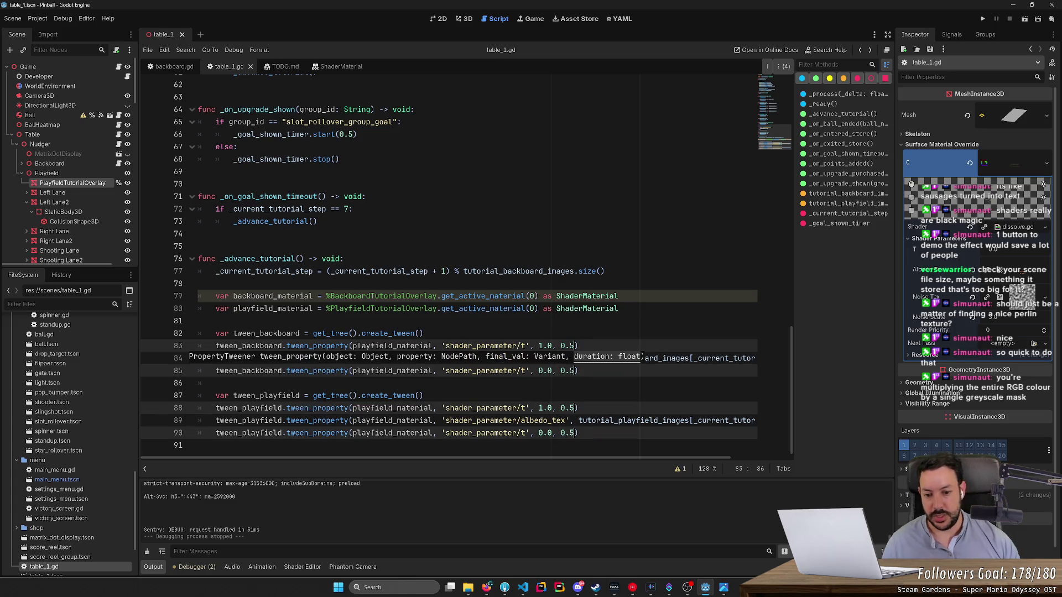
# Step: Run the project, start a new game, then stop it
pyautogui.click(982, 20)
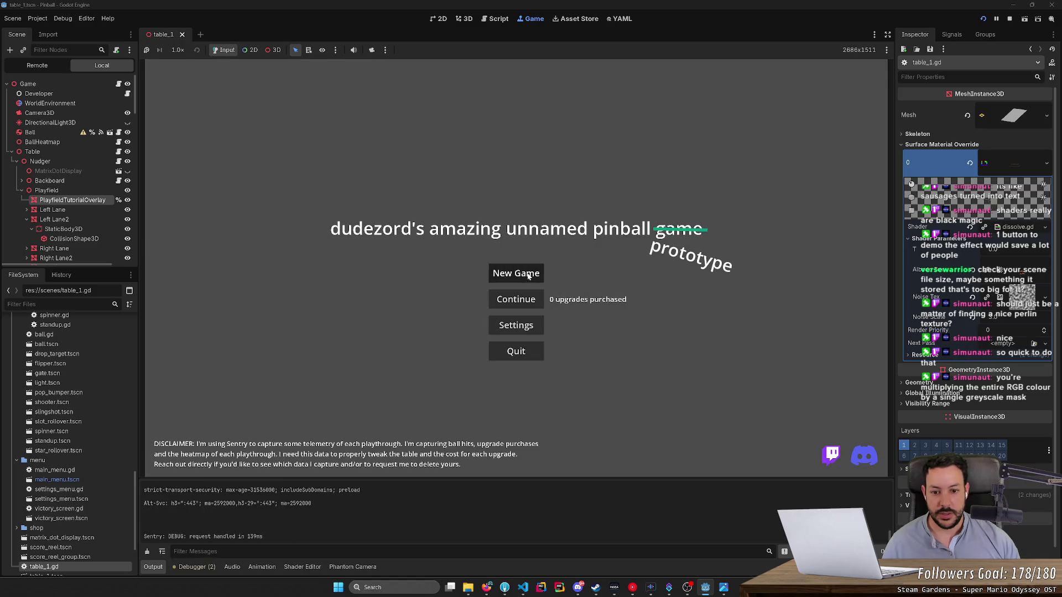
pyautogui.click(528, 276)
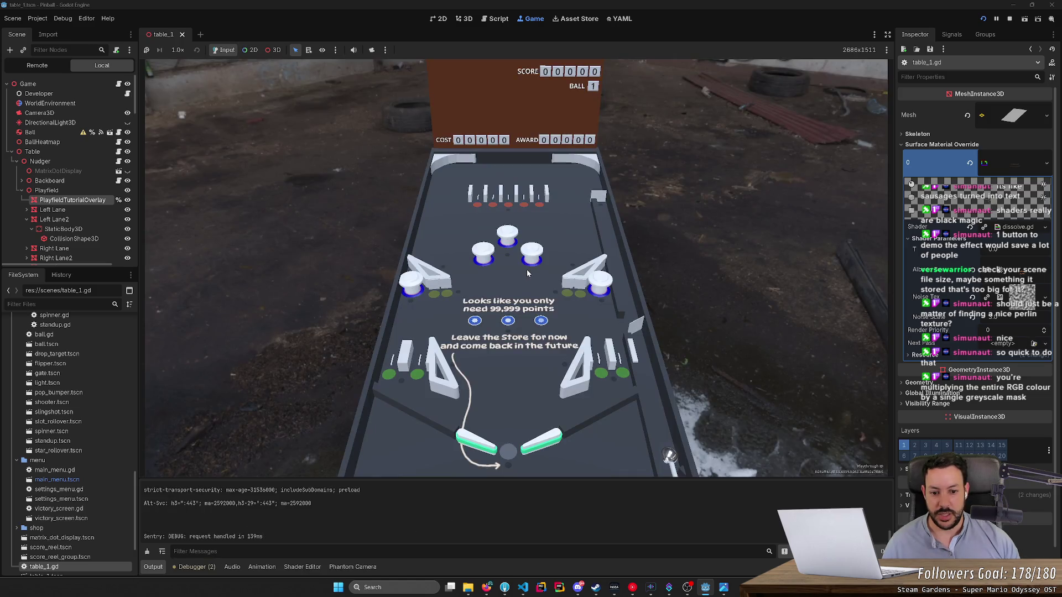
pyautogui.click(1009, 18)
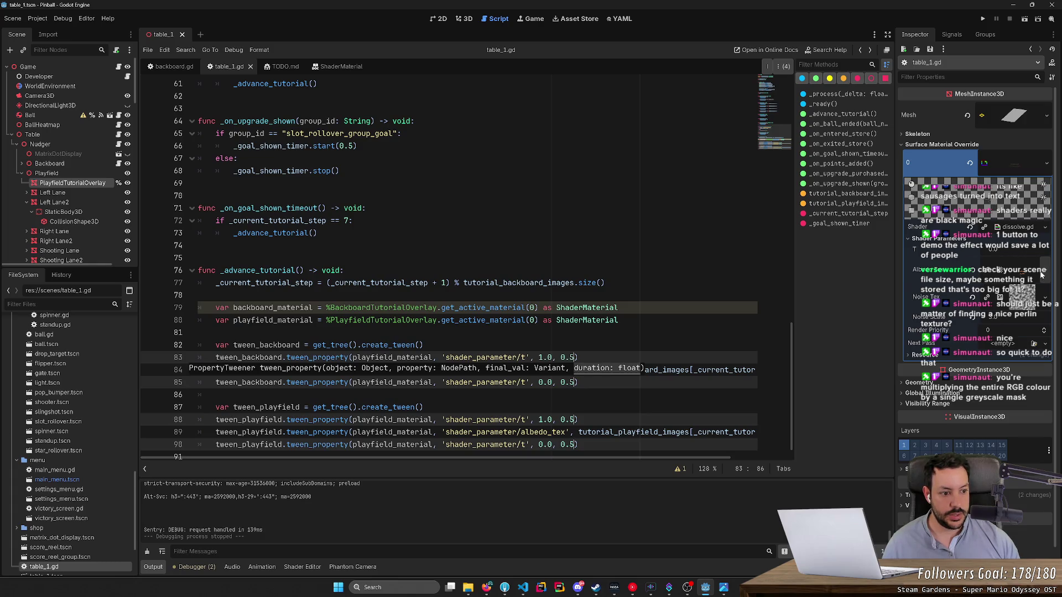
# Step: Quick Load a new project texture into the playfield overlay's Albedo Tex and save the scene
pyautogui.click(1041, 275)
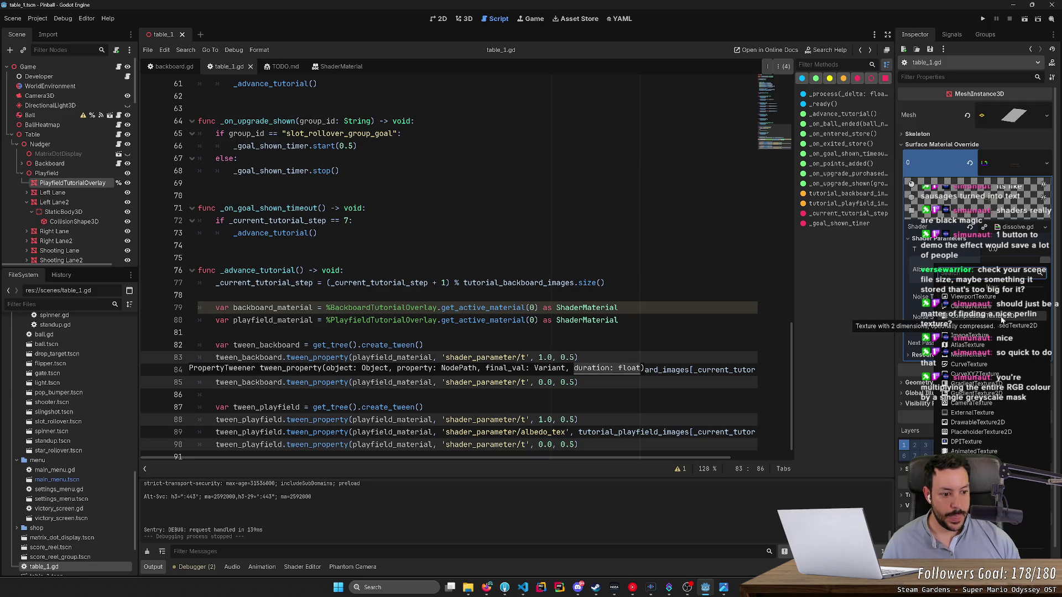
pyautogui.click(1027, 485)
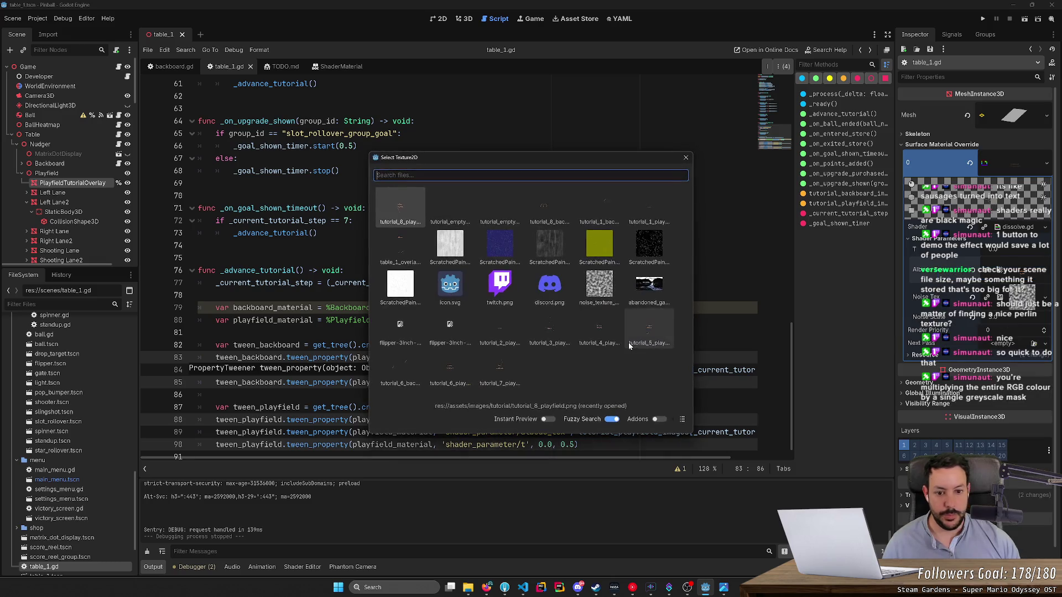
pyautogui.click(681, 420)
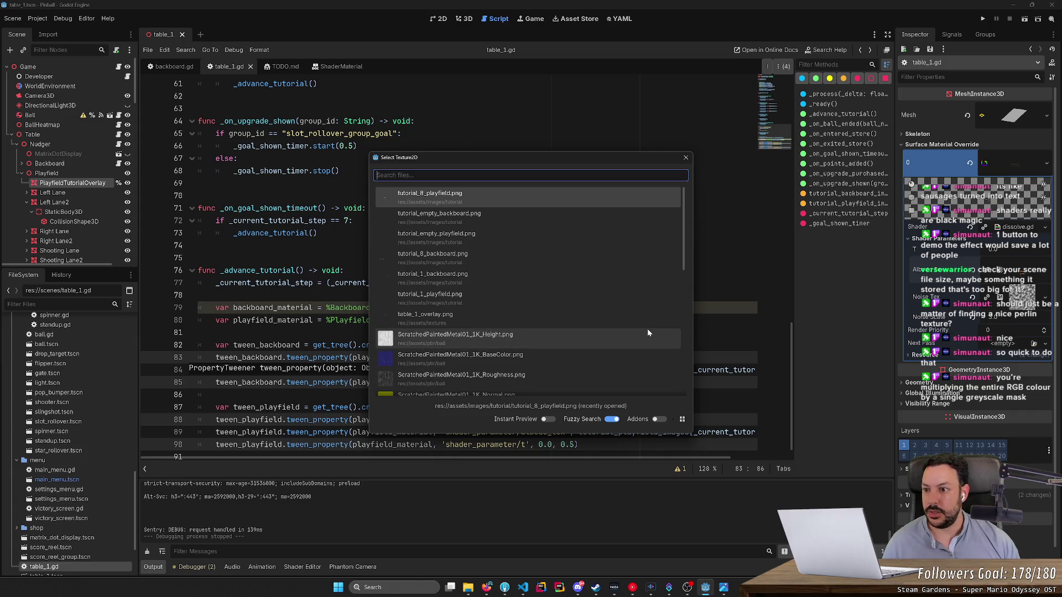
pyautogui.doubleClick(542, 233)
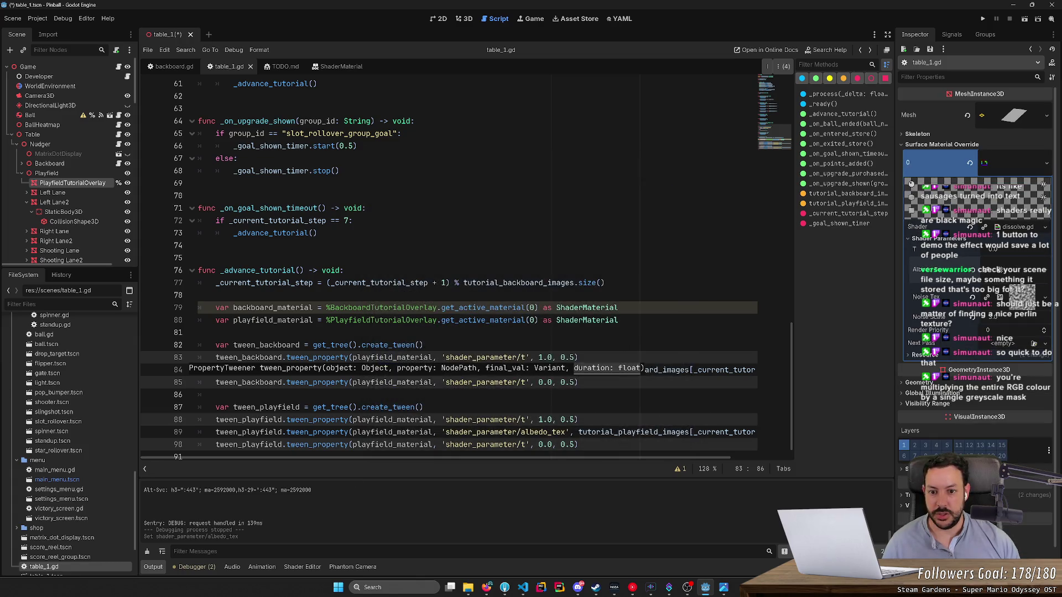
pyautogui.hotkey('ctrl', 's')
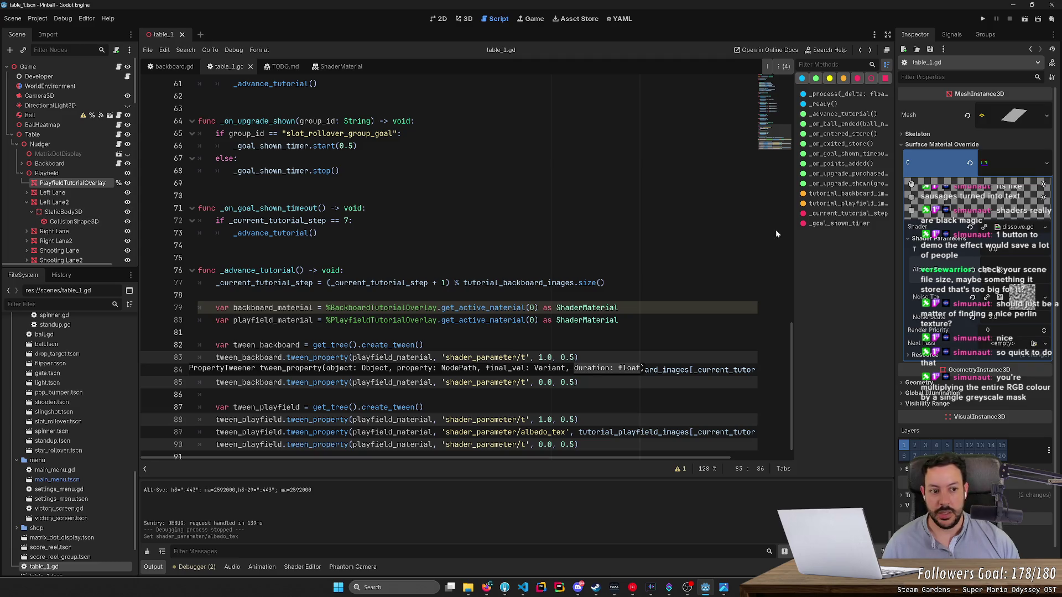
pyautogui.click(1046, 164)
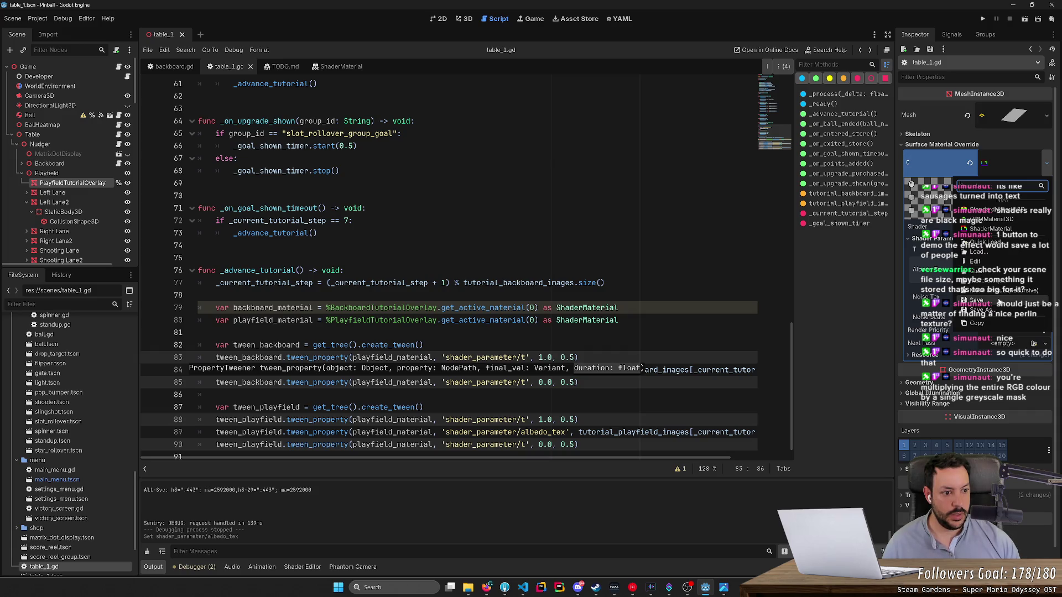
# Step: Select the BackboardTutorialOverlay node under the Backboard branch
pyautogui.click(1004, 165)
pyautogui.rightClick(1004, 165)
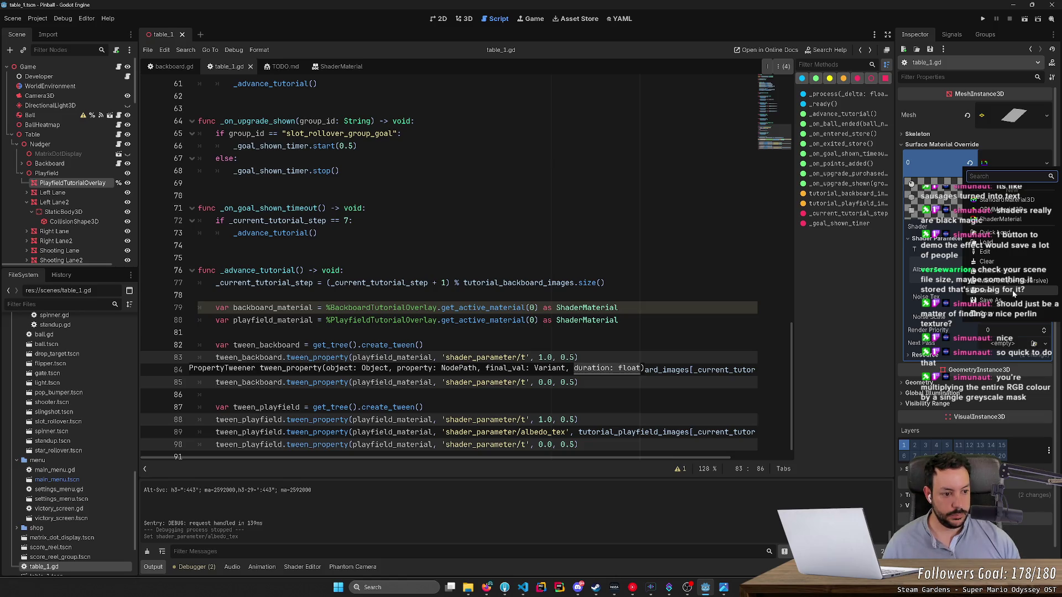
pyautogui.click(1014, 314)
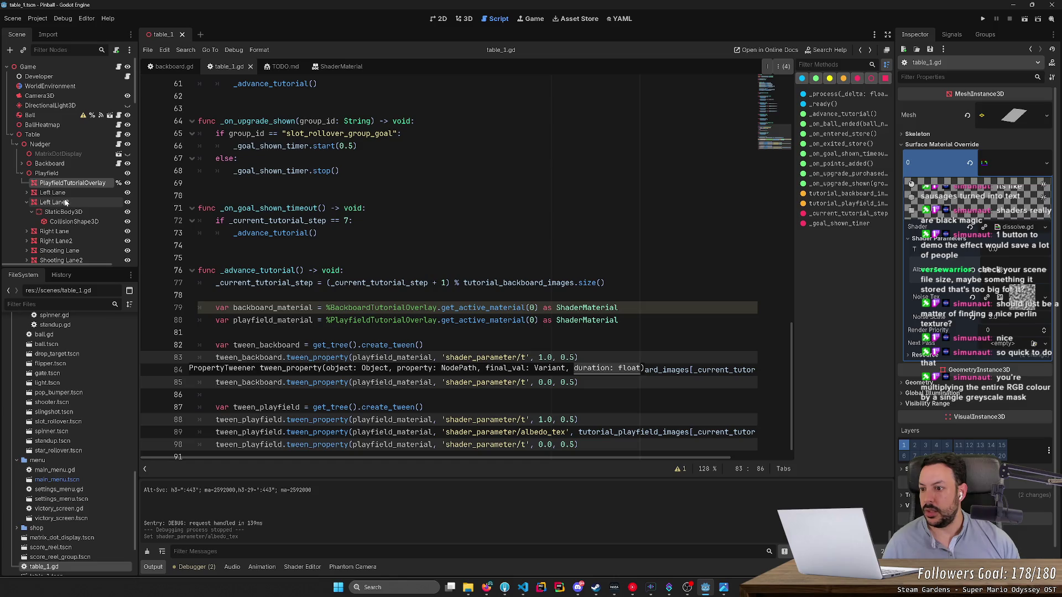
pyautogui.click(21, 174)
pyautogui.click(21, 163)
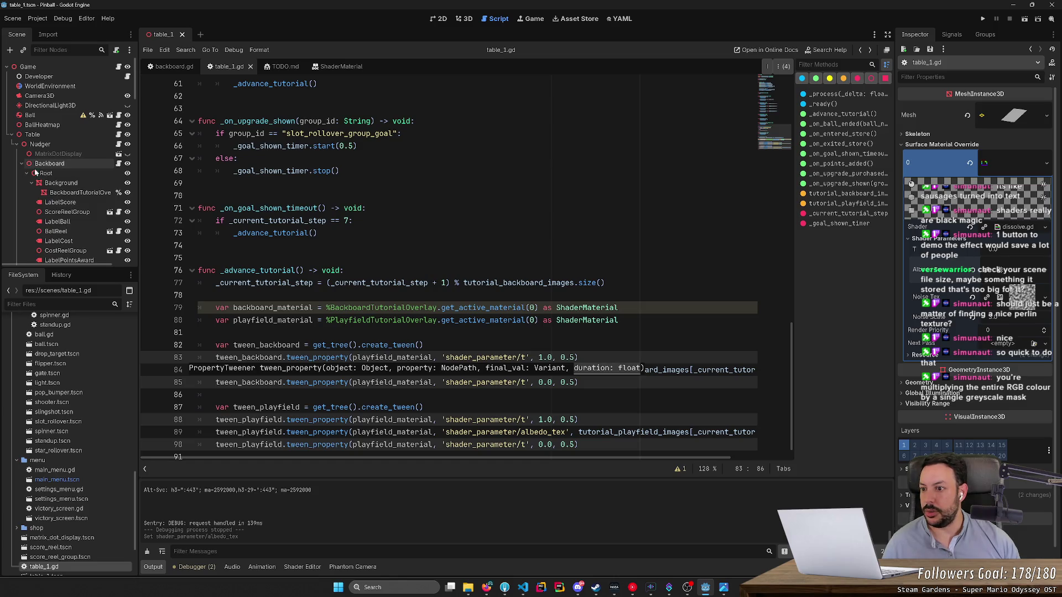
pyautogui.click(77, 192)
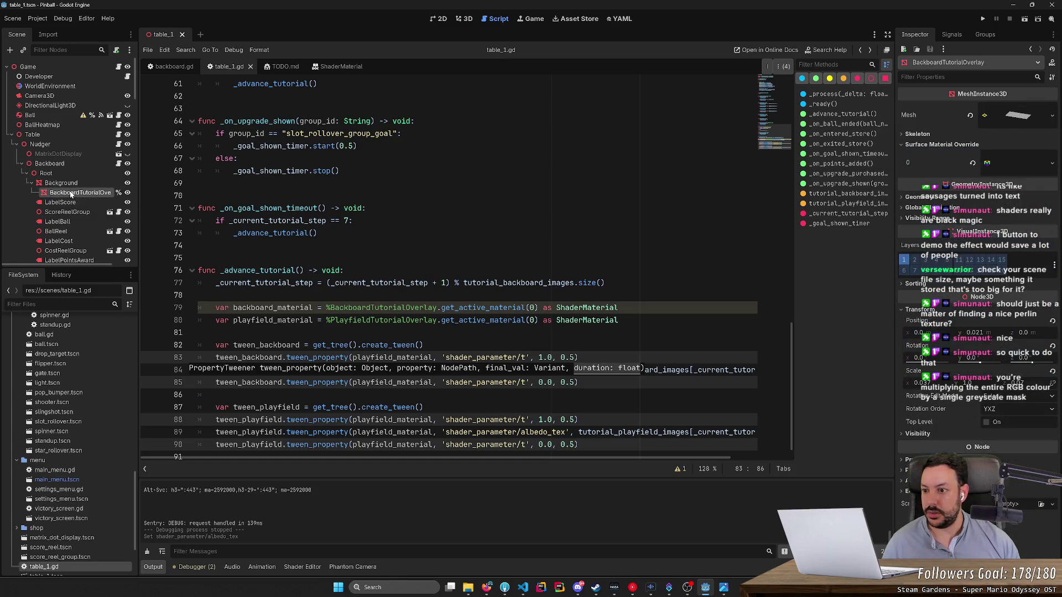
# Step: Make its surface material unique recursively while keeping the NoiseTexture2D shared
pyautogui.rightClick(1007, 163)
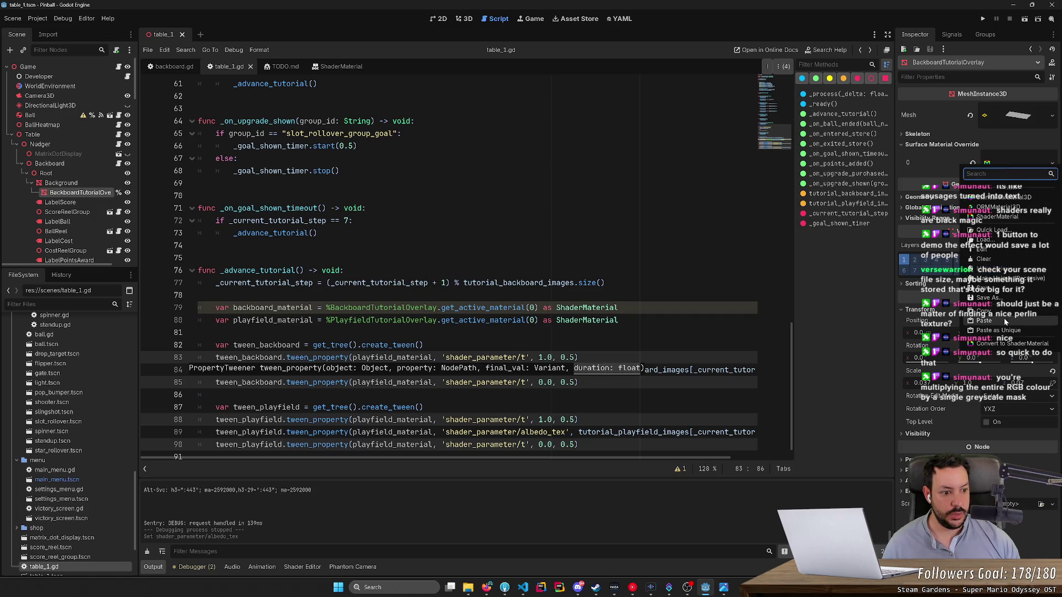
pyautogui.click(996, 278)
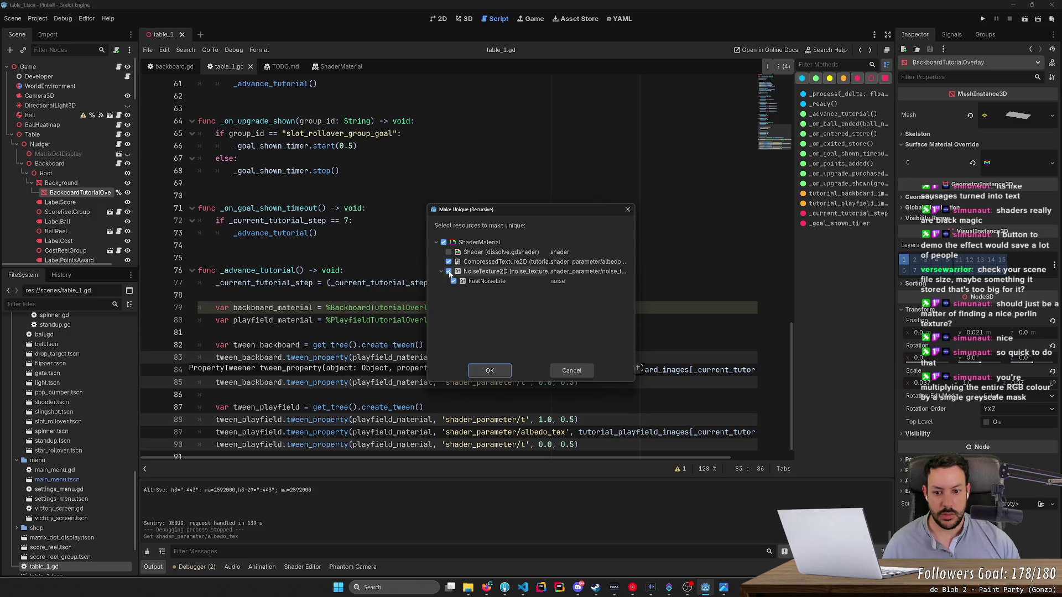
pyautogui.click(448, 271)
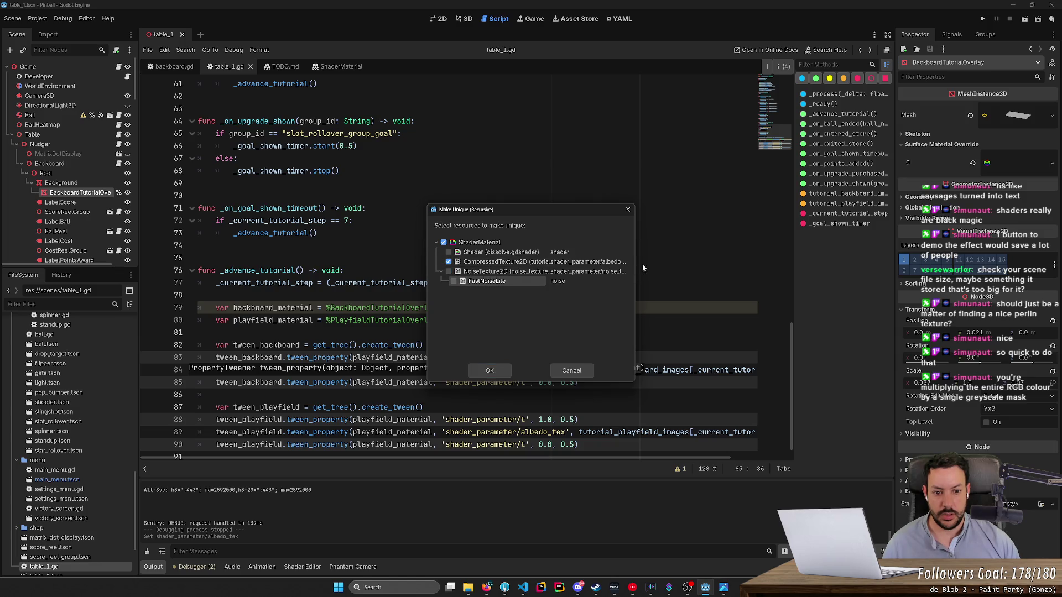
pyautogui.moveTo(636, 265)
pyautogui.mouseDown()
pyautogui.moveTo(785, 264)
pyautogui.moveTo(773, 265)
pyautogui.mouseUp()
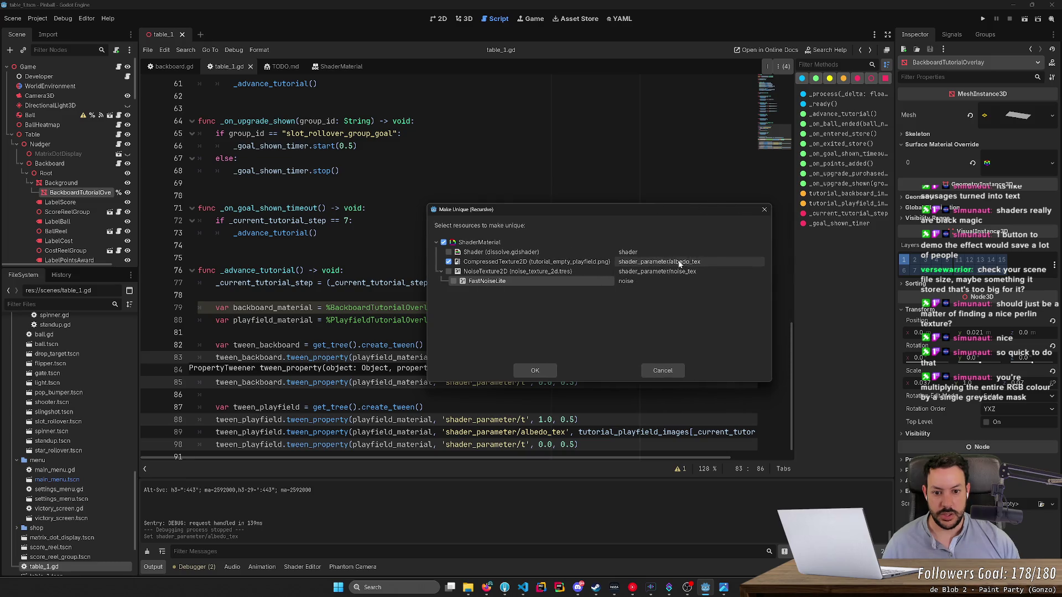
pyautogui.click(536, 371)
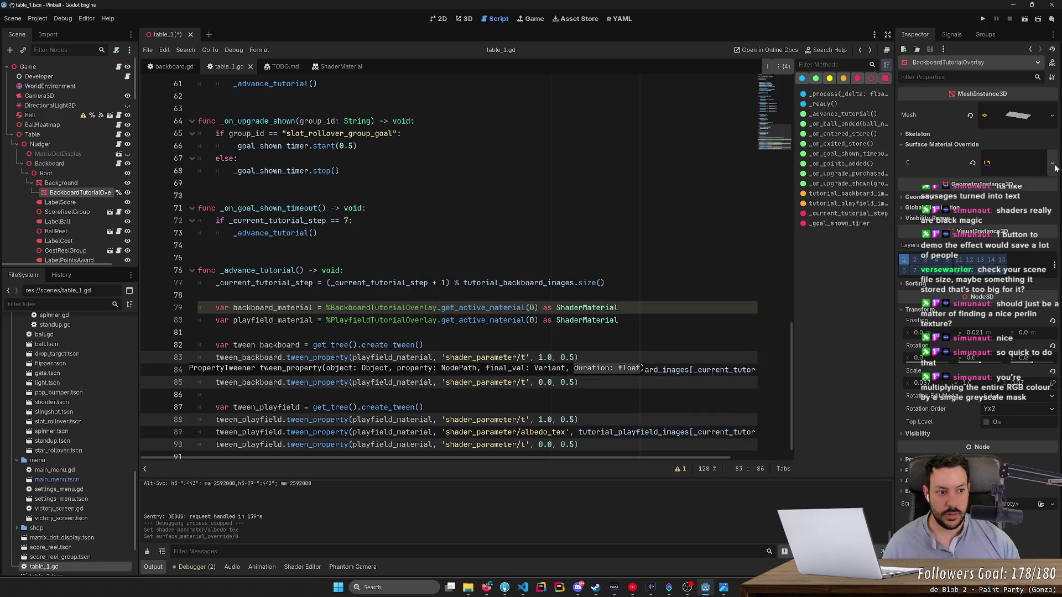
# Step: Save the table_1 scene and reload the current project
pyautogui.click(1029, 166)
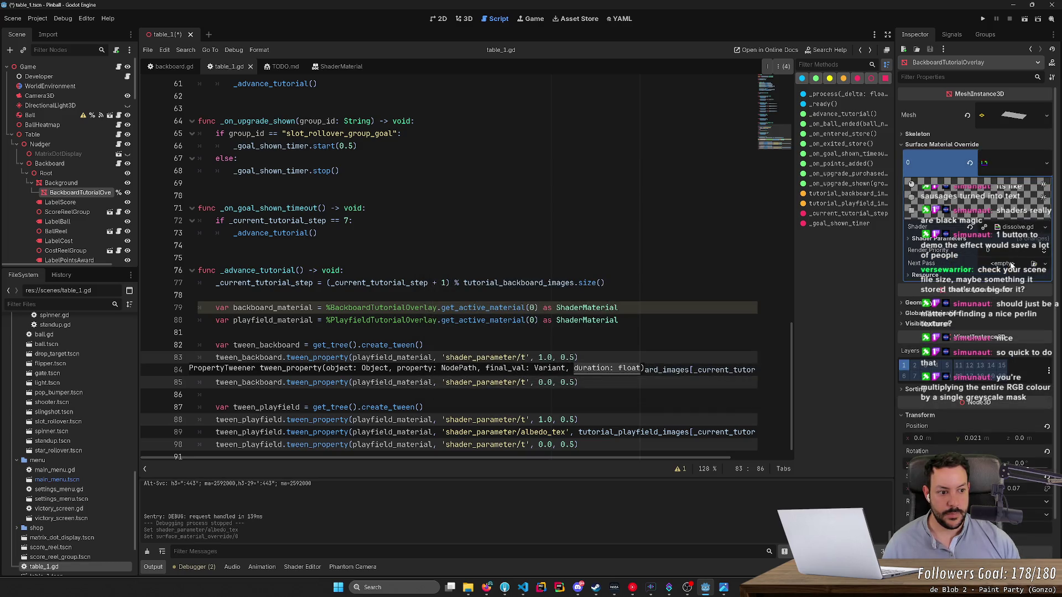
pyautogui.hotkey('ctrl', 's')
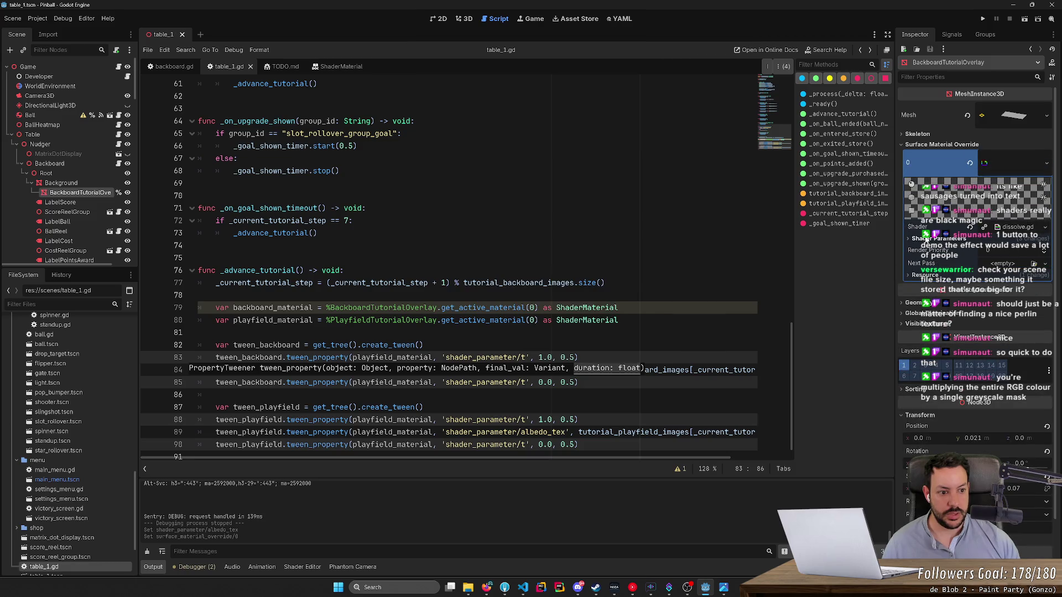
pyautogui.click(911, 238)
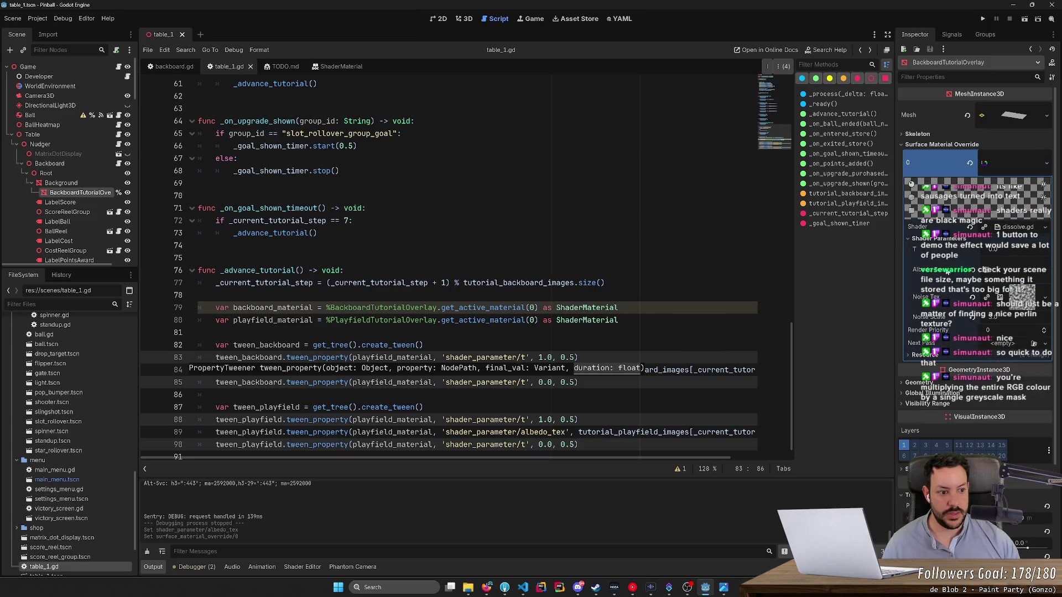
pyautogui.click(1044, 276)
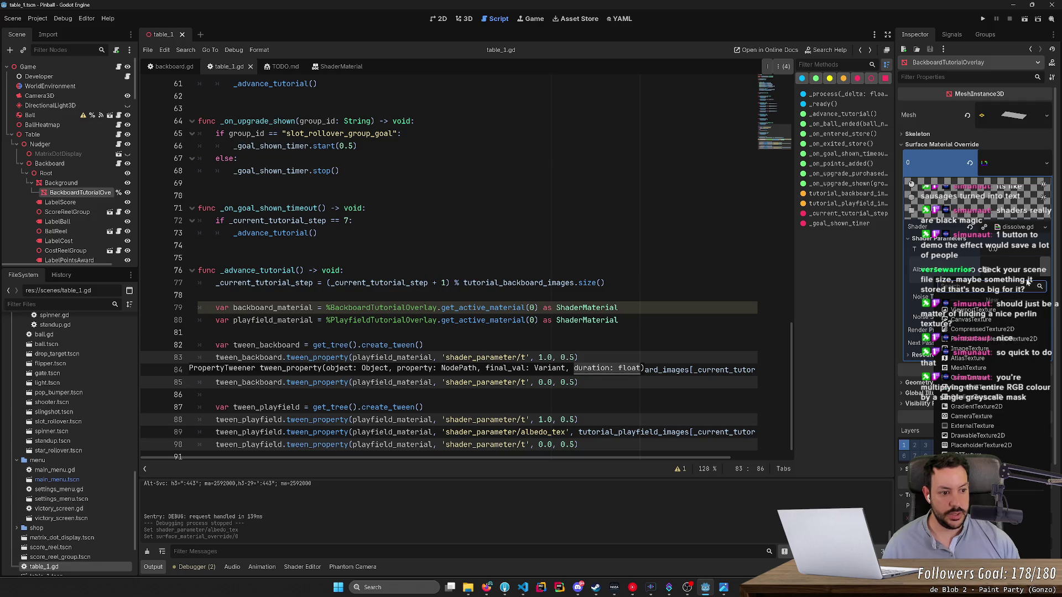
pyautogui.click(909, 293)
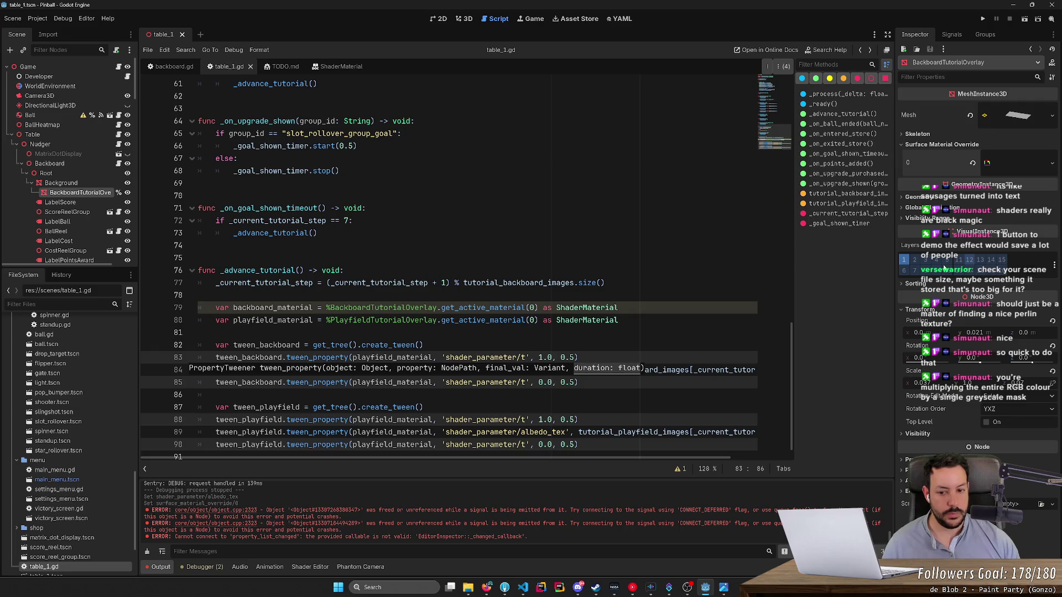
pyautogui.click(38, 18)
pyautogui.click(67, 124)
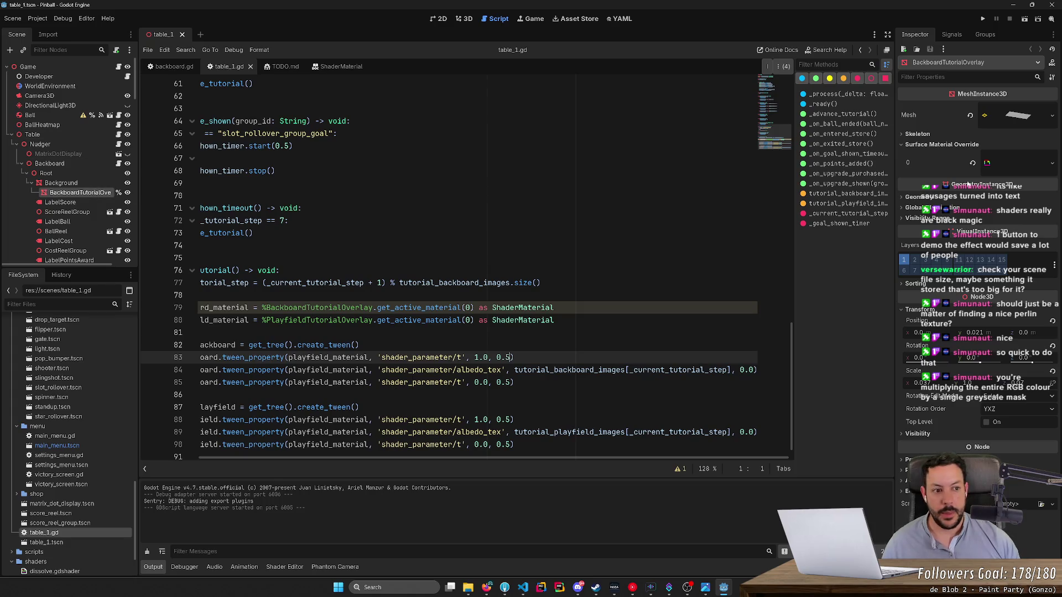
# Step: Quick Load a new texture into the backboard overlay material's Albedo Tex and save the scene
pyautogui.click(1052, 165)
pyautogui.click(1006, 164)
pyautogui.click(1007, 164)
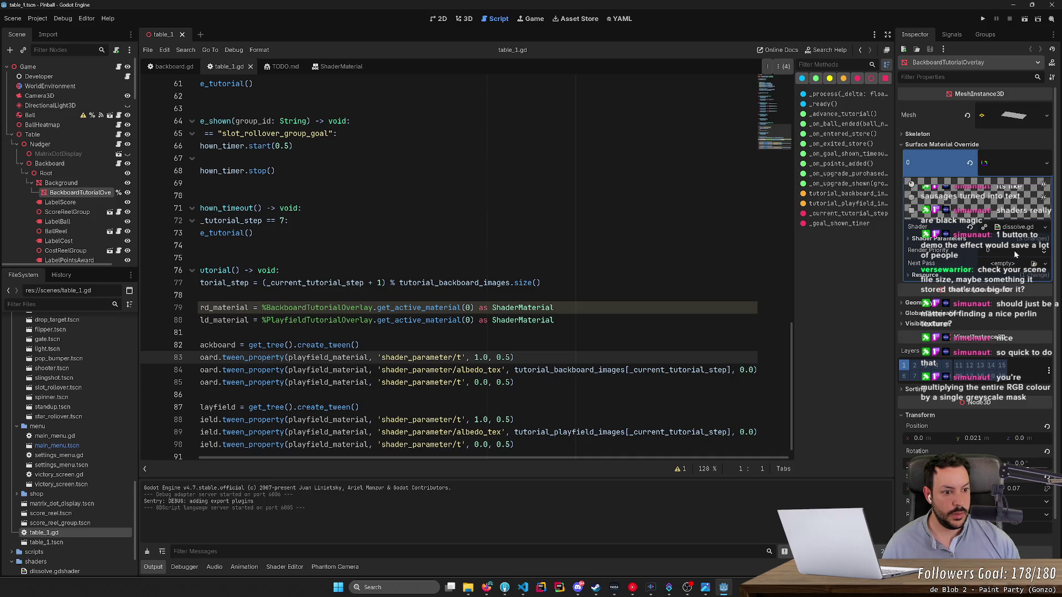
pyautogui.click(1014, 239)
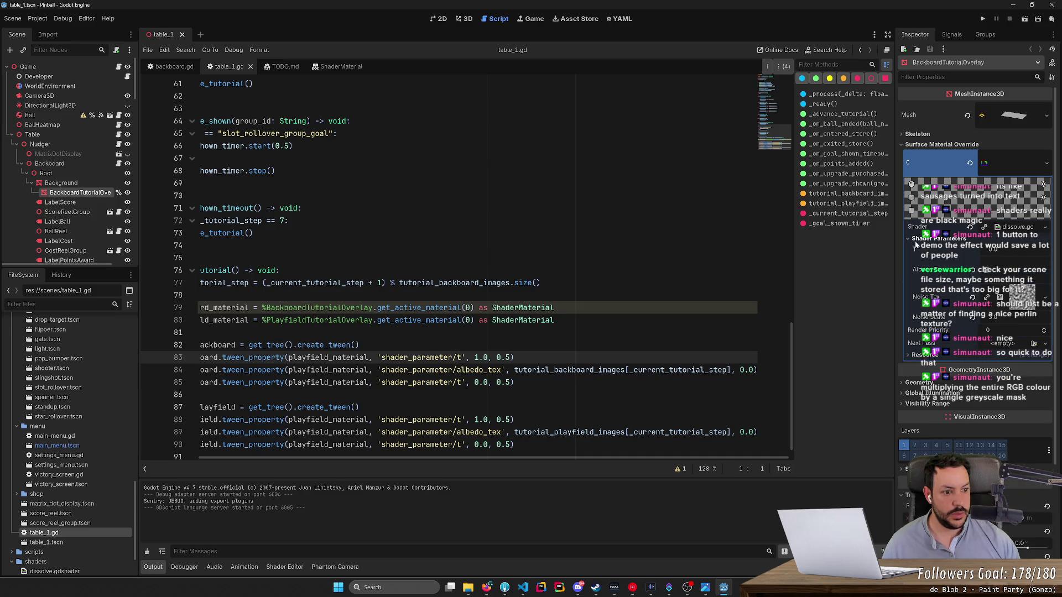
pyautogui.click(1040, 274)
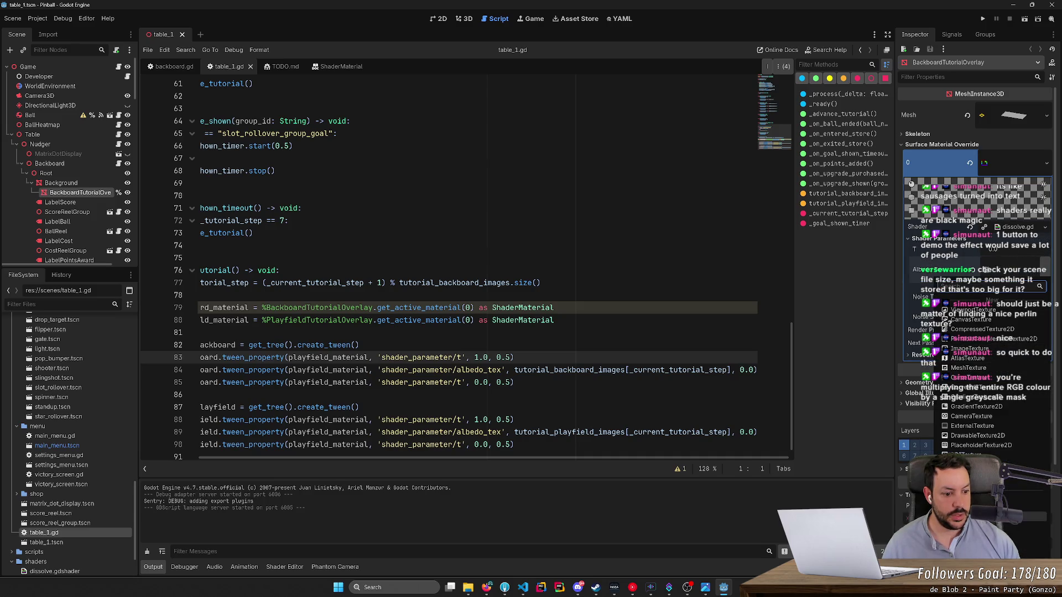
pyautogui.click(973, 286)
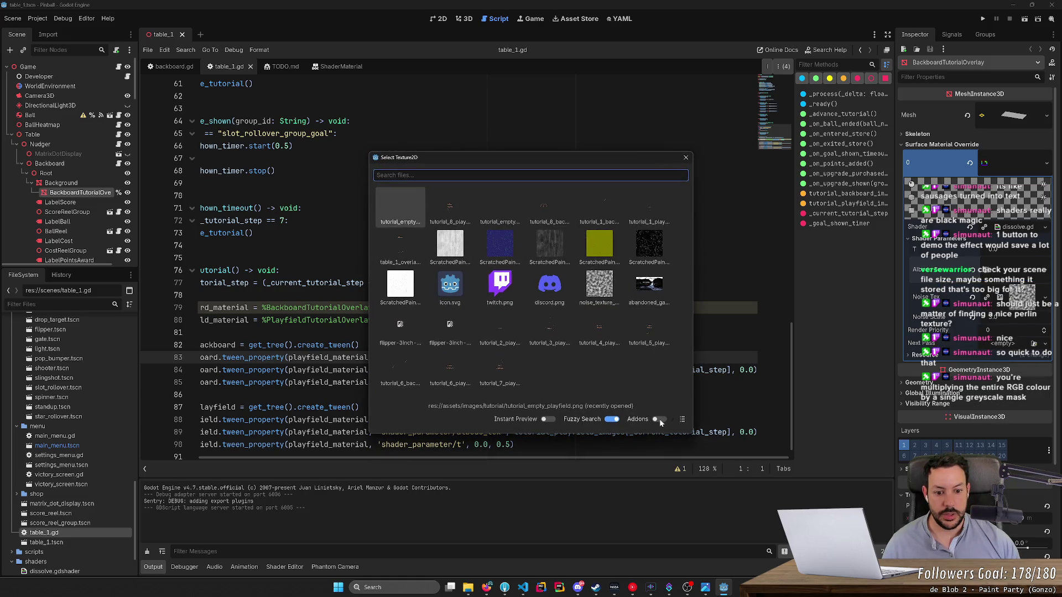
pyautogui.click(683, 419)
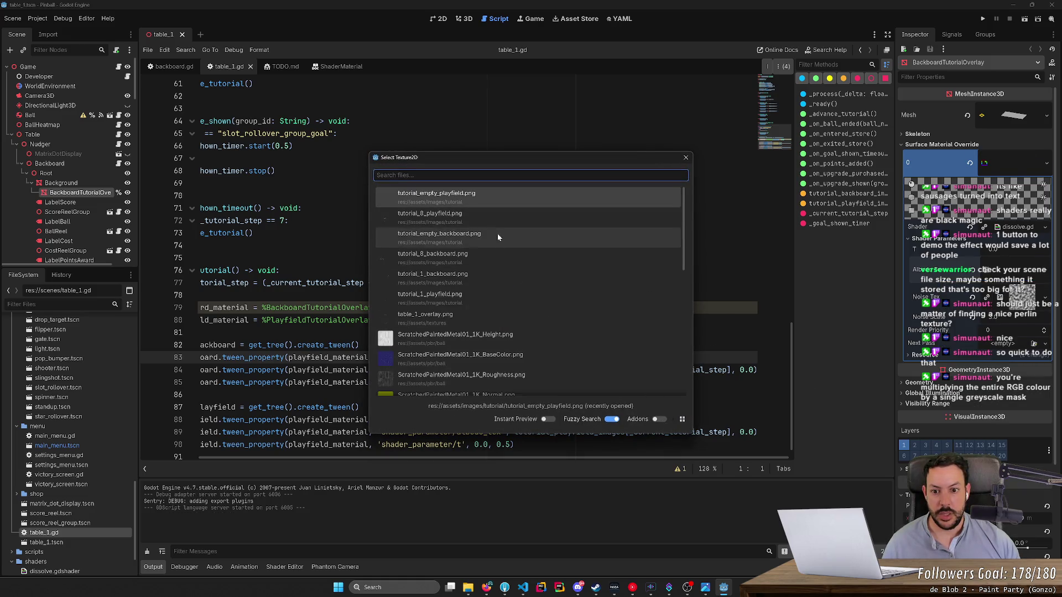
pyautogui.doubleClick(496, 234)
pyautogui.hotkey('ctrl', 's')
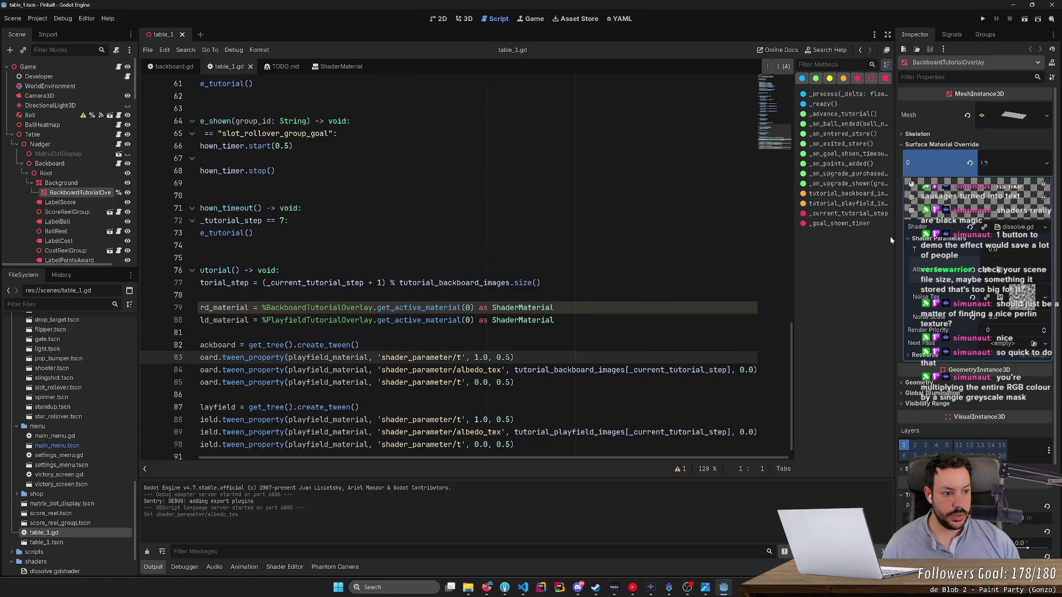
# Step: Run the pinball project, start a New Game and launch the ball
pyautogui.click(983, 20)
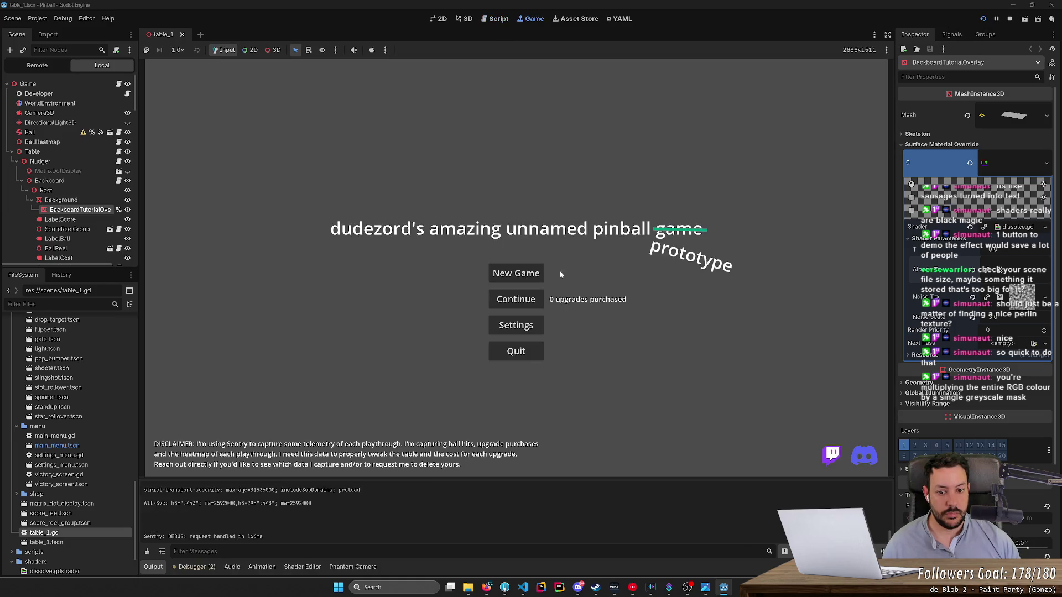
pyautogui.click(525, 275)
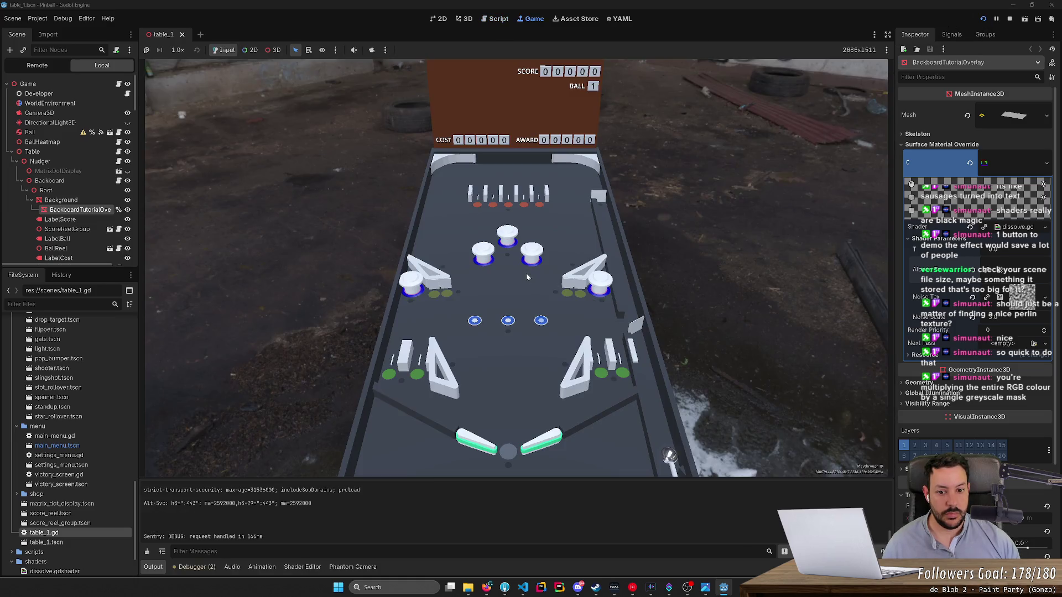
pyautogui.press('space')
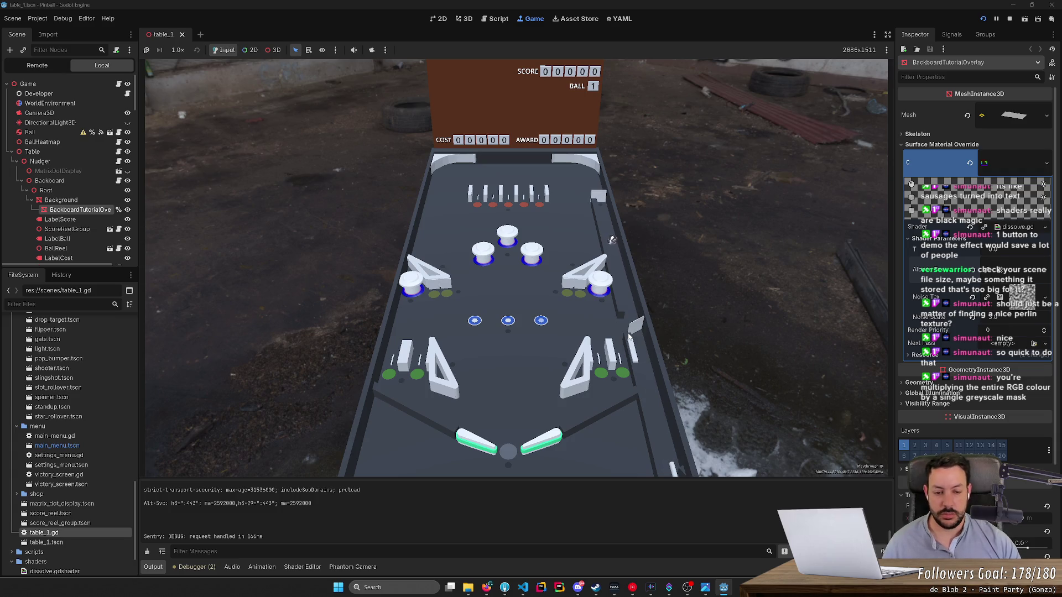
# Step: Play the ball with the left and right flippers until the score reaches 2
pyautogui.press('Right')
pyautogui.press('Left')
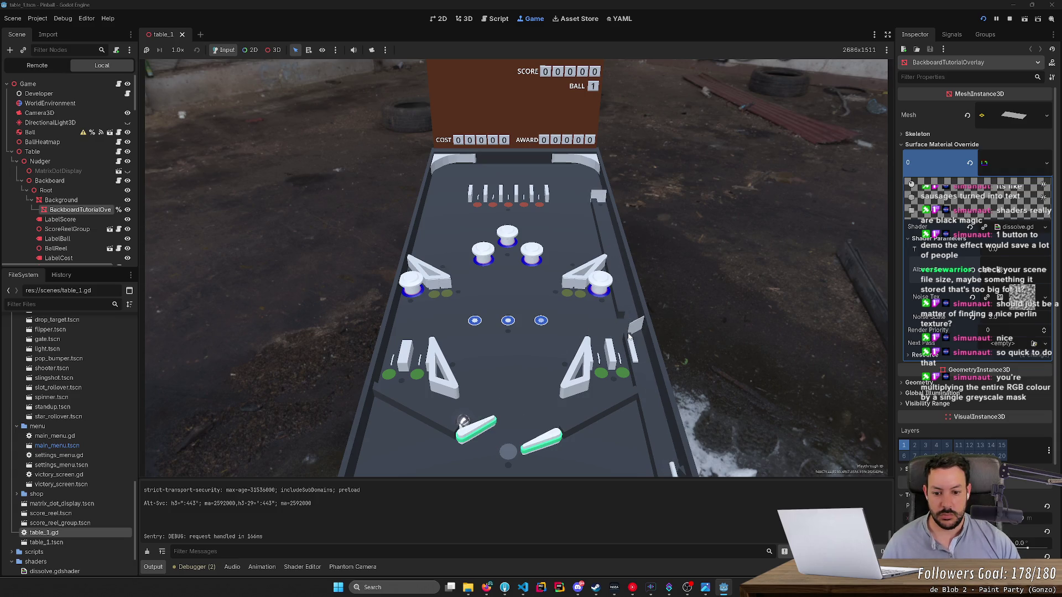
pyautogui.press('Left')
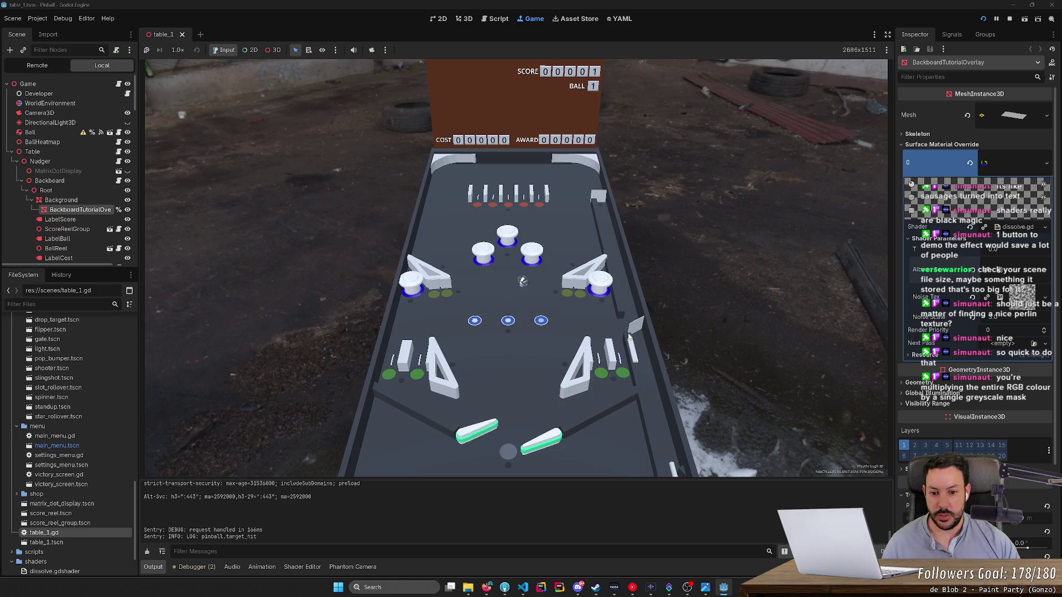
pyautogui.press('Left')
pyautogui.press('Right')
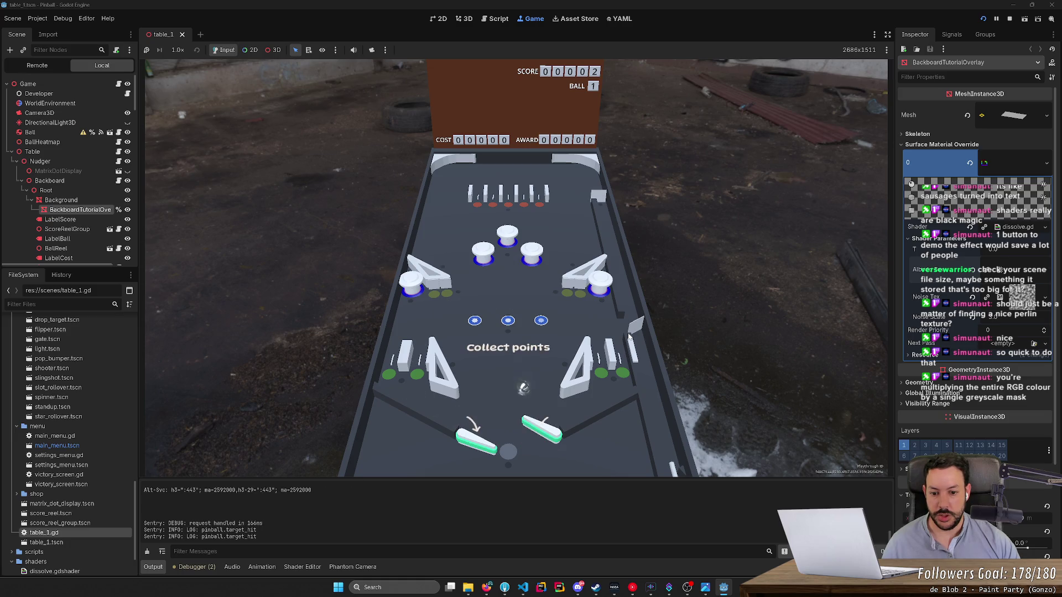
pyautogui.press('Right')
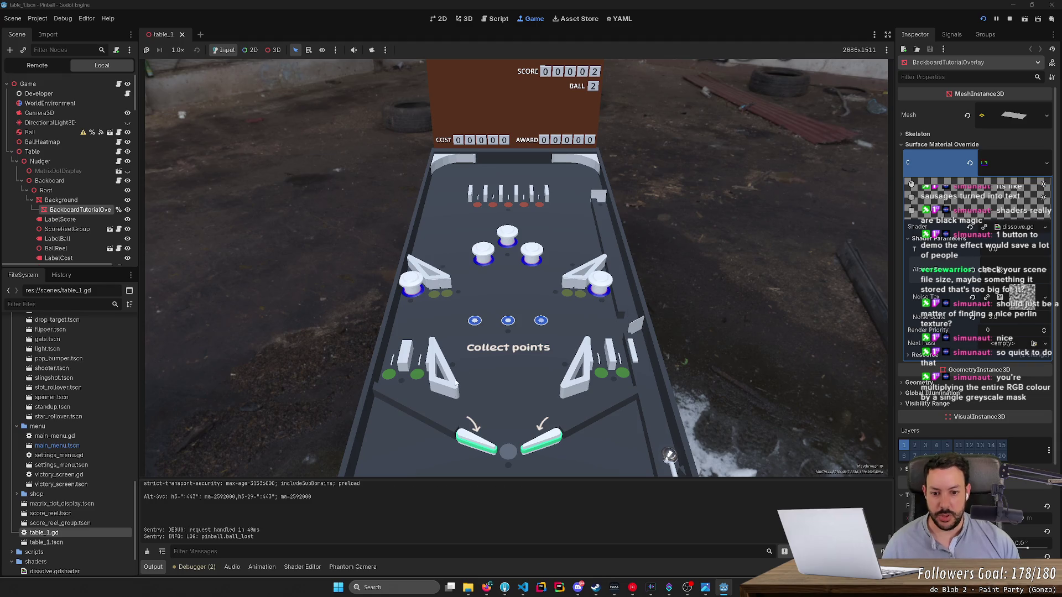
pyautogui.scroll(1, 480, 522)
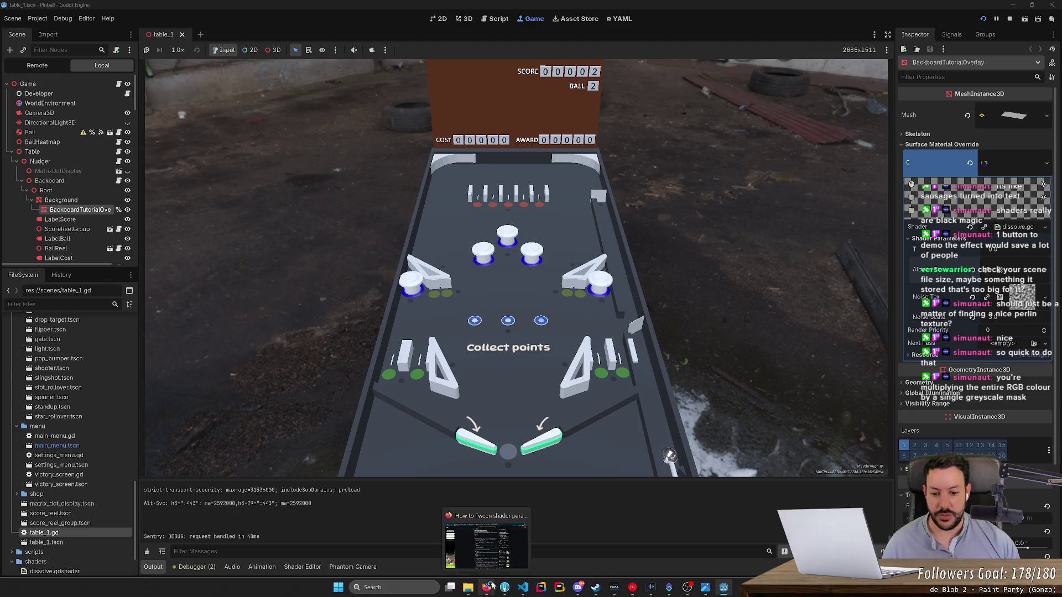
# Step: Preview tutorial_1_backboard.png, then close both the preview and the tutorial images folder
pyautogui.click(475, 573)
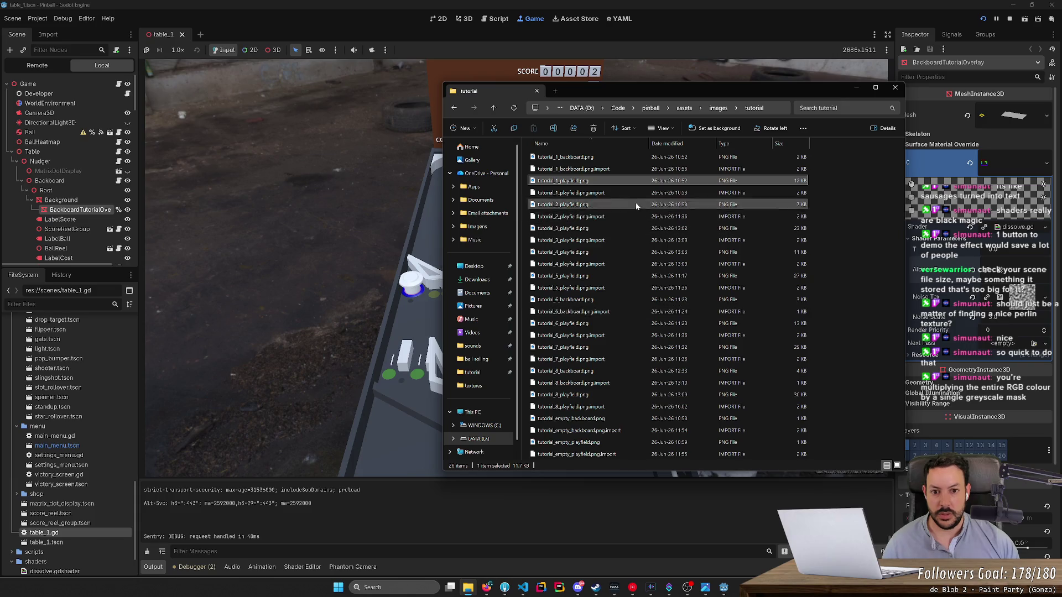
pyautogui.doubleClick(630, 158)
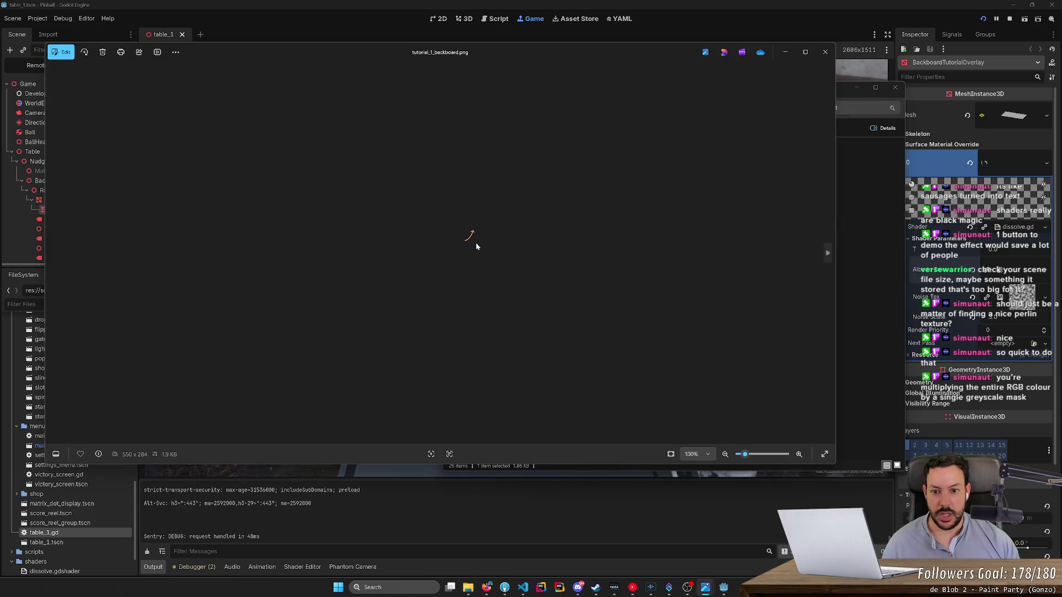
pyautogui.click(824, 52)
pyautogui.moveTo(590, 83); pyautogui.dragTo(579, 189)
pyautogui.click(883, 195)
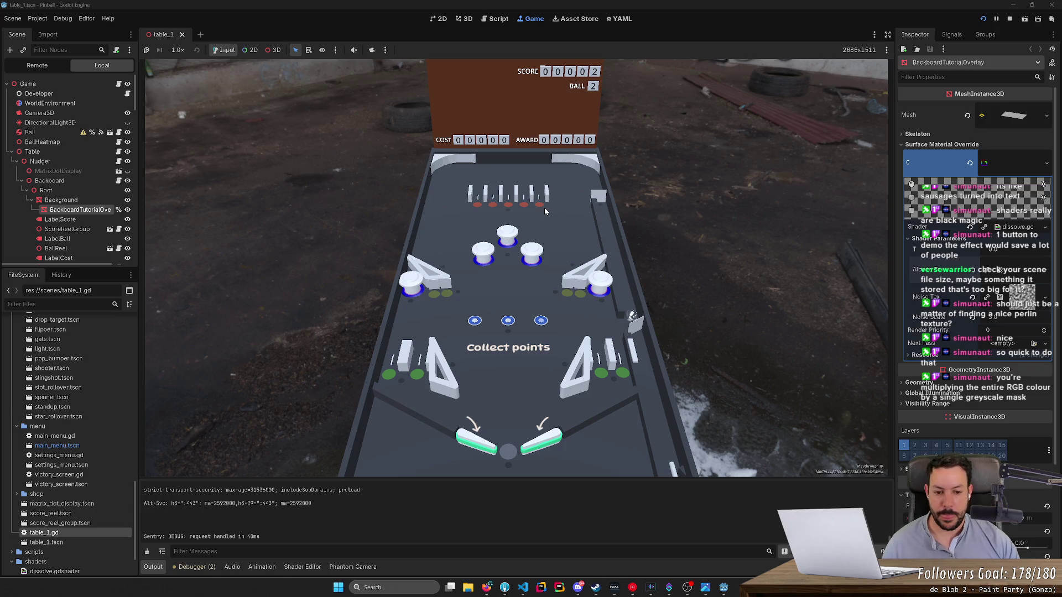
# Step: Work the flippers to save the ball, then launch a new ball with space
pyautogui.press('Right')
pyautogui.press('Right')
pyautogui.press('Right')
pyautogui.press('Left')
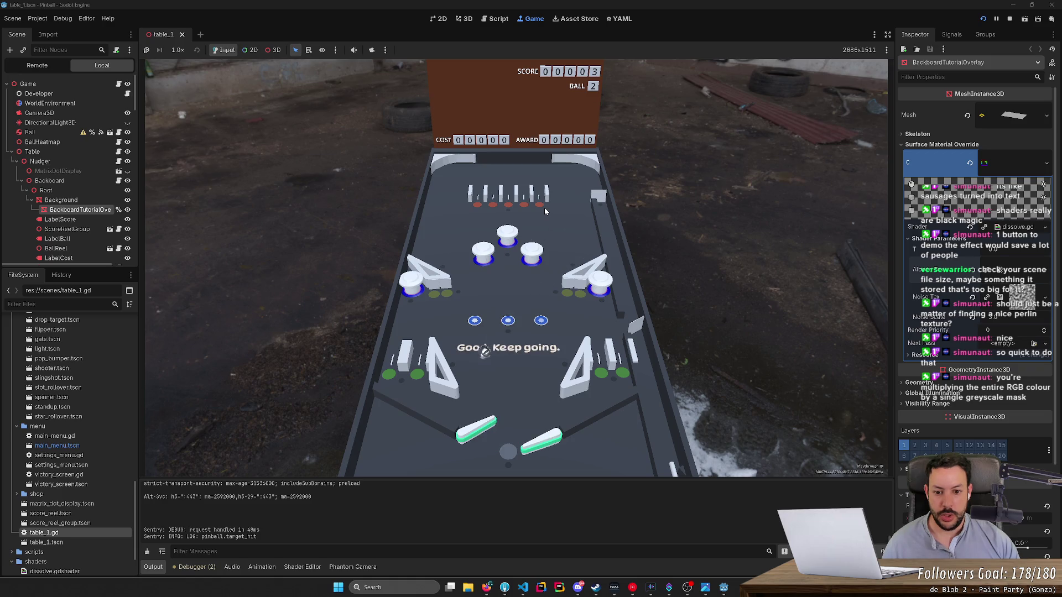
pyautogui.press('Left')
pyautogui.press('Right')
pyautogui.press('space')
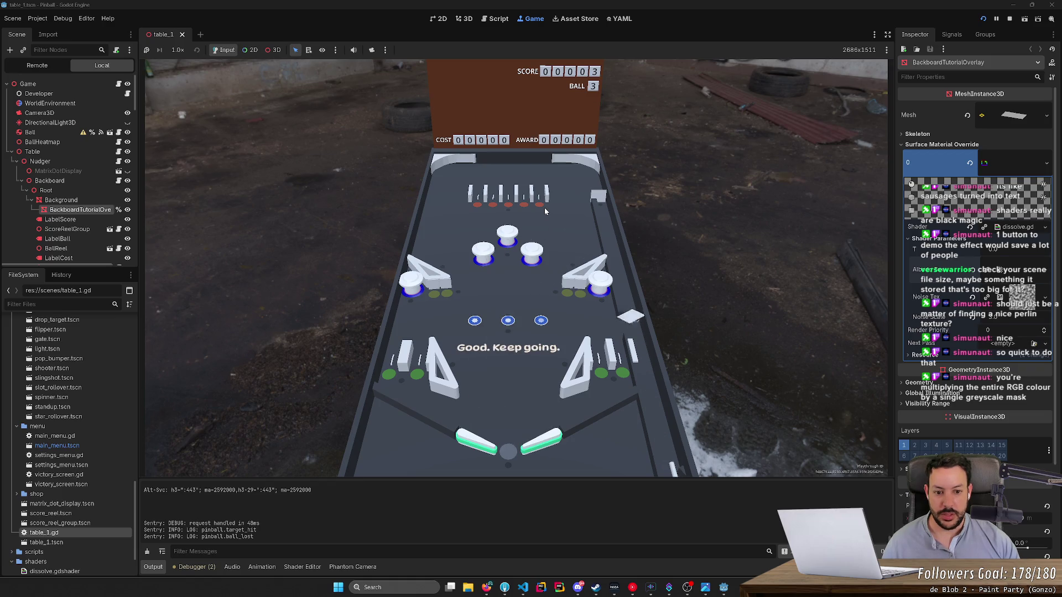
pyautogui.press('Right')
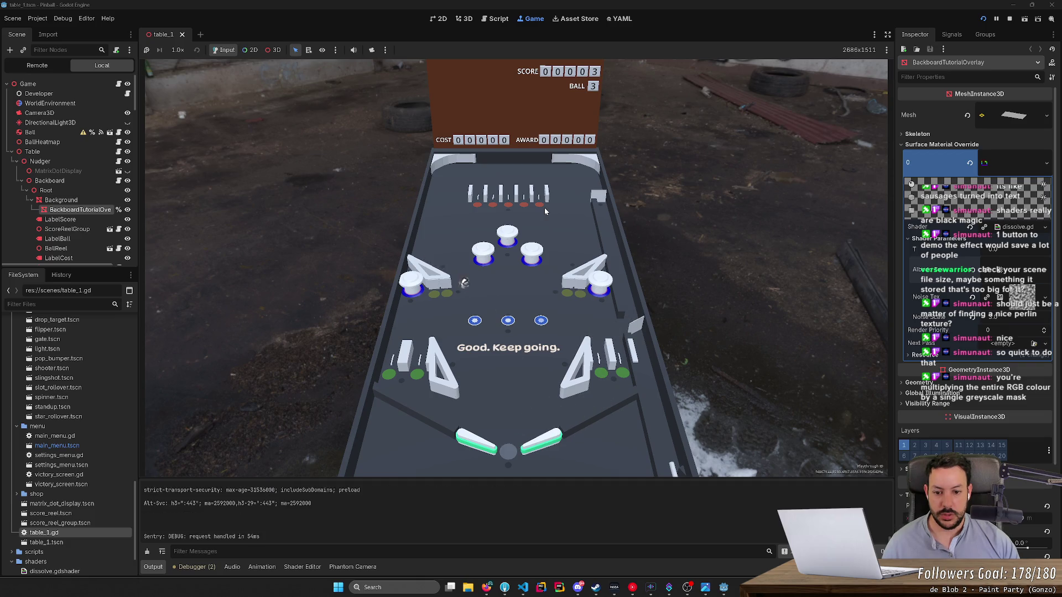
pyautogui.press('Right')
pyautogui.press('Right')
pyautogui.press('Right')
# Step: Keep flipping until the balls drain and all points are lost, then stop the game
pyautogui.press('Left')
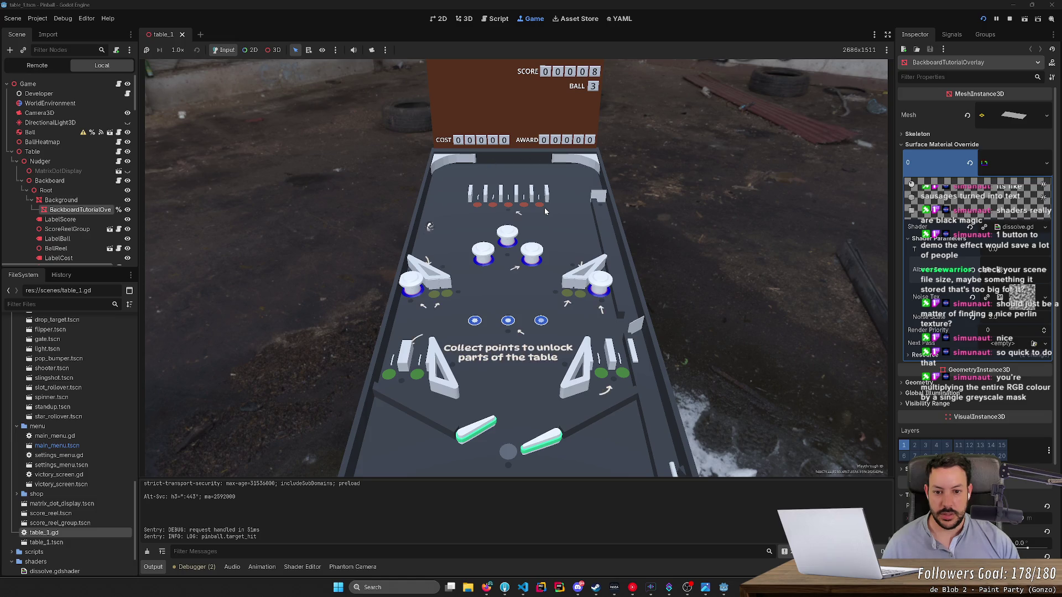
pyautogui.press('Right')
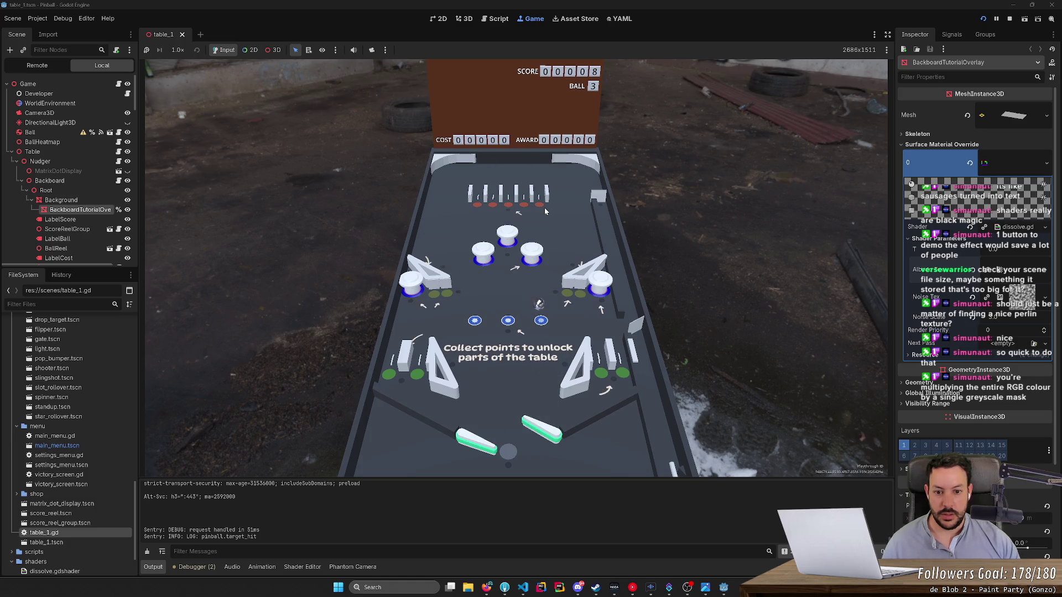
pyautogui.press('Right')
pyautogui.press('Left')
pyautogui.press('Left')
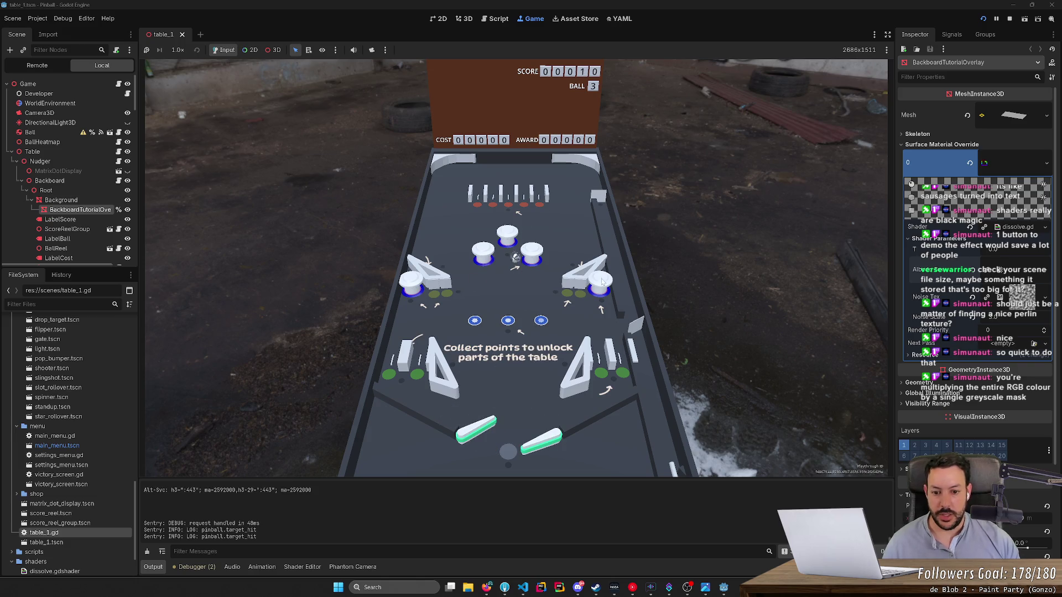
pyautogui.press('Left')
pyautogui.press('Right')
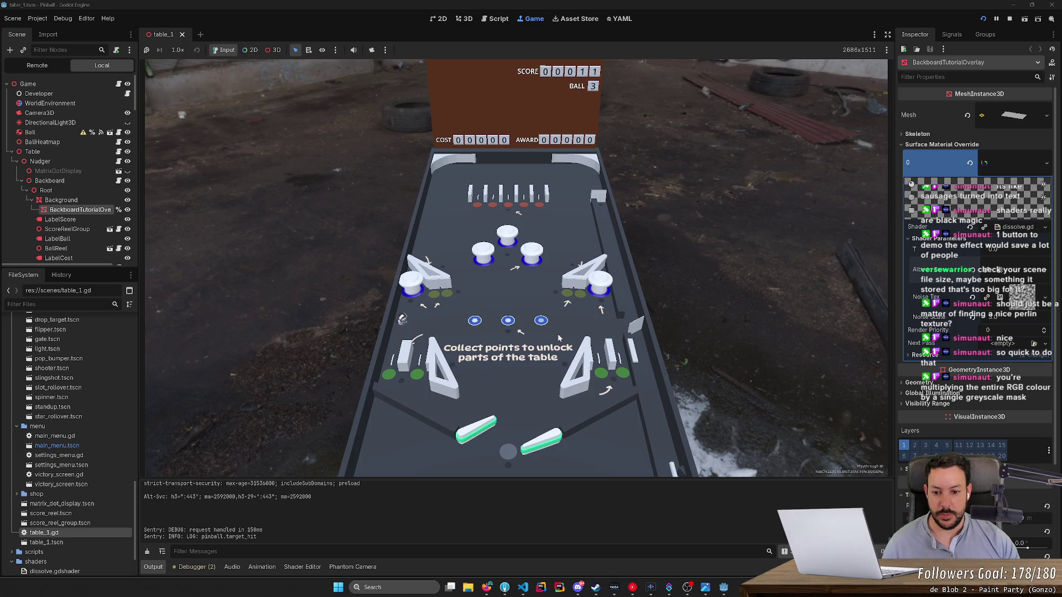
pyautogui.press('Left')
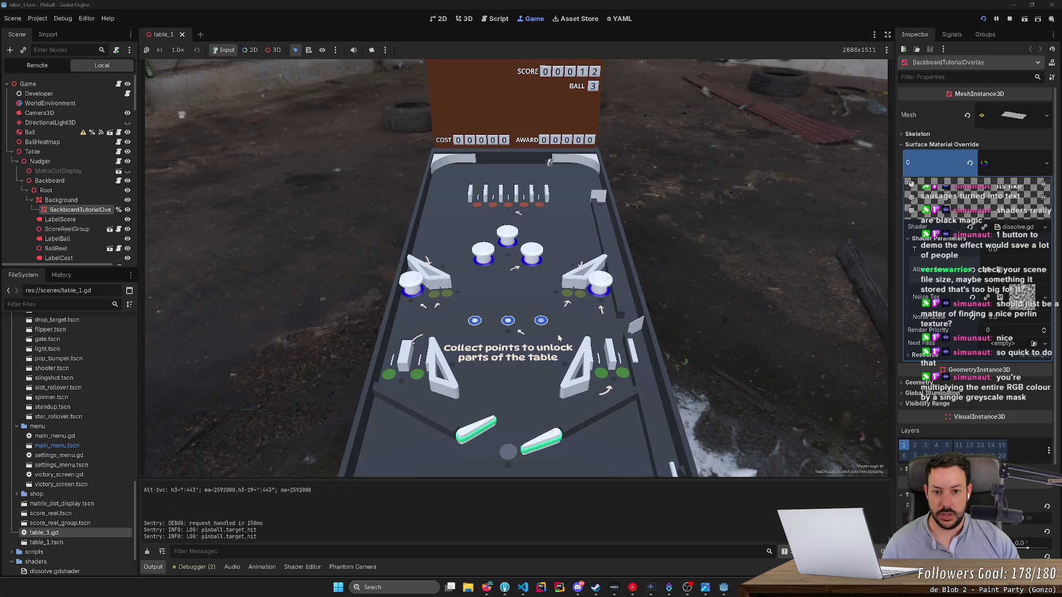
pyautogui.press('Left')
pyautogui.press('Right')
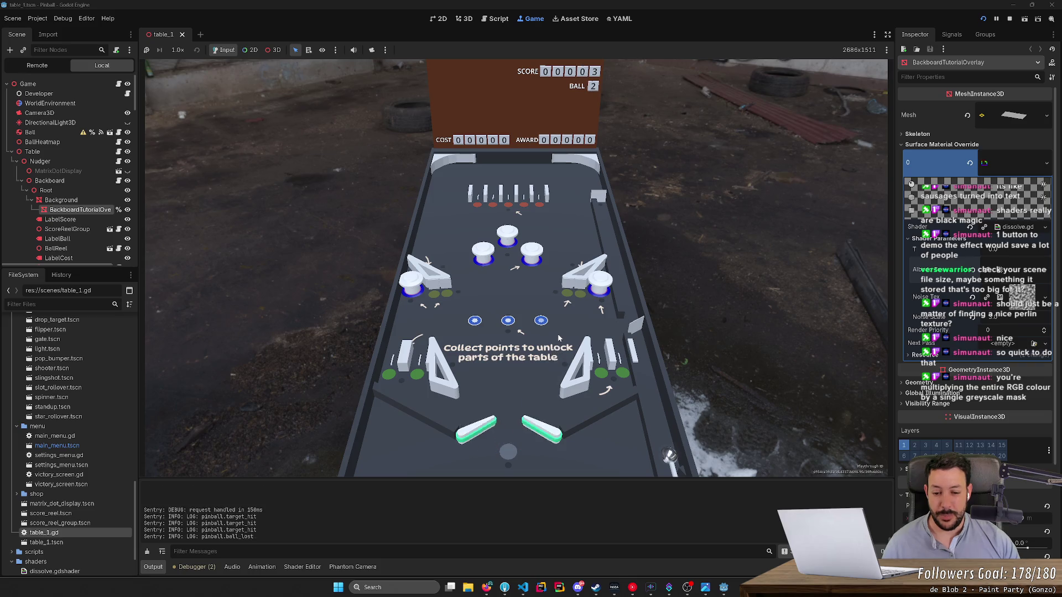
pyautogui.press('Down')
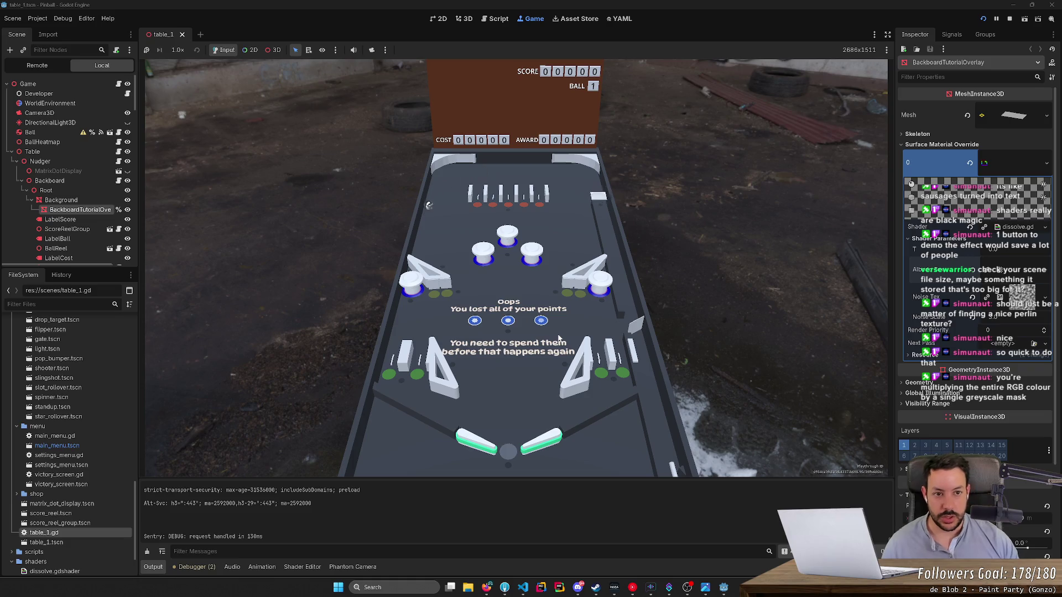
pyautogui.click(1008, 19)
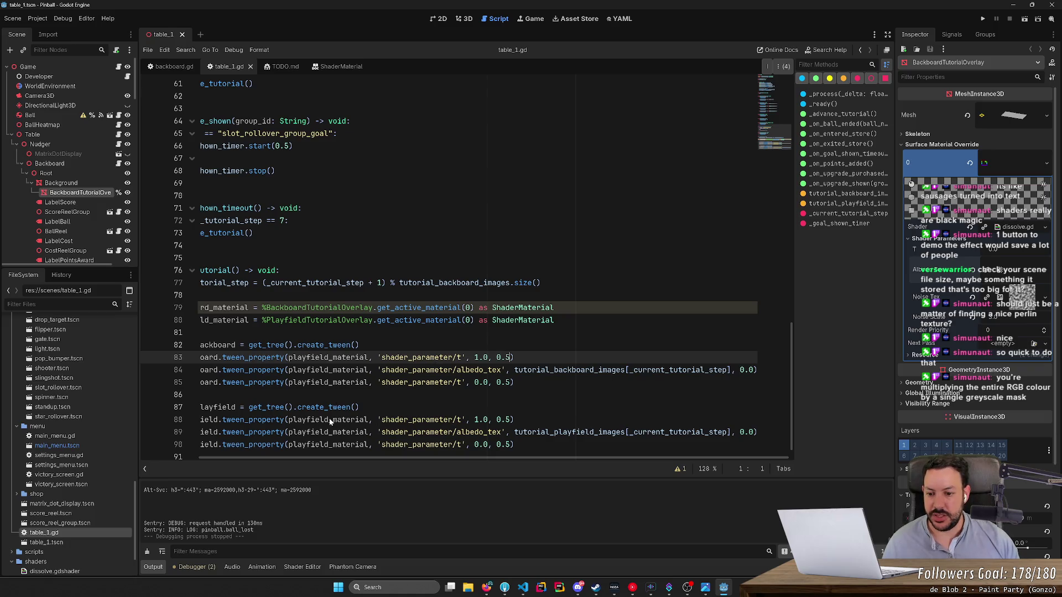
# Step: Replace playfield_material with backboard_material on lines 83–85 and rerun the project
pyautogui.hscroll(-2, 362, 459)
pyautogui.doubleClick(251, 307)
pyautogui.hotkey('ctrl', 'c')
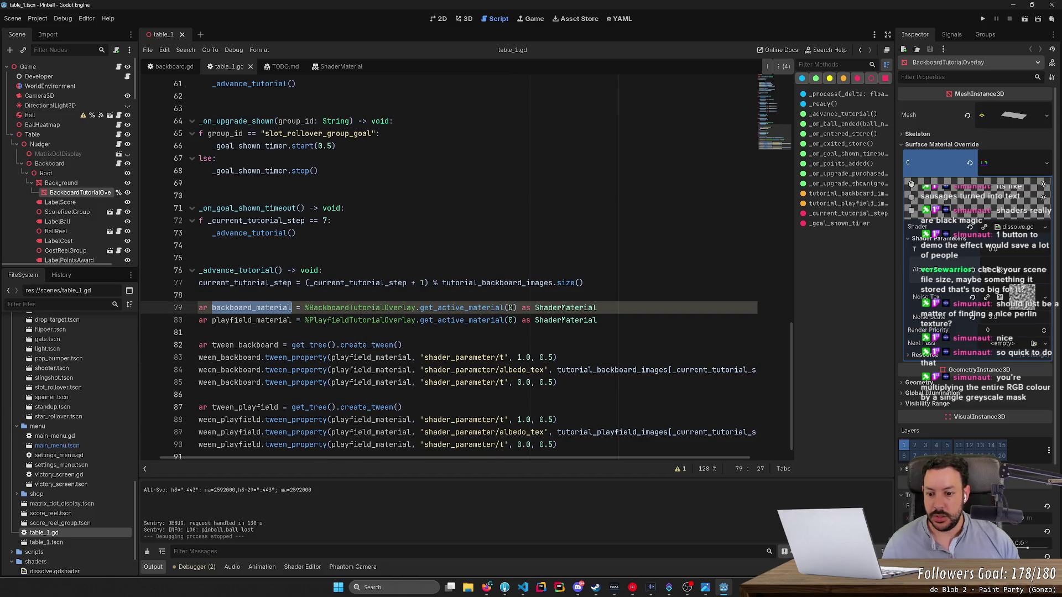
pyautogui.click(354, 420)
pyautogui.doubleClick(354, 357)
pyautogui.hotkey('ctrl', 'd')
pyautogui.hotkey('ctrl', 'd')
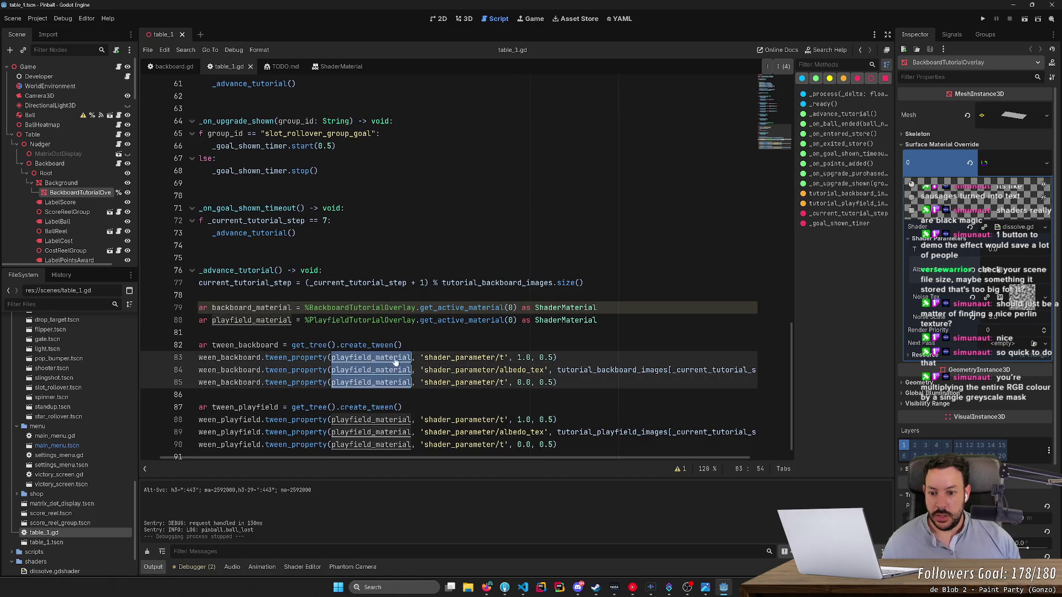
pyautogui.hotkey('ctrl', 'v')
pyautogui.click(982, 20)
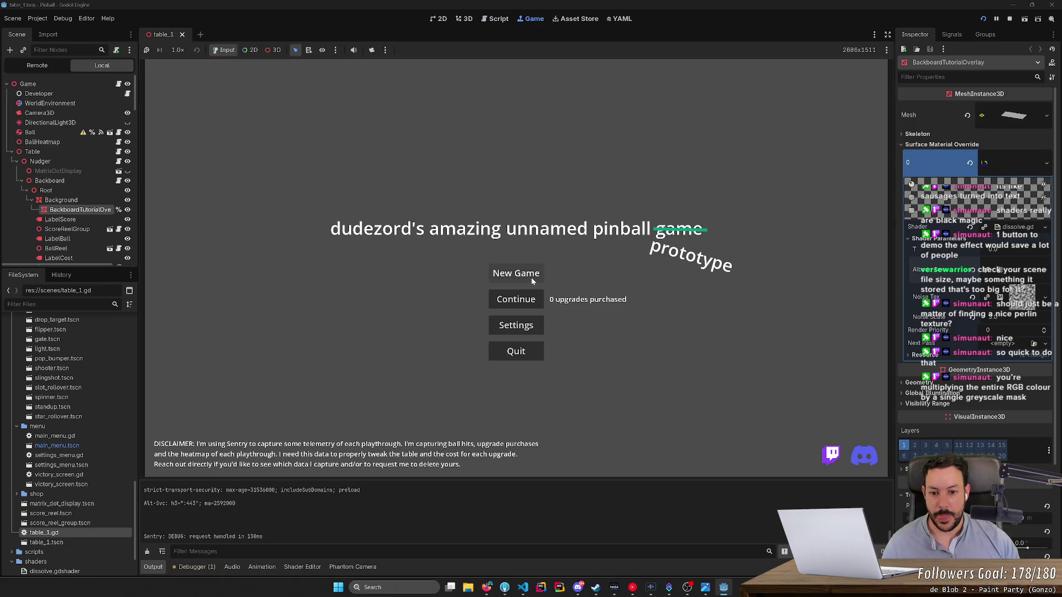
# Step: Start a New Game, flip a few shots up to score 4, then stop the game
pyautogui.click(527, 276)
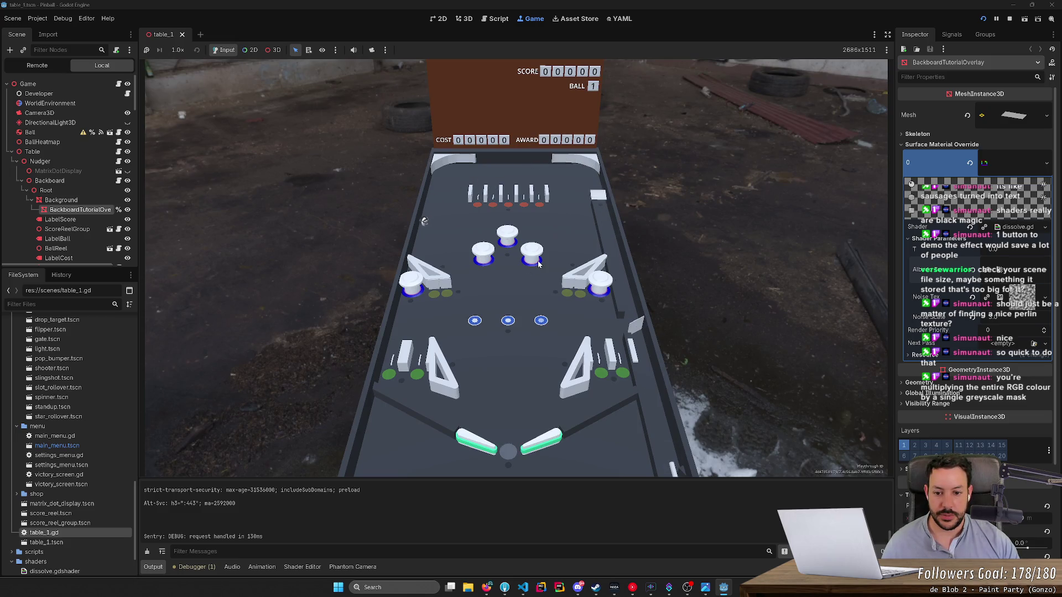
pyautogui.press('Right')
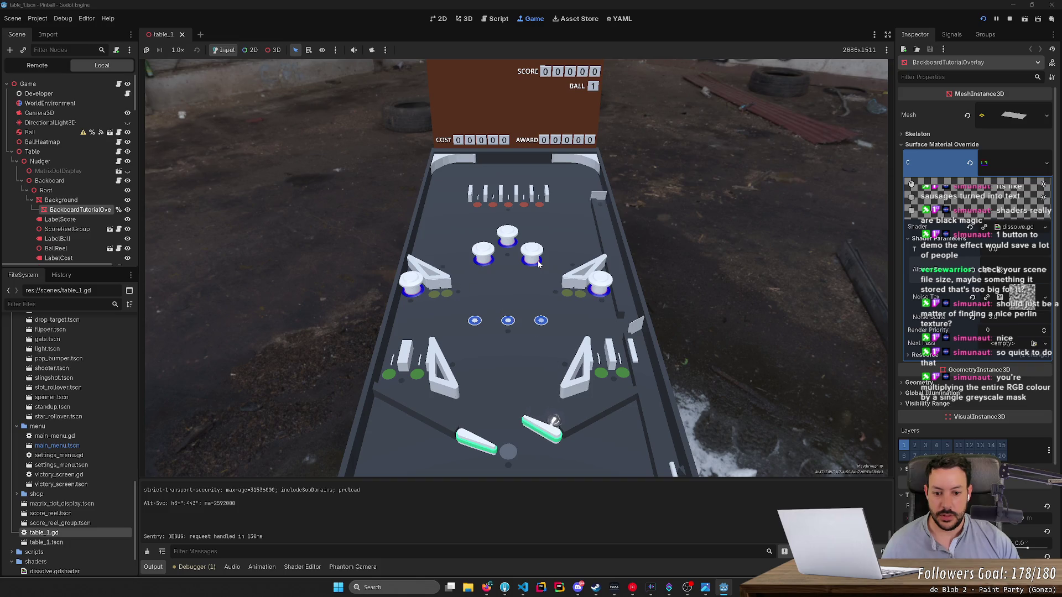
pyautogui.press('Right')
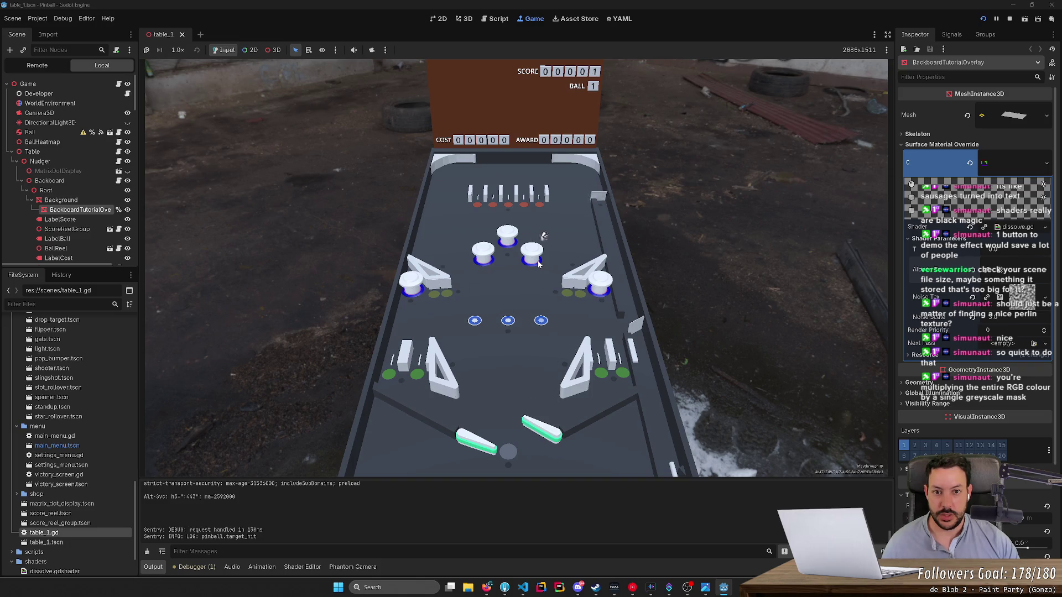
pyautogui.press('Left')
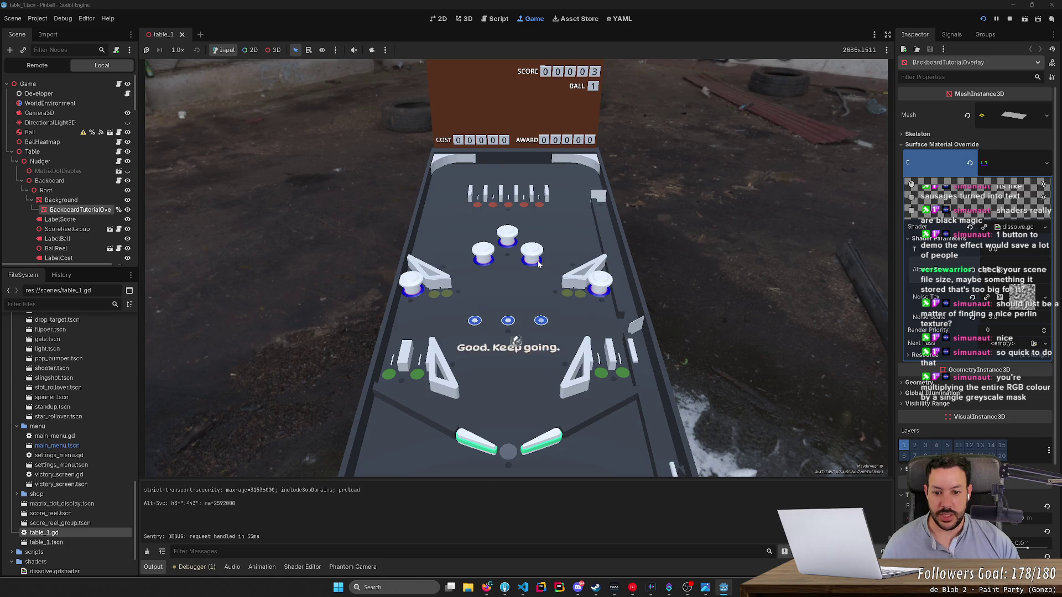
pyautogui.press('Right')
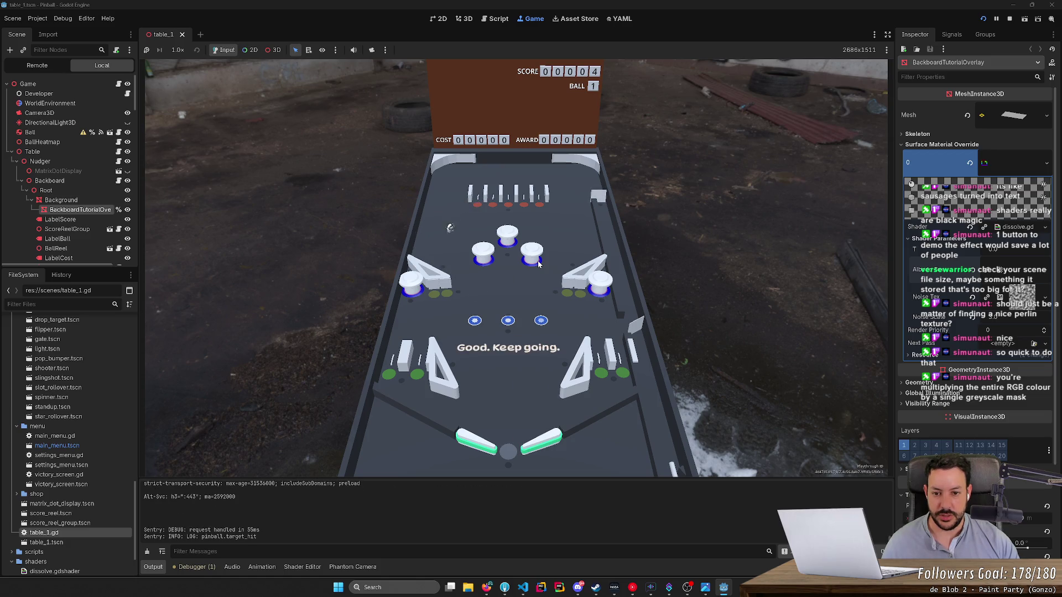
pyautogui.click(1008, 18)
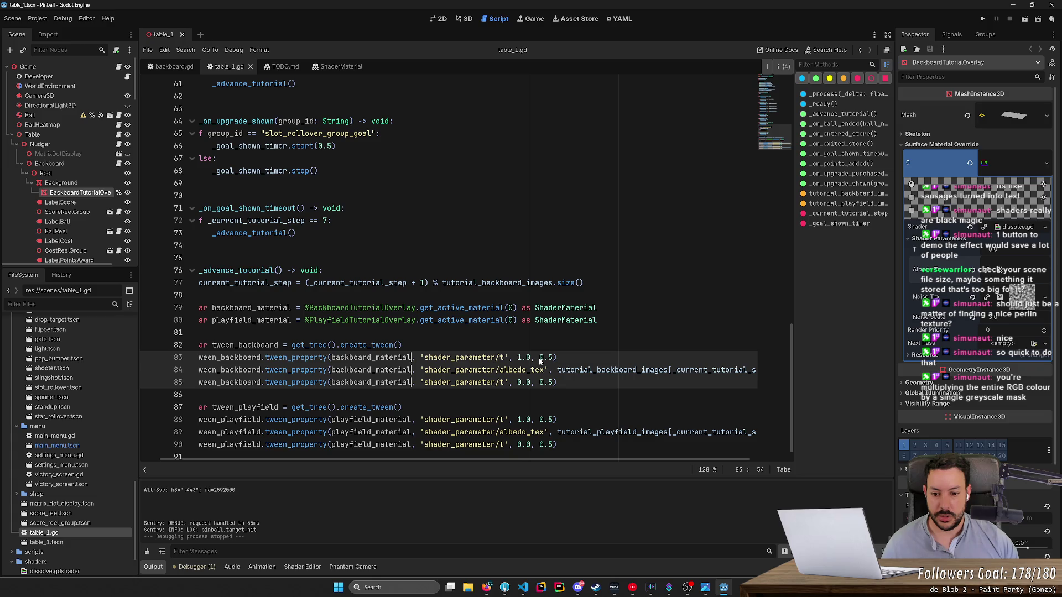
# Step: Change the backboard and playfield tween durations from 0.5 to 1.0 and rerun the game
pyautogui.click(539, 358)
pyautogui.hotkey('shift', 'Right')
pyautogui.hotkey('shift', 'Right')
pyautogui.hotkey('shift', 'Right')
pyautogui.hotkey('ctrl', 'd')
pyautogui.hotkey('ctrl', 'd')
pyautogui.hotkey('ctrl', 'd')
pyautogui.write('1.')
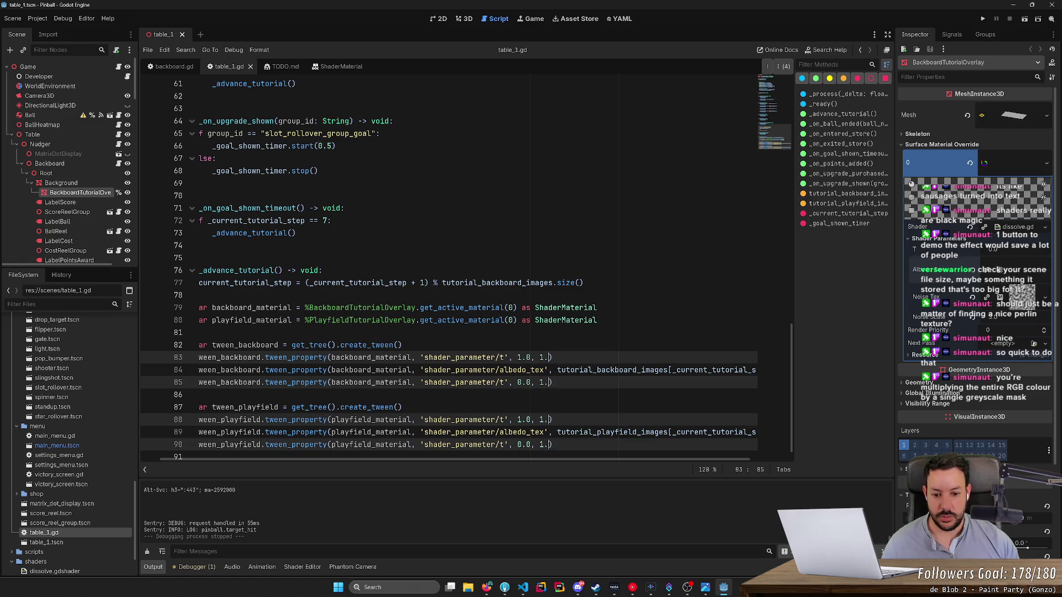
pyautogui.write('0')
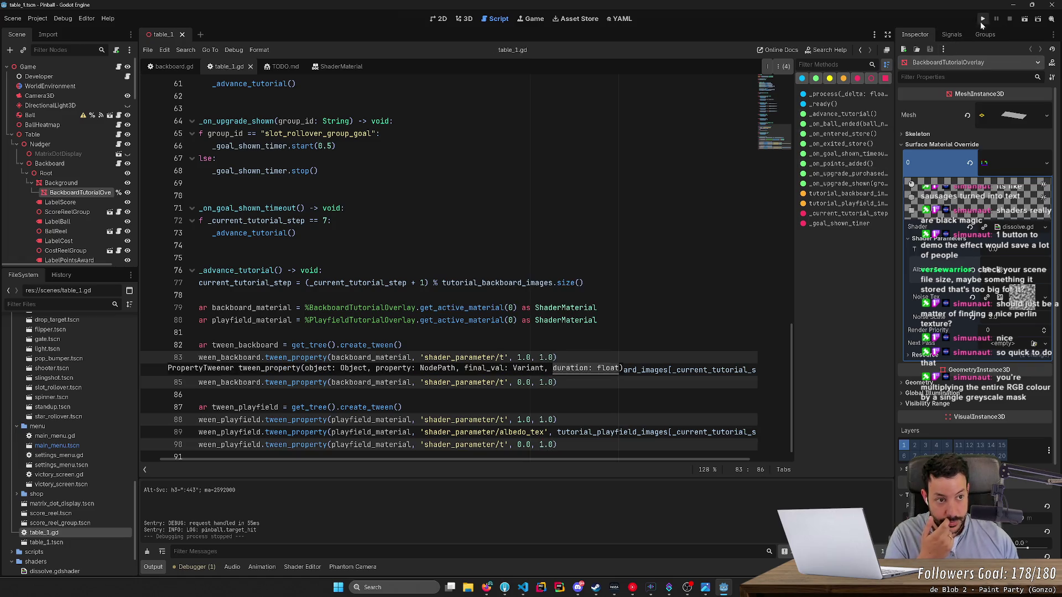
pyautogui.click(982, 21)
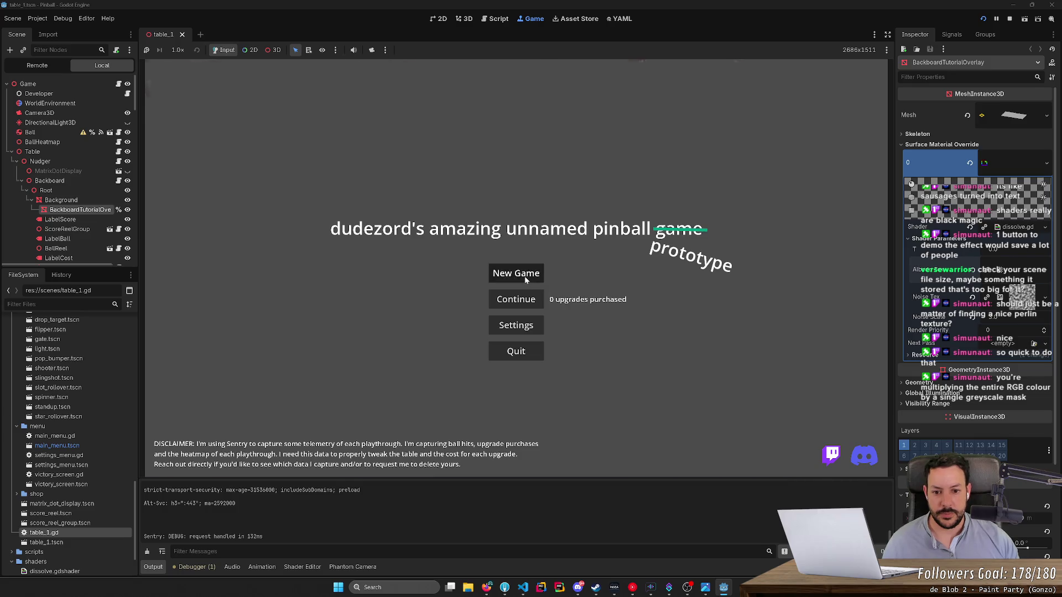
# Step: Start a New Game and play the first ball with the flippers
pyautogui.click(525, 279)
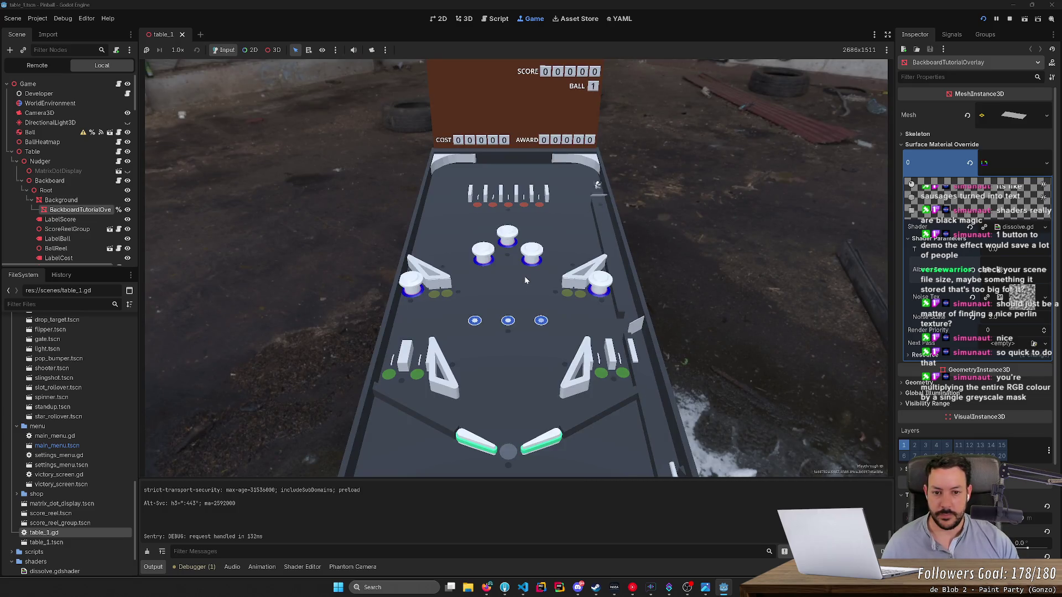
pyautogui.press('Right')
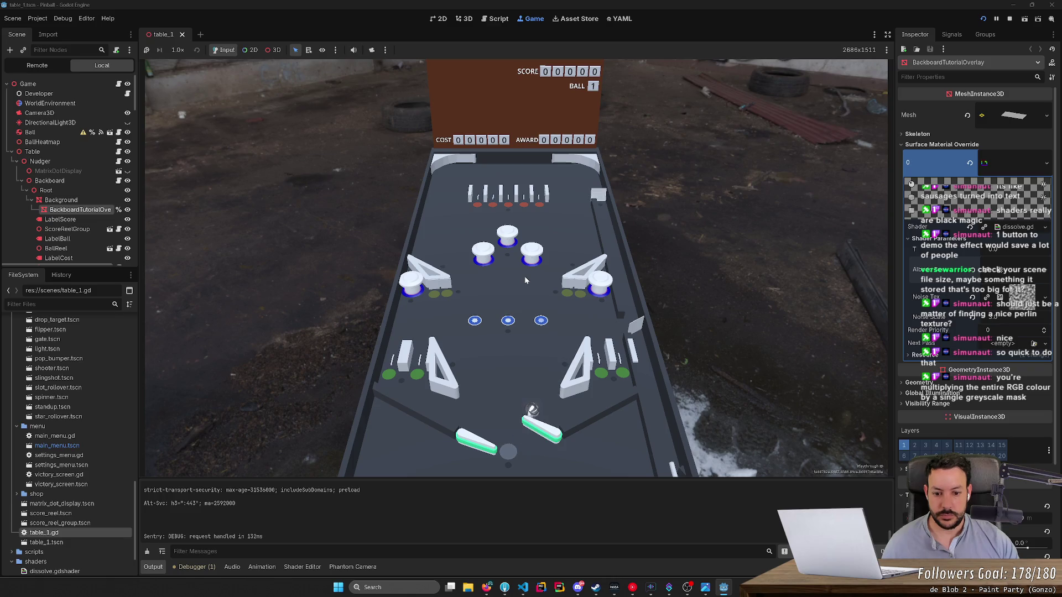
pyautogui.press('Right')
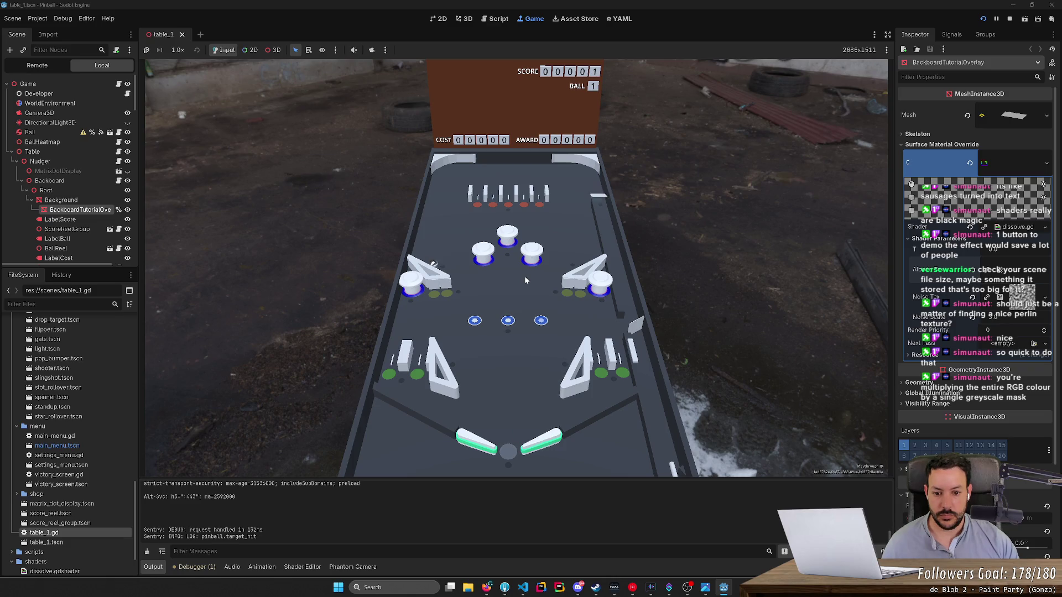
pyautogui.press('Right')
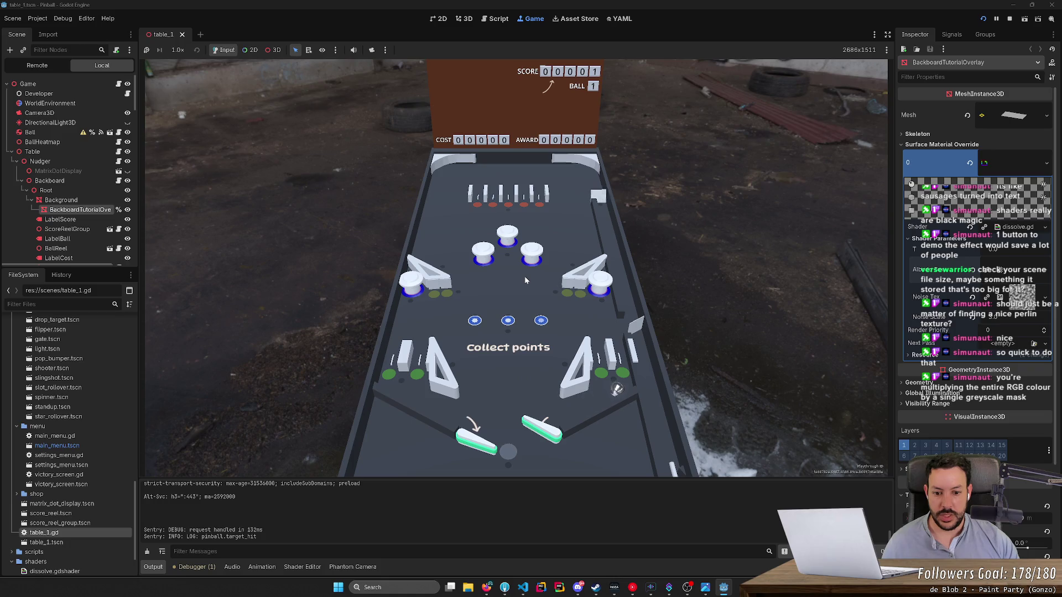
pyautogui.press('Left')
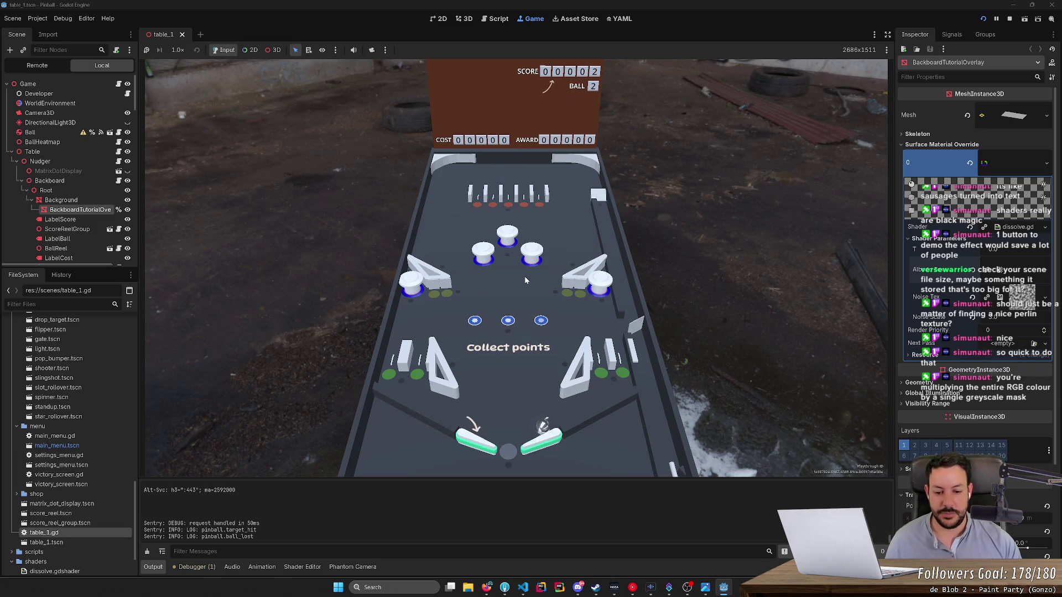
pyautogui.press('Right')
pyautogui.press('Right')
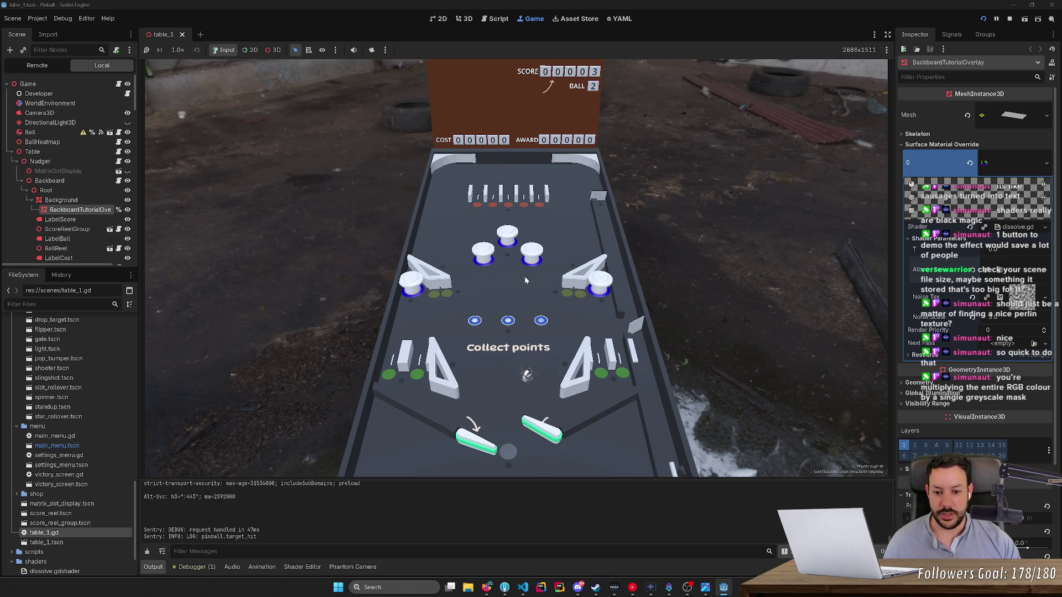
pyautogui.press('Left')
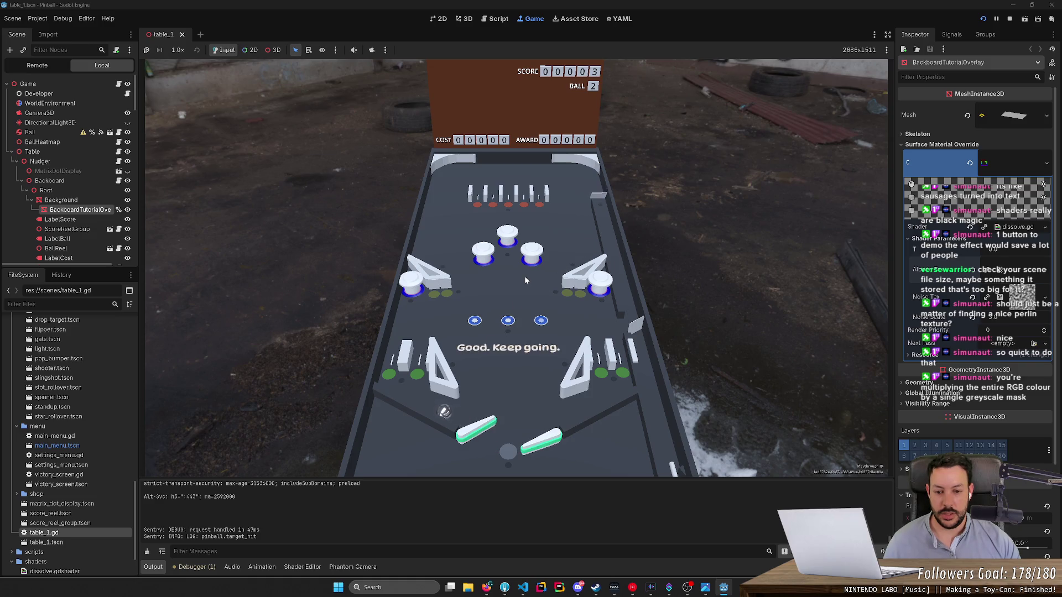
pyautogui.press('Left')
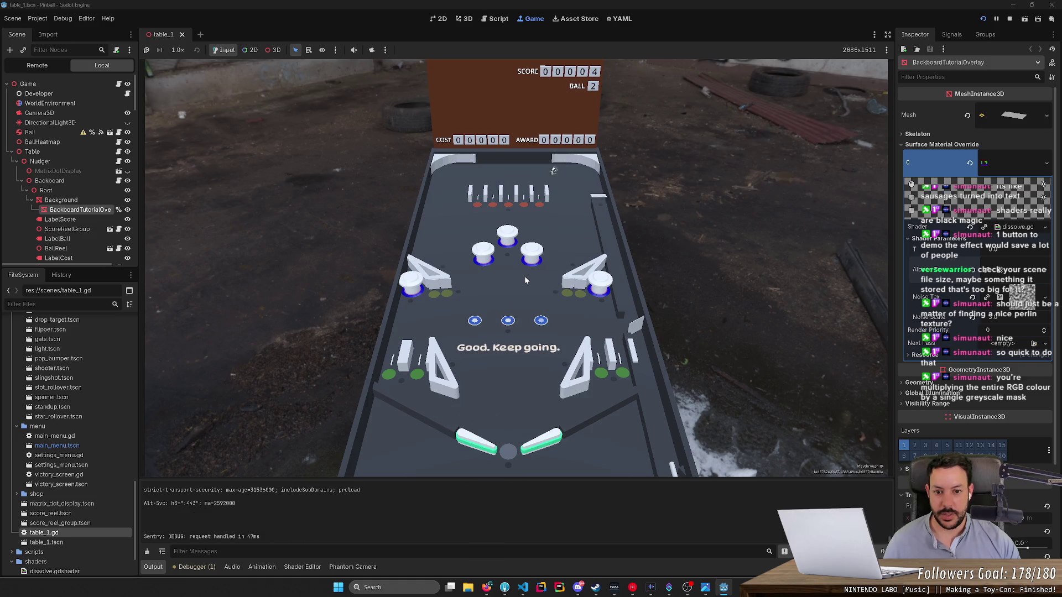
pyautogui.press('Right')
pyautogui.press('Left')
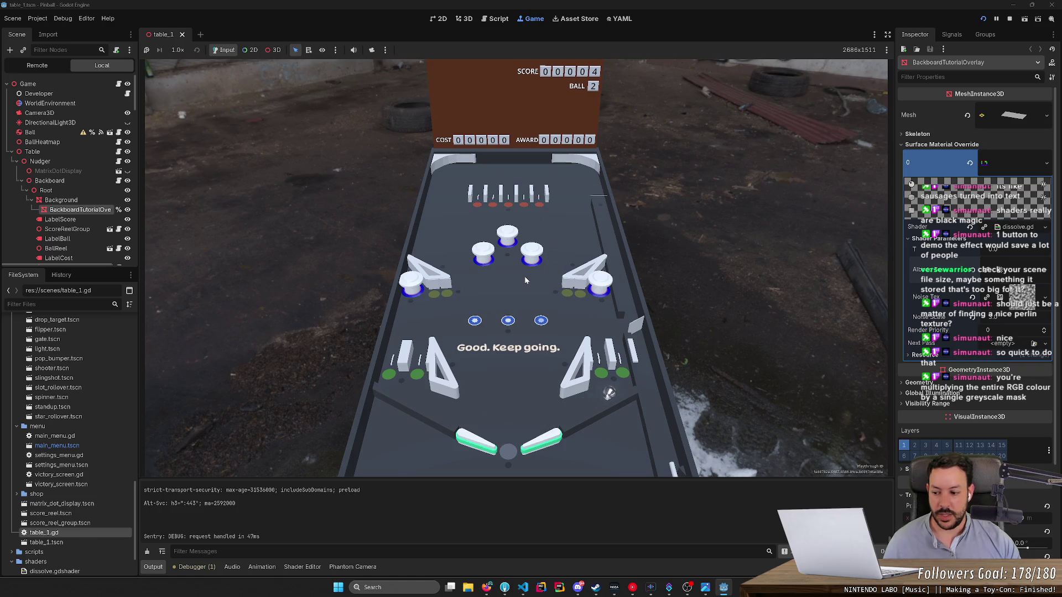
# Step: Keep playing, launch the next ball, and stop the game at the lost-points tutorial
pyautogui.press('Right')
pyautogui.press('Left')
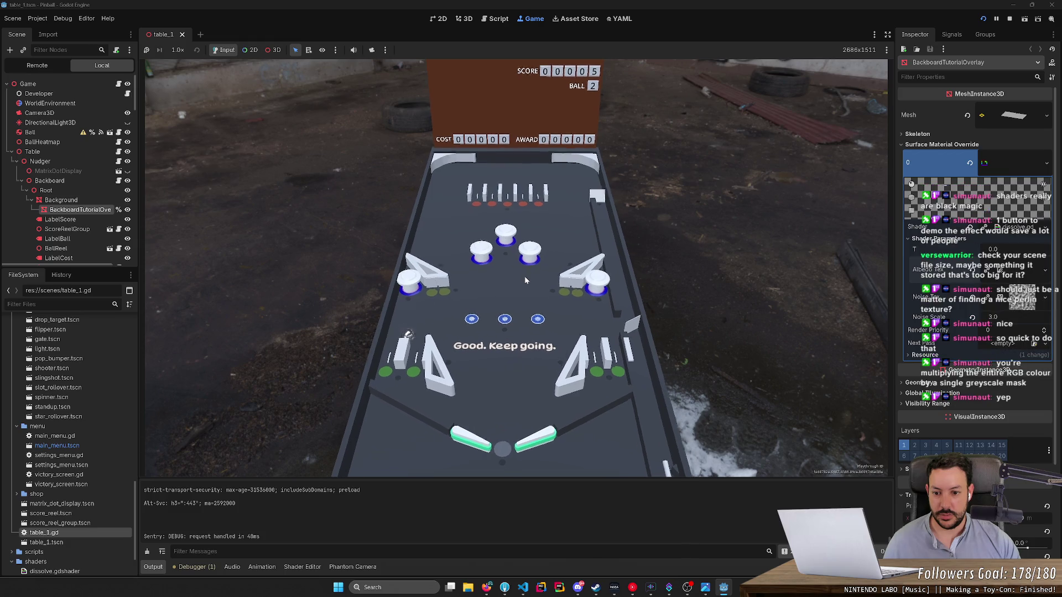
pyautogui.press('Left')
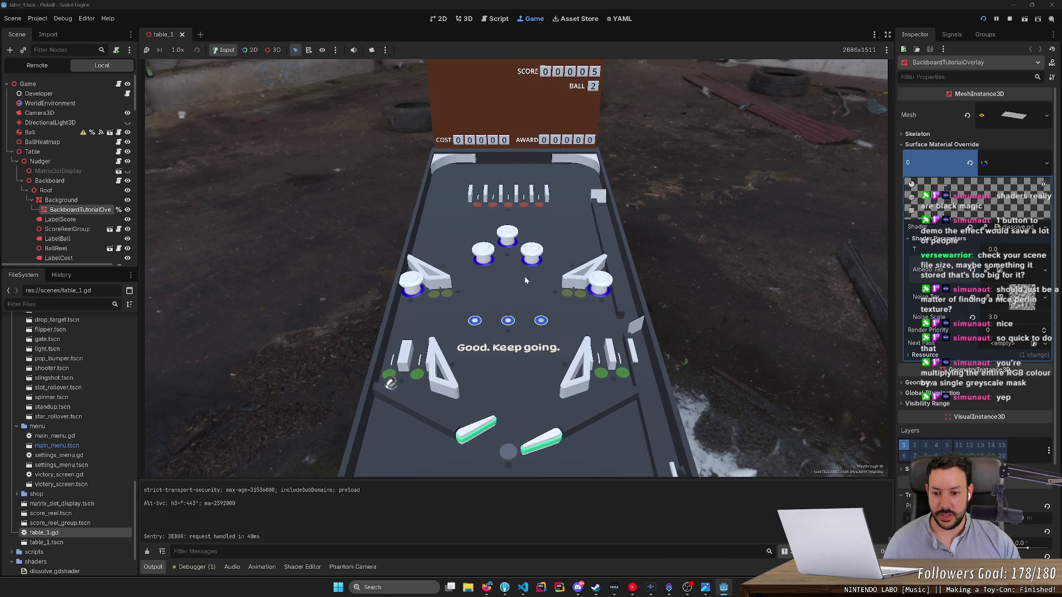
pyautogui.press('Left')
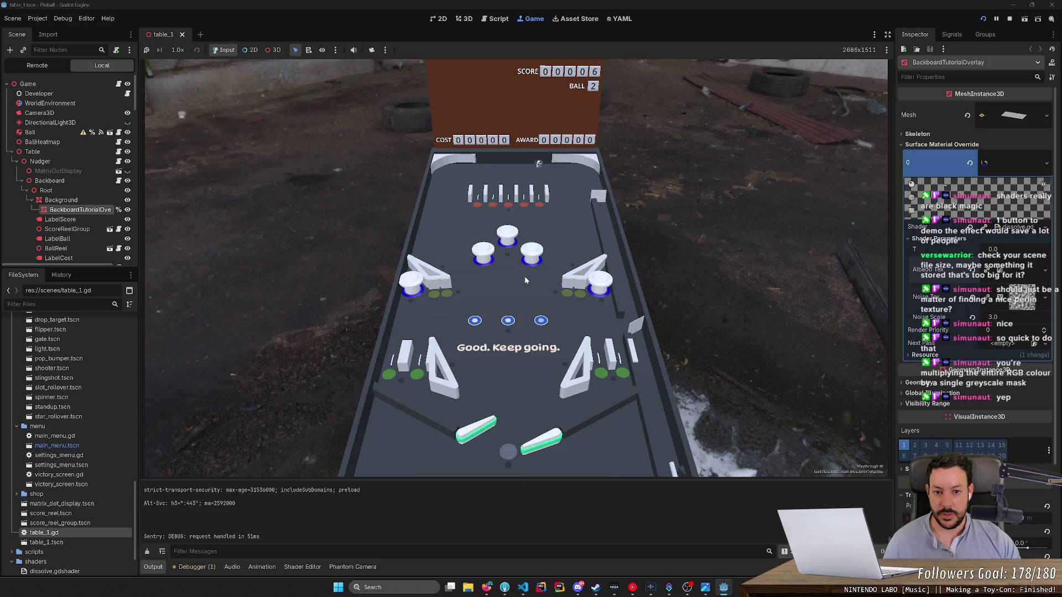
pyautogui.press('Right')
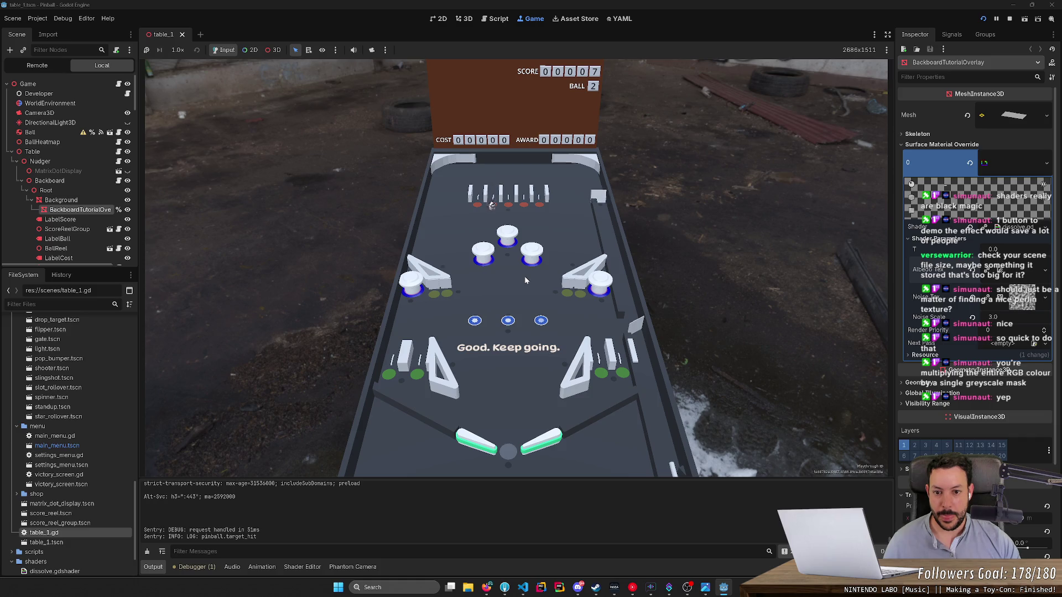
pyautogui.press('Right')
pyautogui.press('Left')
pyautogui.press('Left')
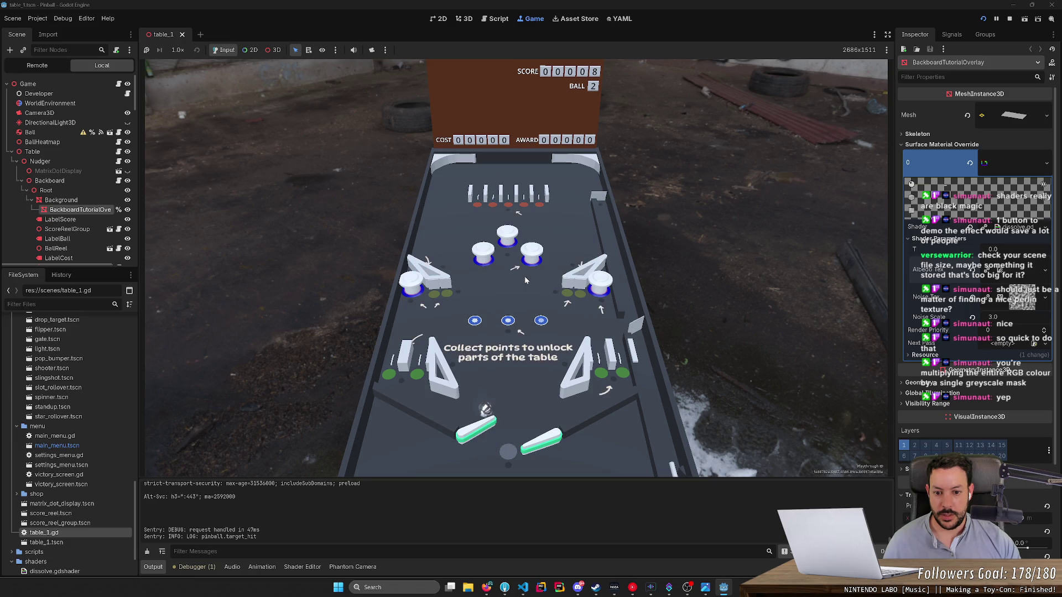
pyautogui.press('Left')
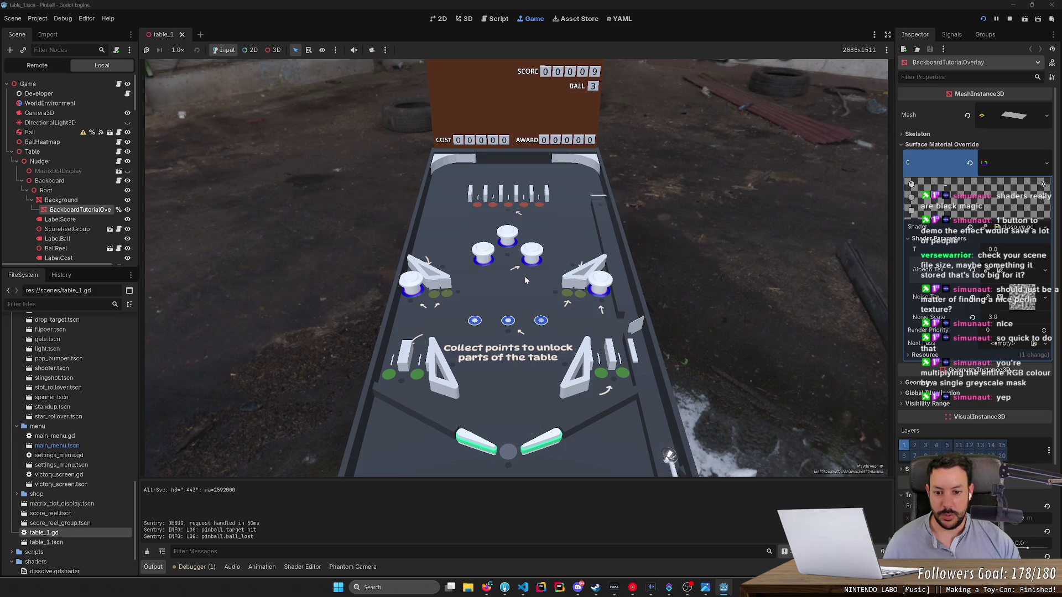
pyautogui.press('space')
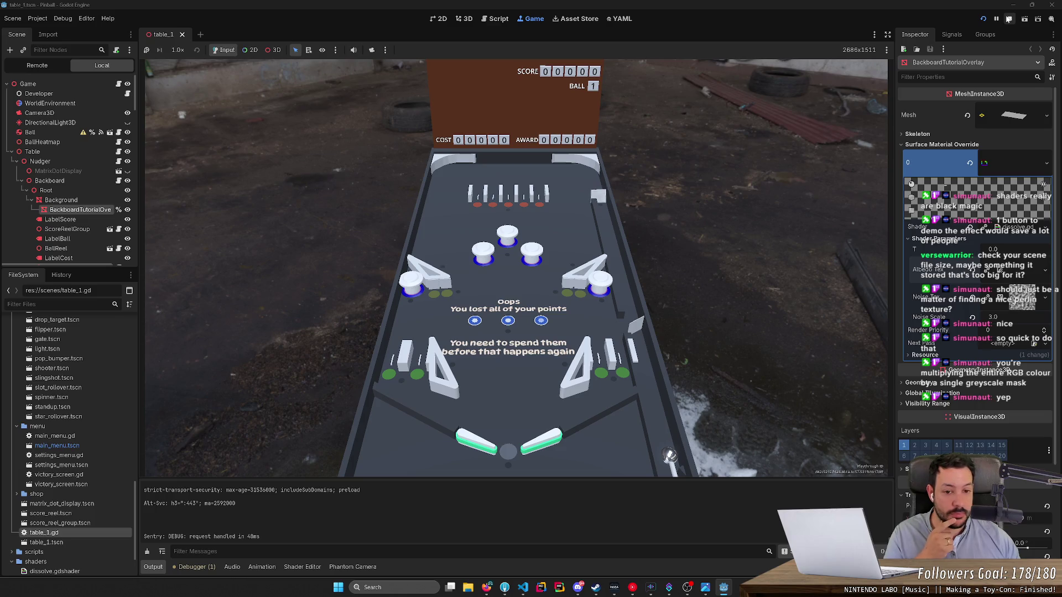
pyautogui.click(1008, 19)
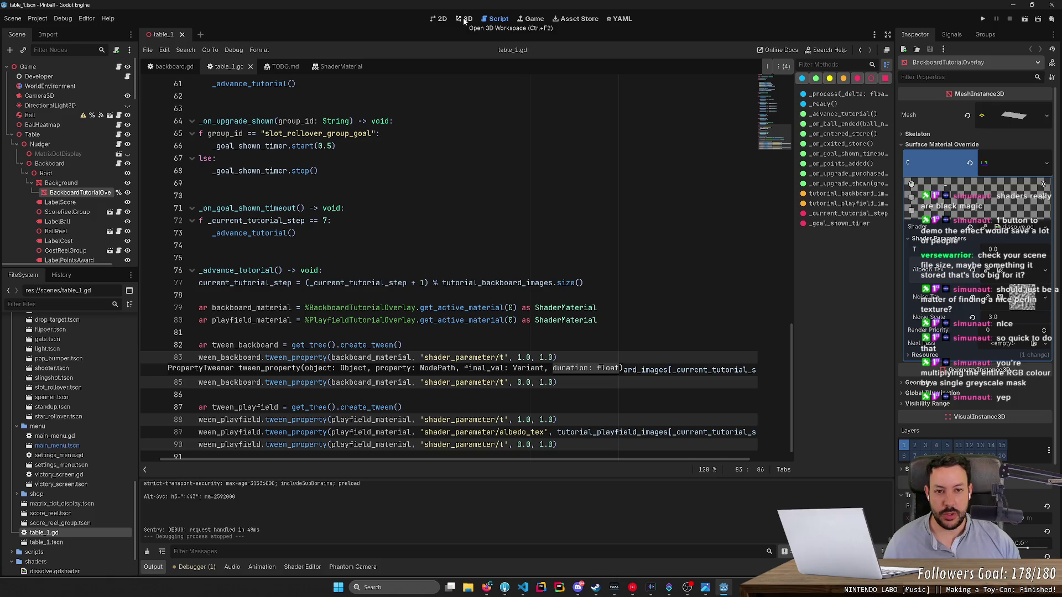
# Step: Relaunch the pinball project and start a New Game from the title menu
pyautogui.click(983, 20)
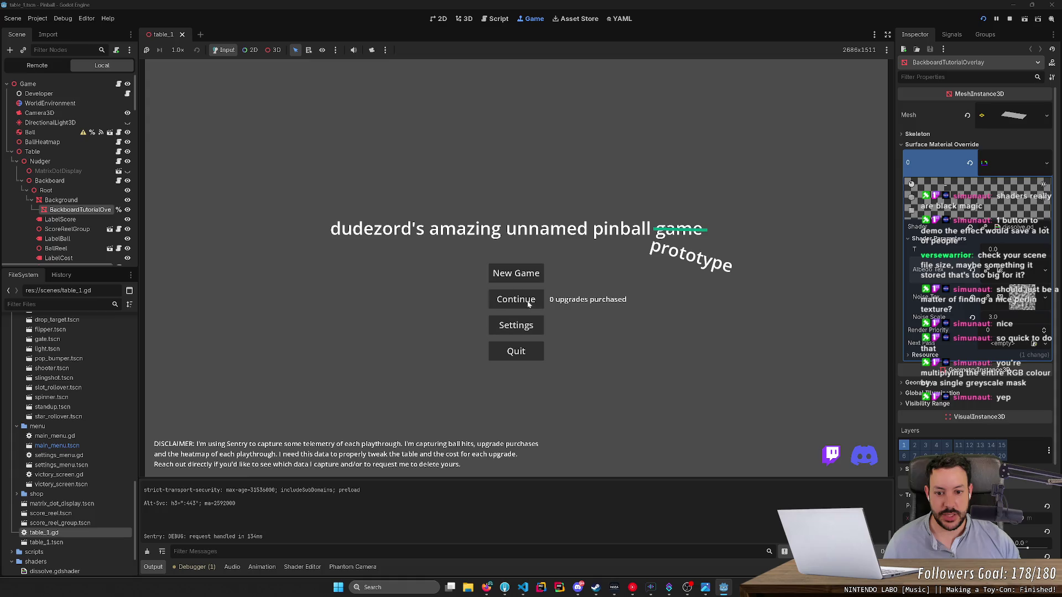
pyautogui.click(527, 275)
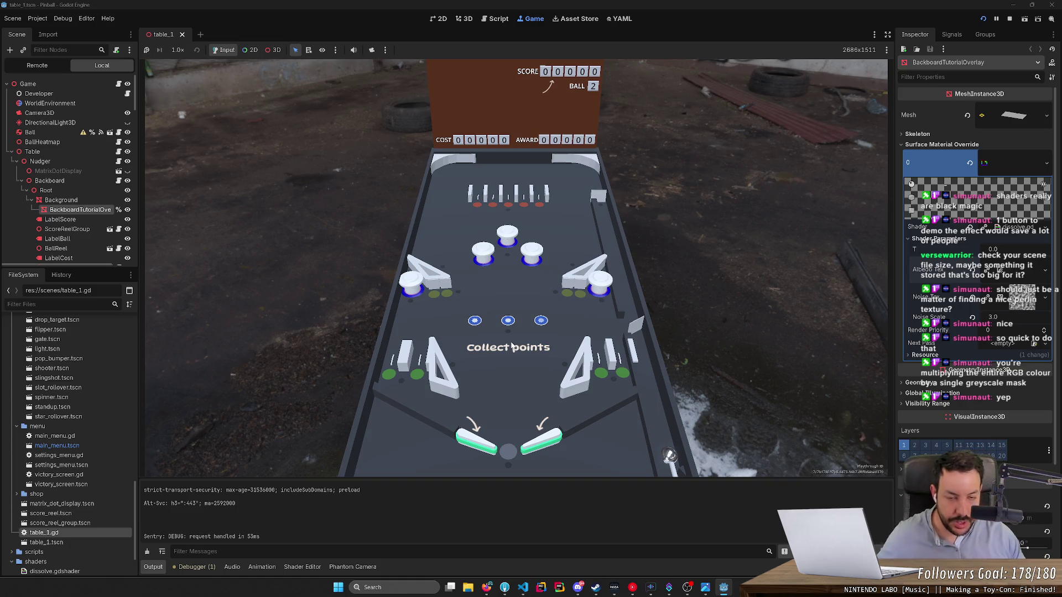
pyautogui.click(486, 587)
# Step: Search 'godot srgb to linear' in a new tab and open the GitHub issue
pyautogui.click(684, 10)
pyautogui.write('godot srgb ')
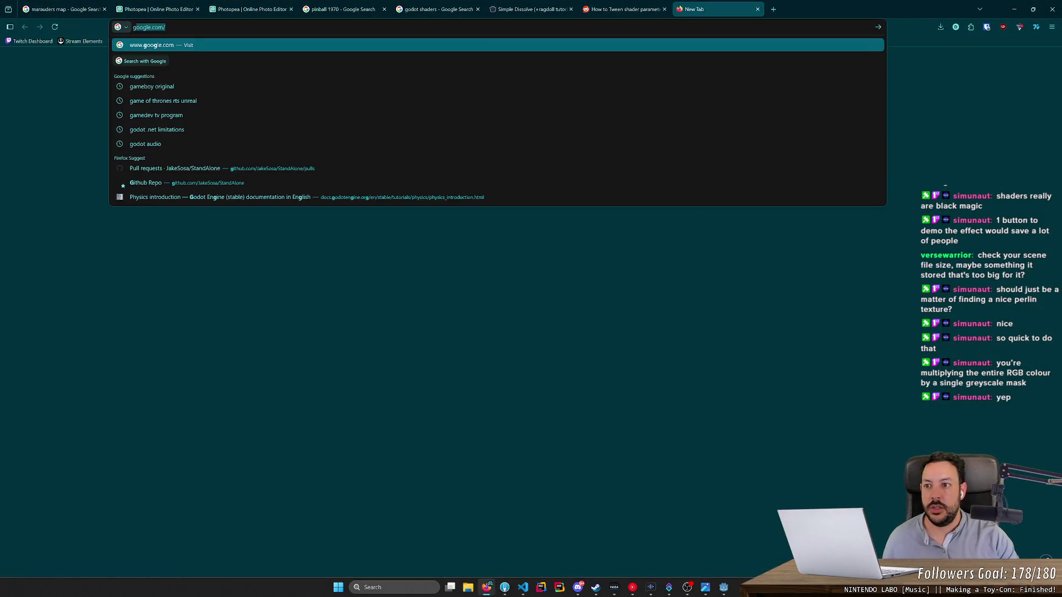
pyautogui.write('to rg')
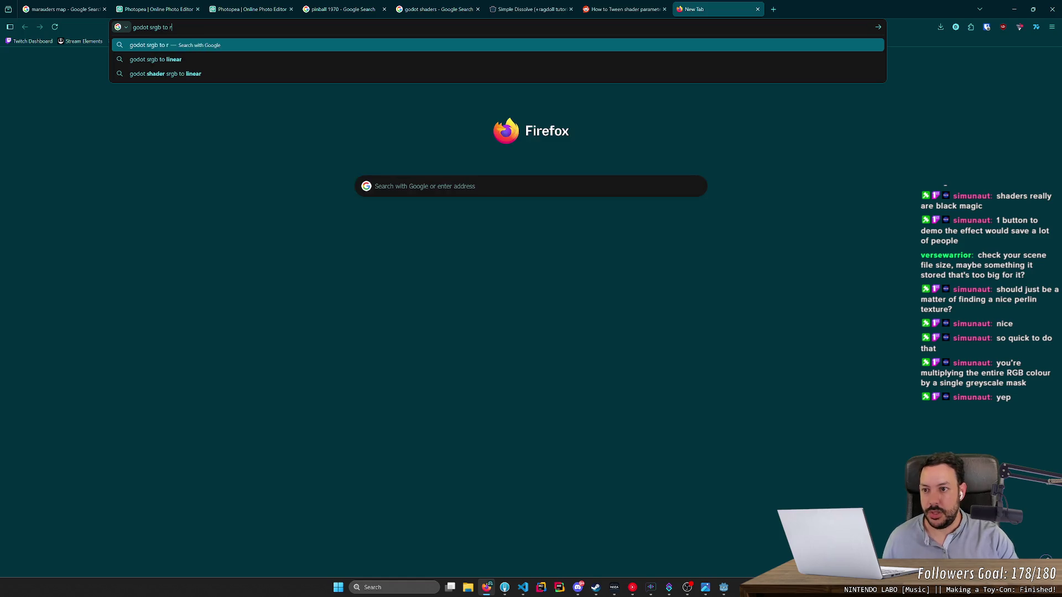
pyautogui.press('BackSpace')
pyautogui.press('BackSpace')
pyautogui.press('Down')
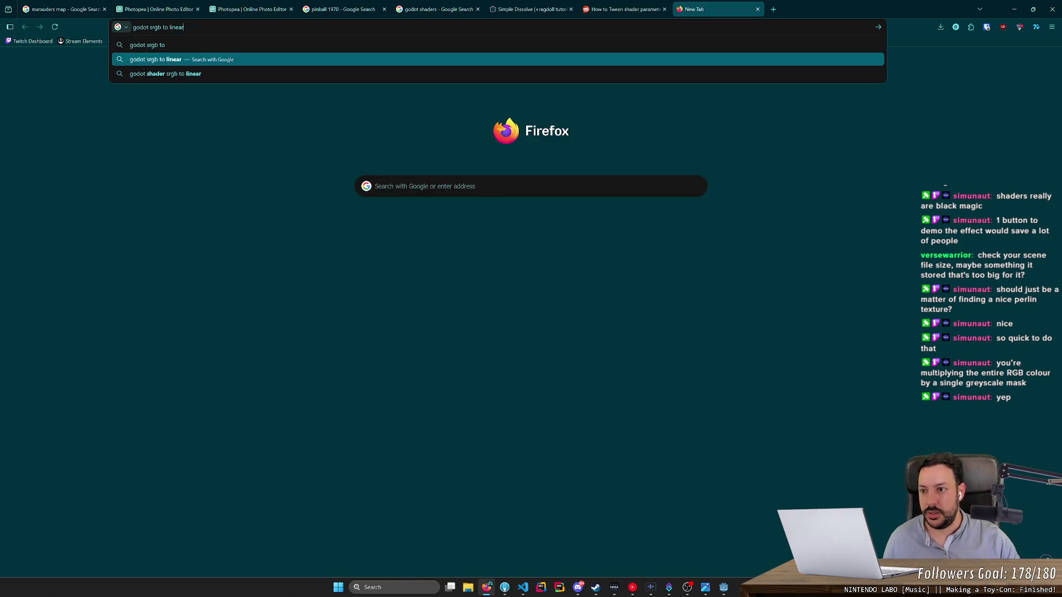
pyautogui.press('Return')
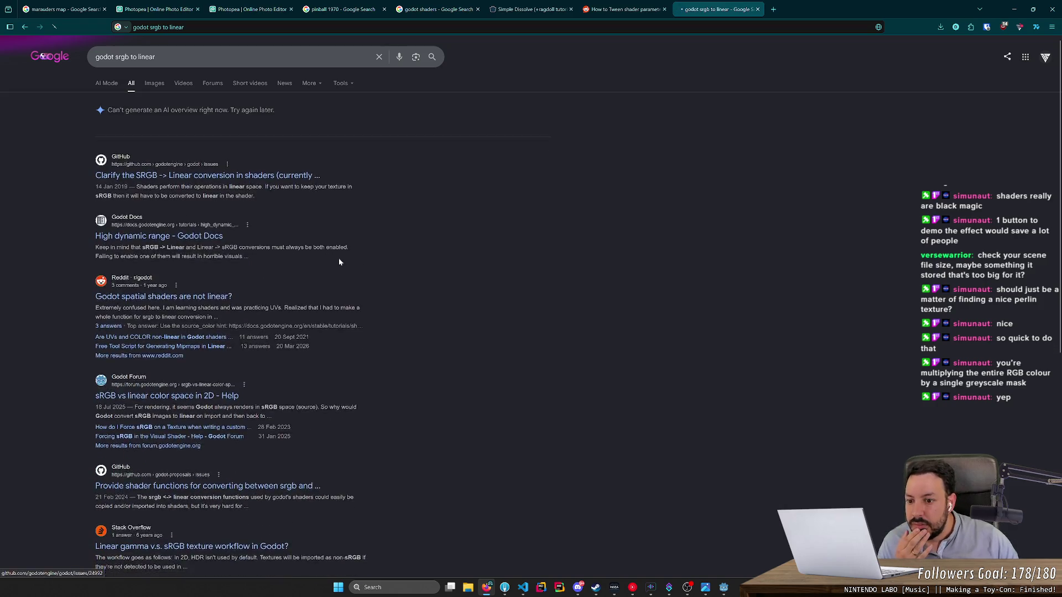
pyautogui.click(281, 160)
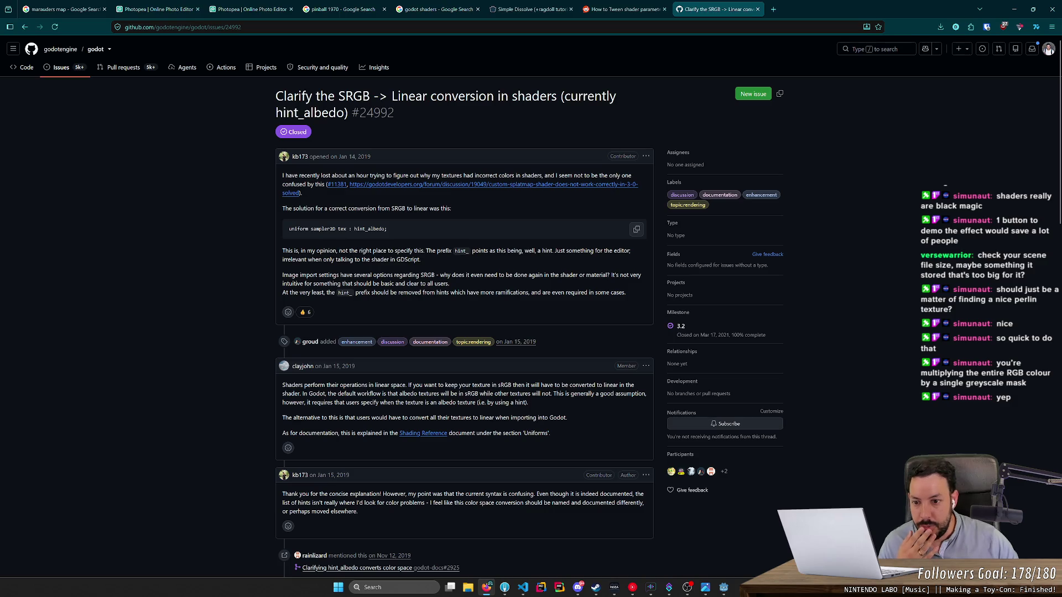
# Step: Read the issue and its linked hint_albedo rename proposal #2323, then return to Godot
pyautogui.scroll(-5, 354, 228)
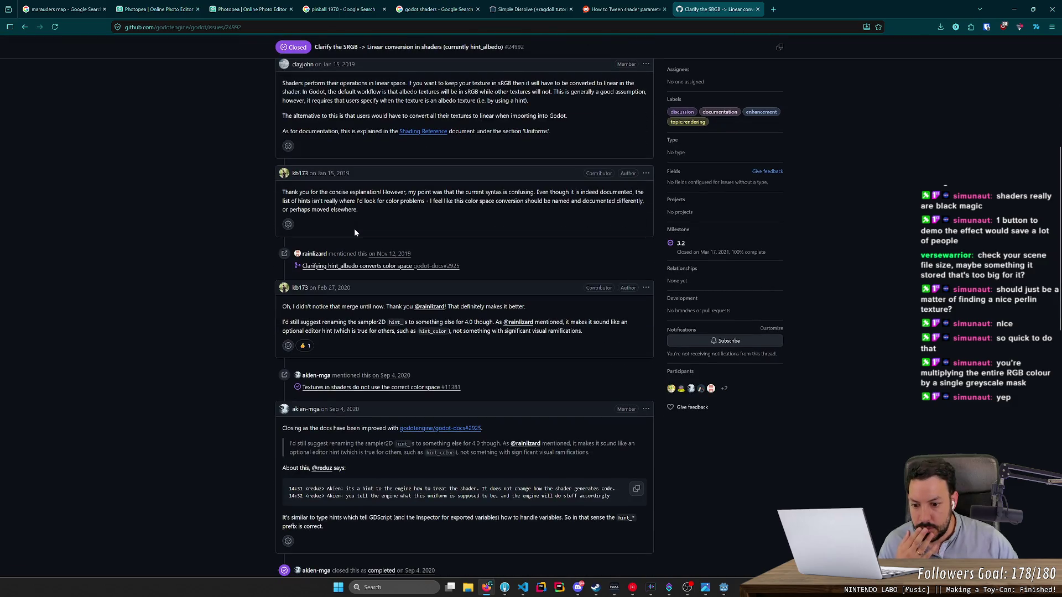
pyautogui.scroll(-12, 354, 228)
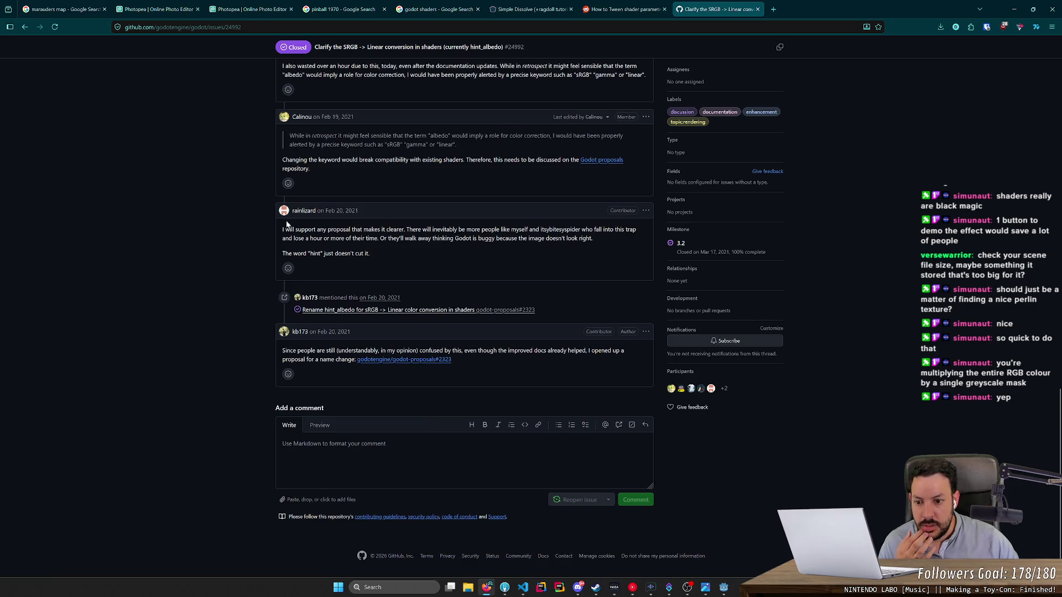
pyautogui.click(340, 313)
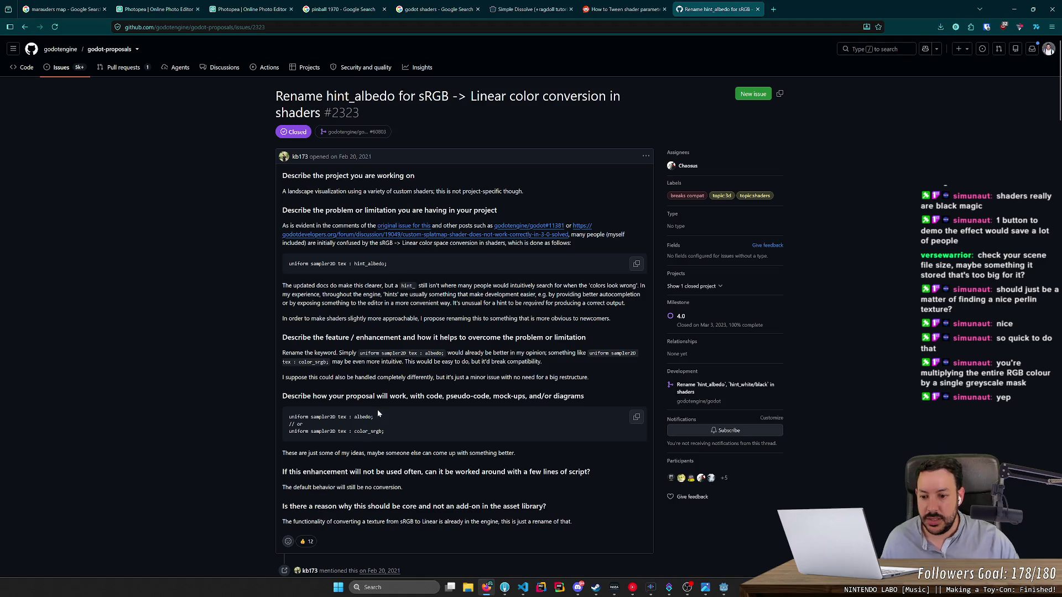
pyautogui.scroll(-15, 399, 363)
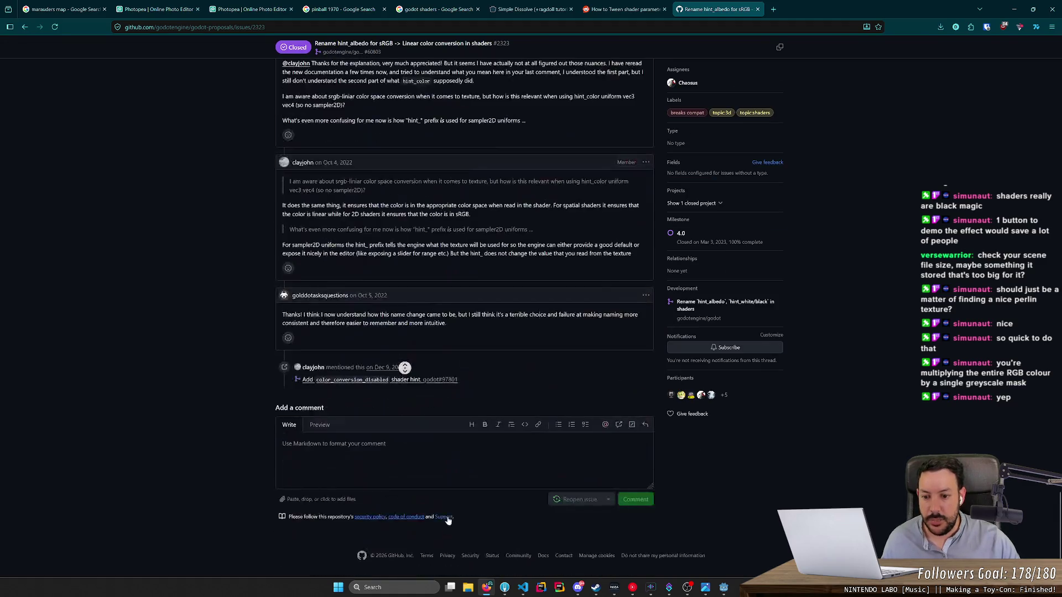
pyautogui.click(723, 588)
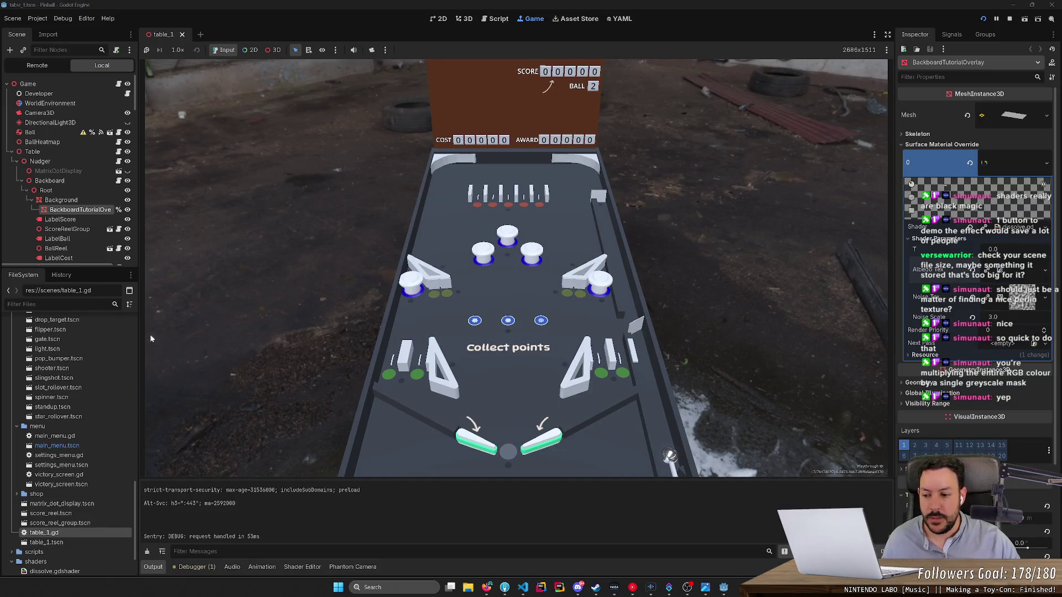
# Step: Add an albedo hint to the albedo_tex uniform in dissolve.gdshader, then open a new browser tab
pyautogui.scroll(-2, 68, 488)
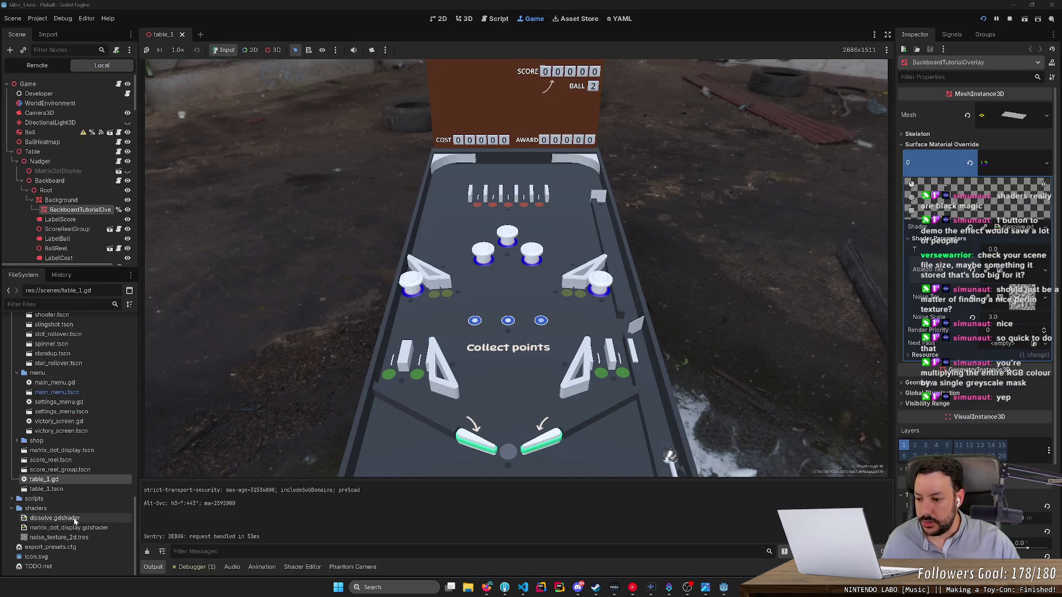
pyautogui.doubleClick(54, 518)
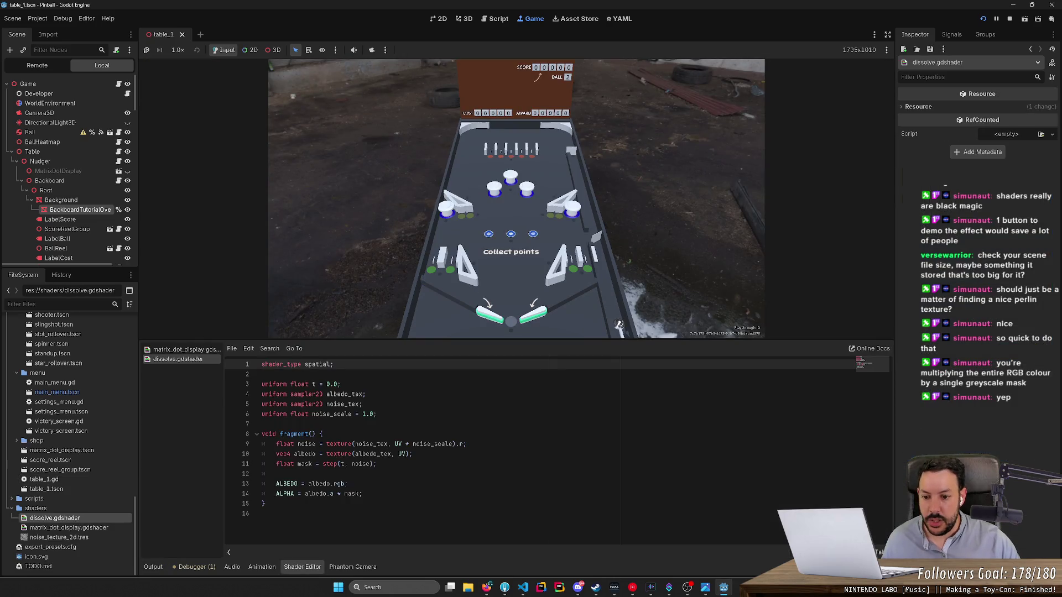
pyautogui.click(366, 395)
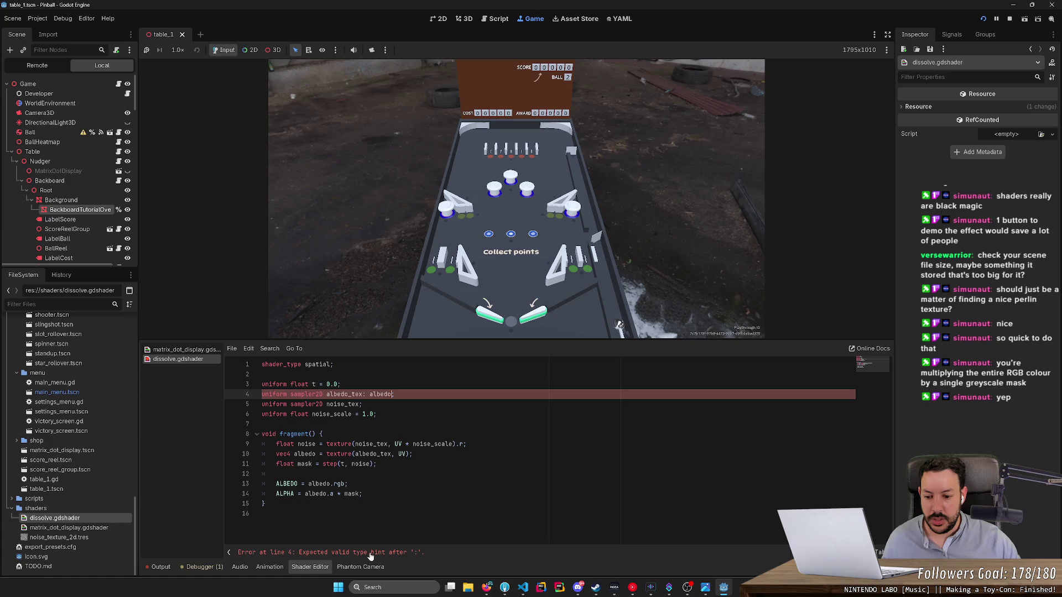
pyautogui.write(';')
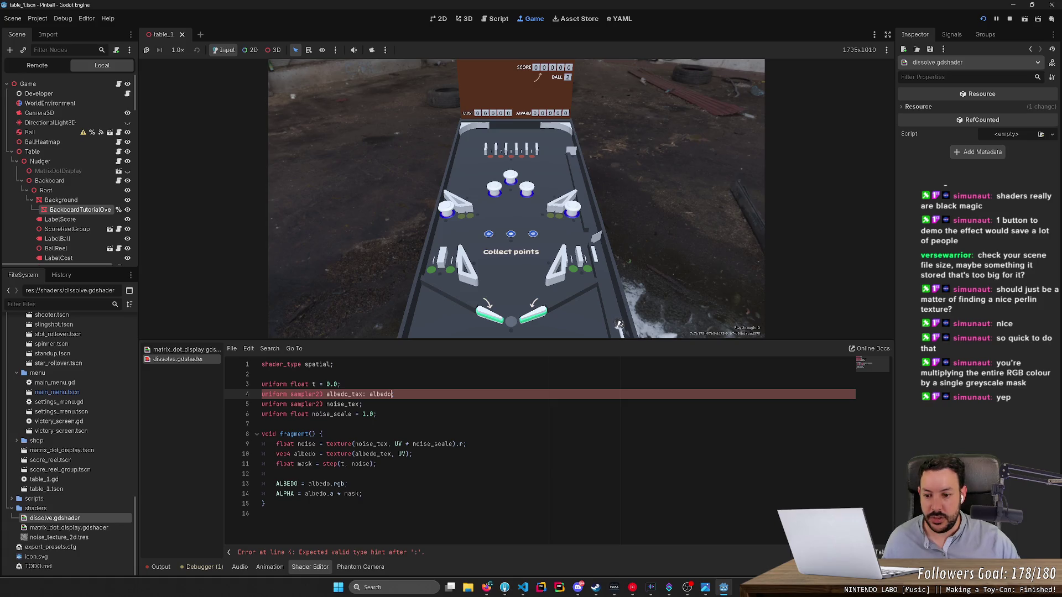
pyautogui.hotkey('alt', 'Tab')
pyautogui.click(775, 10)
# Step: Search the web for 'godot shader hint' and open the Godot Docs Shading language page
pyautogui.write('godot shader hunt')
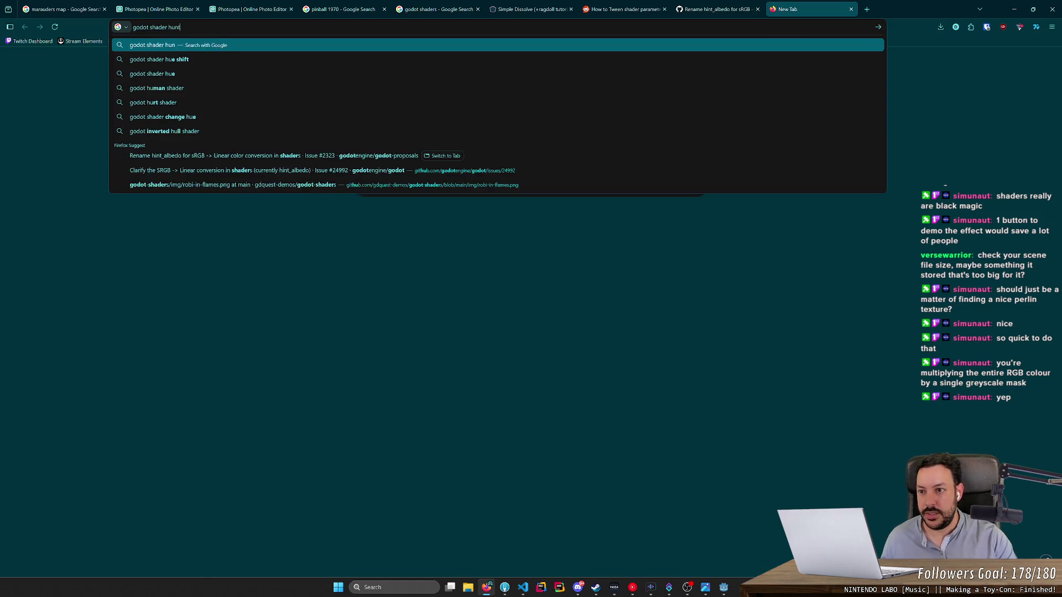
pyautogui.press('Return')
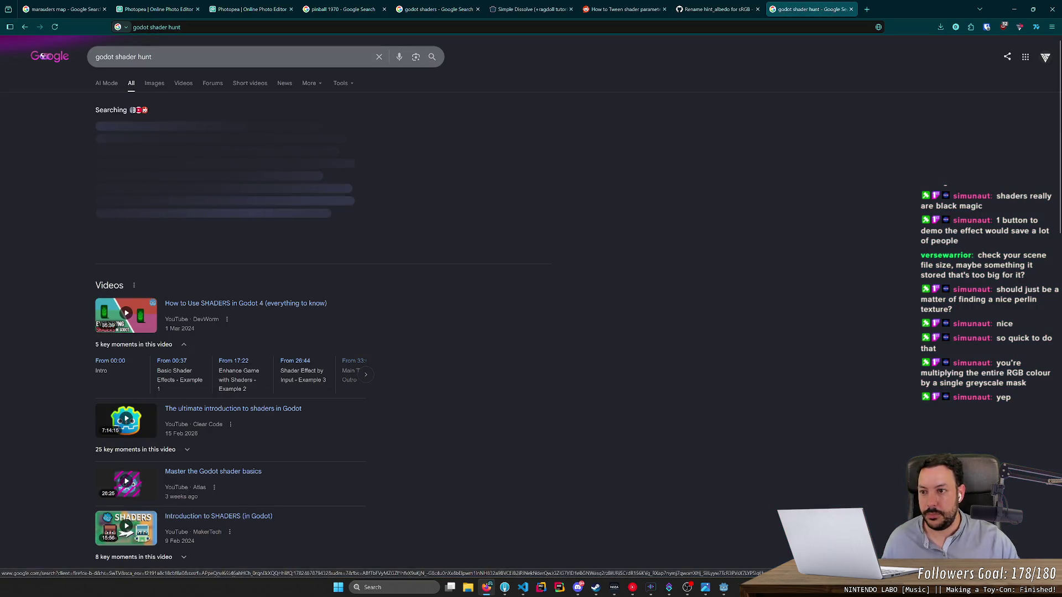
pyautogui.press('/')
pyautogui.press('BackSpace')
pyautogui.press('BackSpace')
pyautogui.press('BackSpace')
pyautogui.write('int')
pyautogui.press('Return')
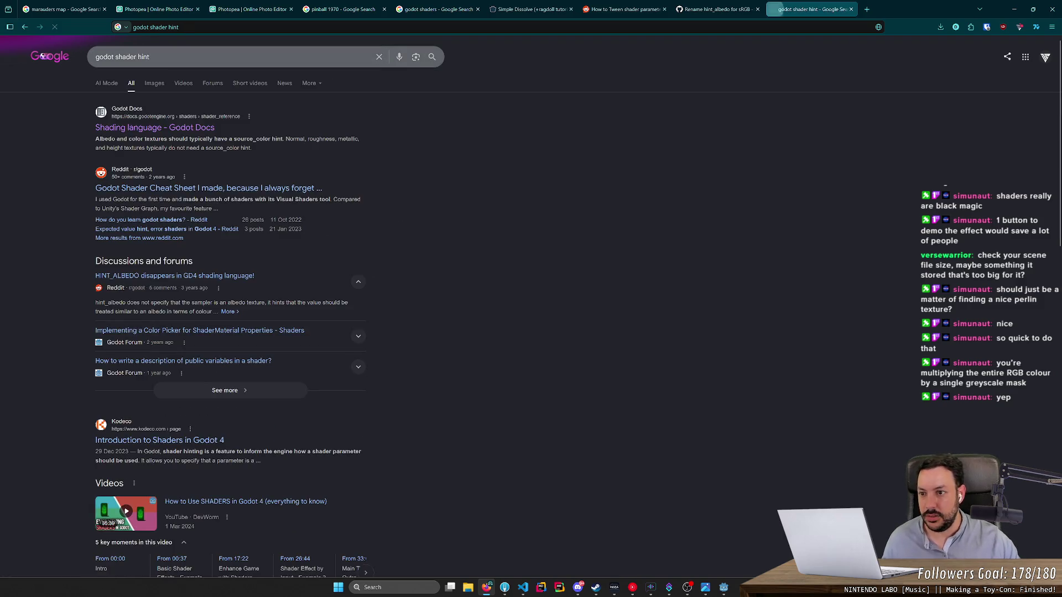
pyautogui.click(114, 131)
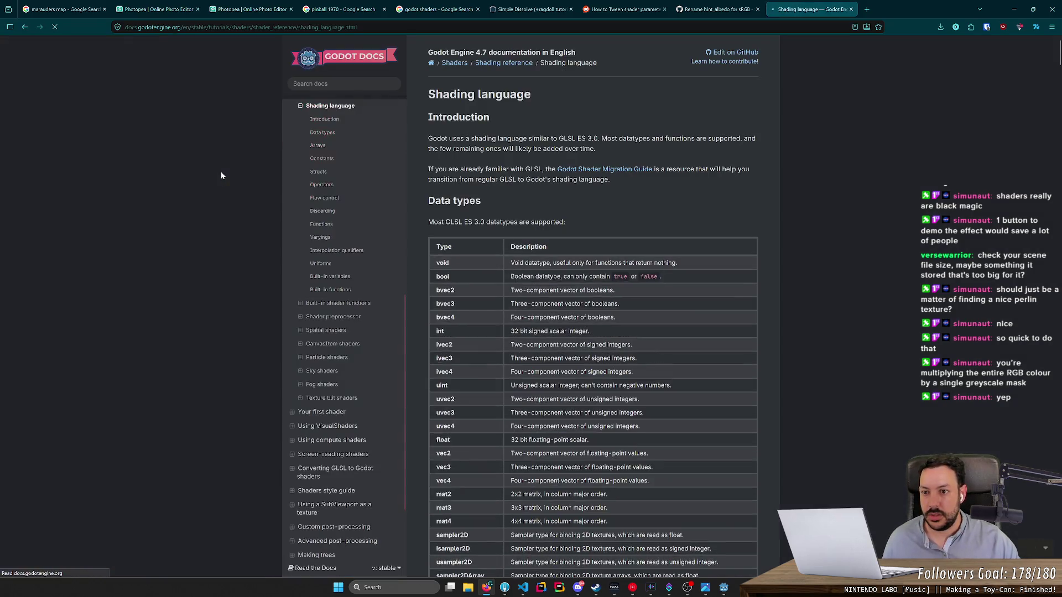
# Step: Find 'hint' on the page and scroll down to the uniform hints table
pyautogui.hotkey('ctrl', 'f')
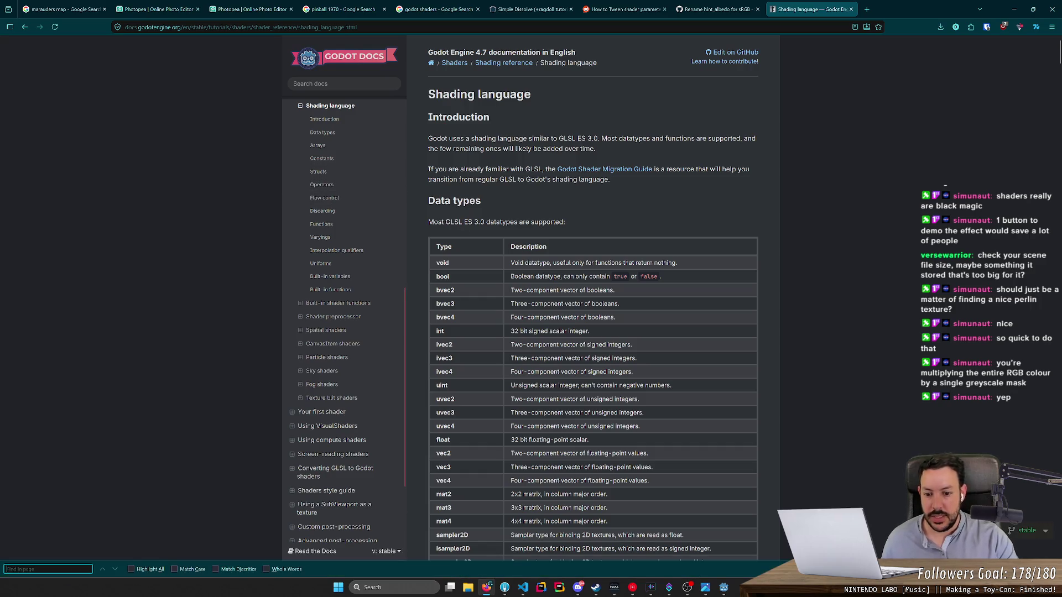
pyautogui.write('hubhint')
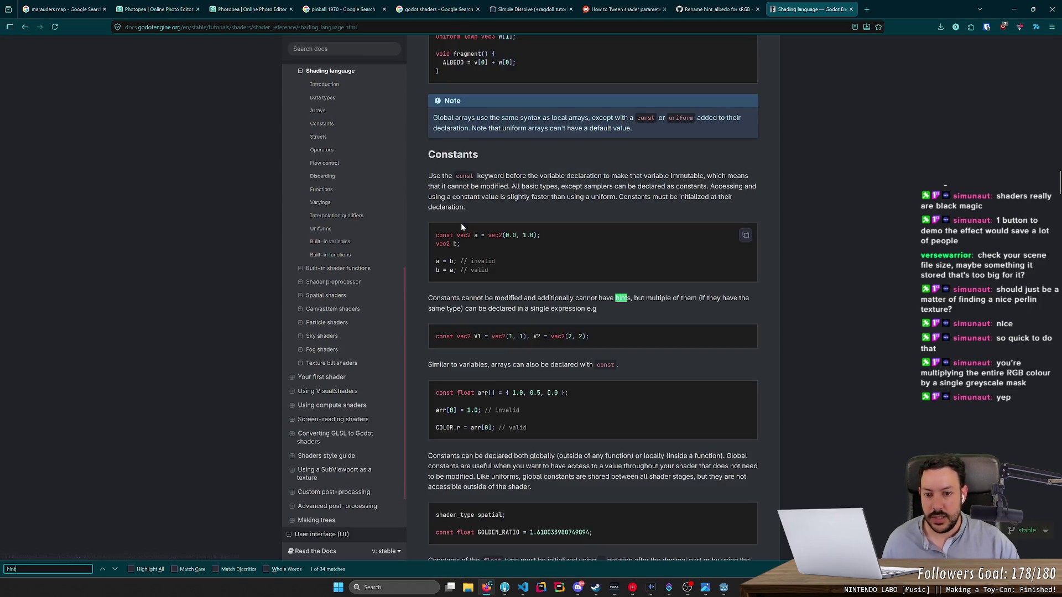
pyautogui.press('Return')
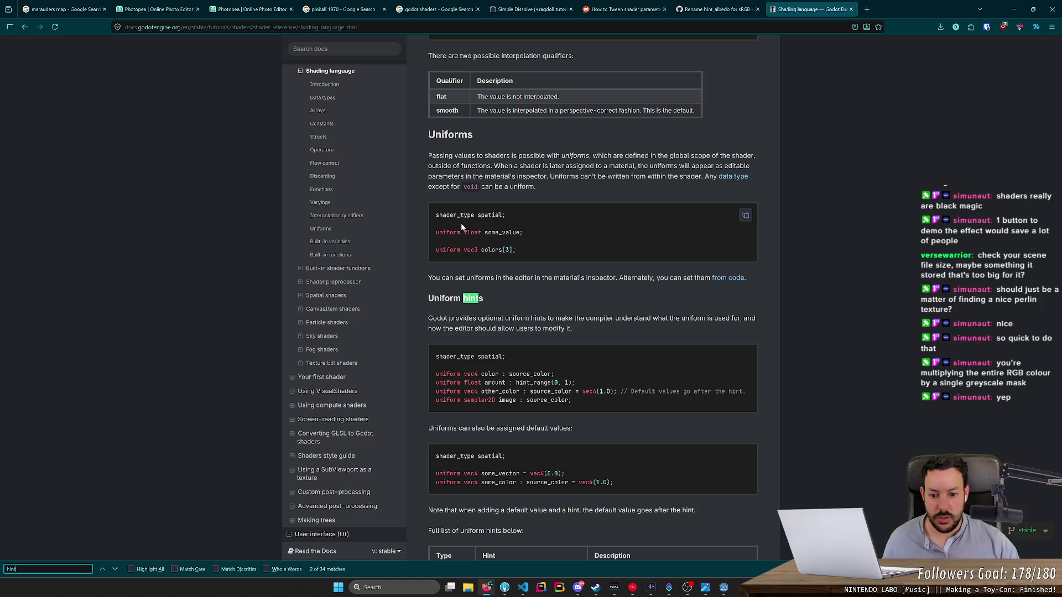
pyautogui.scroll(-3, 581, 297)
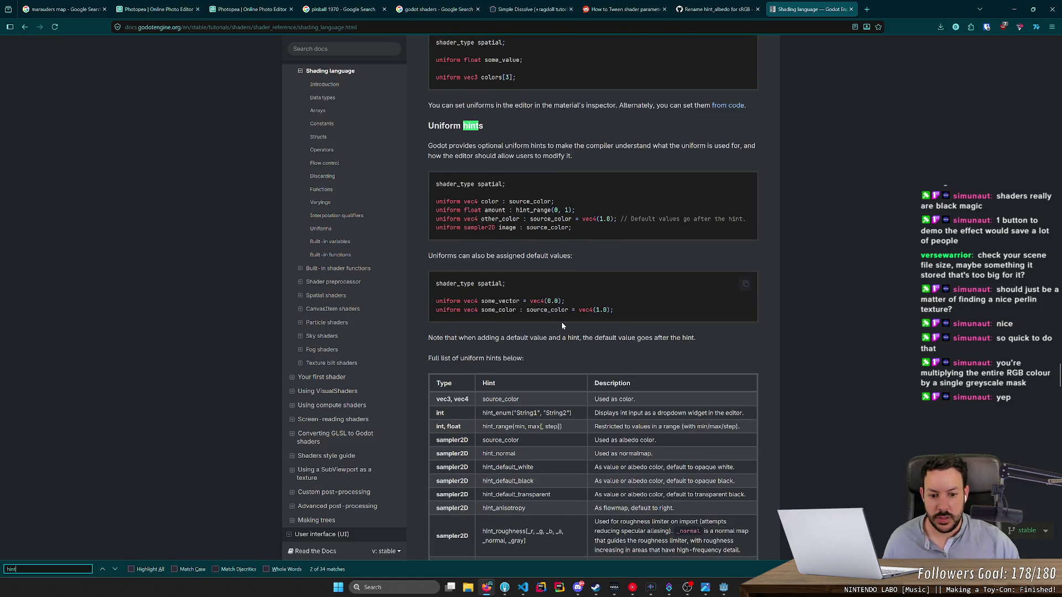
pyautogui.scroll(-2, 547, 321)
pyautogui.hotkey('alt', 'Tab')
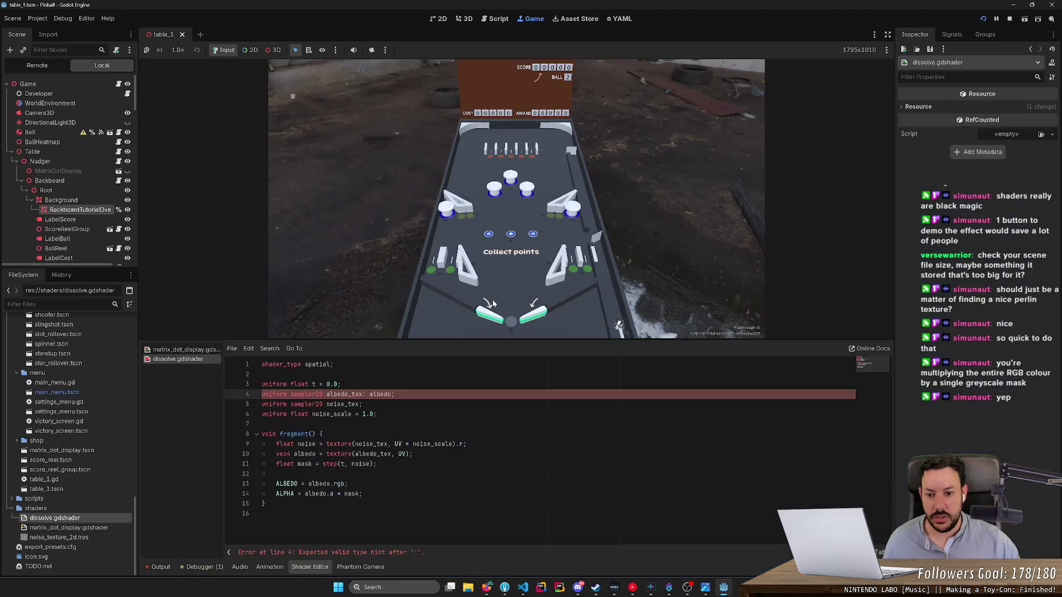
# Step: Change the albedo_tex hint on line 4 to source_color, trying and discarding an albedo.a line
pyautogui.press('BackSpace')
pyautogui.press('BackSpace')
pyautogui.press('BackSpace')
pyautogui.write('source_color')
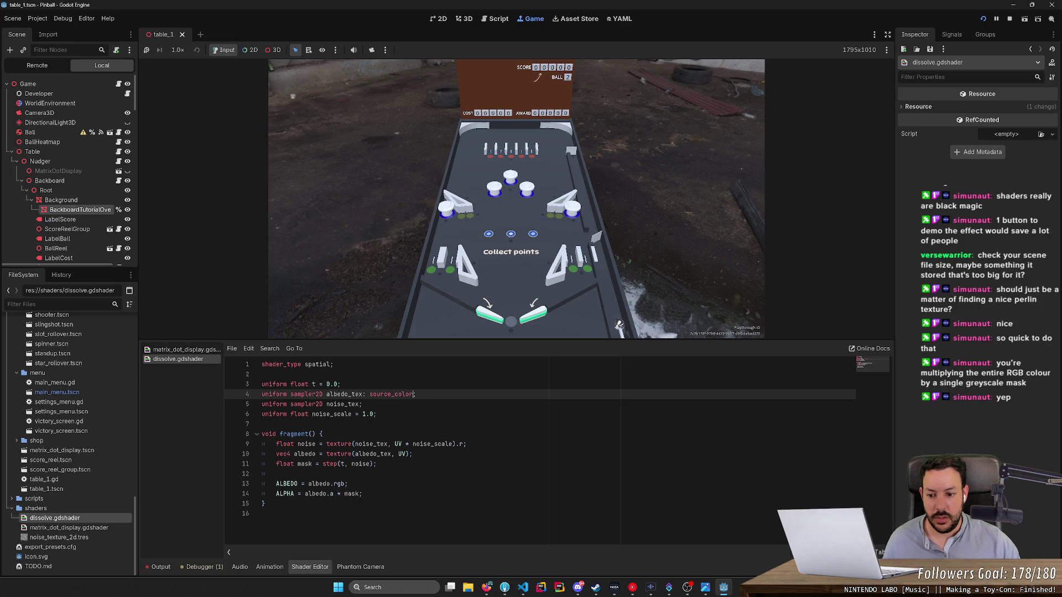
pyautogui.click(379, 464)
pyautogui.press('Return')
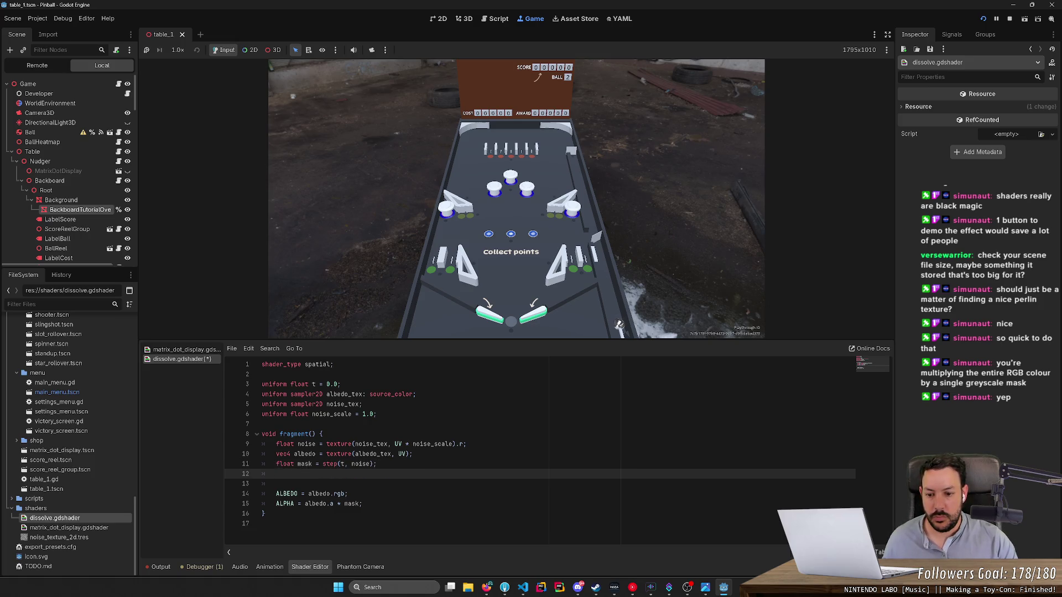
pyautogui.write('albedo.a =')
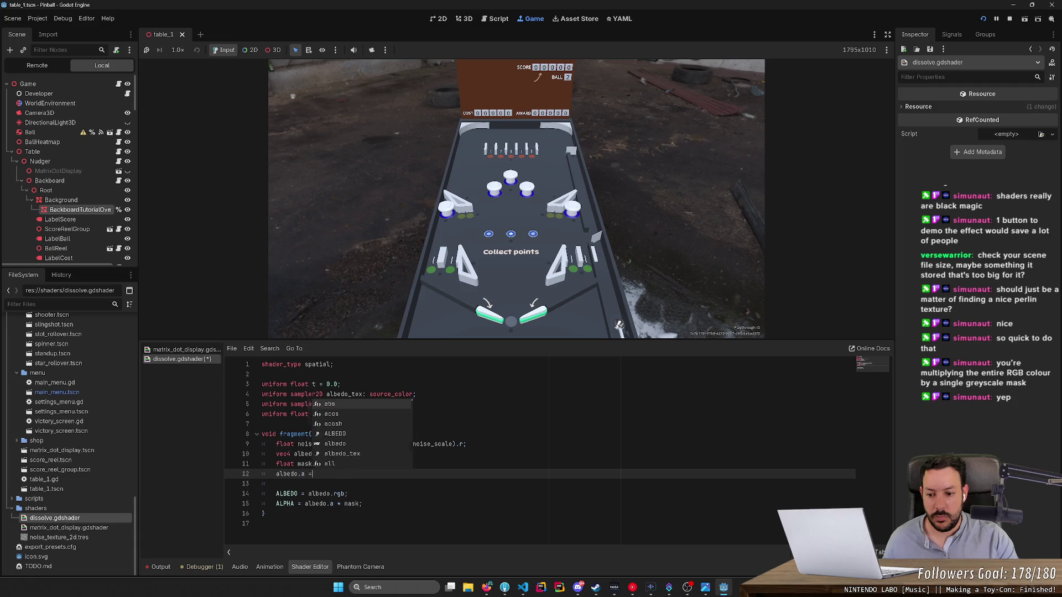
pyautogui.press('Escape')
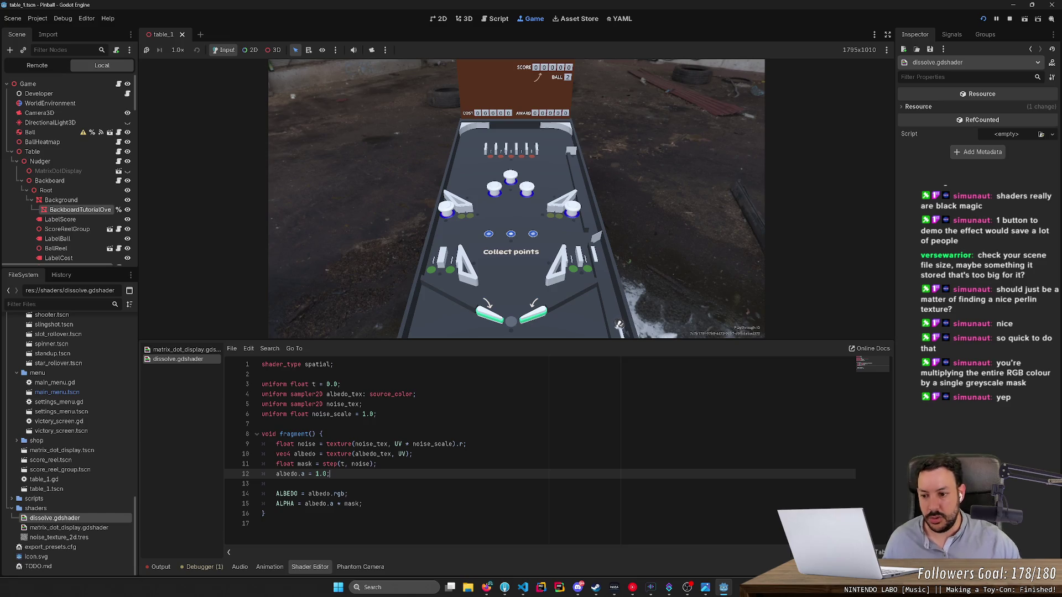
pyautogui.hotkey('ctrl', 'x')
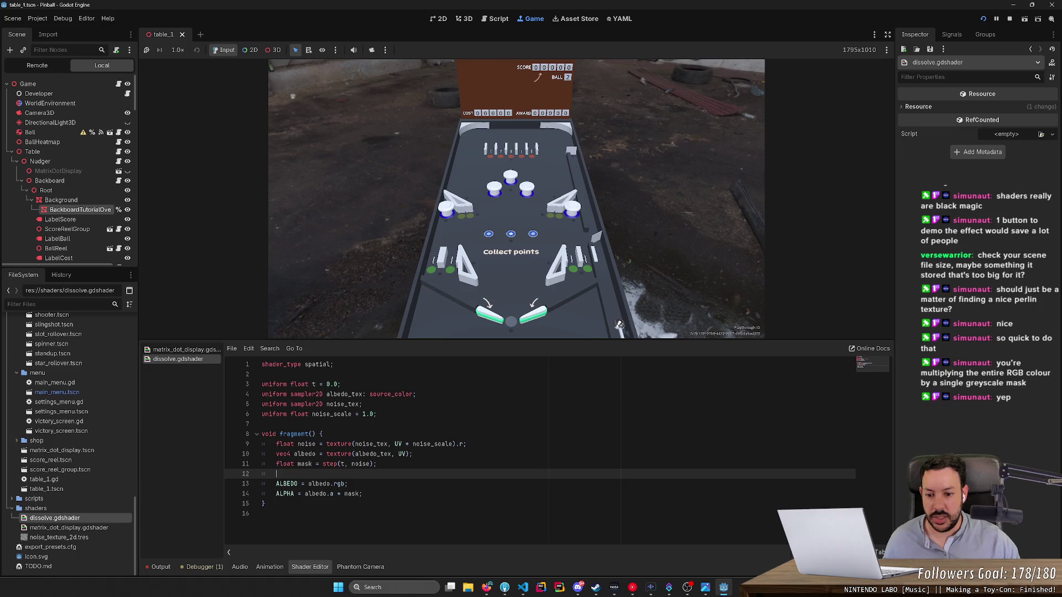
# Step: Relaunch the pinball game with F5 and start a New Game
pyautogui.press('F5')
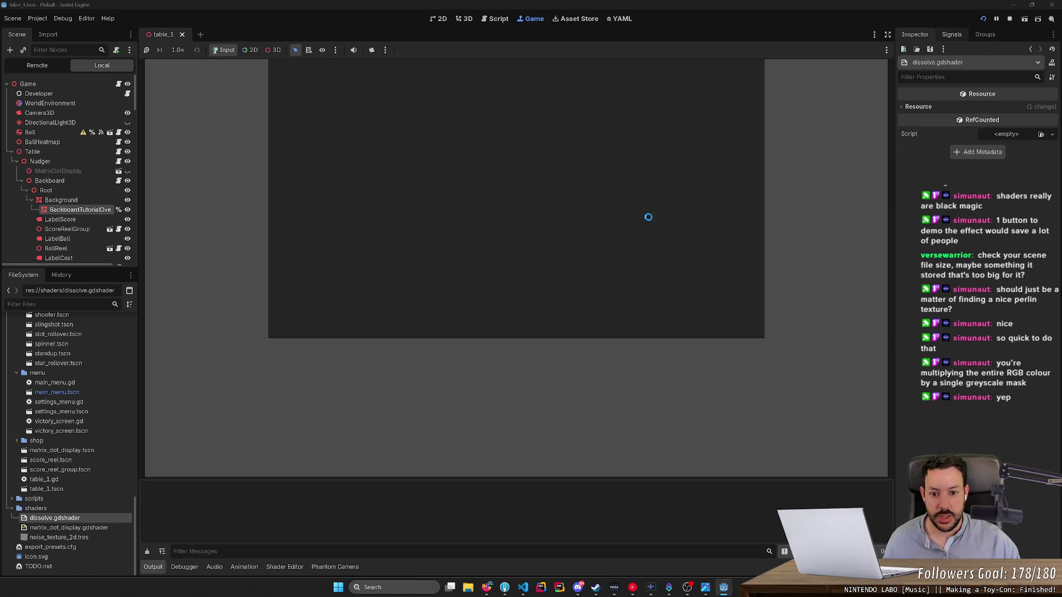
pyautogui.click(530, 275)
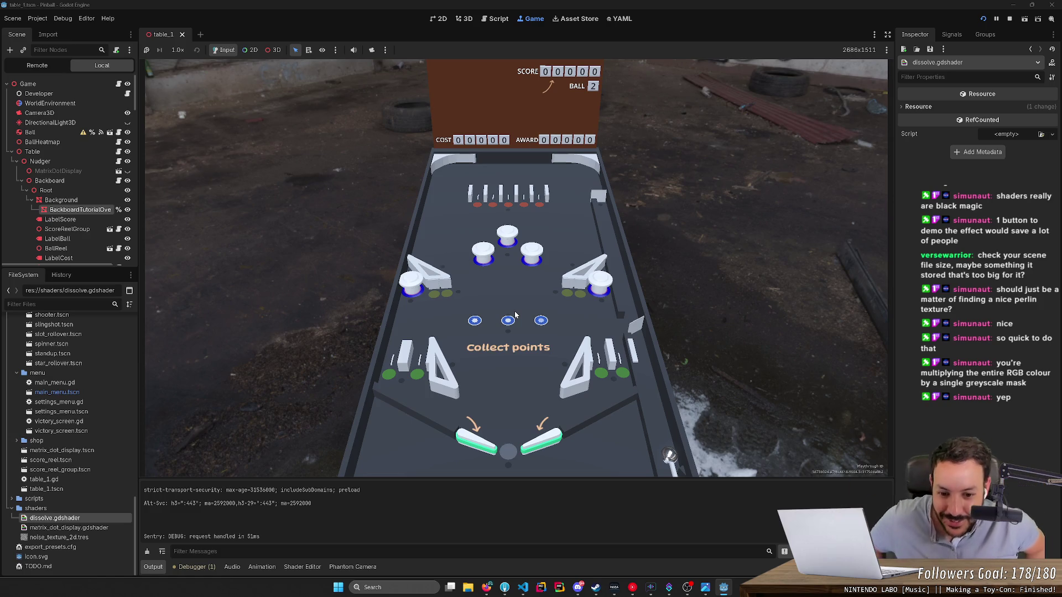
pyautogui.hotkey('alt', 'Tab')
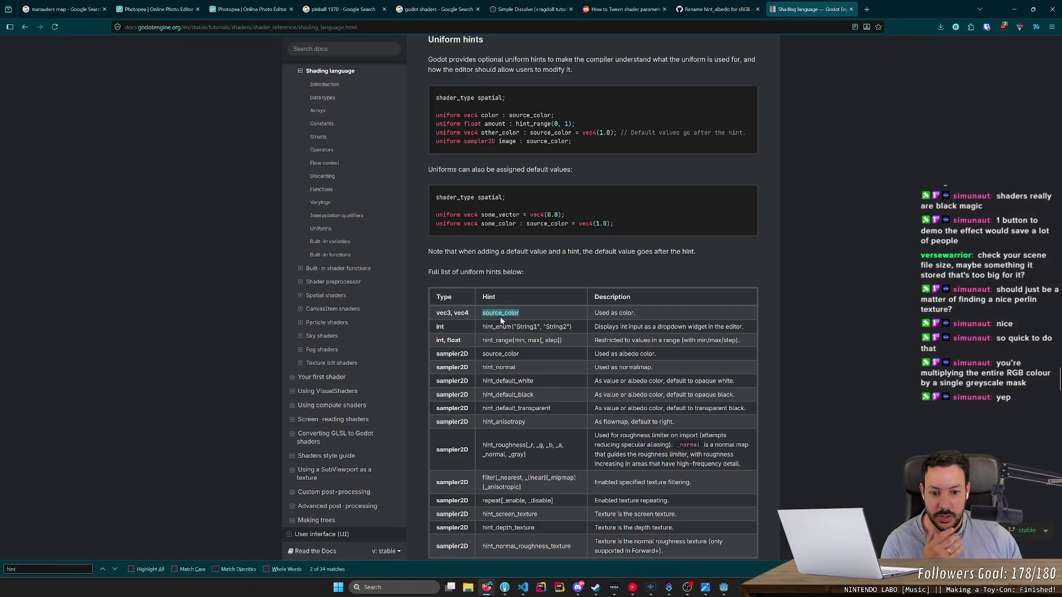
# Step: Read the albedo source_color notes in the docs, then launch a ball in the running game
pyautogui.moveTo(613, 355); pyautogui.dragTo(646, 354)
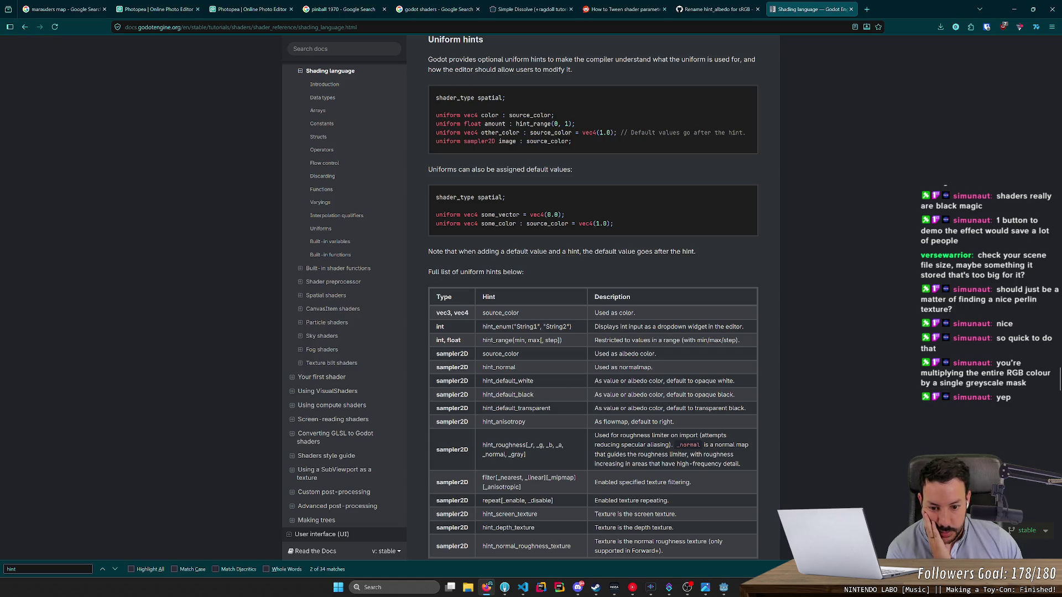
pyautogui.scroll(-2, 515, 397)
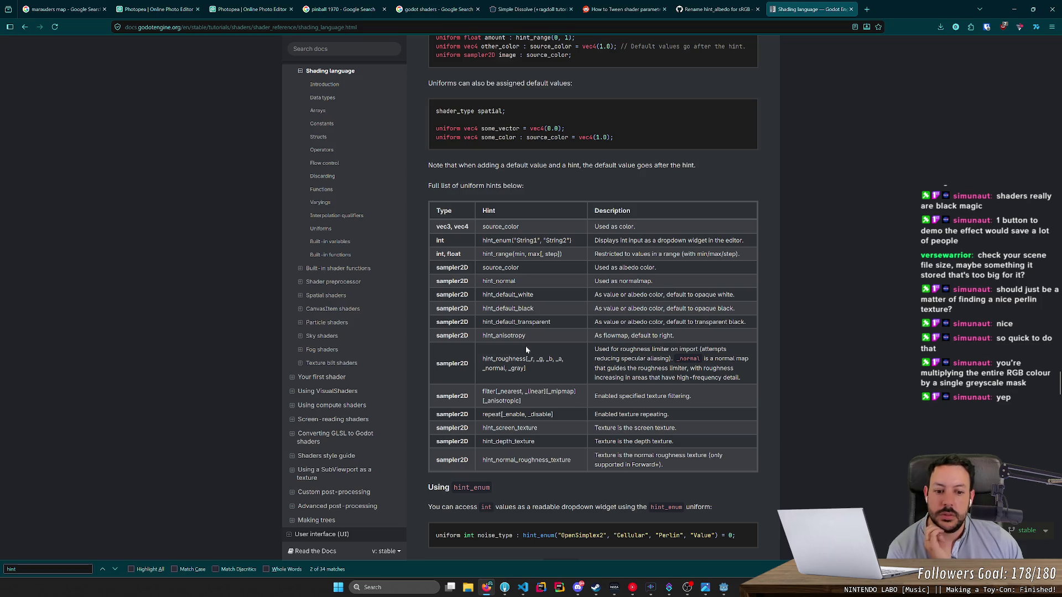
pyautogui.scroll(-5, 526, 350)
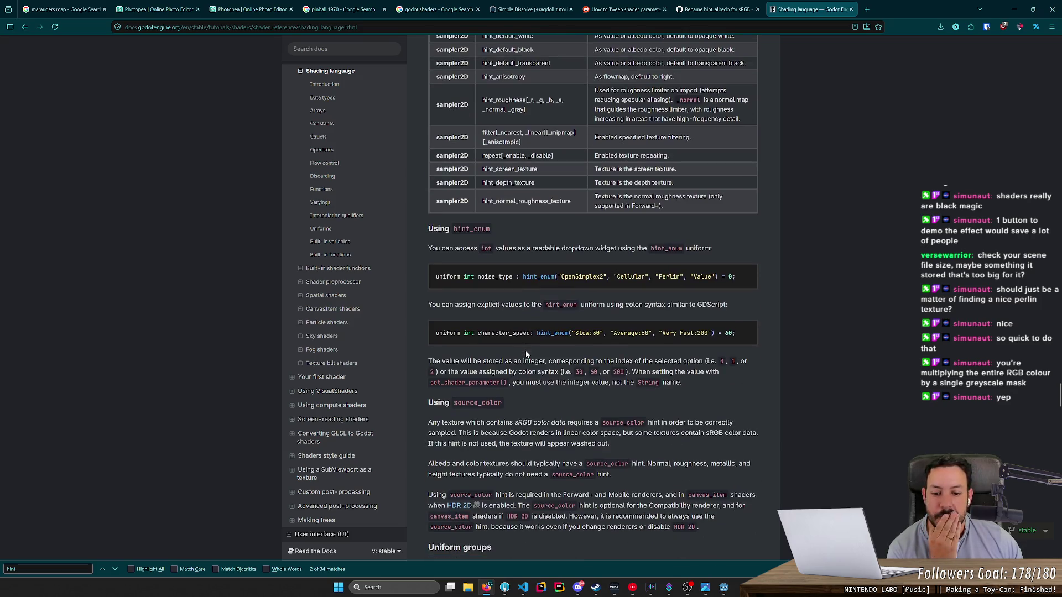
pyautogui.hotkey('alt', 'Tab')
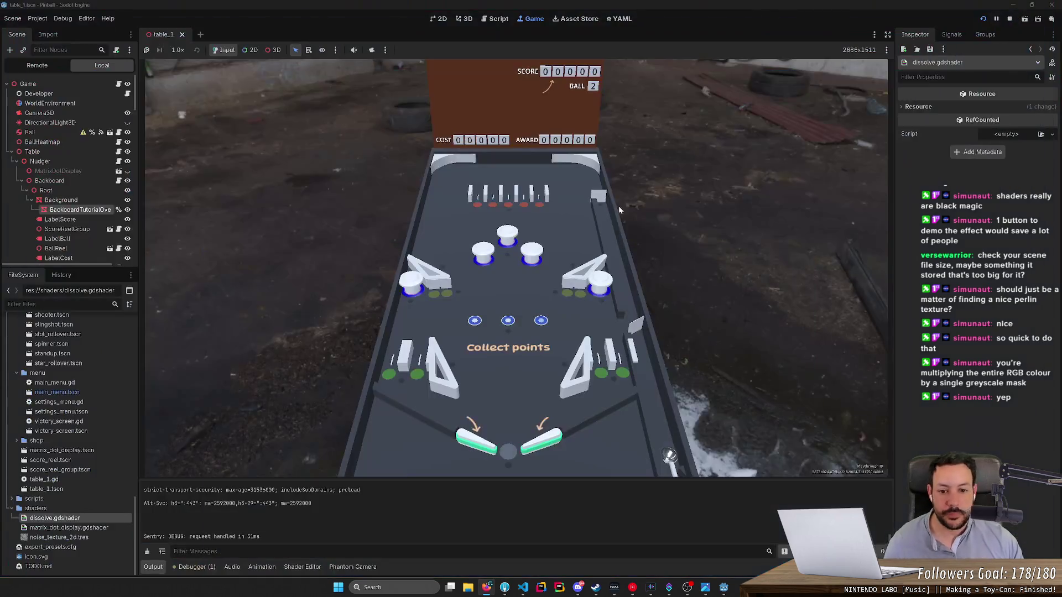
pyautogui.press('space')
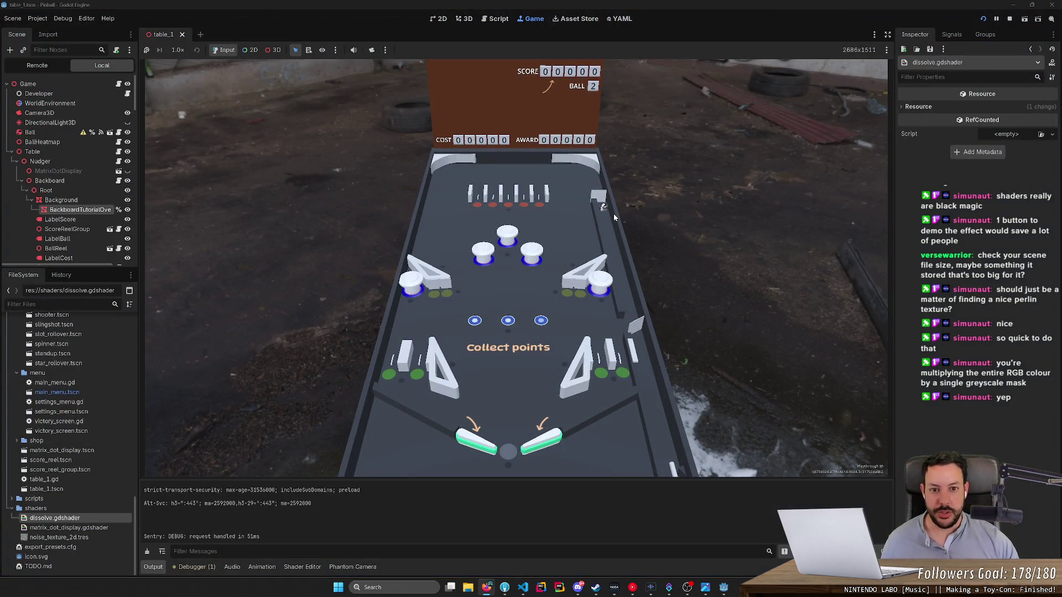
# Step: Play several balls using the left and right flippers and the plunger
pyautogui.press('Right')
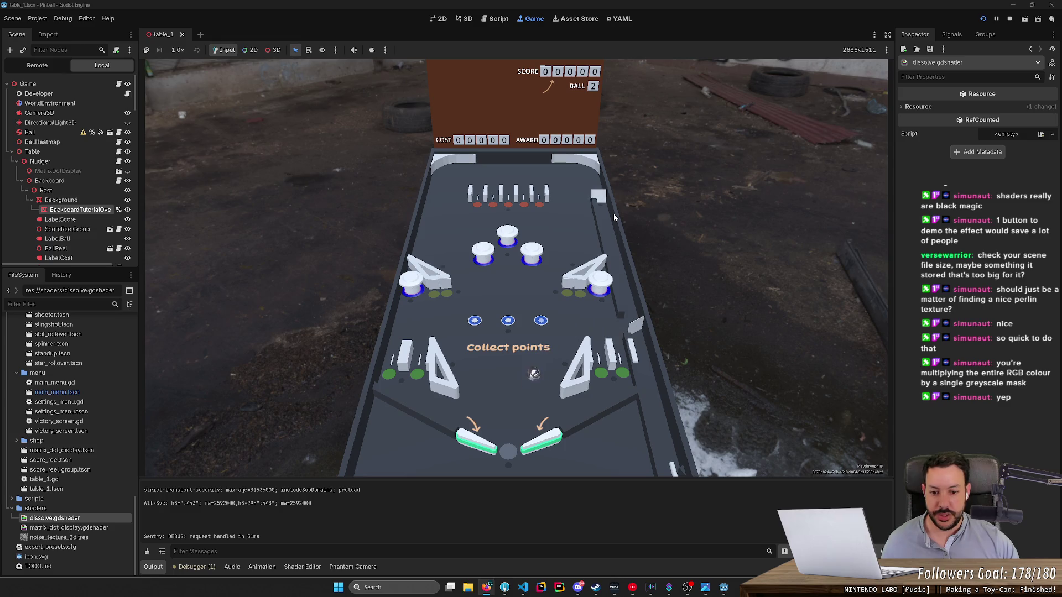
pyautogui.press('Left')
pyautogui.press('space')
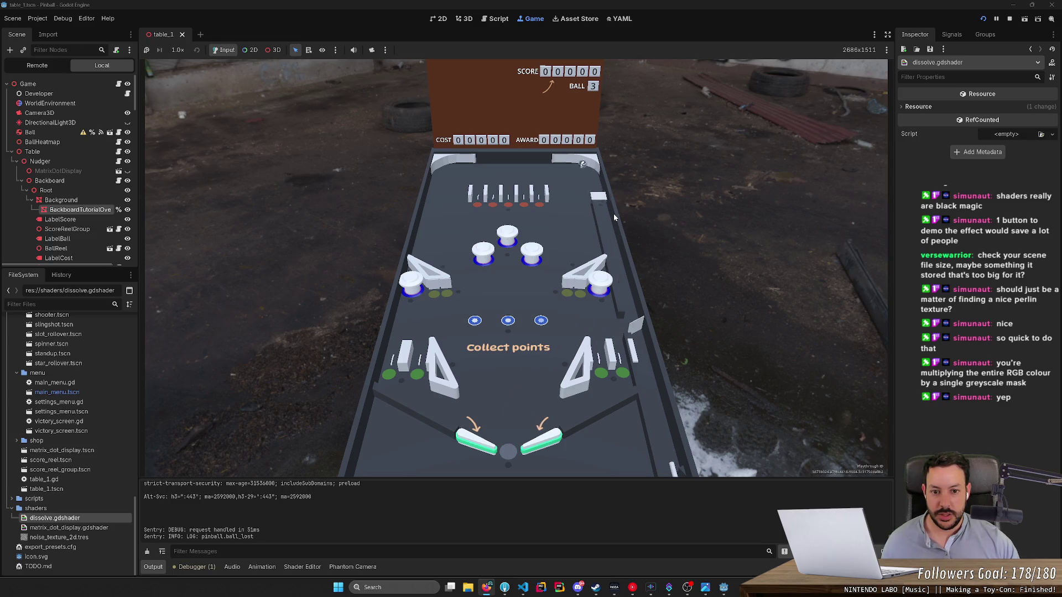
pyautogui.press('Right')
pyautogui.press('Left')
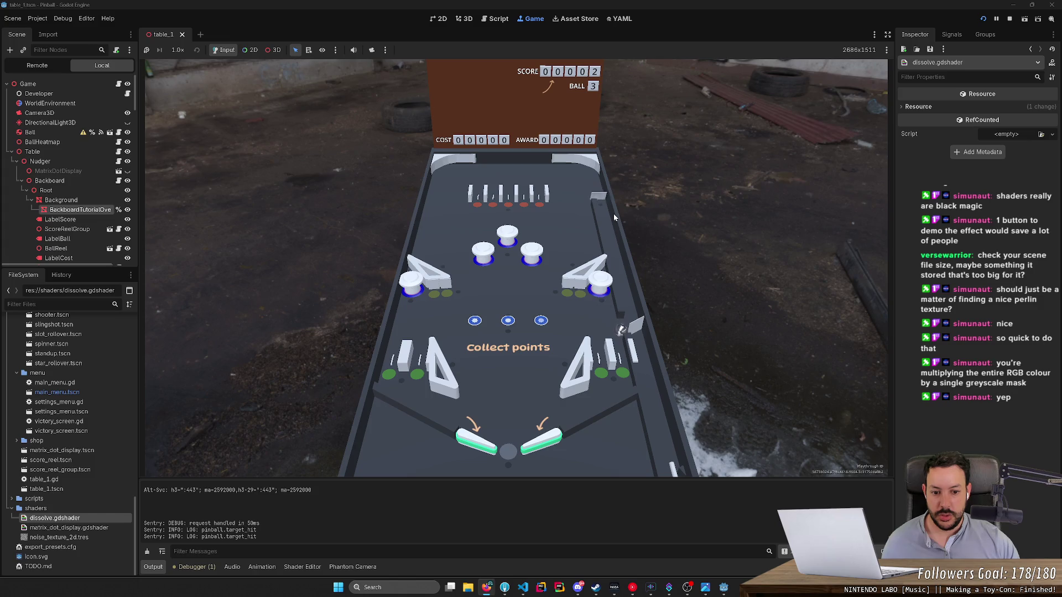
pyautogui.press('Right')
pyautogui.press('Left')
pyautogui.press('Right')
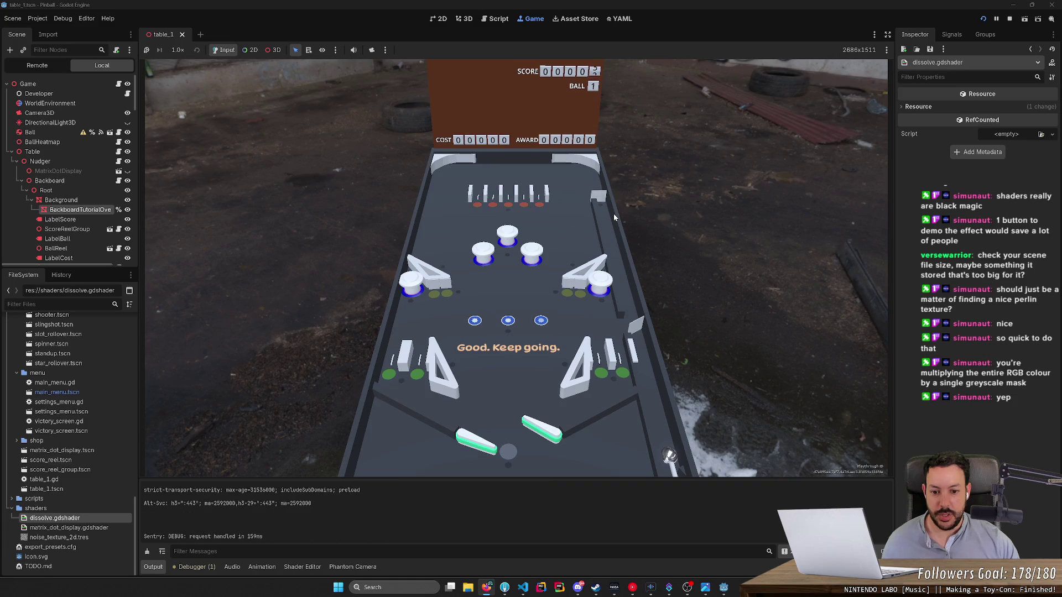
pyautogui.press('space')
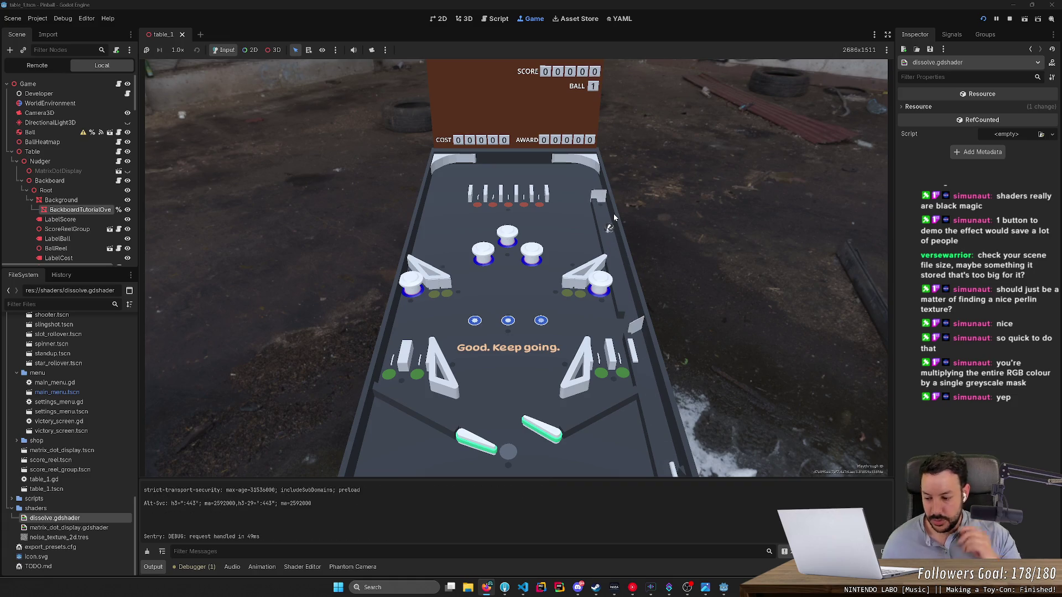
# Step: Stop the running game and switch over to Fork
pyautogui.click(1009, 20)
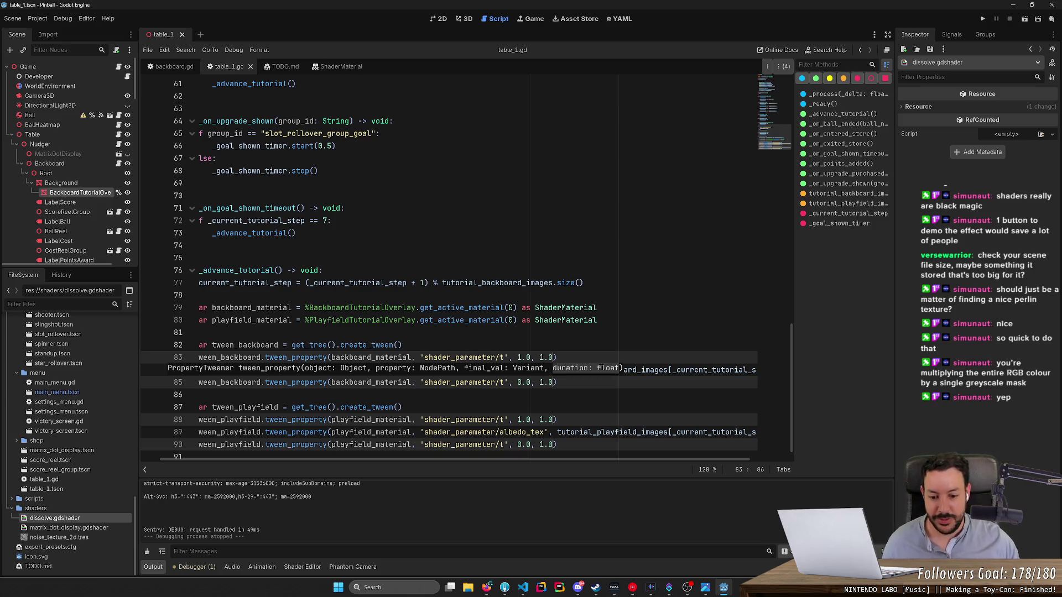
pyautogui.click(486, 587)
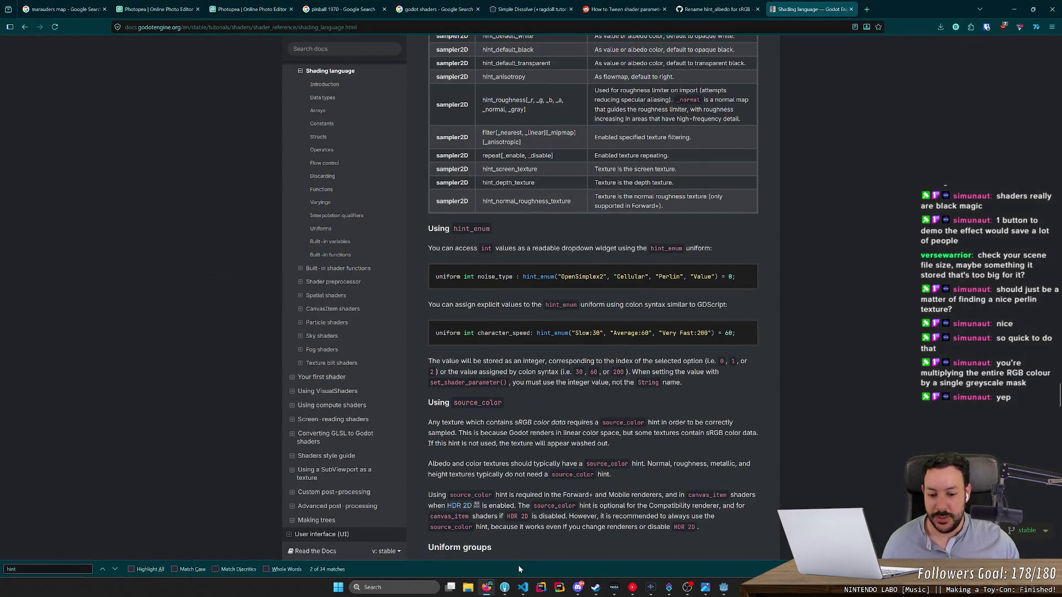
pyautogui.click(504, 587)
# Step: Review the changes, then stage the tutorial images, table_1.gd and table_1.tscn
pyautogui.click(162, 223)
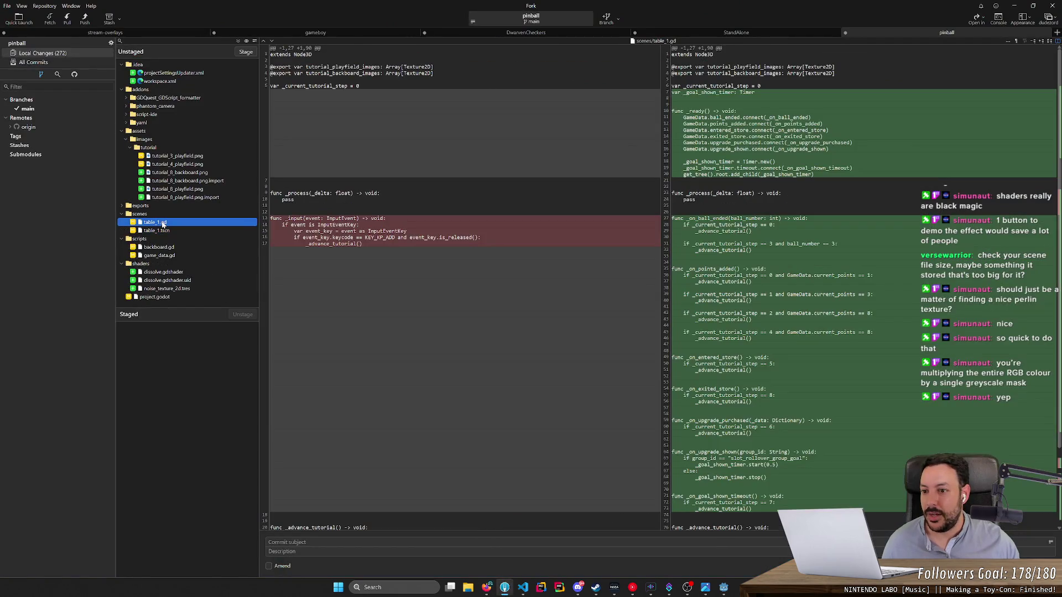
pyautogui.click(179, 156)
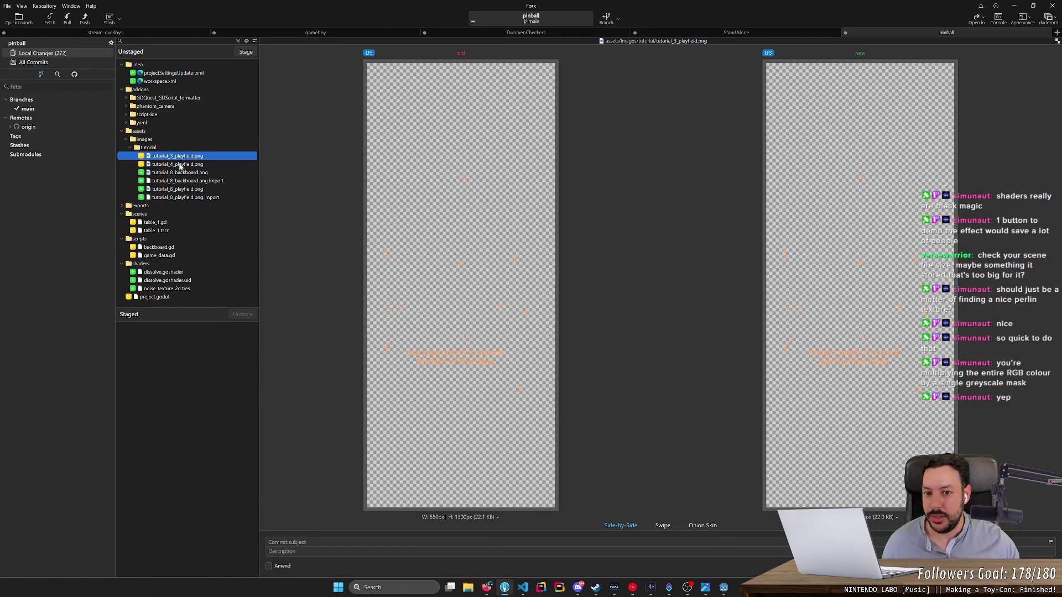
pyautogui.click(179, 165)
pyautogui.doubleClick(178, 147)
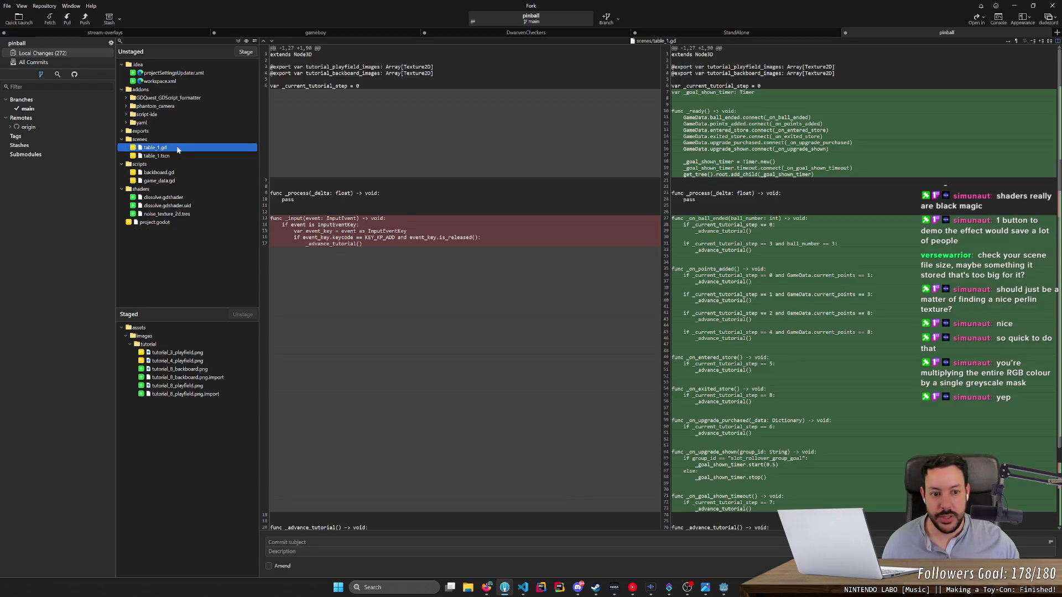
pyautogui.doubleClick(178, 148)
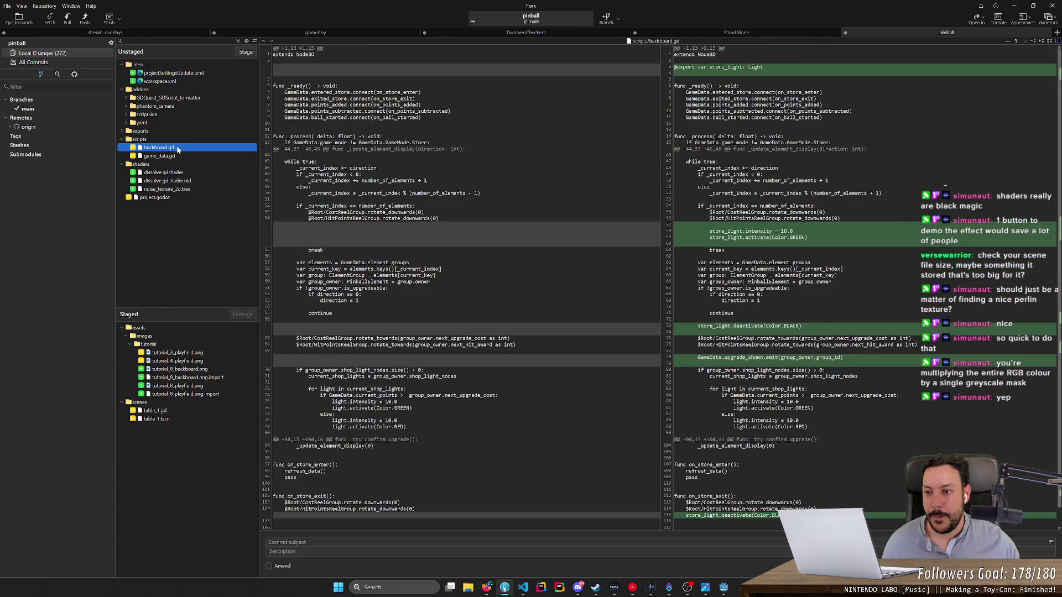
# Step: Stage the changed scripts folder and all three dissolve shader files
pyautogui.click(178, 157)
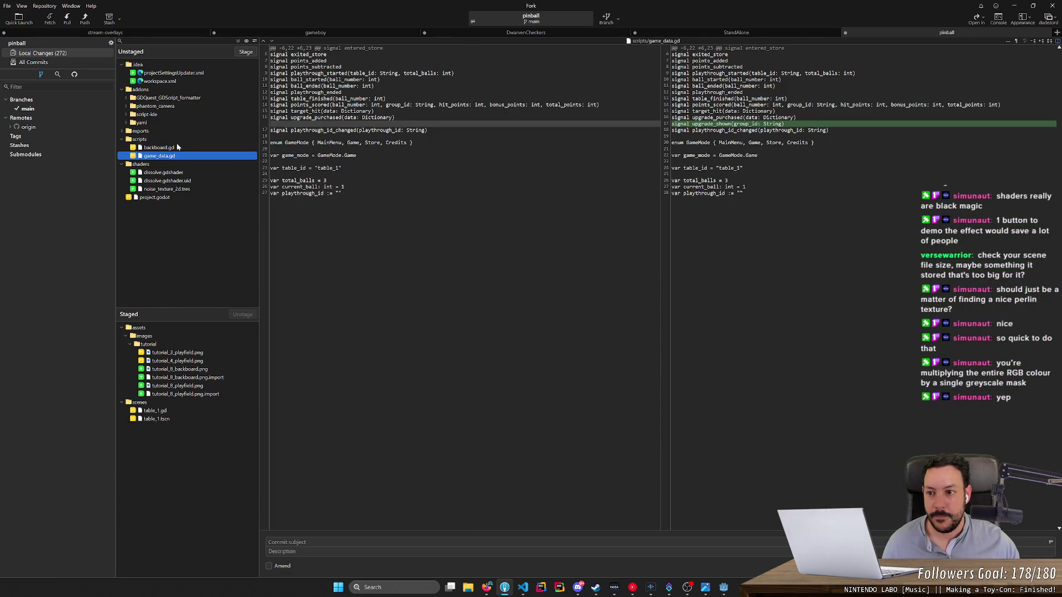
pyautogui.doubleClick(177, 142)
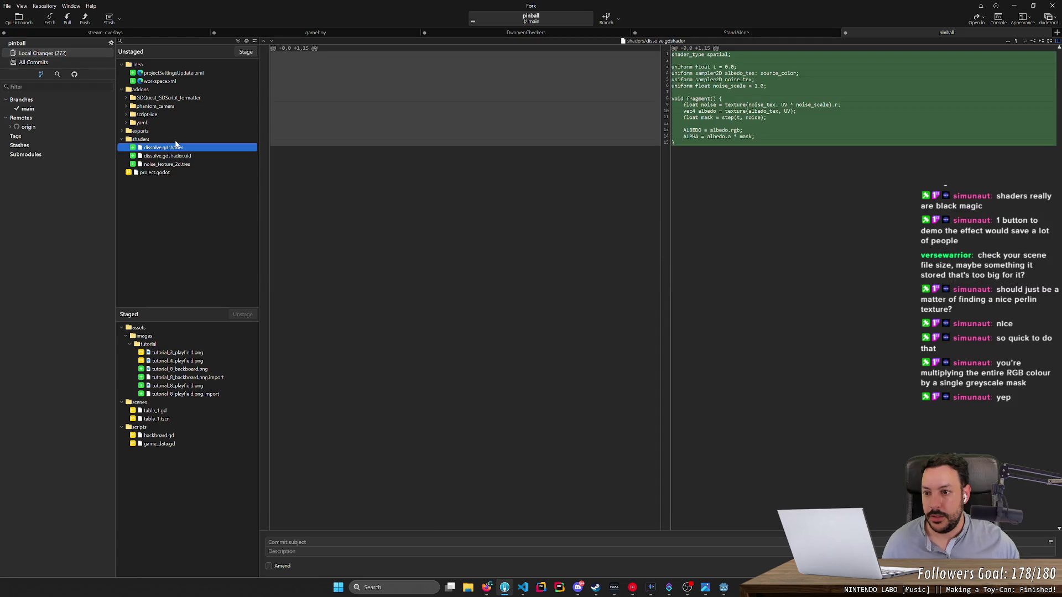
pyautogui.click(178, 165)
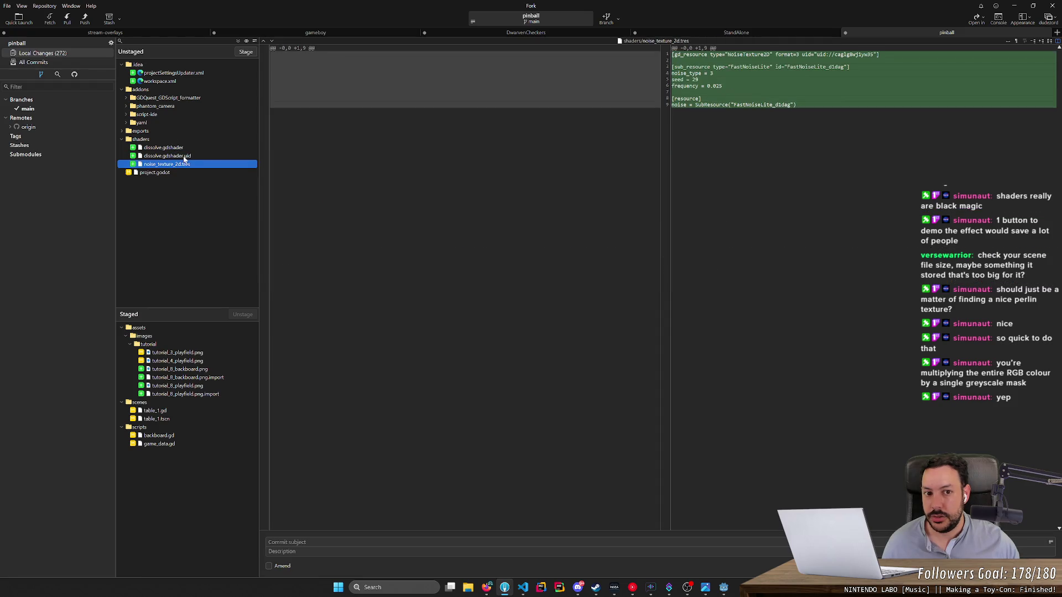
pyautogui.keyDown('shift'); pyautogui.click(184, 147); pyautogui.keyUp('shift')
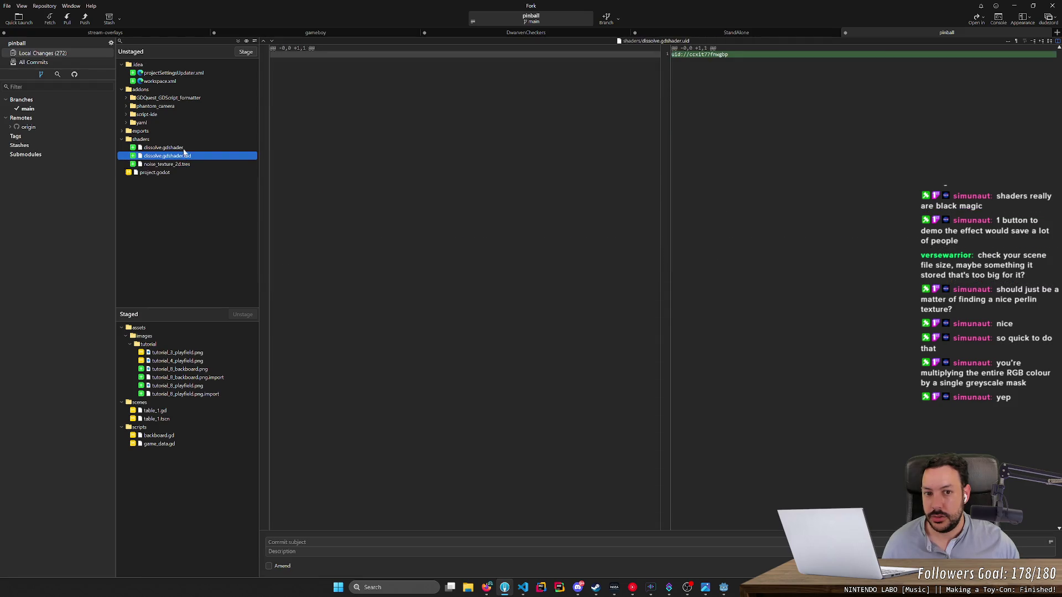
pyautogui.doubleClick(185, 149)
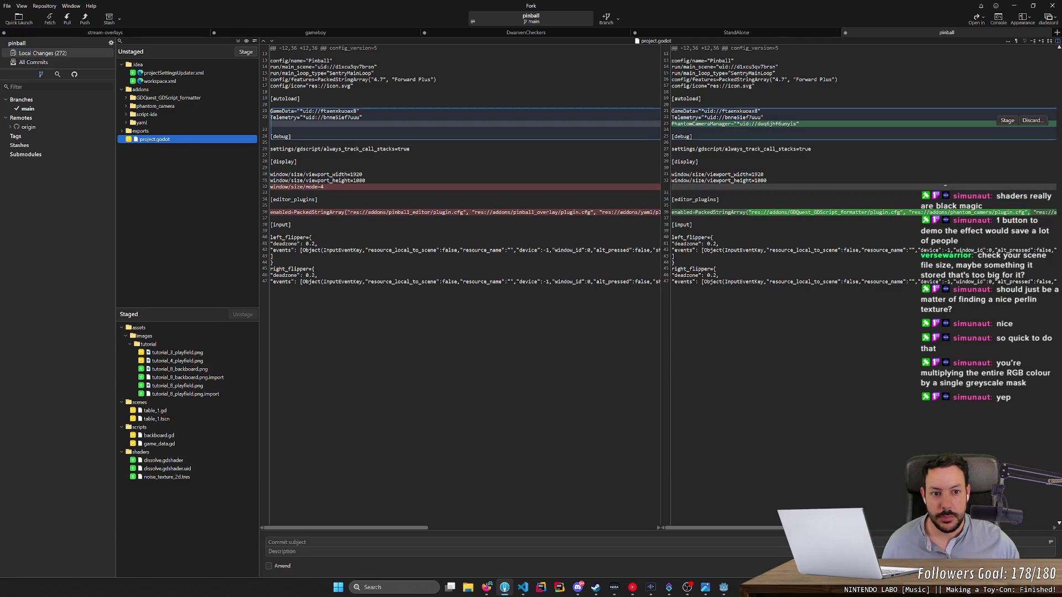
# Step: Commit the staged files with the subject 'Dissolve shader for tutorial steps'
pyautogui.click(306, 541)
pyautogui.write('Dissolve')
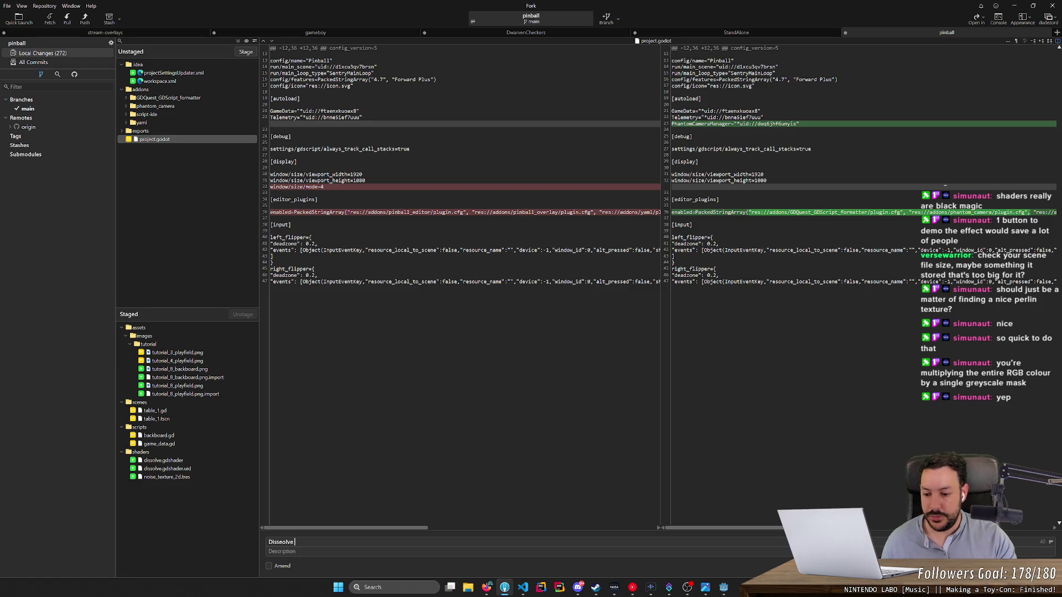
pyautogui.press('BackSpace')
pyautogui.press('BackSpace')
pyautogui.press('BackSpace')
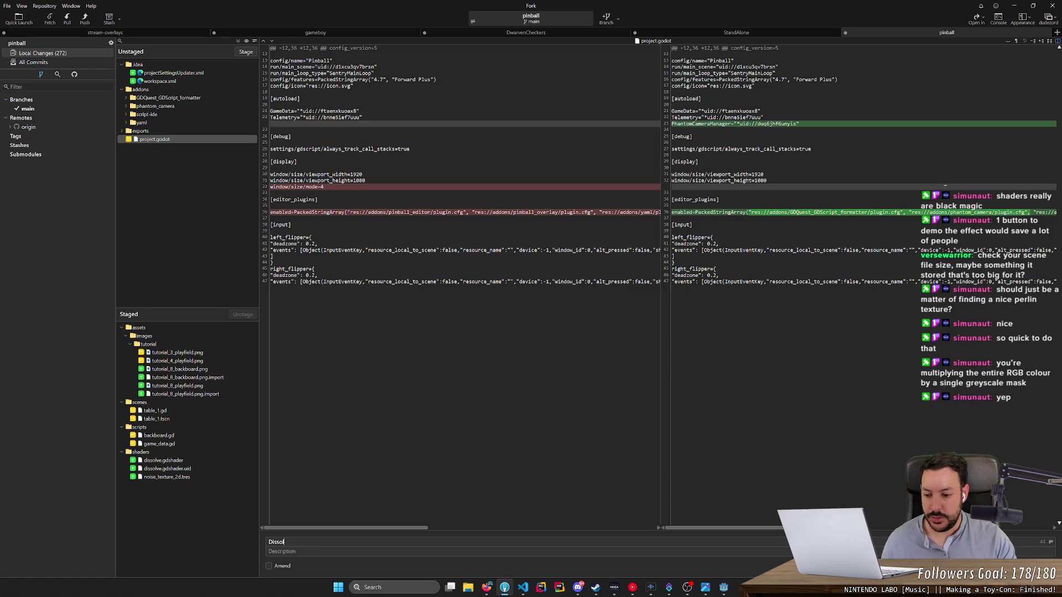
pyautogui.write('ve shader for tutorial')
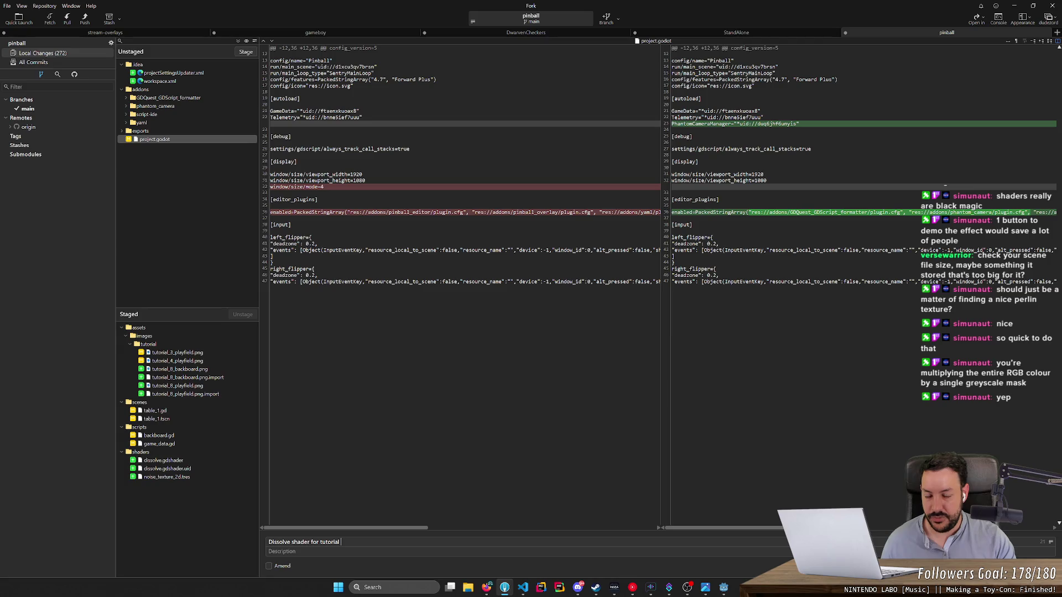
pyautogui.write('steps')
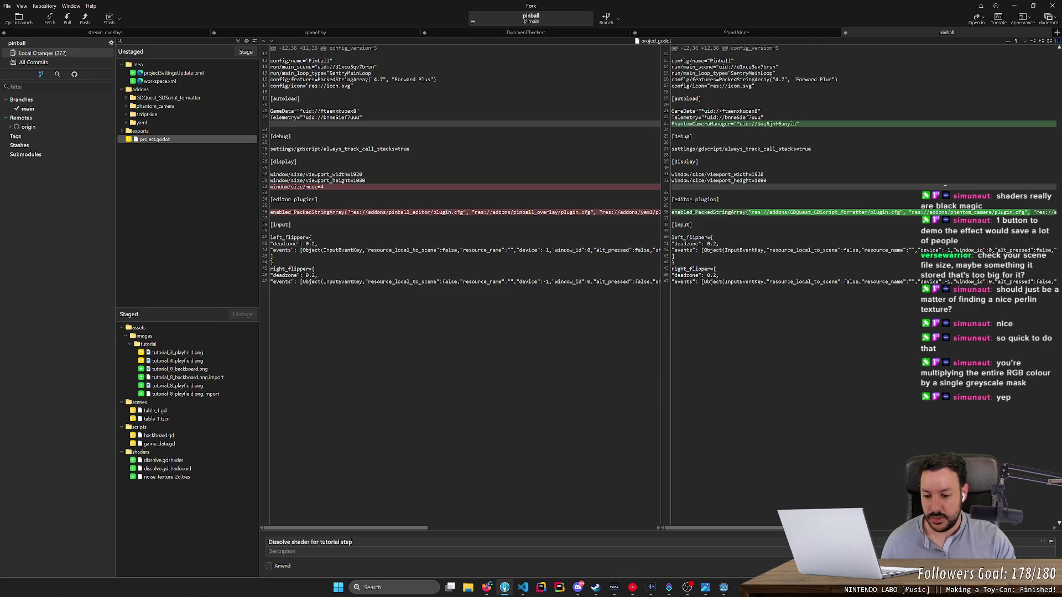
pyautogui.hotkey('ctrl', 'Return')
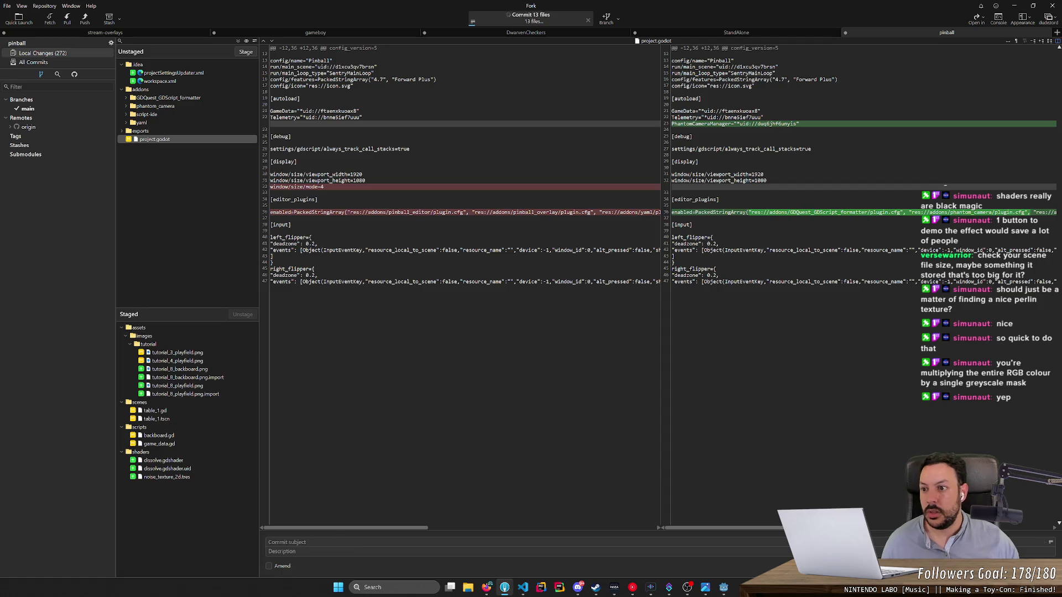
# Step: Push main to origin
pyautogui.click(85, 20)
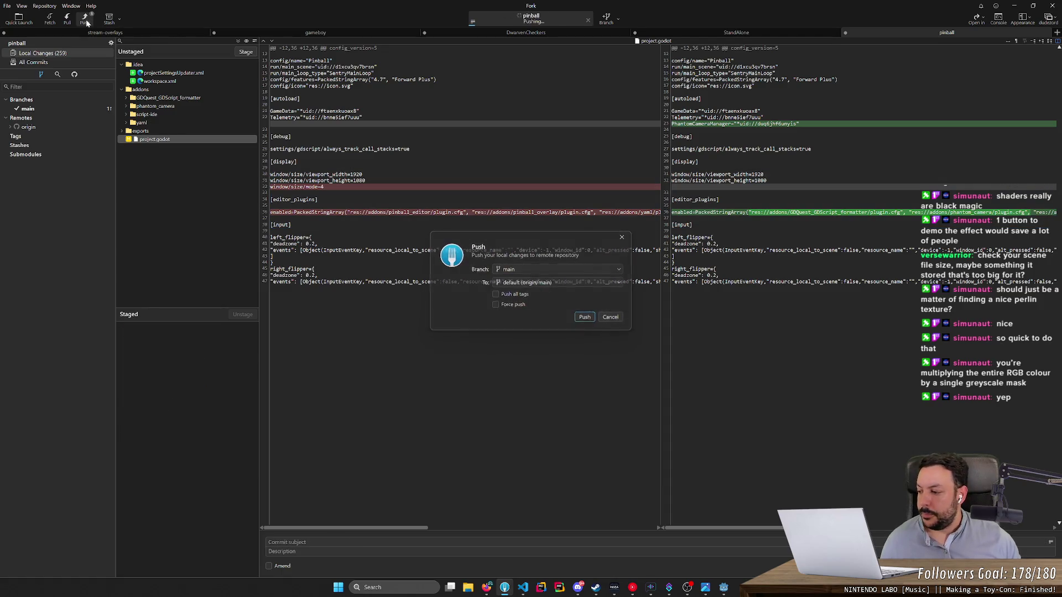
pyautogui.press('Return')
pyautogui.hotkey('alt', 'Tab')
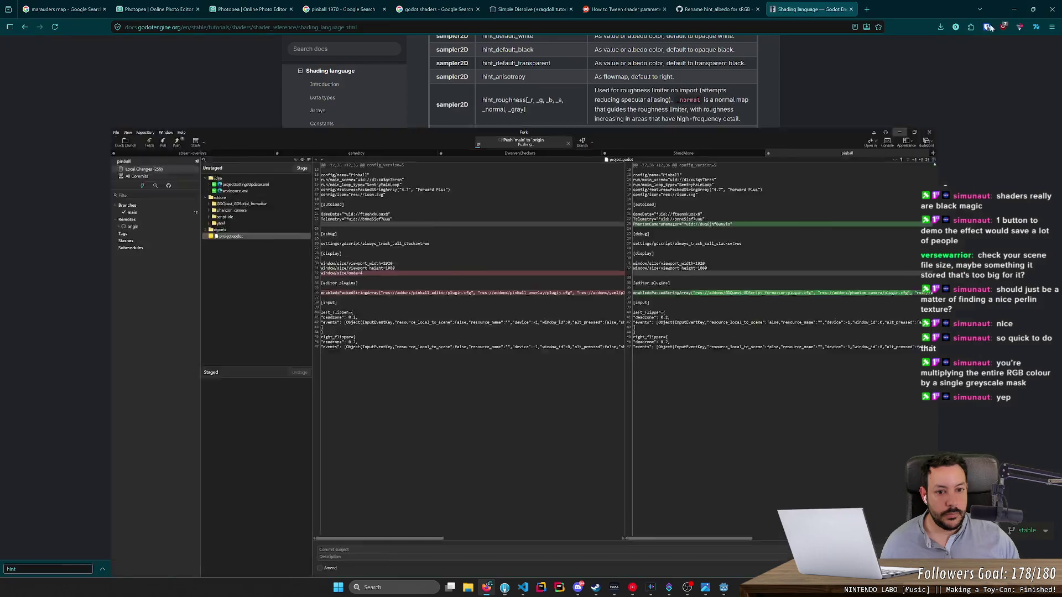
# Step: Back in Godot, glance at Project Settings and close it
pyautogui.hotkey('alt', 'Tab')
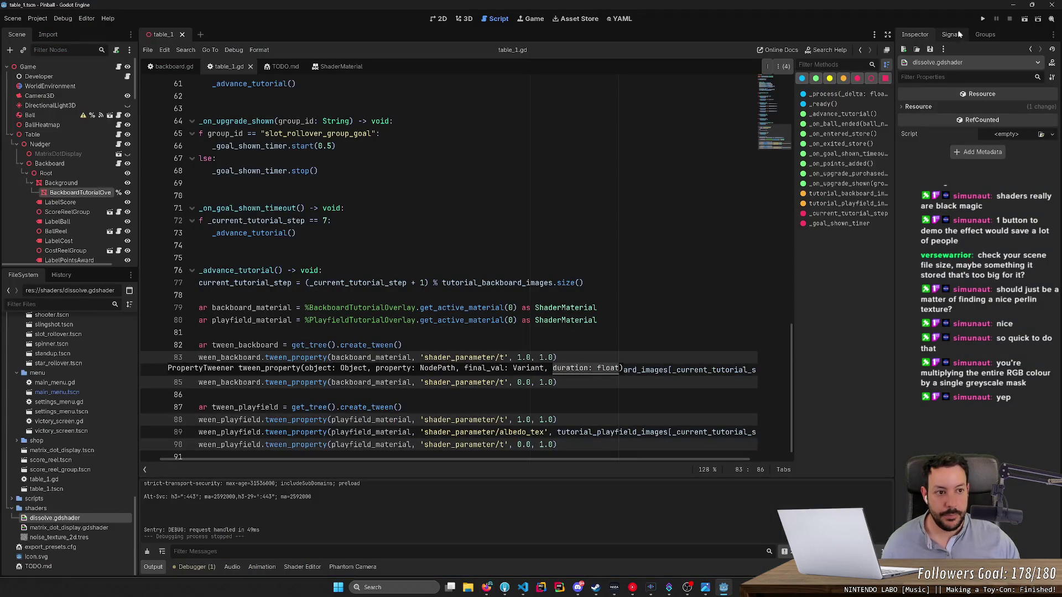
pyautogui.click(47, 22)
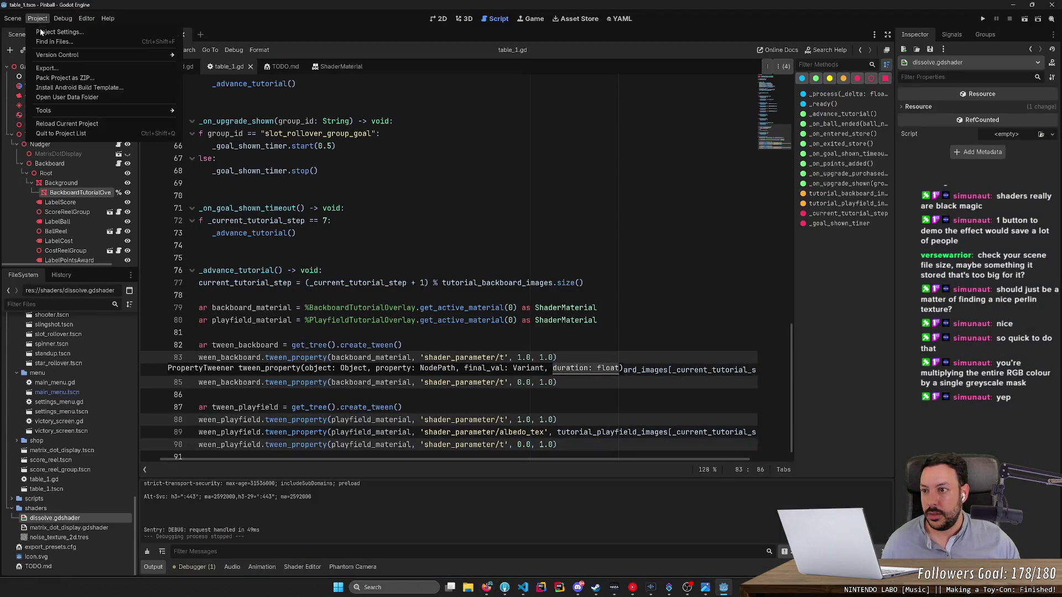
pyautogui.click(55, 34)
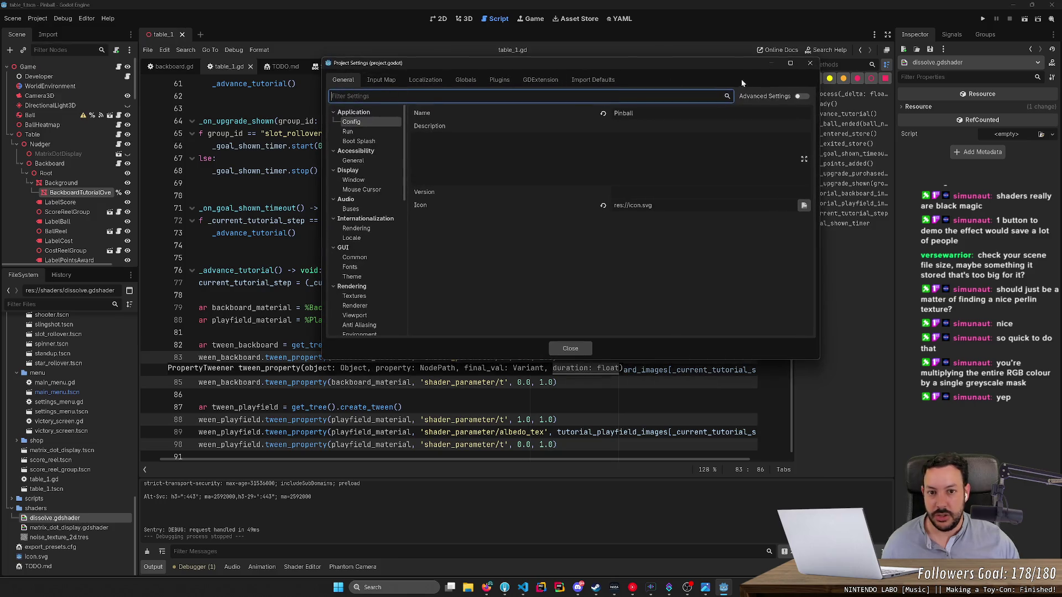
pyautogui.click(810, 63)
# Step: Open the Export dialog from the Project menu
pyautogui.click(12, 19)
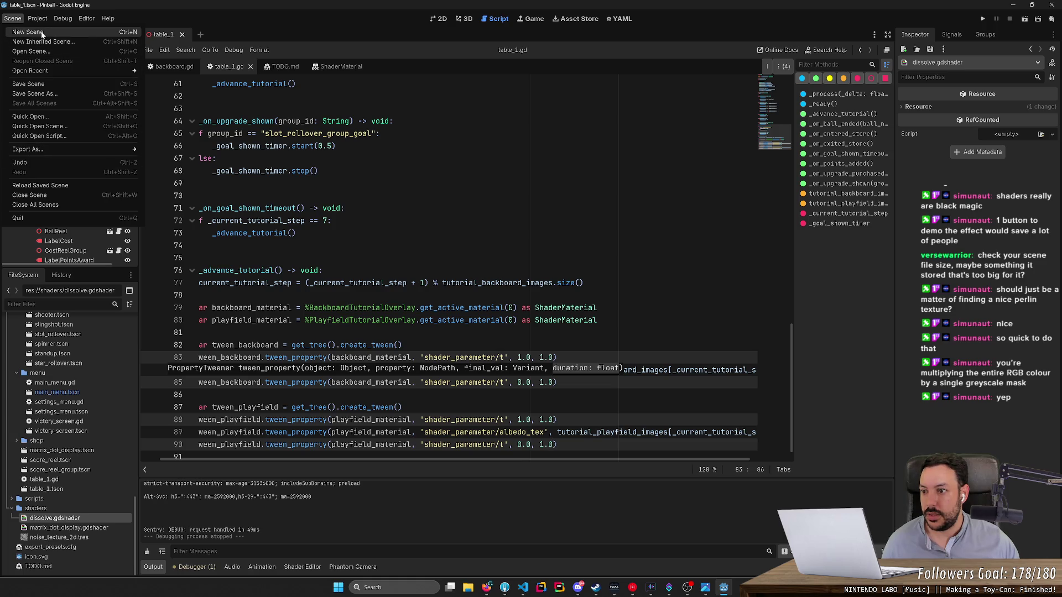
pyautogui.click(11, 3)
pyautogui.click(37, 18)
pyautogui.click(37, 18)
pyautogui.click(37, 18)
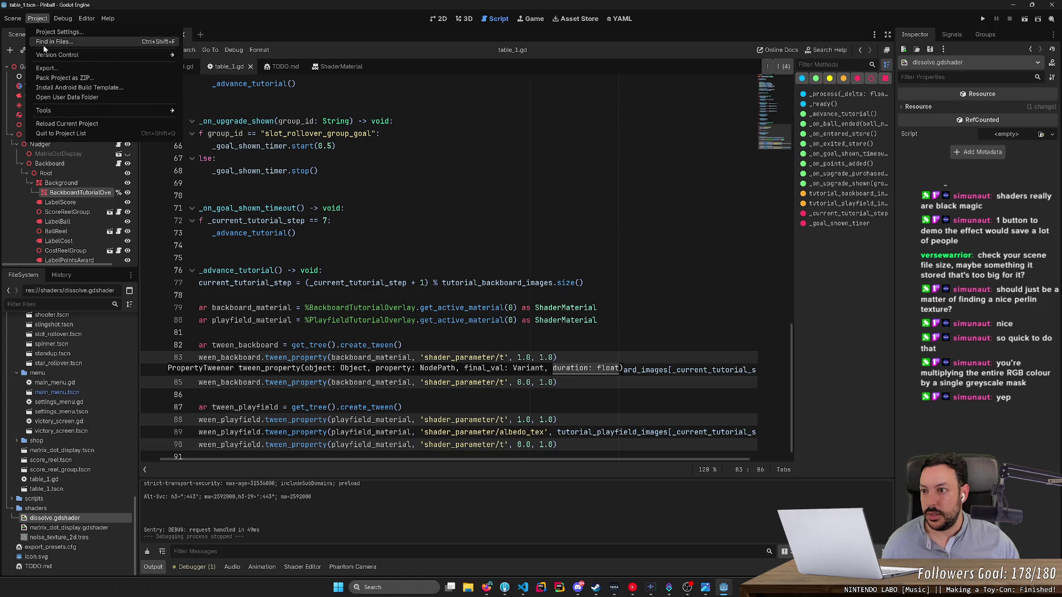
pyautogui.click(46, 68)
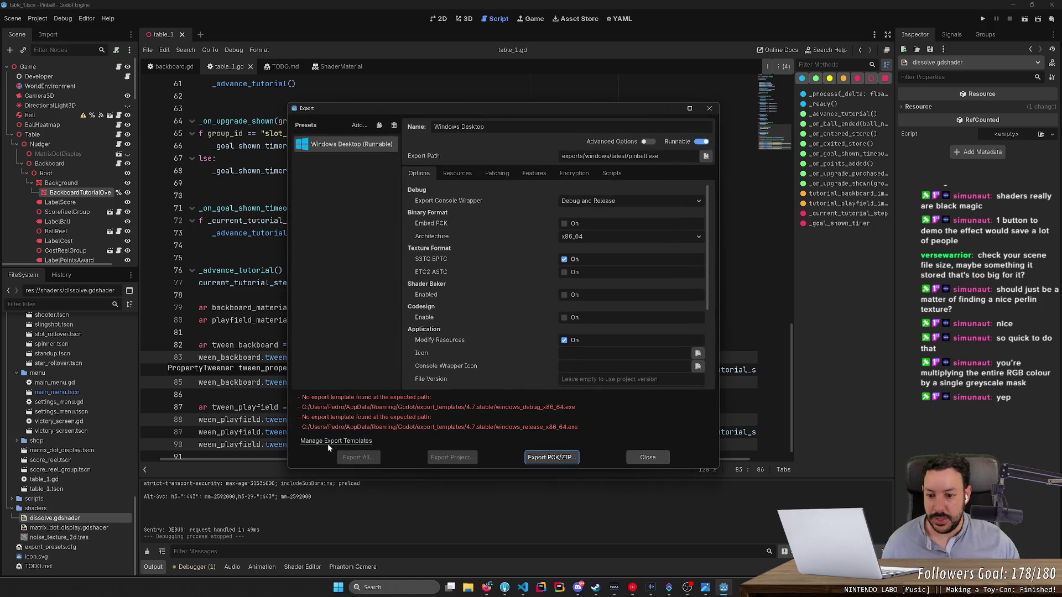
# Step: In the Export Template Manager, remove all installed 4.6.3.stable templates
pyautogui.click(335, 441)
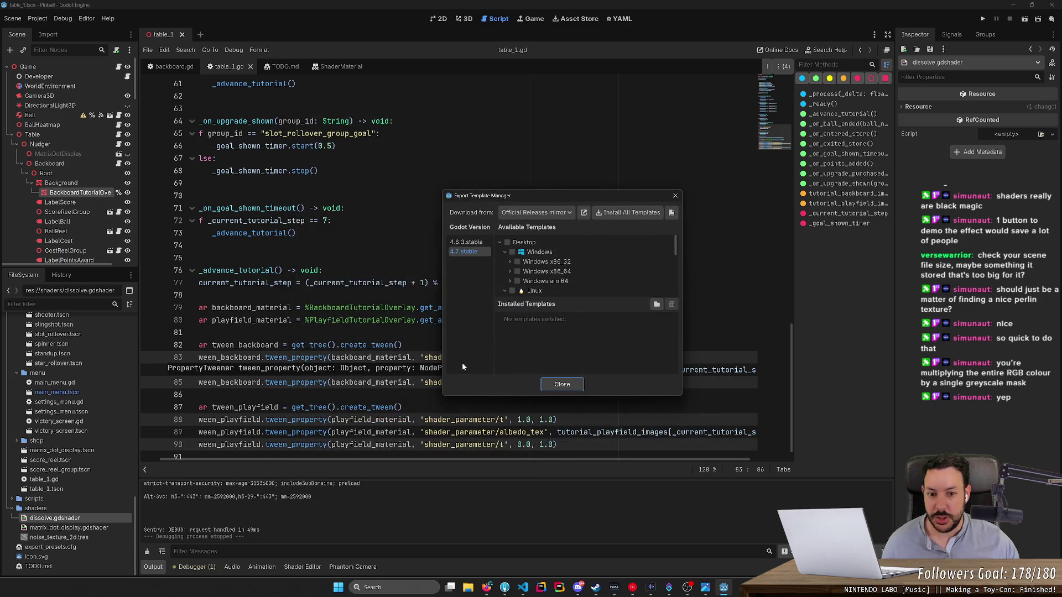
pyautogui.click(517, 271)
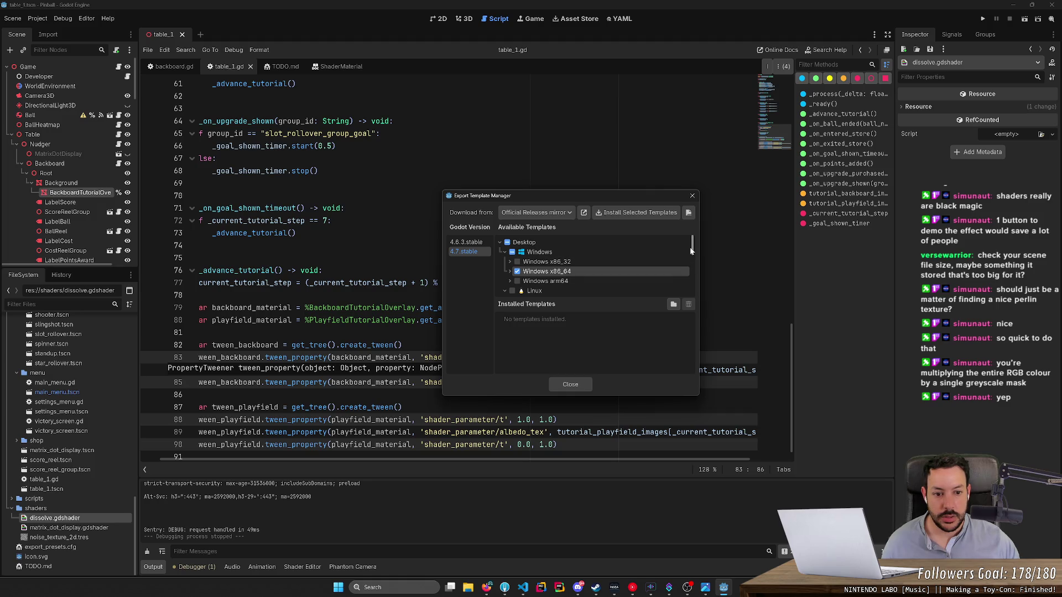
pyautogui.click(478, 245)
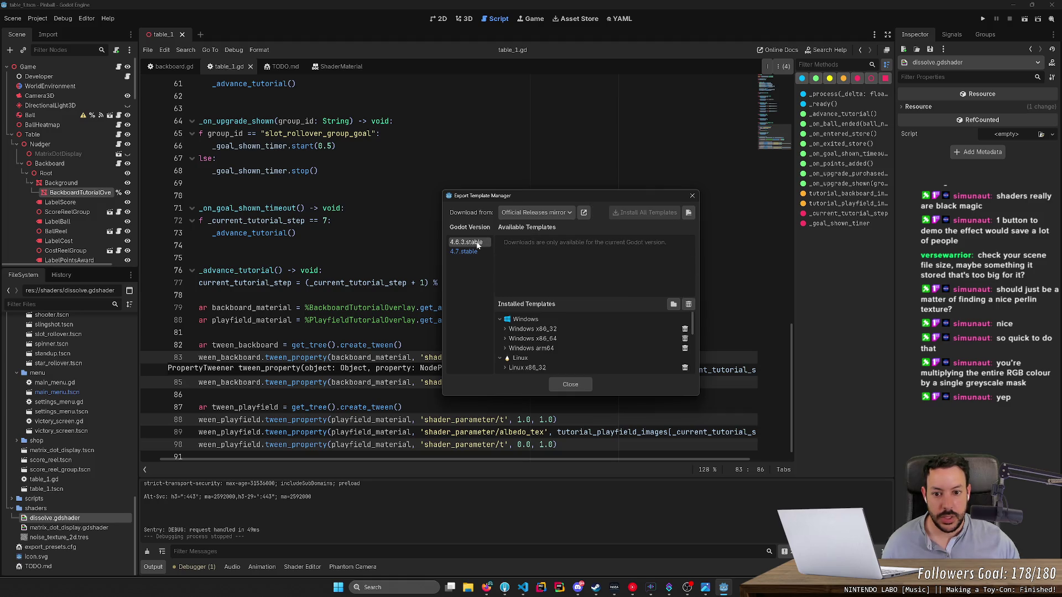
pyautogui.click(688, 304)
pyautogui.click(468, 309)
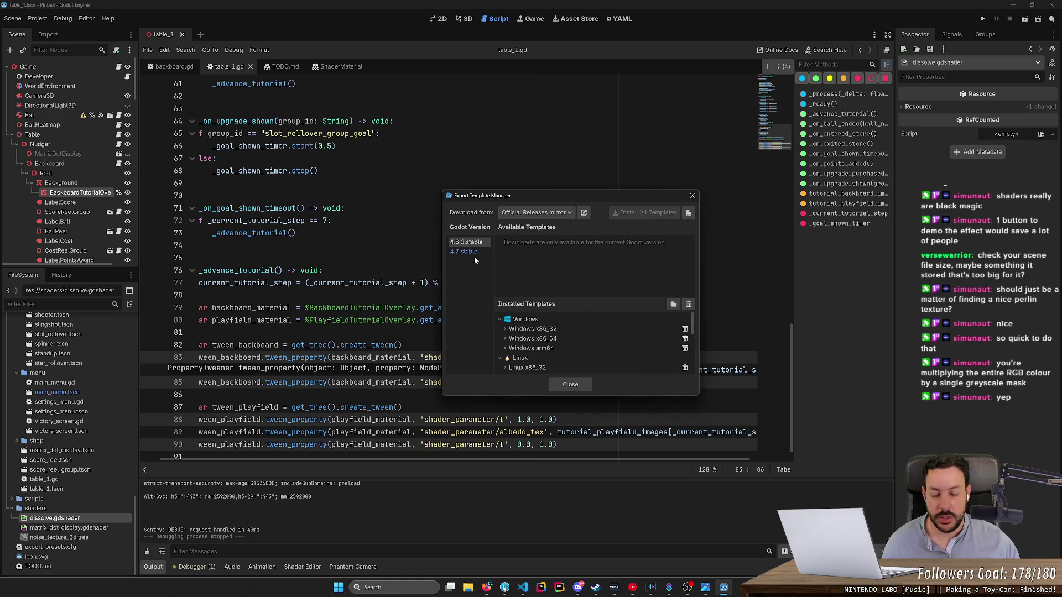
# Step: Switch back to the 4.7.stable templates and close the template manager
pyautogui.click(476, 244)
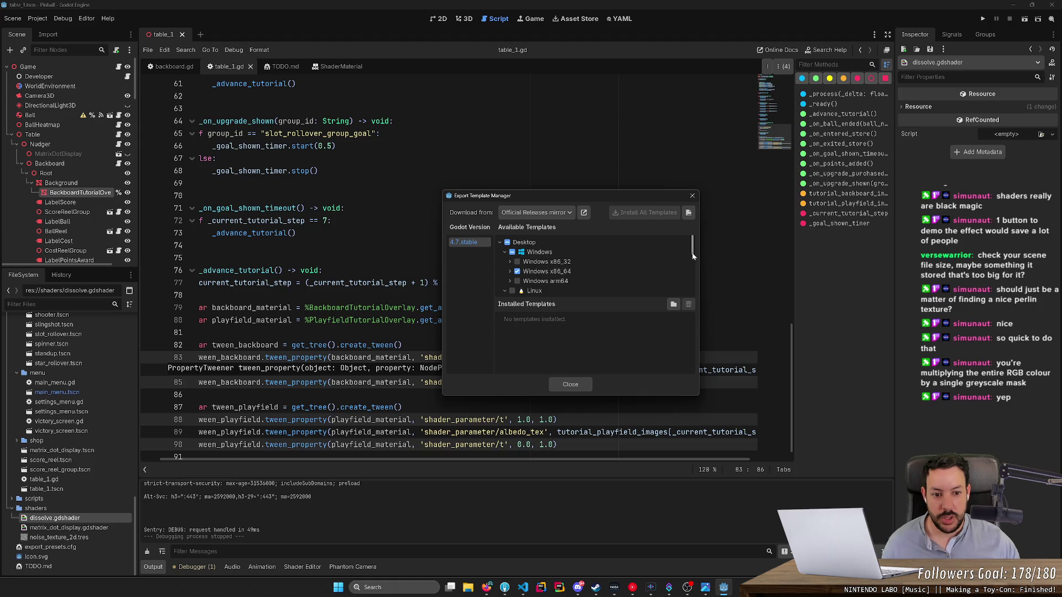
pyautogui.moveTo(692, 253)
pyautogui.mouseDown()
pyautogui.moveTo(693, 304)
pyautogui.moveTo(694, 241)
pyautogui.moveTo(693, 274)
pyautogui.mouseUp()
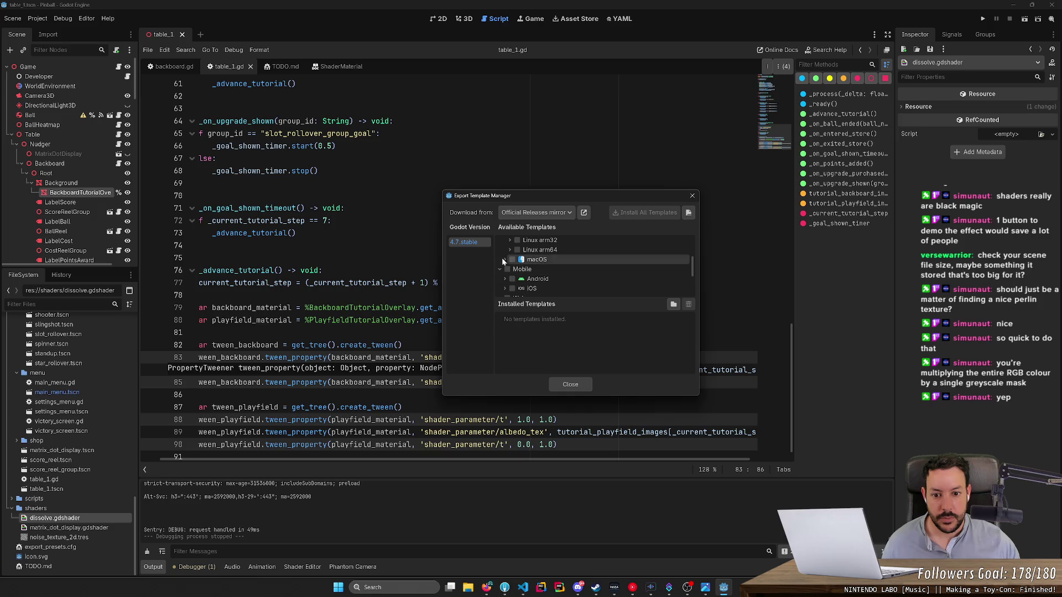
pyautogui.moveTo(693, 263); pyautogui.dragTo(692, 240)
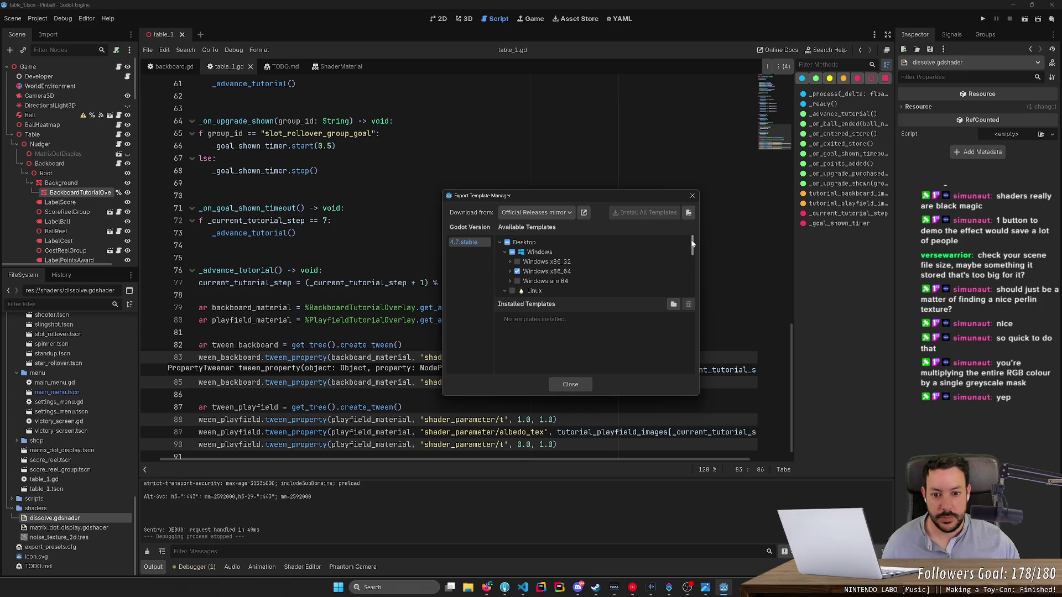
pyautogui.click(570, 385)
pyautogui.click(37, 18)
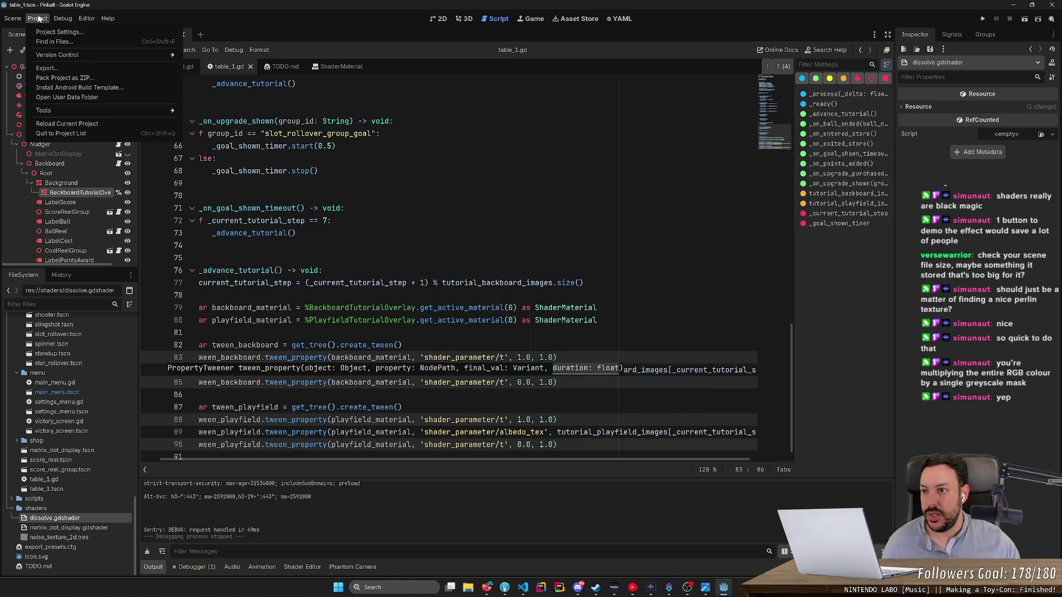
# Step: Download the Windows x86_64 export templates for 4.7.stable from the template manager
pyautogui.click(42, 69)
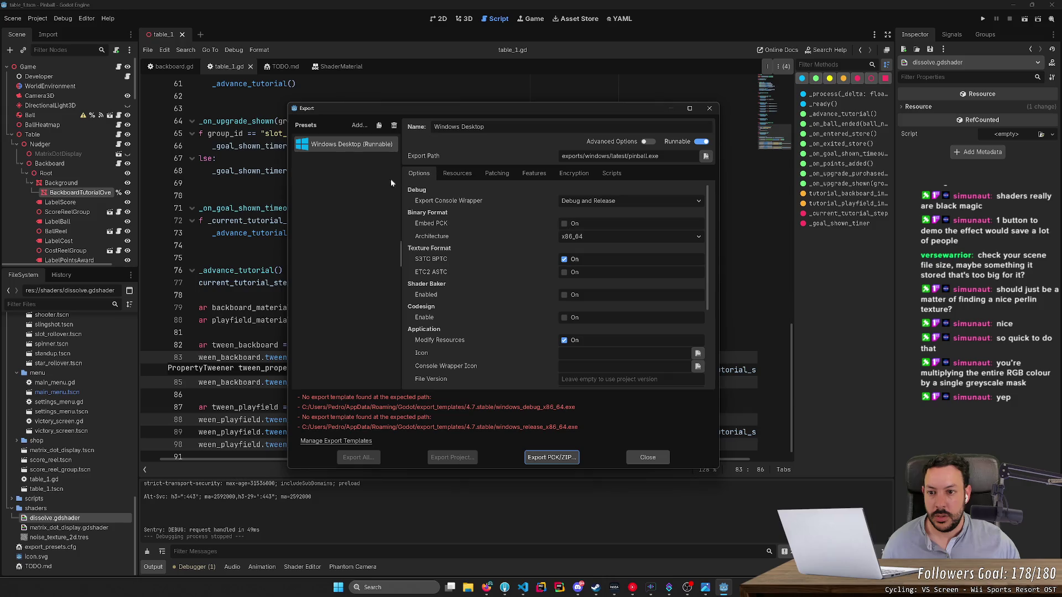
pyautogui.click(362, 437)
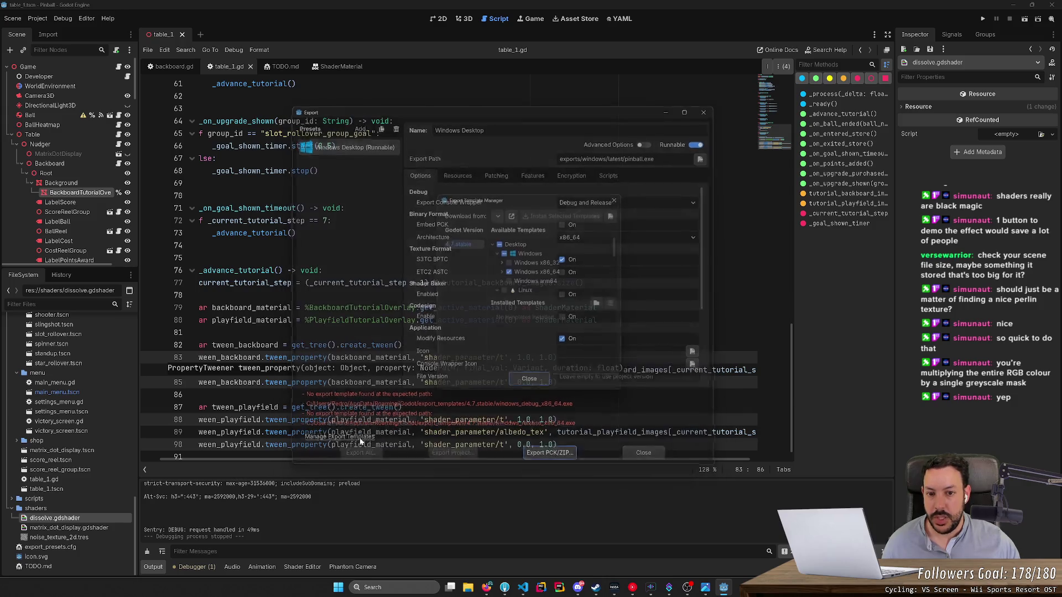
pyautogui.click(606, 216)
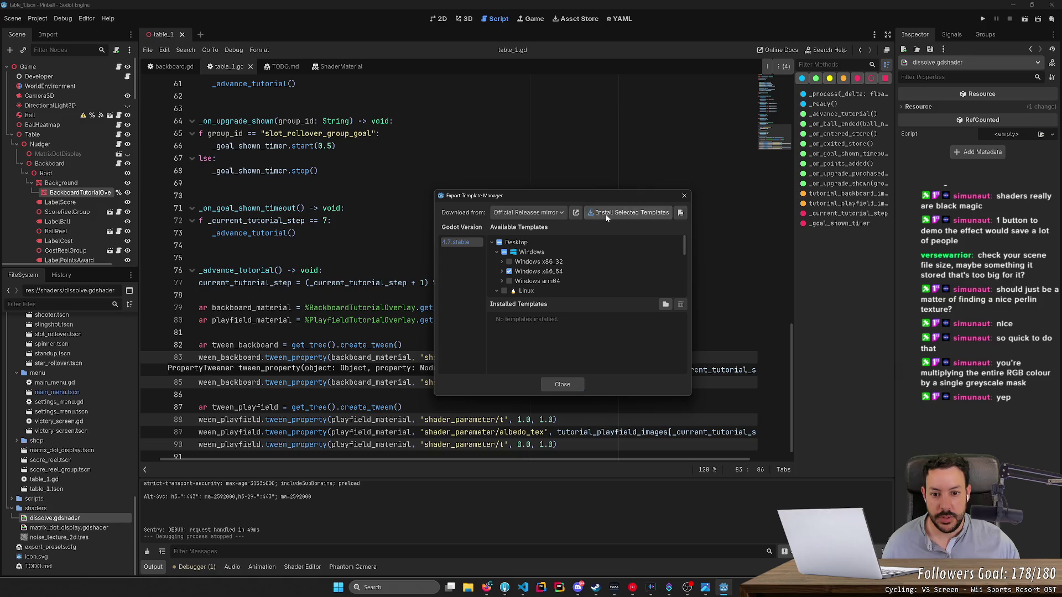
pyautogui.click(499, 271)
pyautogui.scroll(-1, 502, 270)
pyautogui.scroll(-1, 514, 273)
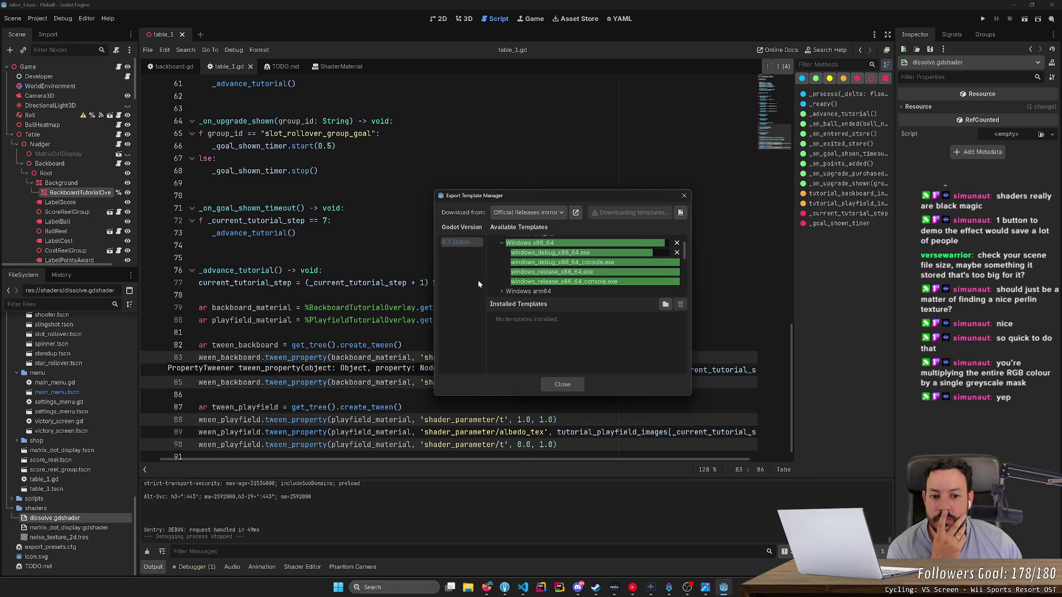
# Step: Check the installed Windows x86_64 templates, close the manager and reopen Export
pyautogui.click(496, 329)
pyautogui.click(496, 329)
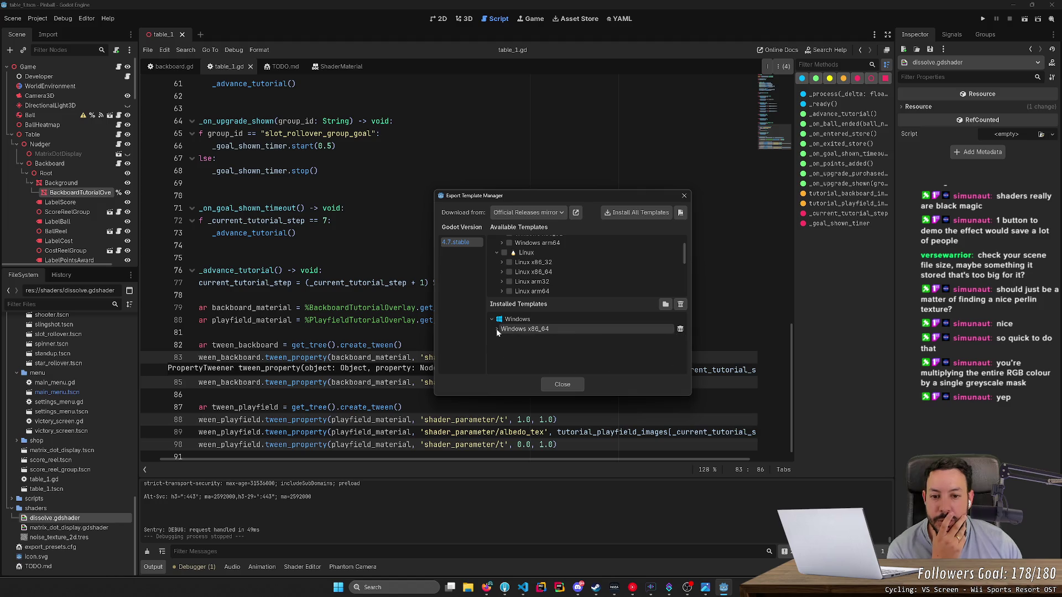
pyautogui.click(684, 197)
pyautogui.click(38, 19)
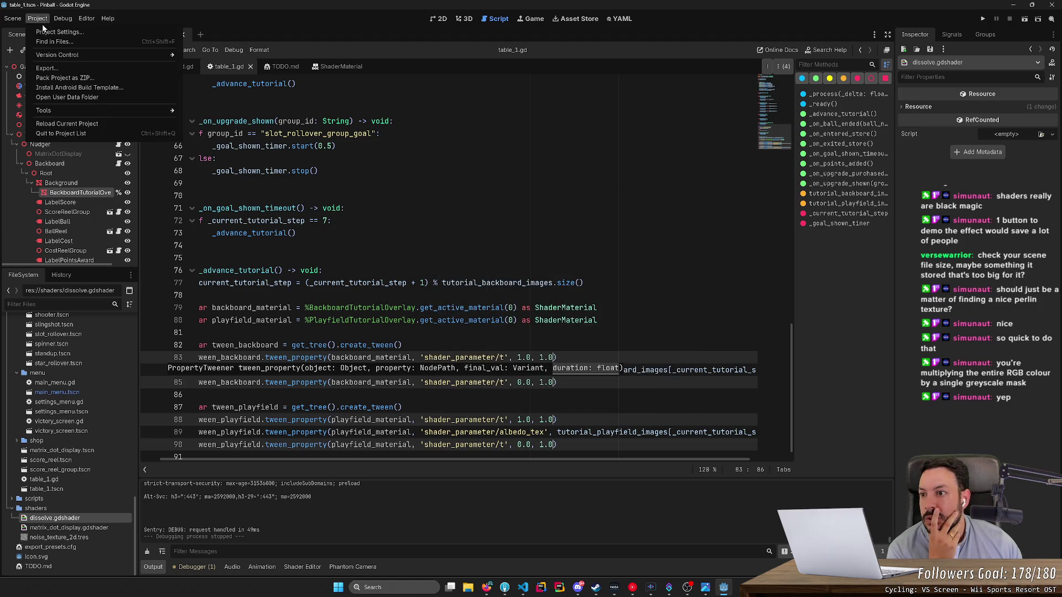
pyautogui.click(46, 68)
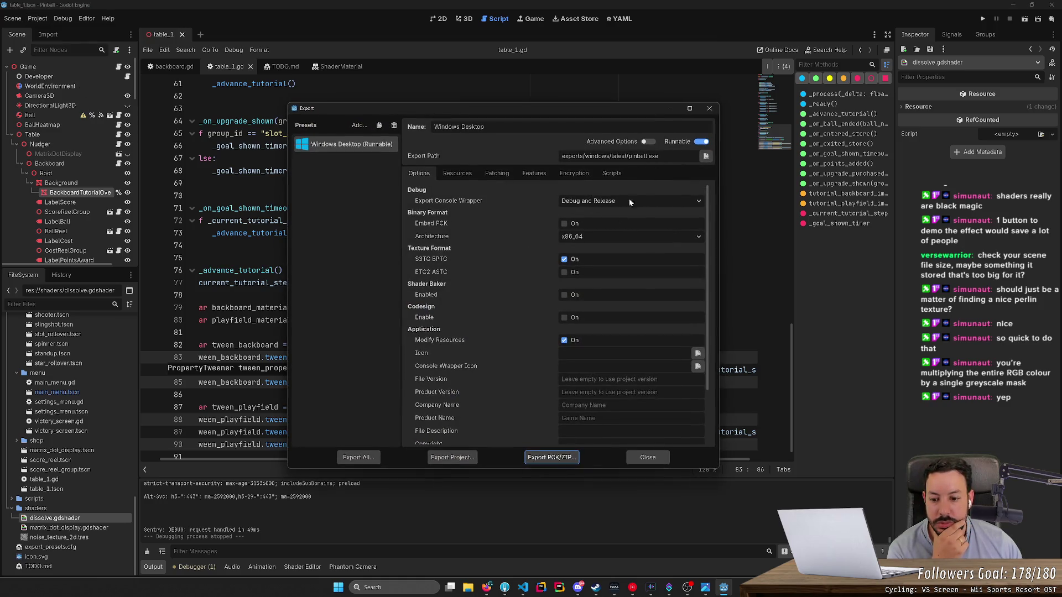
# Step: Export all presets as a Release build to exports/windows/latest/pinball.exe, then switch to Fork
pyautogui.click(354, 458)
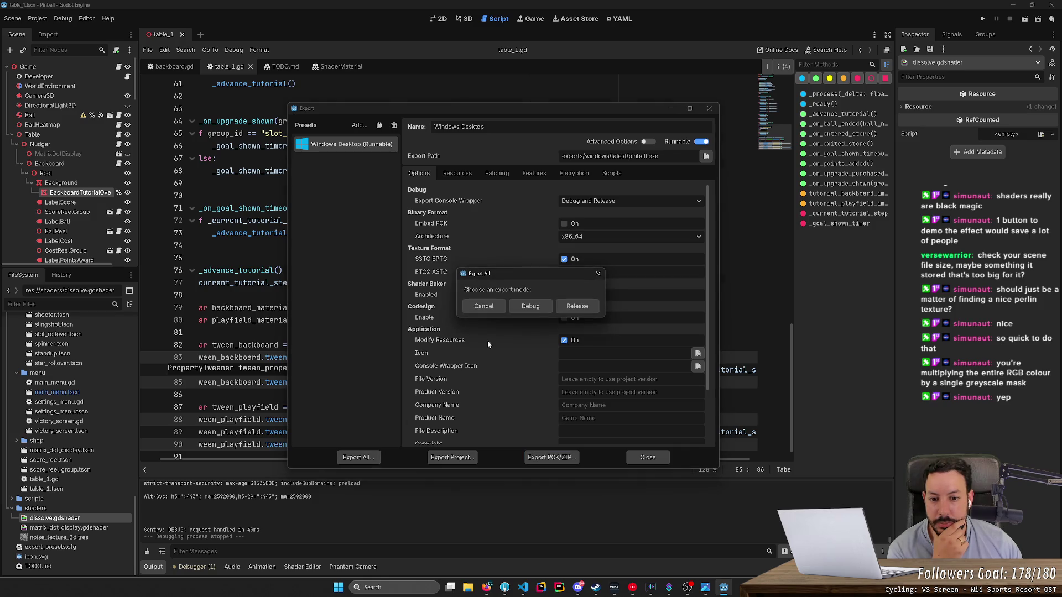
pyautogui.click(570, 306)
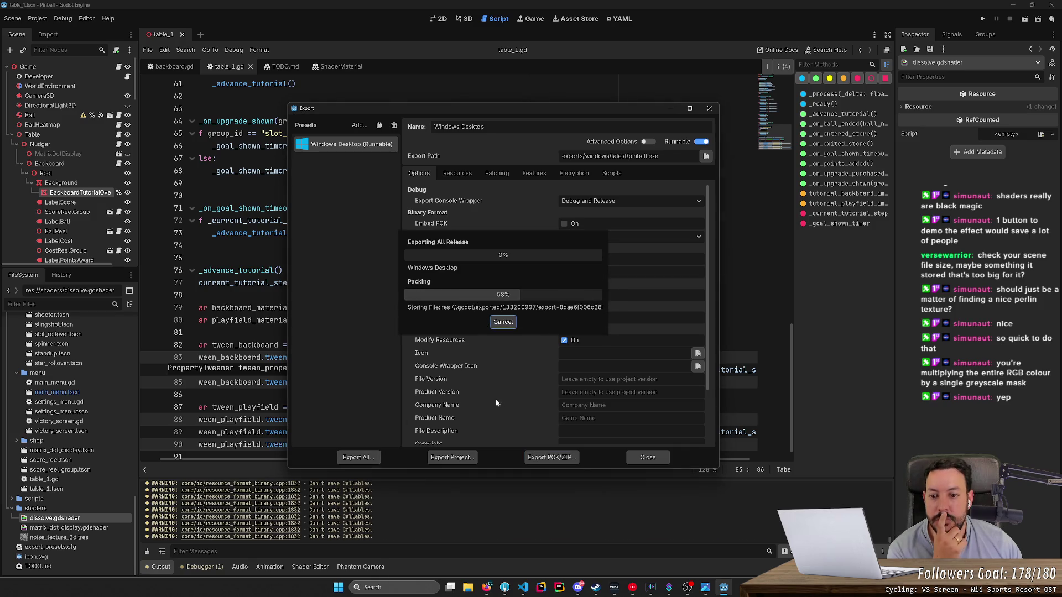
pyautogui.click(504, 587)
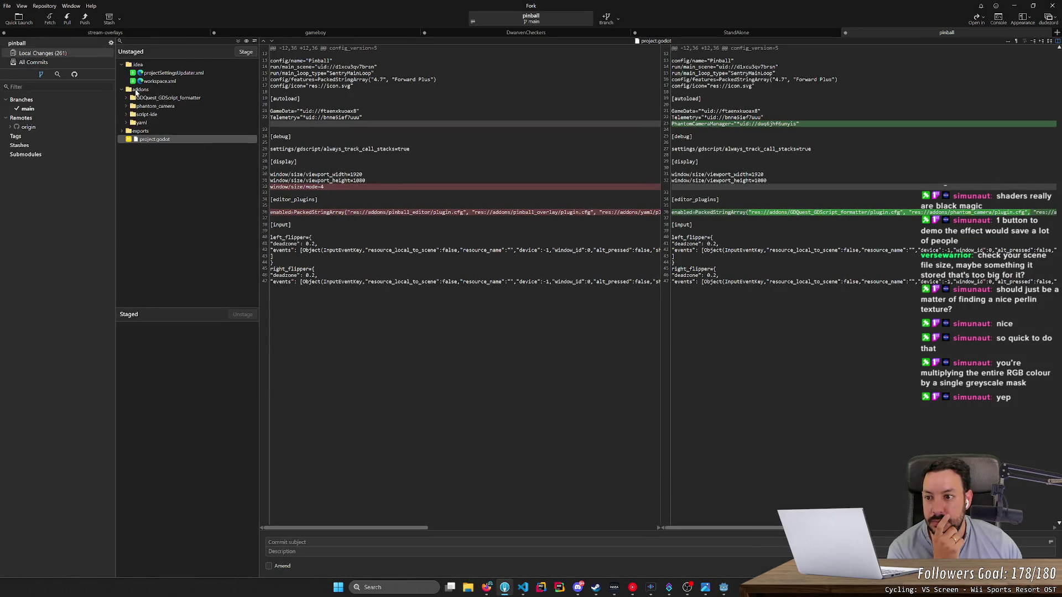
# Step: Unstage the exported build files under exports/windows/latest
pyautogui.click(137, 131)
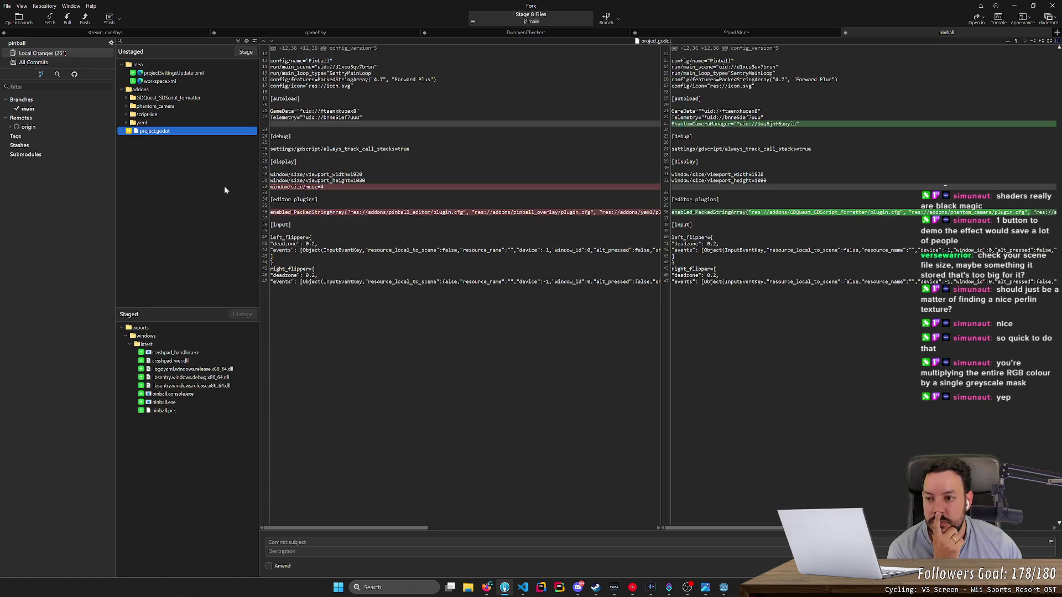
pyautogui.click(171, 347)
pyautogui.doubleClick(171, 347)
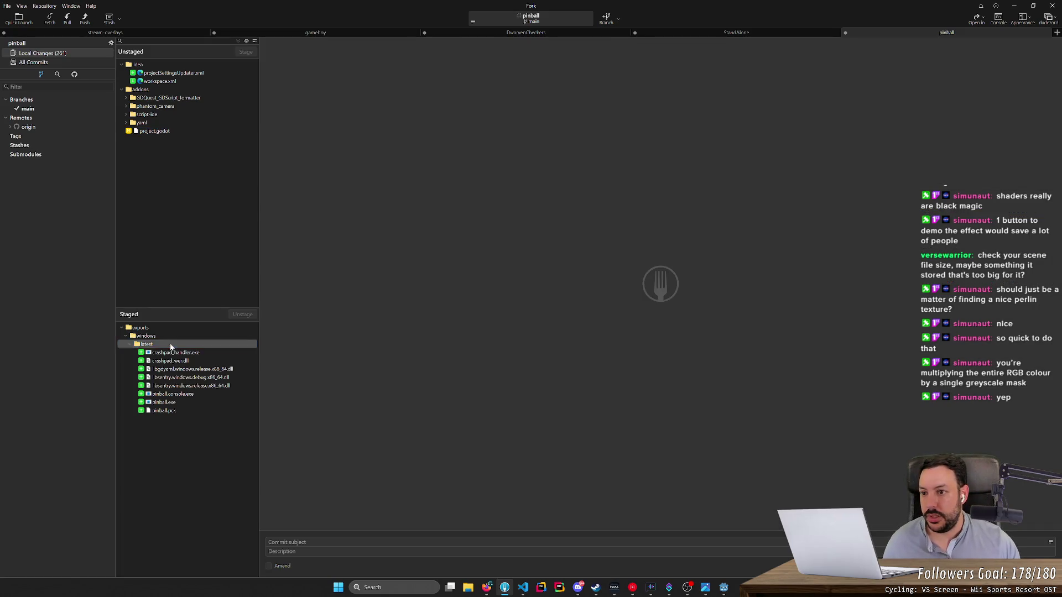
# Step: Discard the latest folder's changes and return to Godot's export settings
pyautogui.click(157, 149)
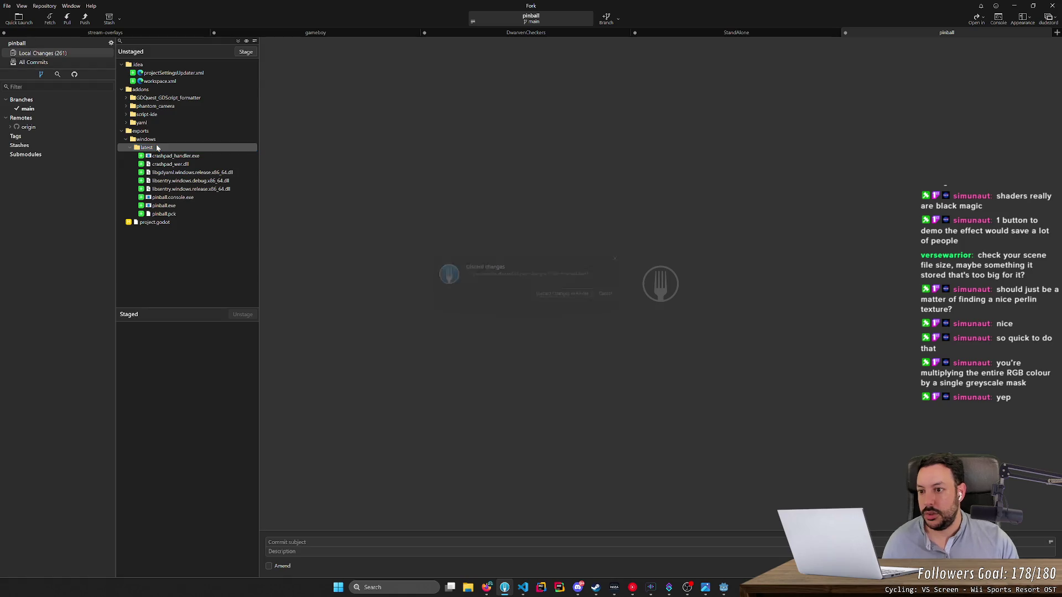
pyautogui.press('Delete')
pyautogui.hotkey('alt', 'Tab')
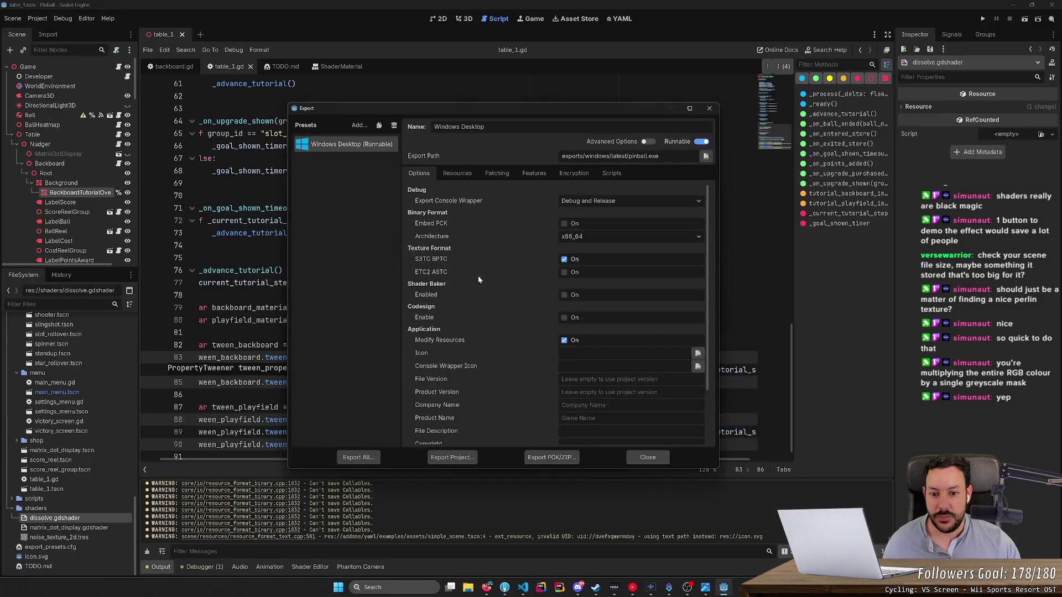
# Step: Export the Windows Desktop build as pinball.exe into exports/windows/latest, then open File Explorer
pyautogui.click(449, 457)
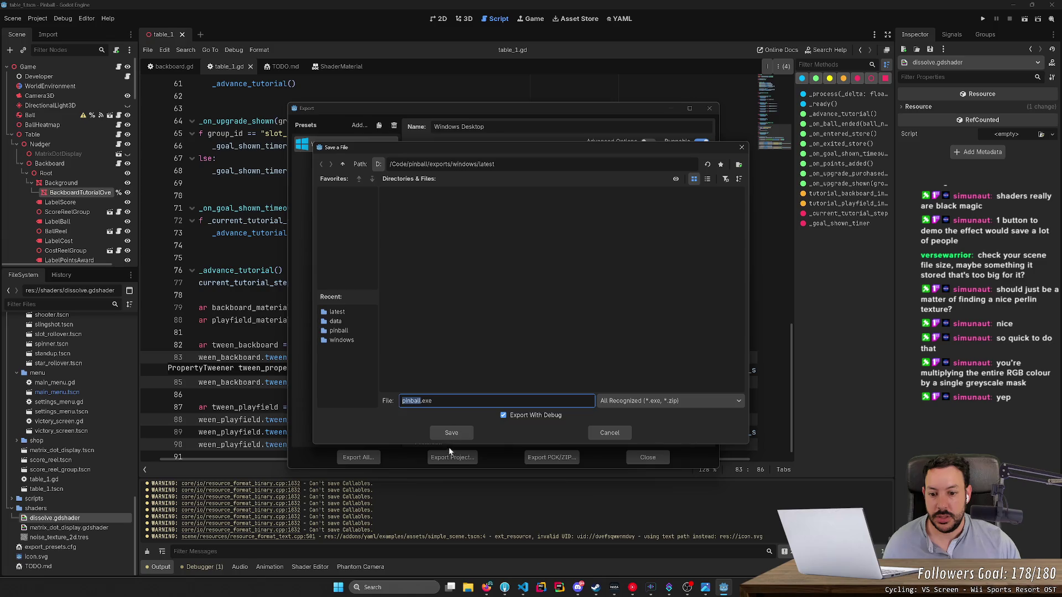
pyautogui.click(451, 434)
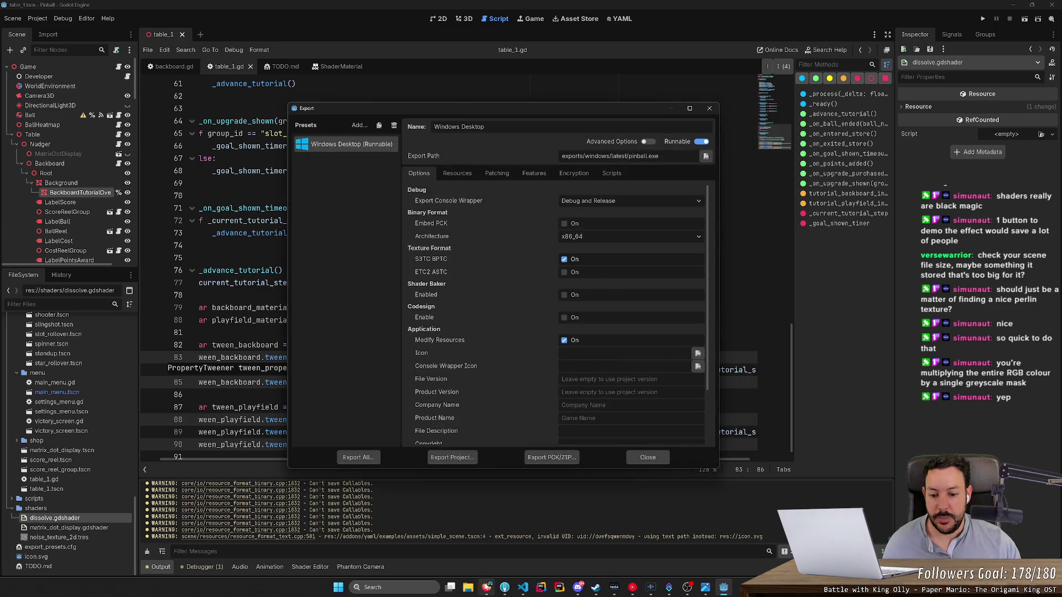
pyautogui.click(487, 587)
pyautogui.click(468, 587)
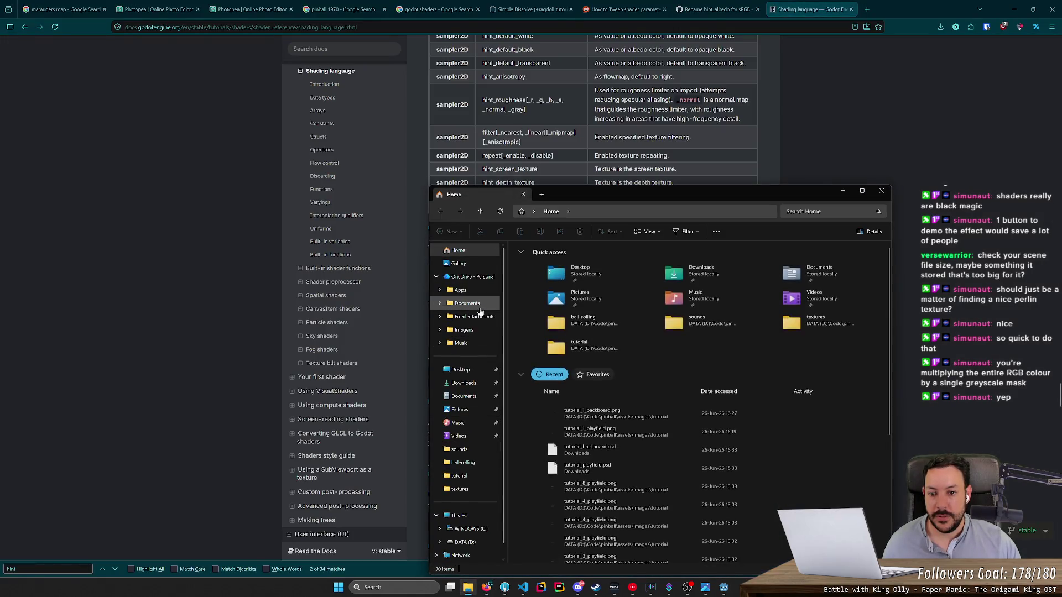
# Step: Browse to D:\Code\pinball\exports\windows\latest and launch pinball.exe
pyautogui.click(459, 476)
pyautogui.click(628, 214)
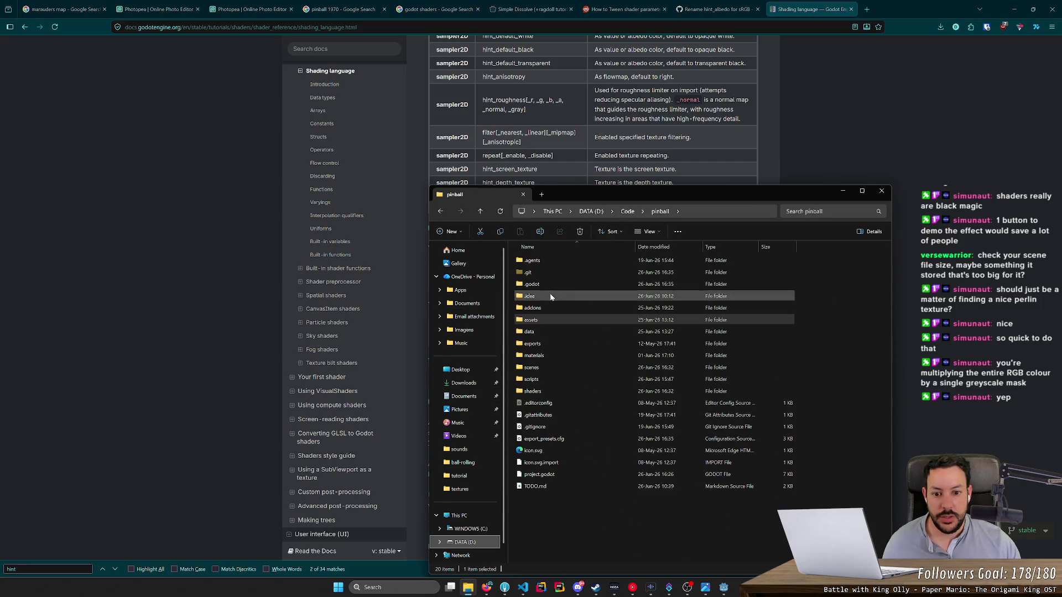
pyautogui.doubleClick(548, 341)
pyautogui.doubleClick(551, 262)
pyautogui.doubleClick(551, 263)
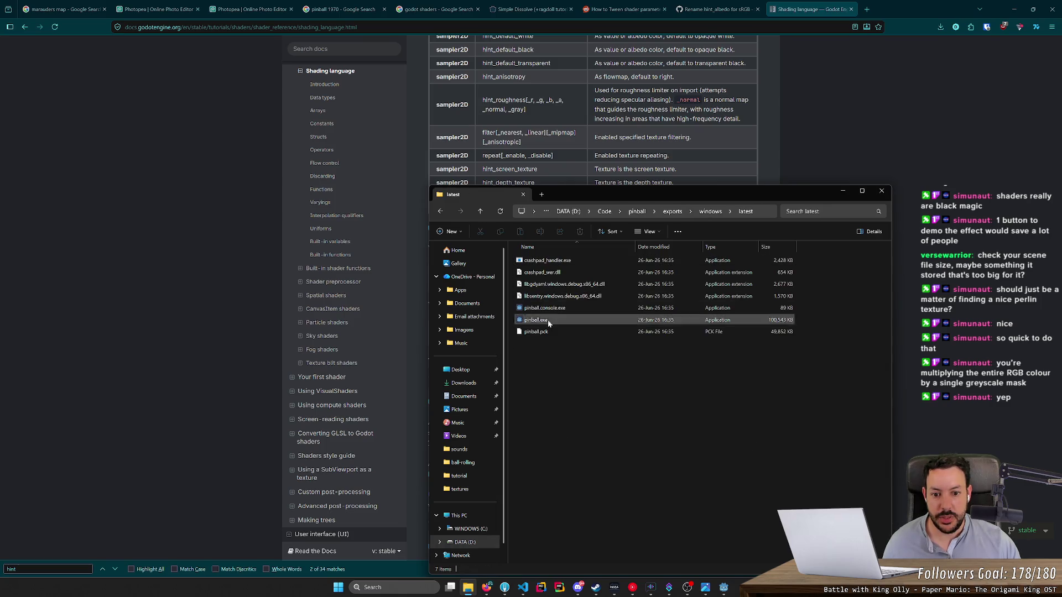
pyautogui.click(570, 319)
pyautogui.doubleClick(569, 319)
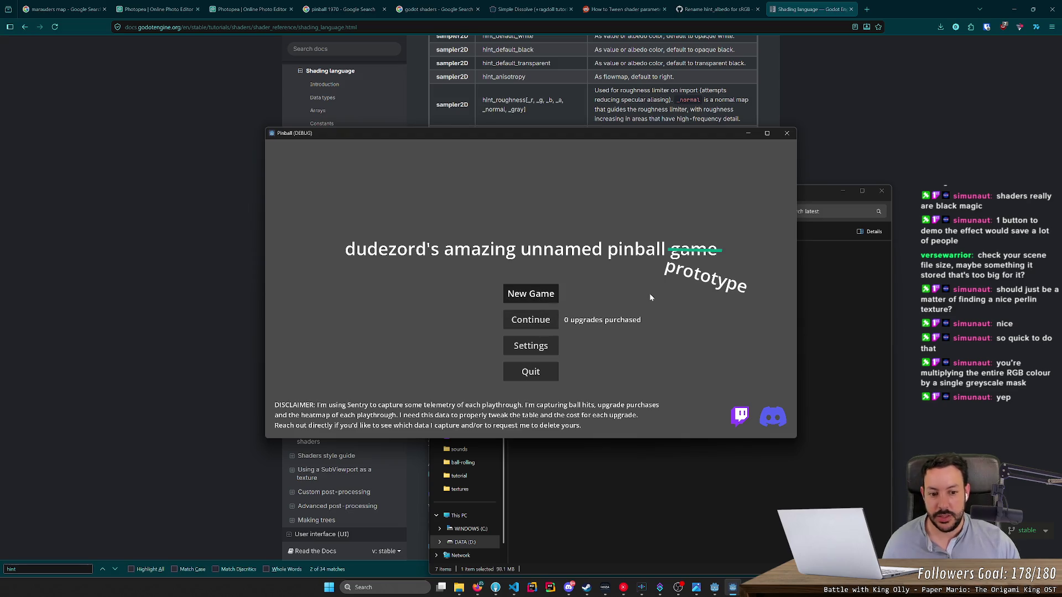
# Step: Start a new game, launch a ball, flip the right flipper, then close the game
pyautogui.press('Return')
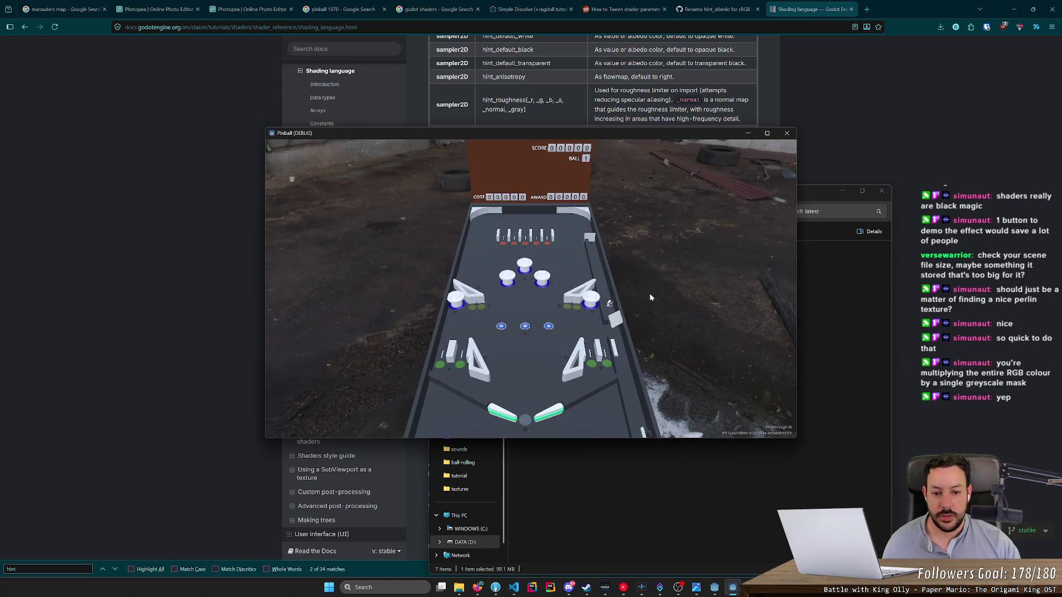
pyautogui.press('space')
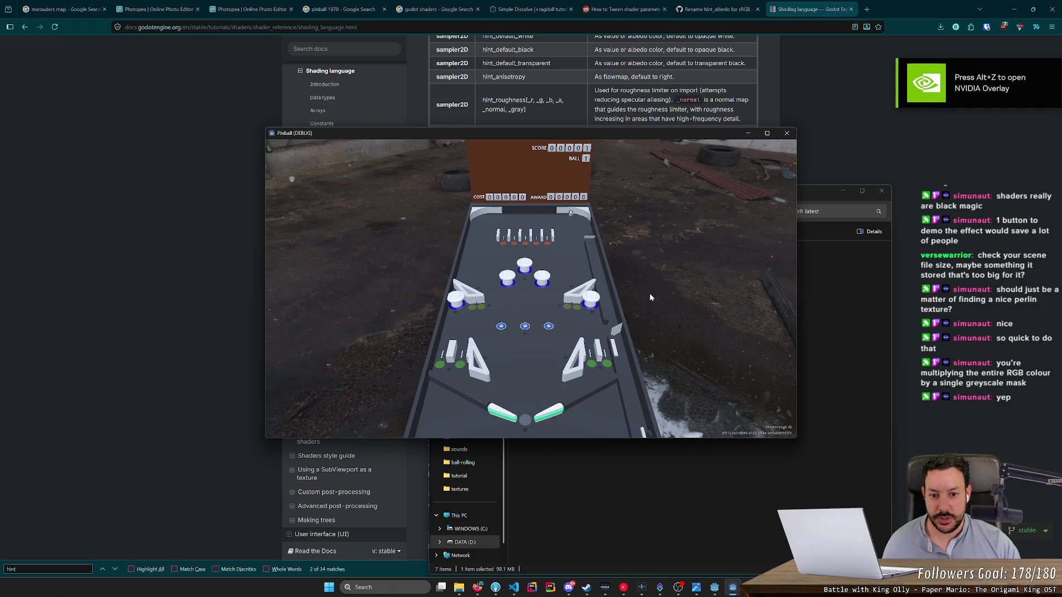
pyautogui.press('Right')
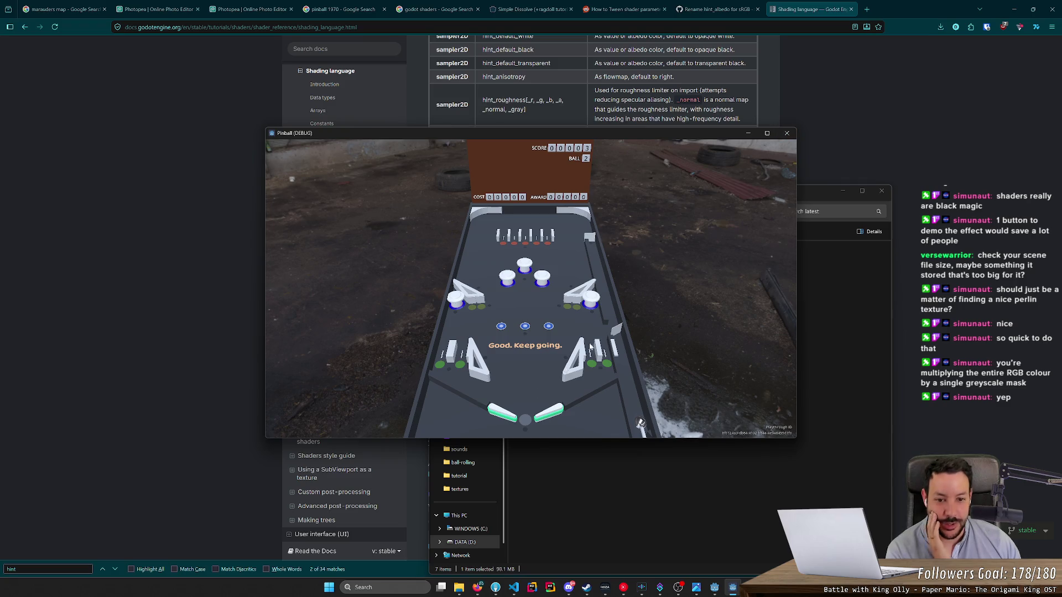
pyautogui.click(786, 134)
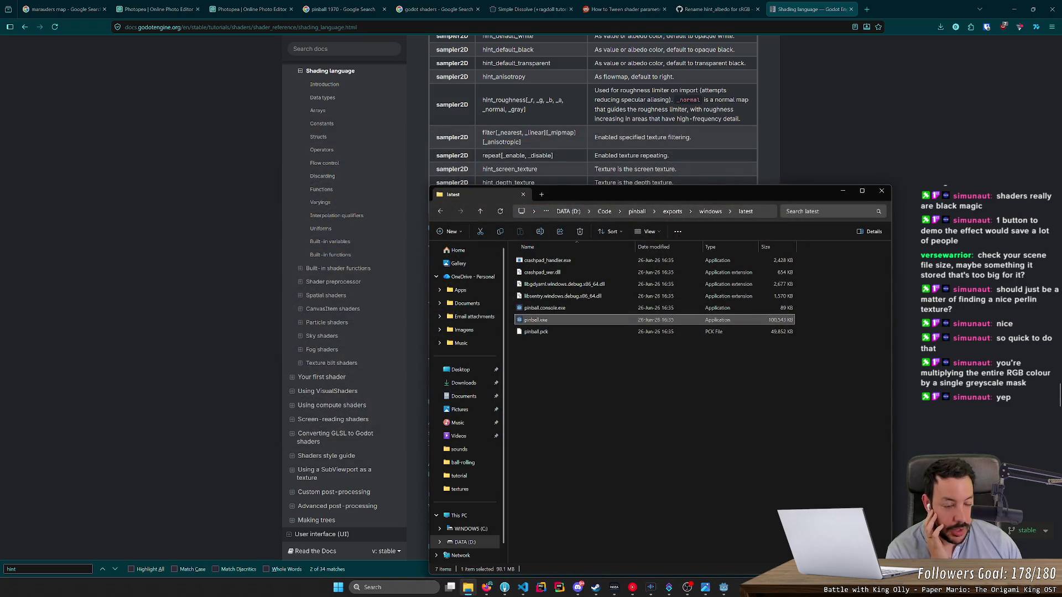
# Step: Close File Explorer and the Export dialog, and return to the 3D view of the flippers
pyautogui.click(885, 194)
pyautogui.click(723, 587)
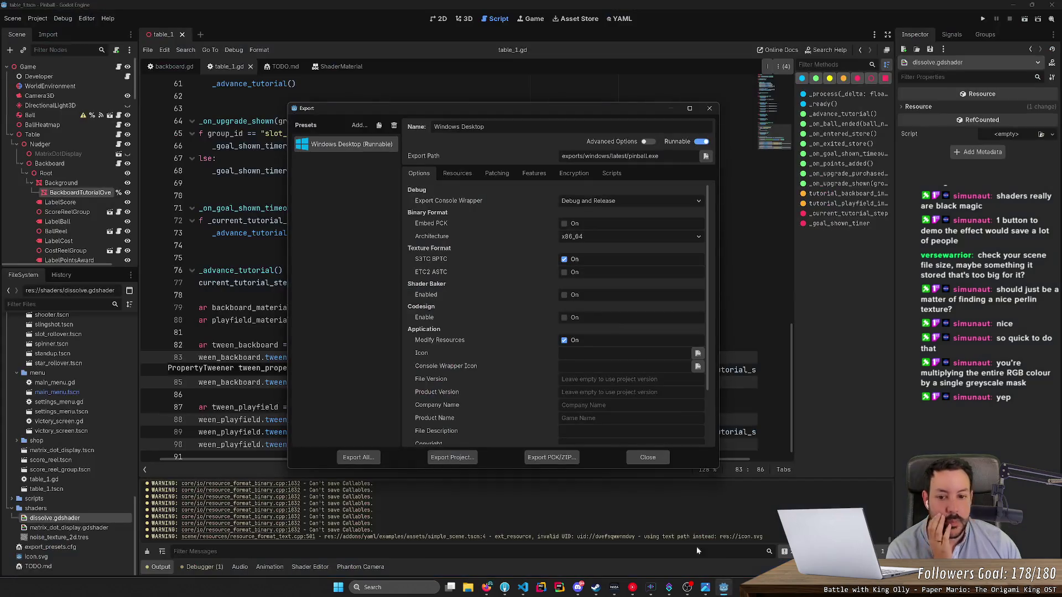
pyautogui.click(714, 108)
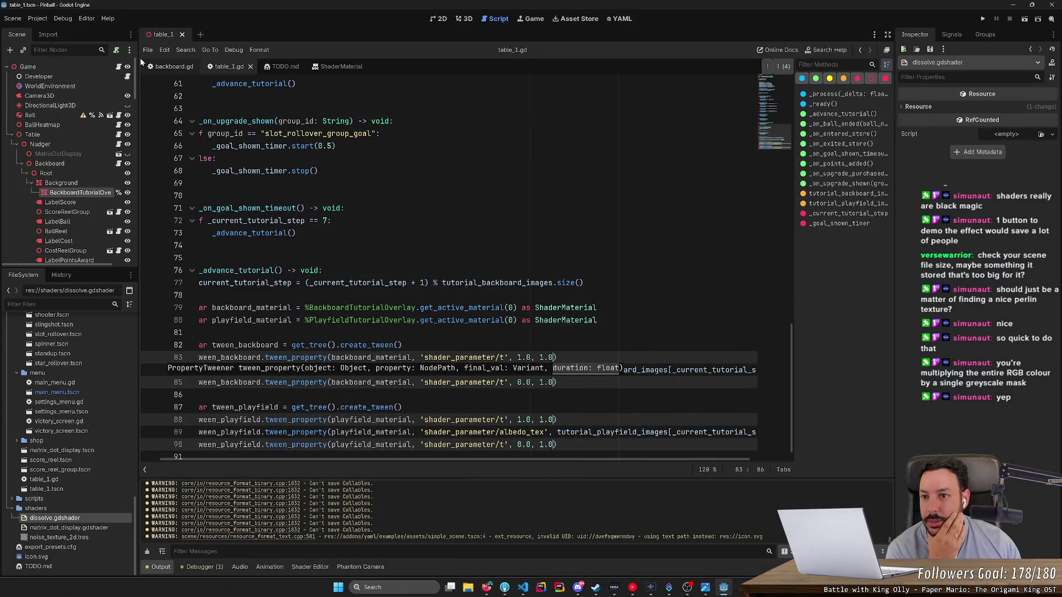
pyautogui.click(468, 19)
pyautogui.moveTo(451, 157); pyautogui.dragTo(453, 364)
# Step: Enable Editable Children on the Left Flipper instance
pyautogui.click(435, 371)
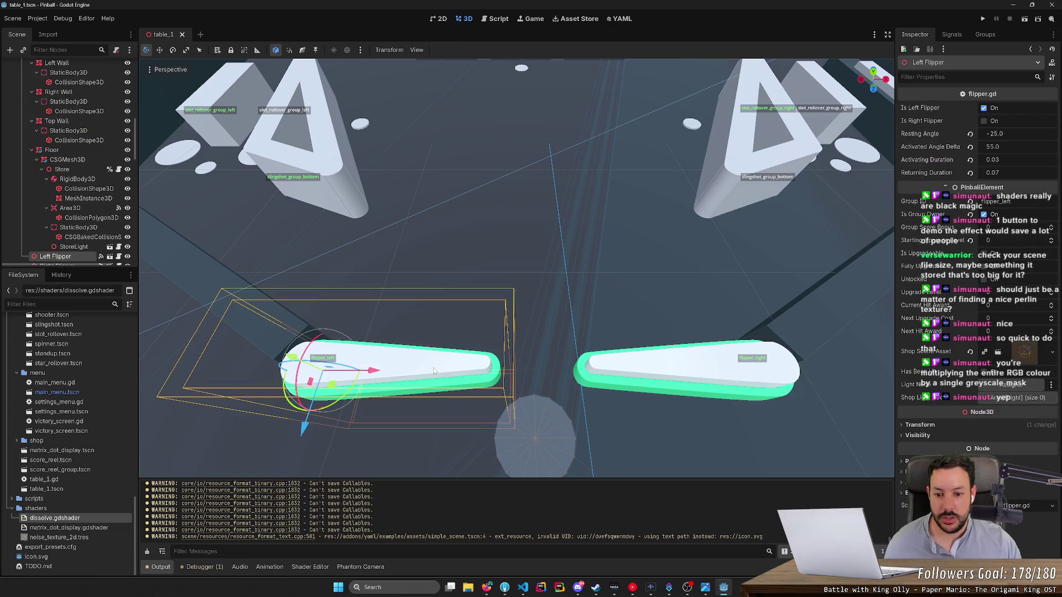
pyautogui.scroll(-3, 61, 227)
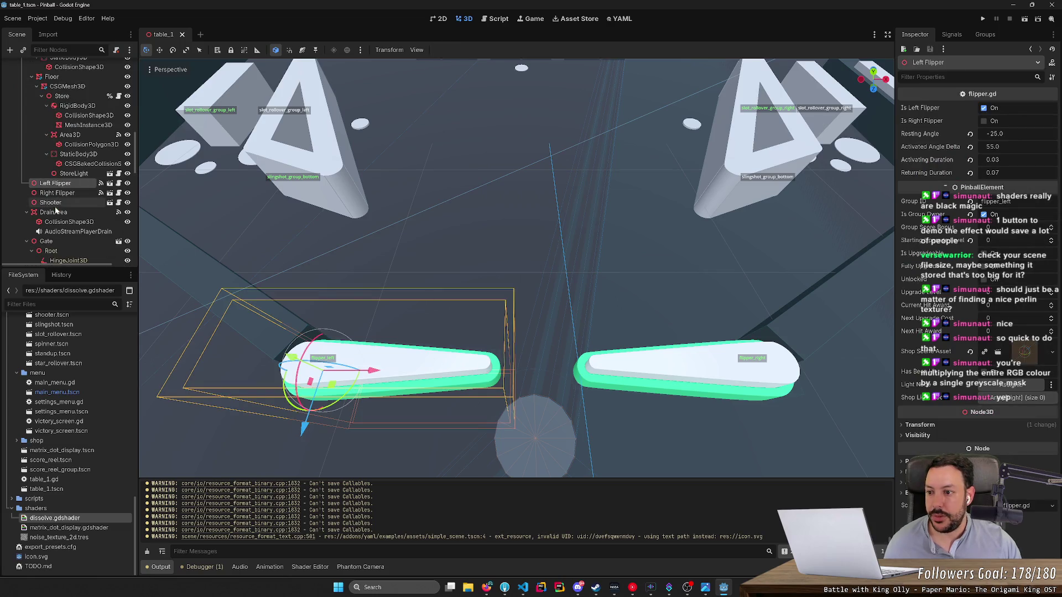
pyautogui.rightClick(63, 184)
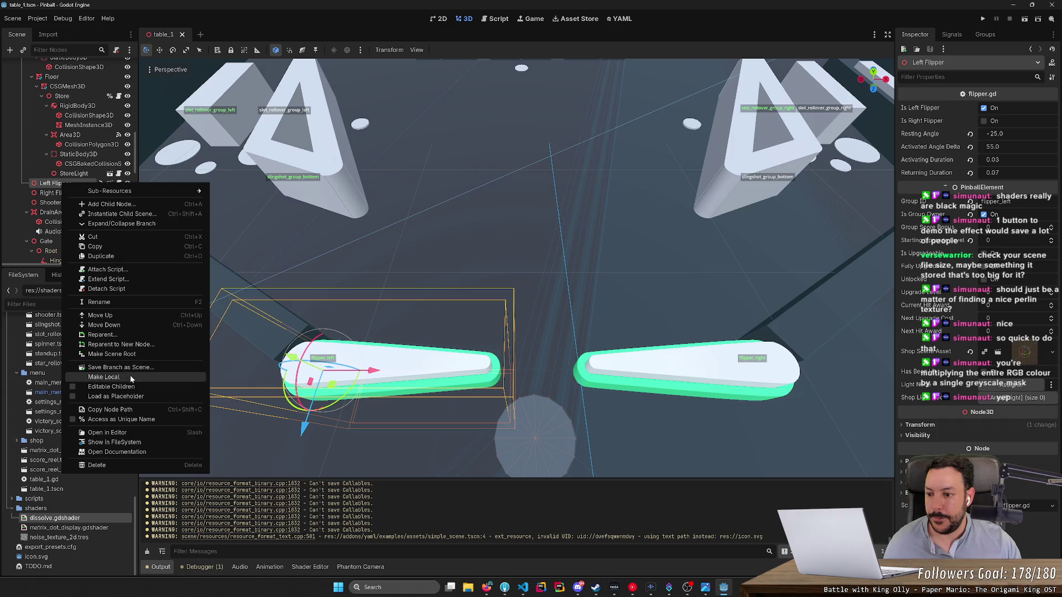
pyautogui.click(73, 388)
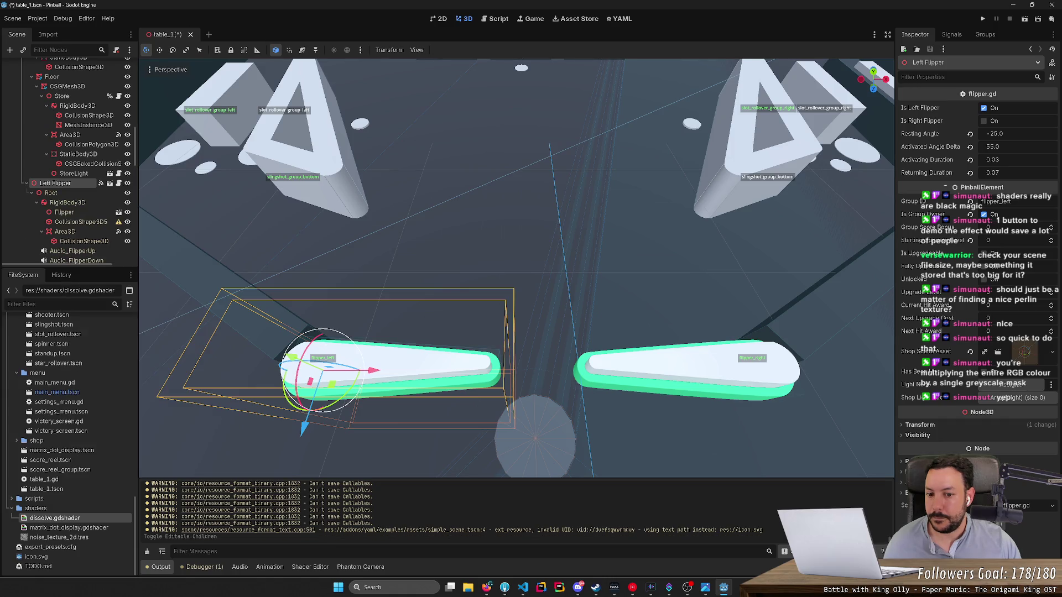
# Step: Move in close on the flippers and select the Right Flipper node
pyautogui.scroll(5, 318, 368)
pyautogui.moveTo(514, 266)
pyautogui.mouseDown()
pyautogui.moveTo(481, 266)
pyautogui.moveTo(514, 277)
pyautogui.mouseUp()
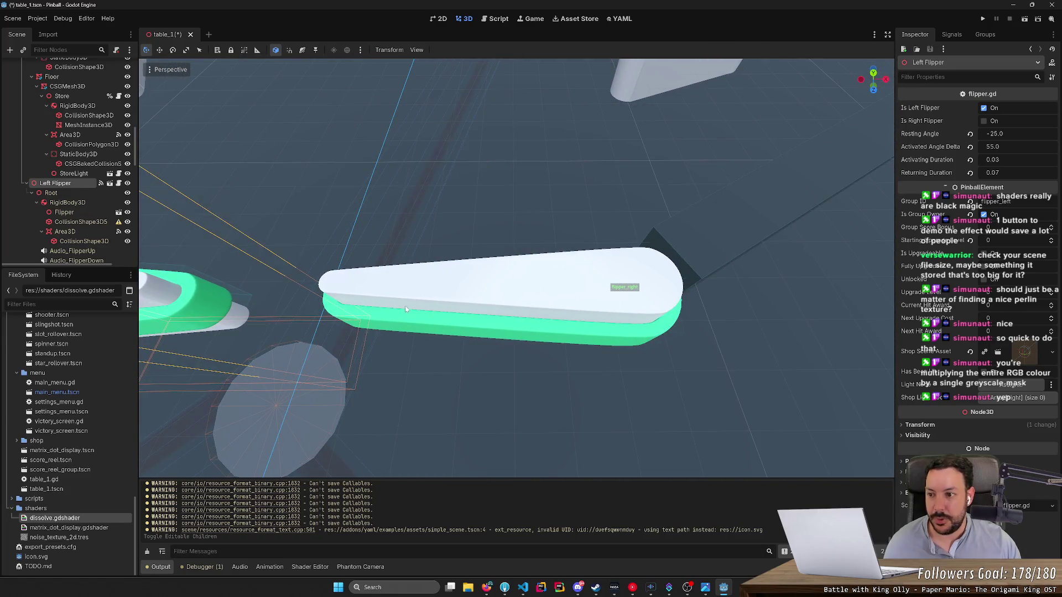
pyautogui.click(403, 306)
pyautogui.rightClick(95, 258)
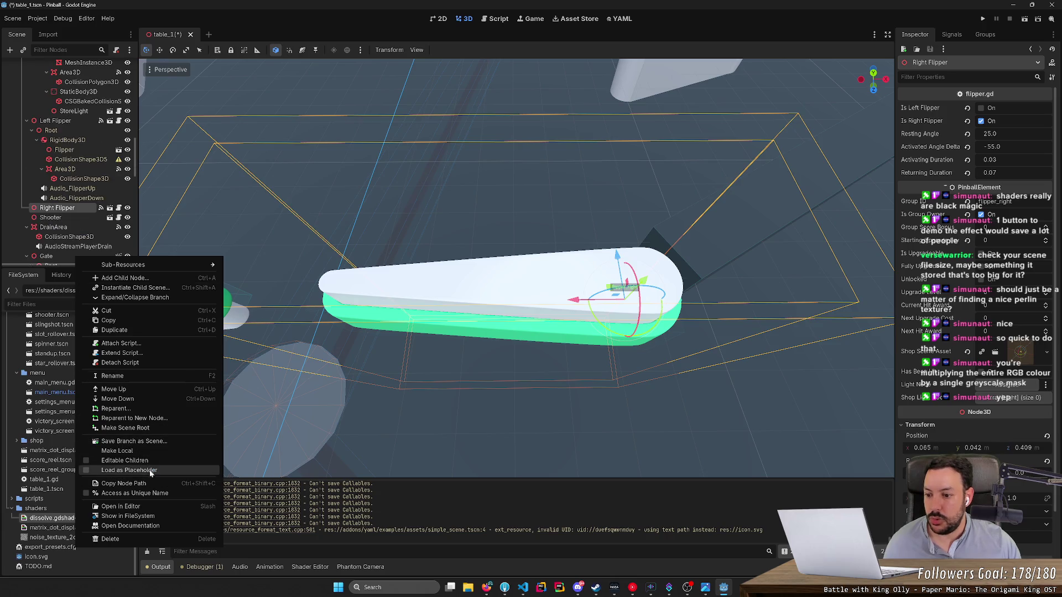
# Step: Enable Editable Children on the Right Flipper and orbit the view around it
pyautogui.click(125, 460)
pyautogui.scroll(3, 516, 268)
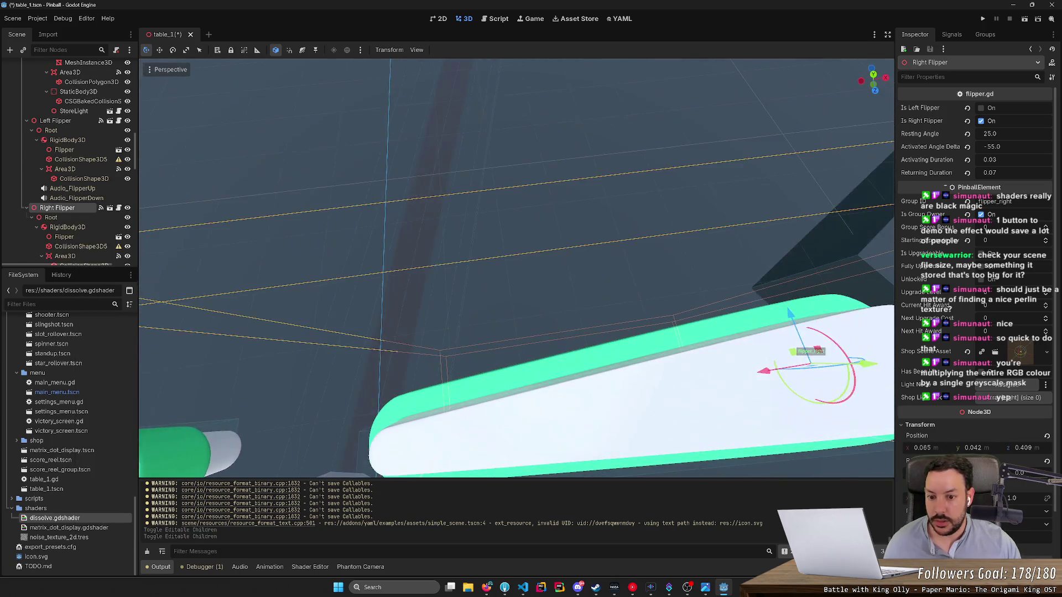
pyautogui.scroll(-8, 515, 268)
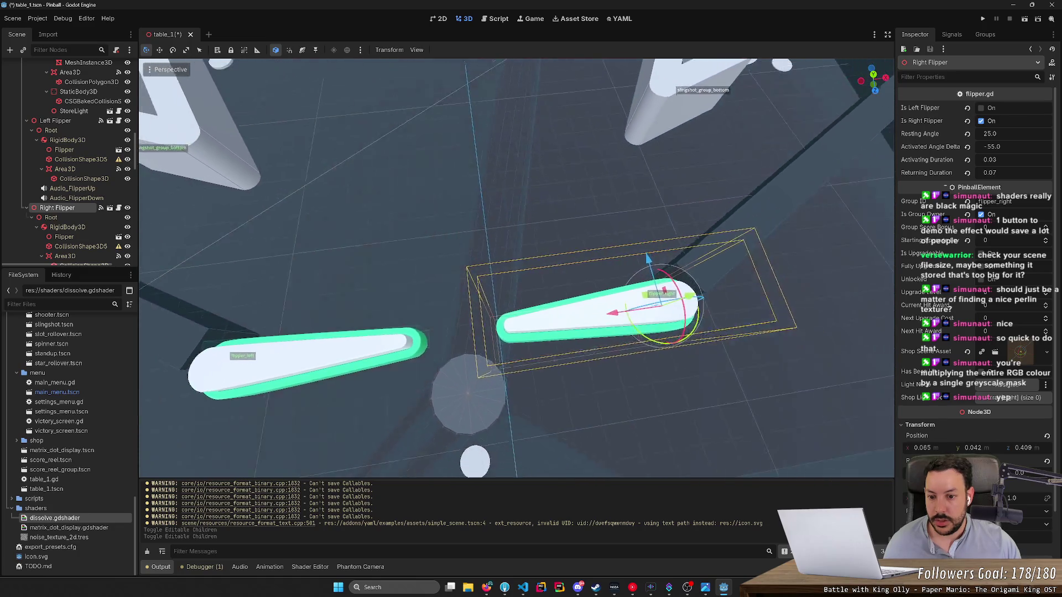
pyautogui.scroll(5, 516, 268)
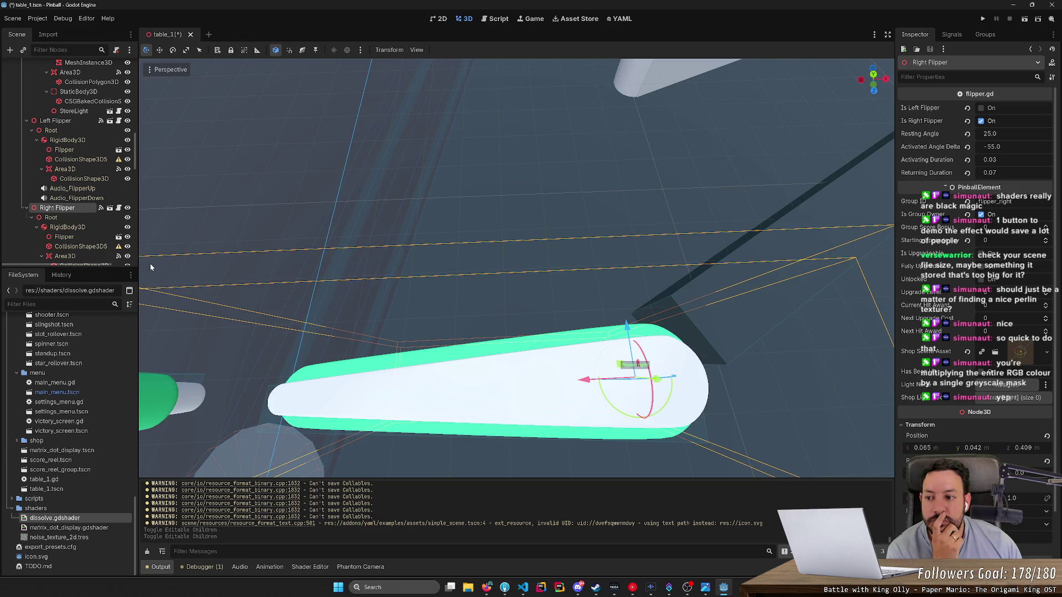
pyautogui.moveTo(423, 323)
pyautogui.mouseDown()
pyautogui.moveTo(387, 310)
pyautogui.moveTo(351, 249)
pyautogui.mouseUp()
pyautogui.scroll(-2, 89, 258)
pyautogui.scroll(-2, 89, 259)
# Step: Select the right flipper's Area3D hit zone and change its Y rotation
pyautogui.click(128, 208)
pyautogui.click(128, 208)
pyautogui.click(89, 208)
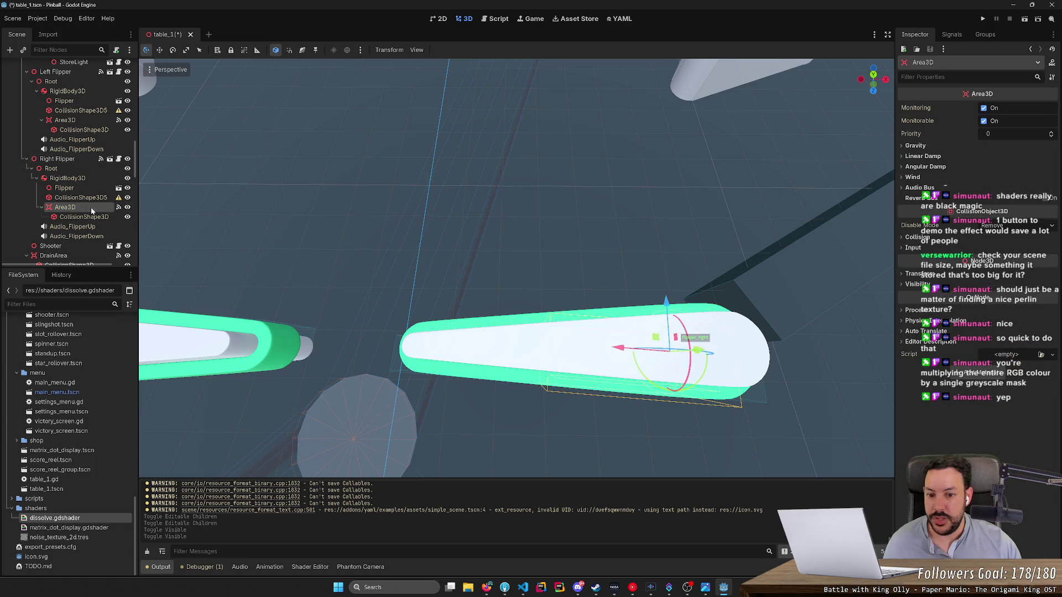
pyautogui.click(919, 274)
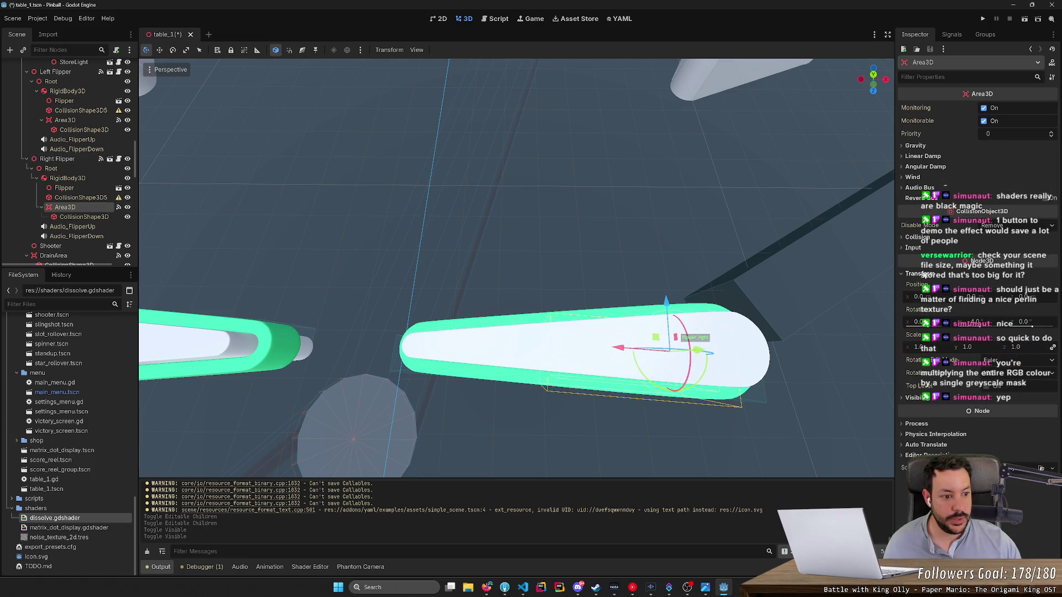
pyautogui.click(982, 328)
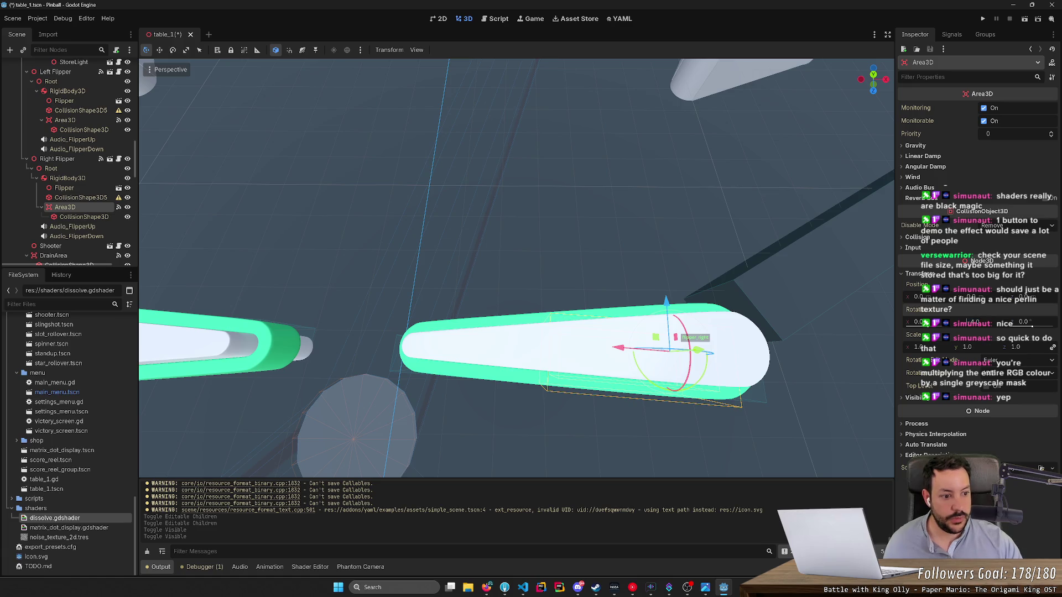
pyautogui.press('Return')
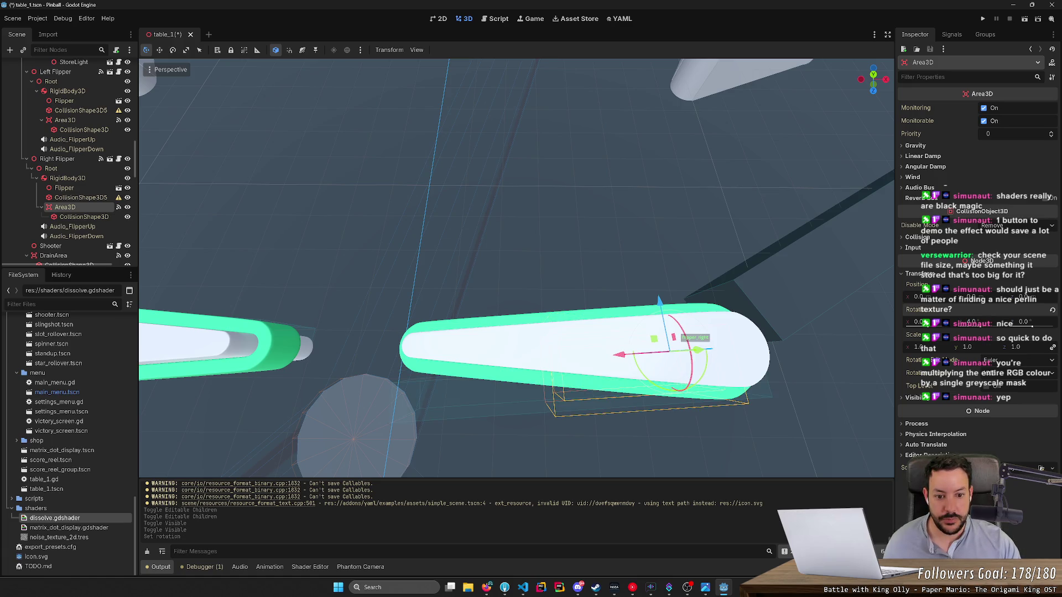
# Step: Raise the hit zone along the Y axis to meet the flipper
pyautogui.moveTo(552, 276); pyautogui.dragTo(530, 268)
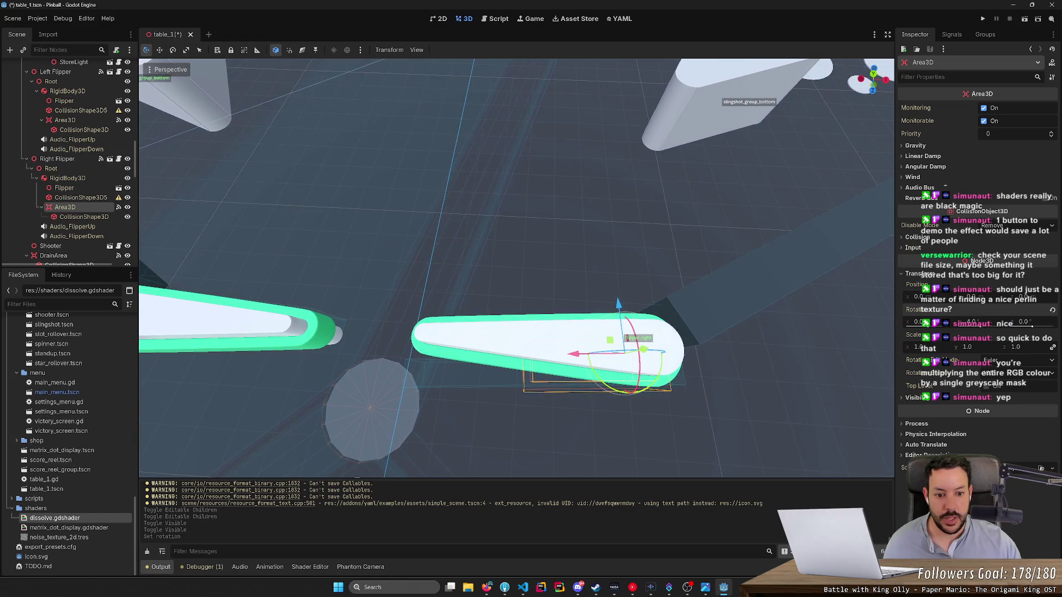
pyautogui.moveTo(617, 303)
pyautogui.mouseDown()
pyautogui.moveTo(616, 265)
pyautogui.moveTo(621, 287)
pyautogui.moveTo(622, 273)
pyautogui.mouseUp()
pyautogui.scroll(5, 636, 268)
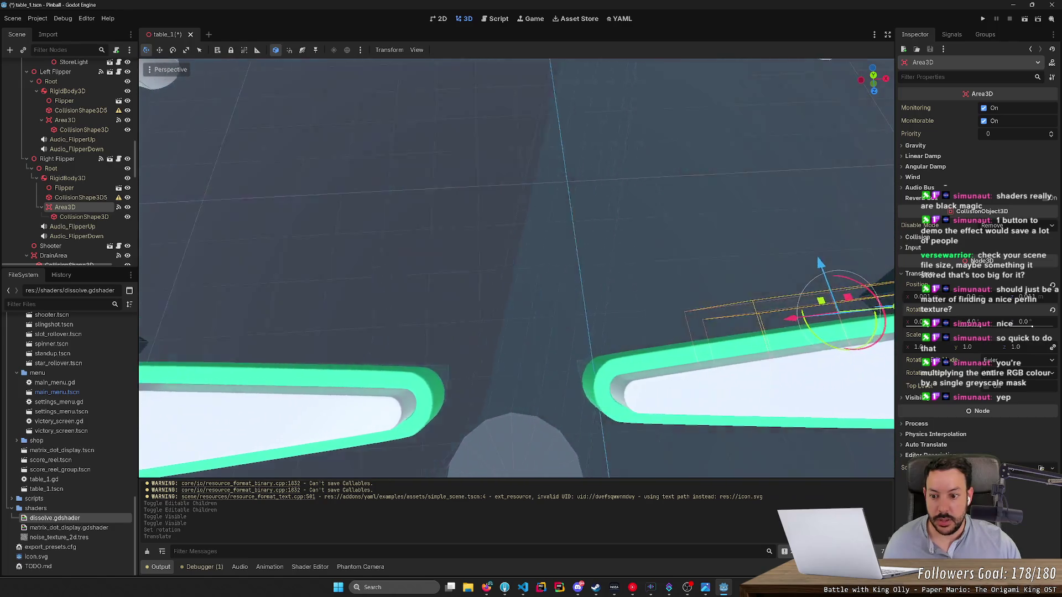
pyautogui.scroll(3, 844, 232)
pyautogui.moveTo(822, 237); pyautogui.dragTo(735, 178)
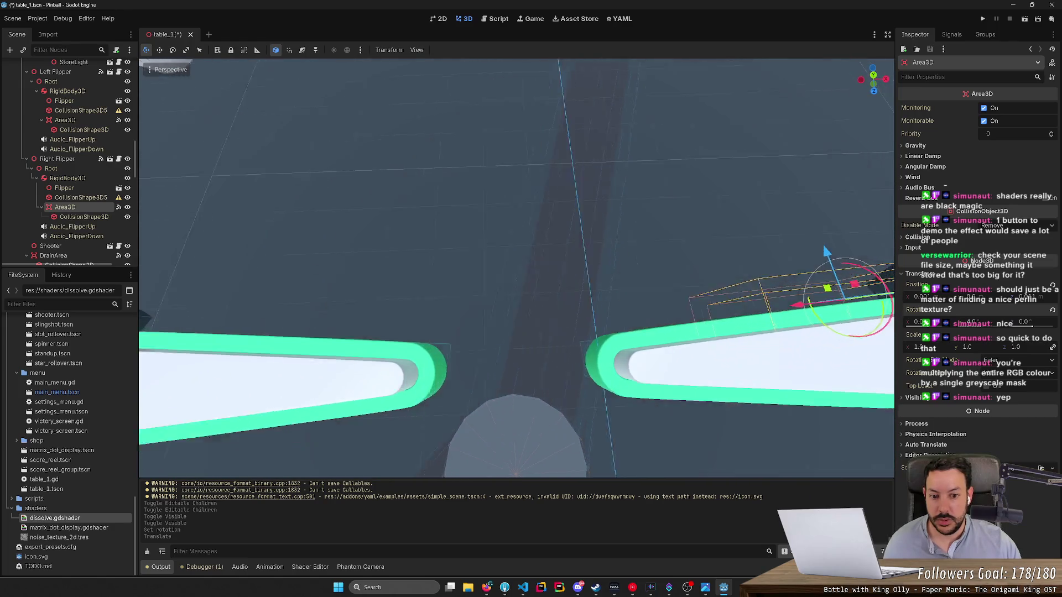
# Step: Check the alignment in Top view and nudge the hit zone slightly upward
pyautogui.press('KP_7')
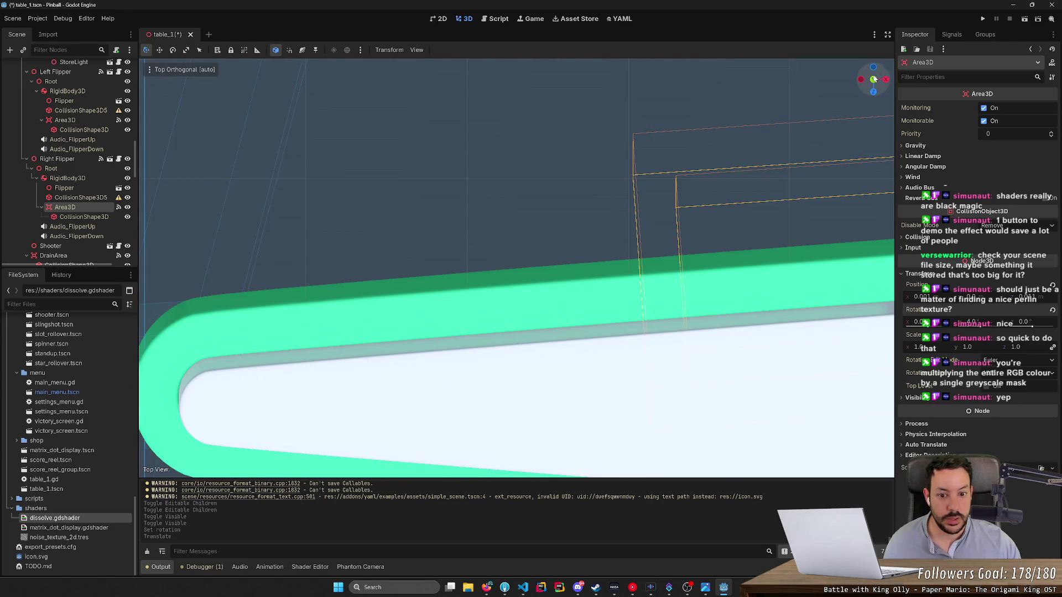
pyautogui.scroll(-3, 636, 221)
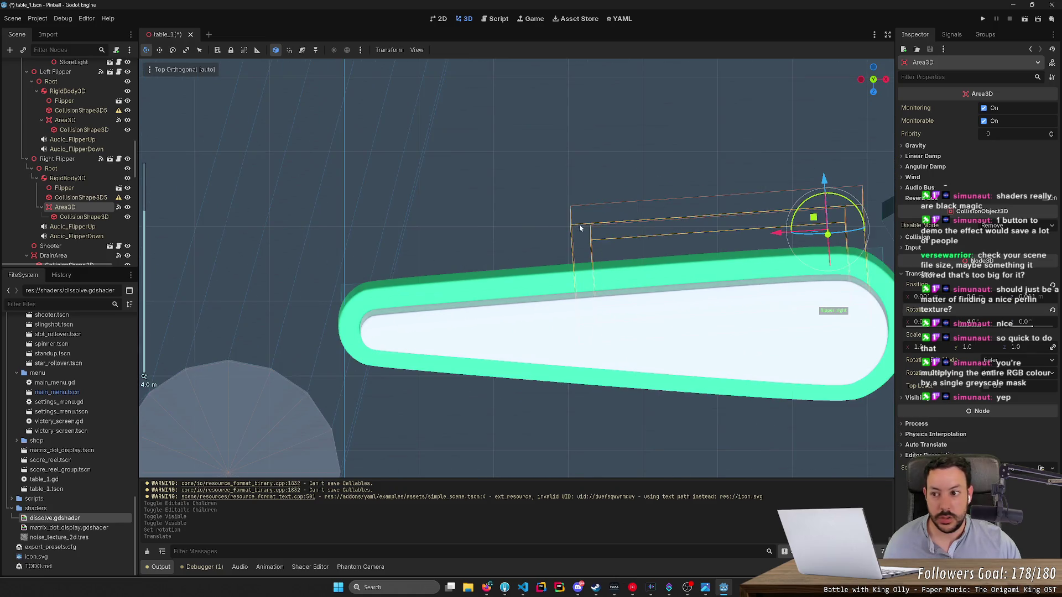
pyautogui.scroll(5, 98, 188)
pyautogui.scroll(5, 98, 181)
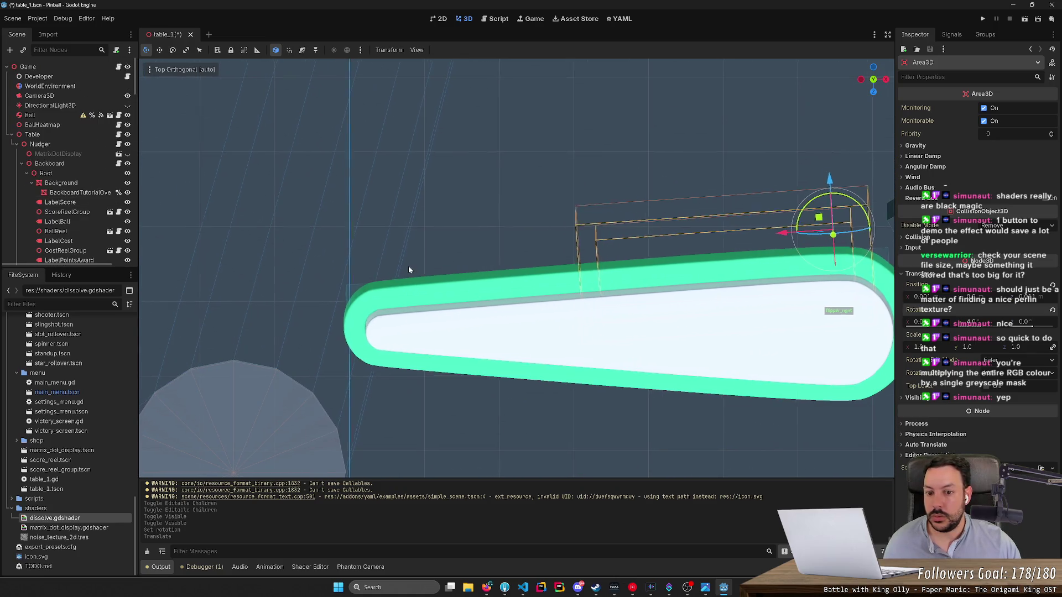
pyautogui.moveTo(403, 231); pyautogui.dragTo(293, 275)
pyautogui.moveTo(614, 194); pyautogui.dragTo(615, 189)
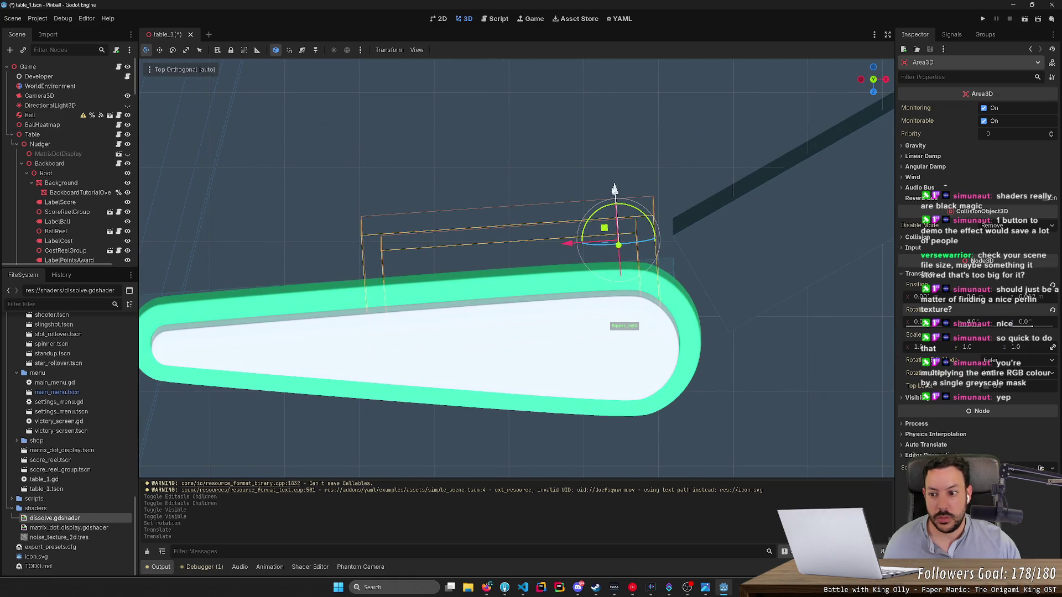
# Step: Review the hit zone in perspective and save the table scene
pyautogui.moveTo(872, 81); pyautogui.dragTo(846, 100)
pyautogui.scroll(5, 516, 268)
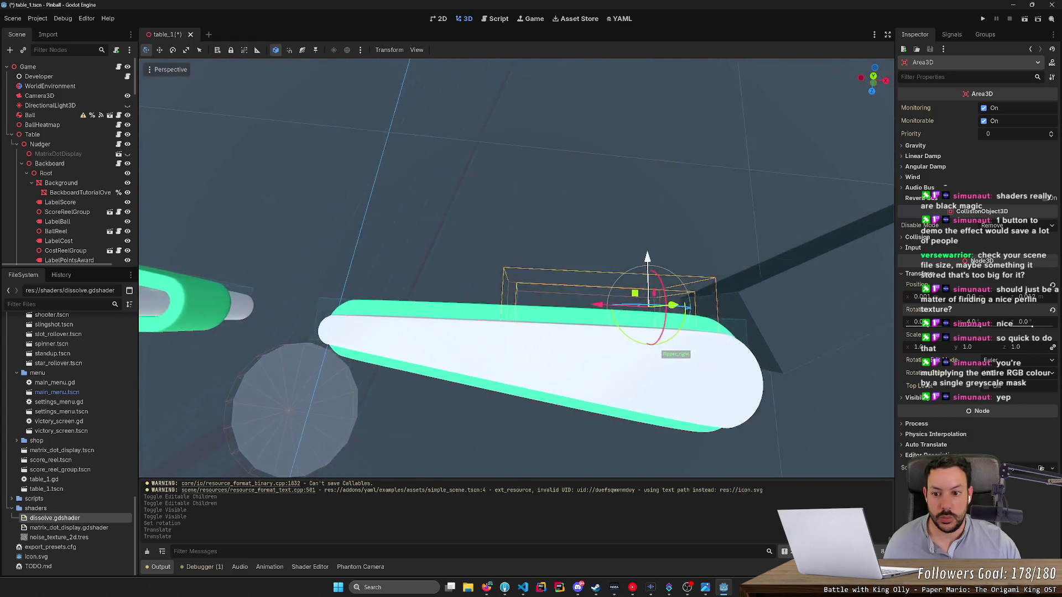
pyautogui.press('a')
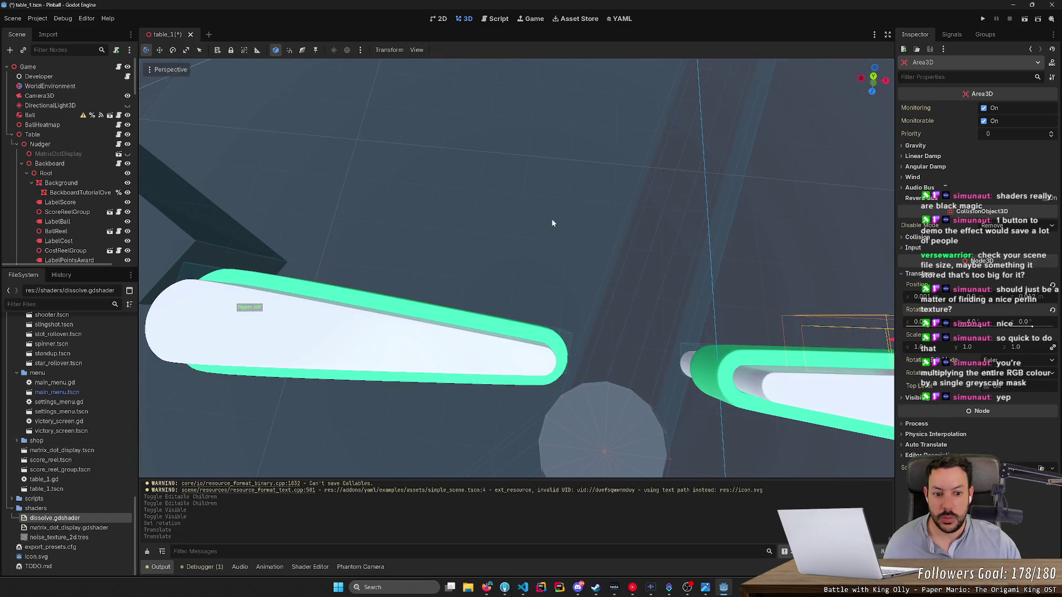
pyautogui.press('d')
pyautogui.hotkey('ctrl', 's')
# Step: Run the project, start a new game and play the first balls with both flippers
pyautogui.click(982, 20)
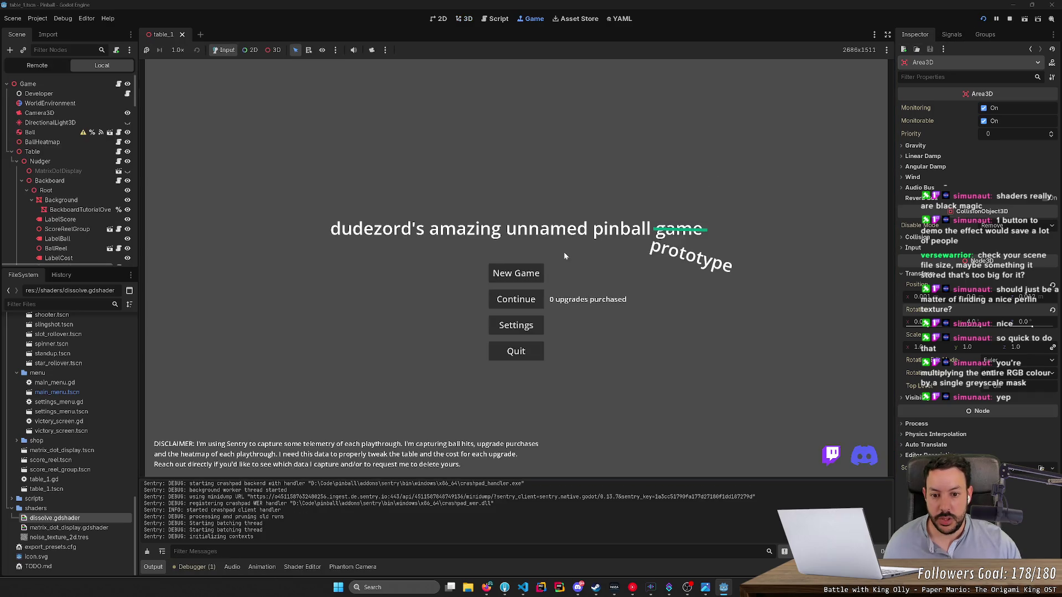
pyautogui.click(535, 279)
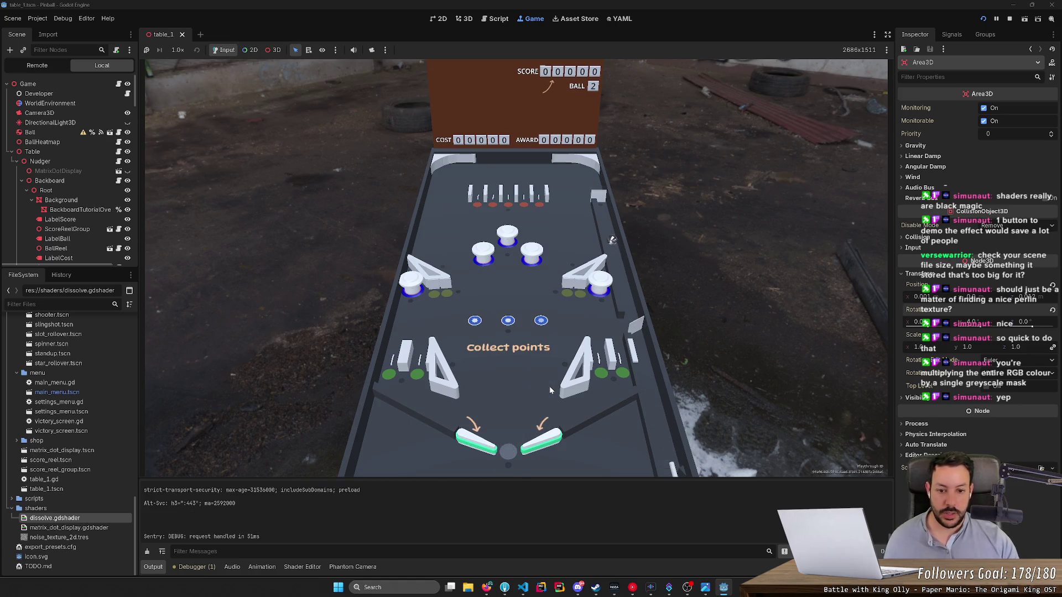
pyautogui.press('Left')
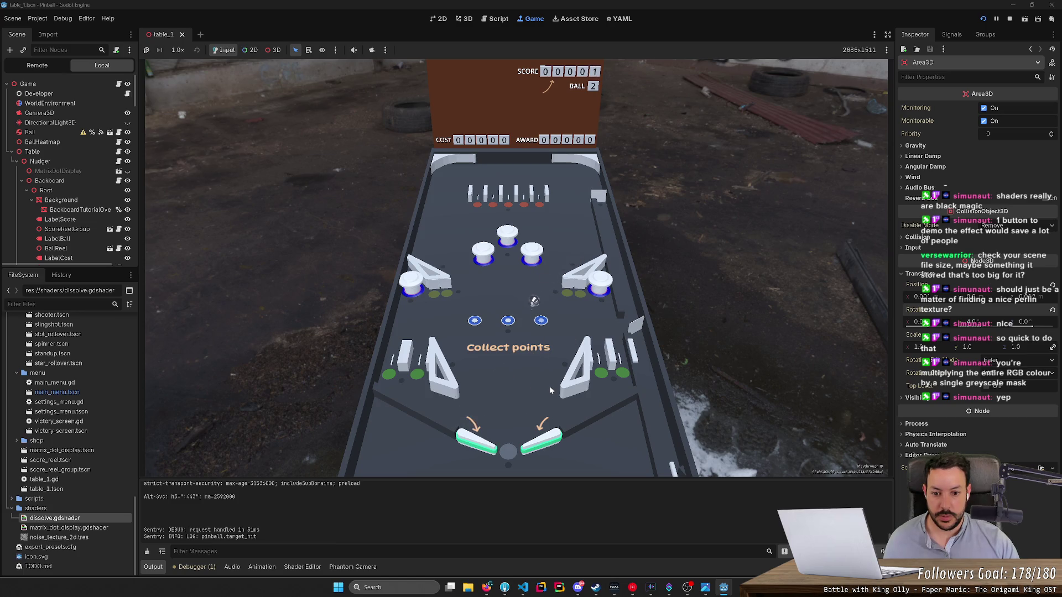
pyautogui.press('Right')
pyautogui.press('Right')
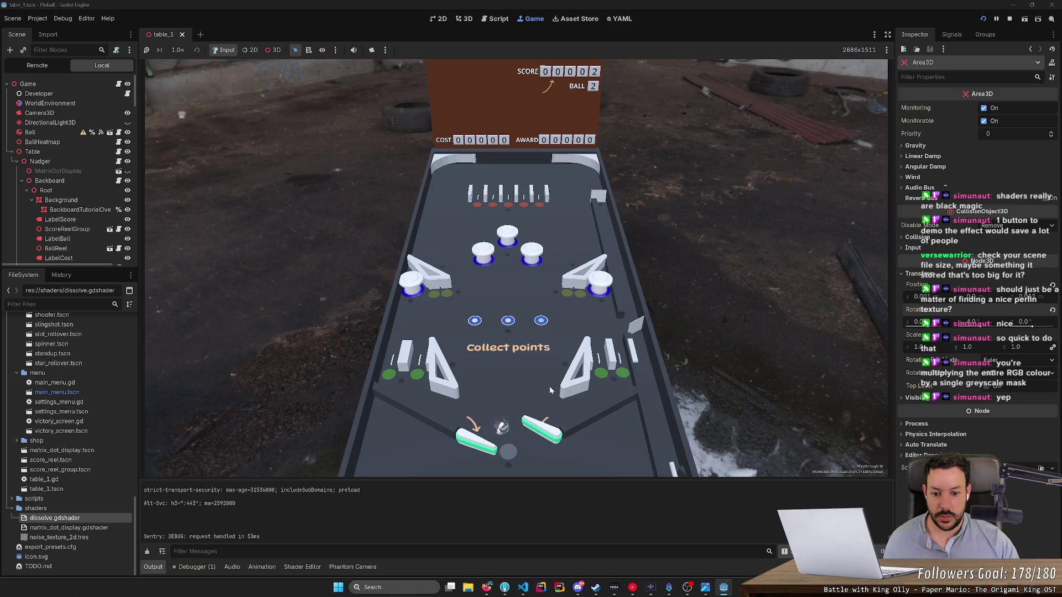
pyautogui.press('Left')
pyautogui.press('Right')
pyautogui.press('Left')
pyautogui.press('Right')
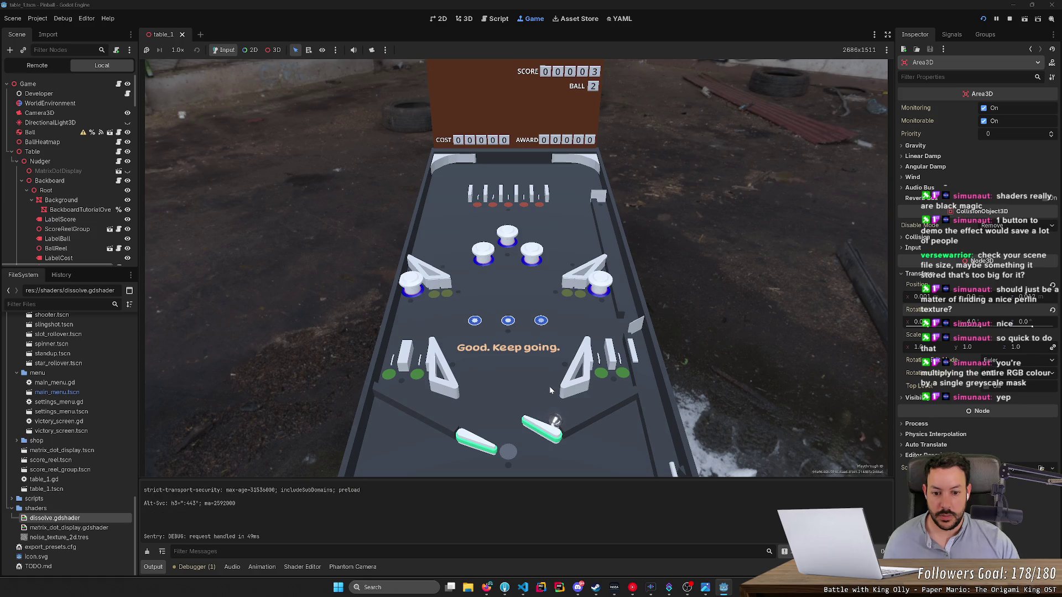
pyautogui.press('Right')
pyautogui.press('Left')
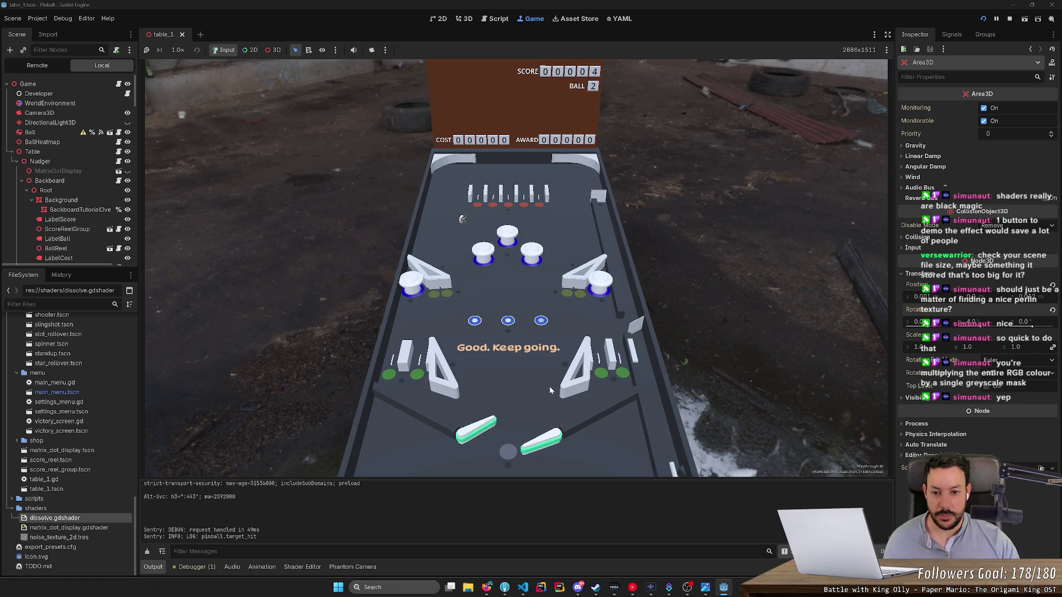
pyautogui.press('Right')
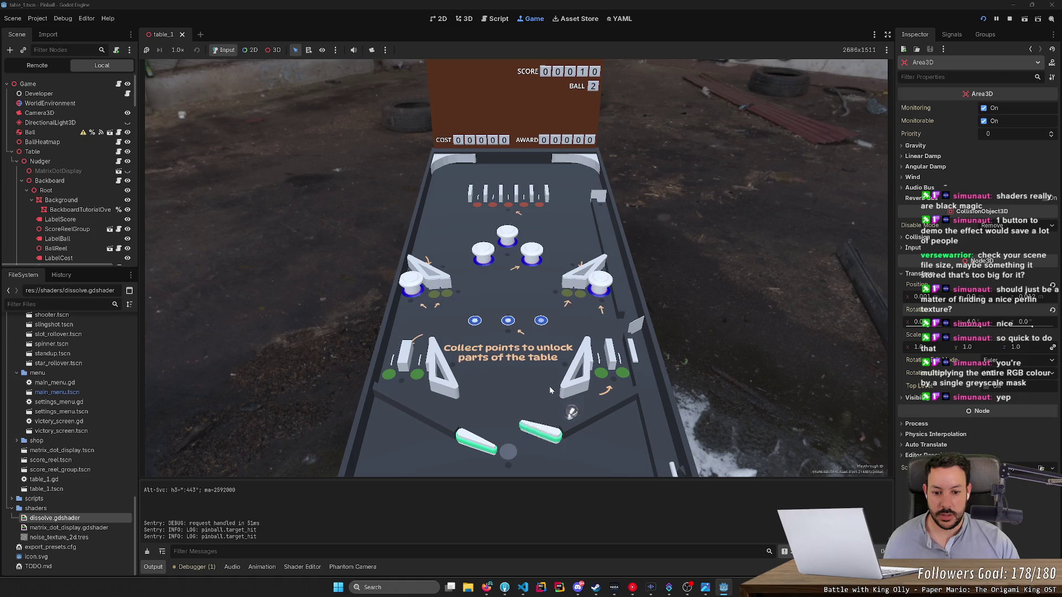
# Step: Keep playing to test the right flipper's hit zone, then stop the game
pyautogui.press('Right')
pyautogui.press('Left')
pyautogui.press('Left')
pyautogui.press('Right')
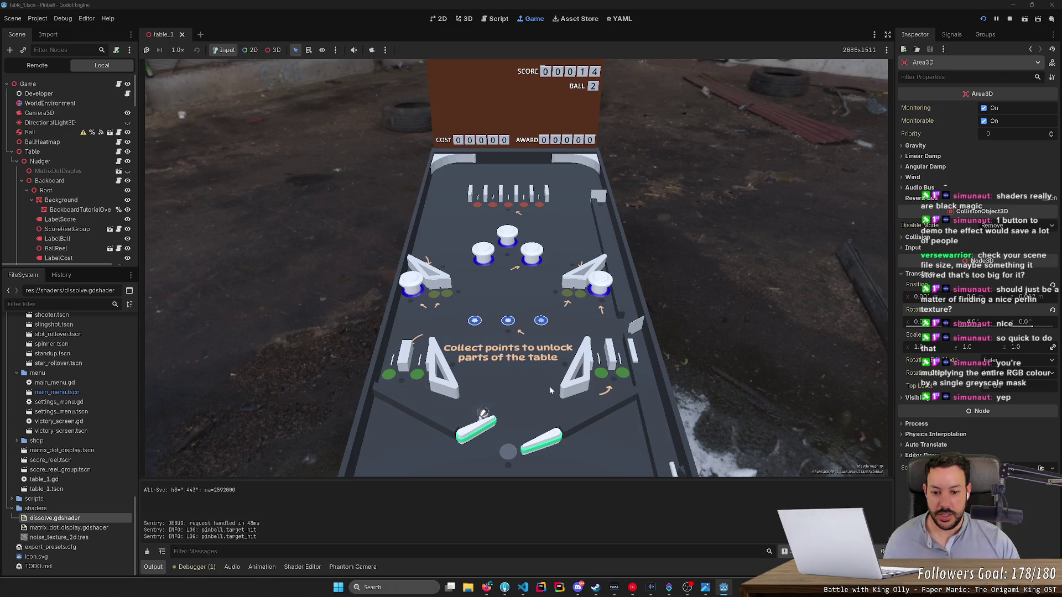
pyautogui.press('Left')
pyautogui.press('Left')
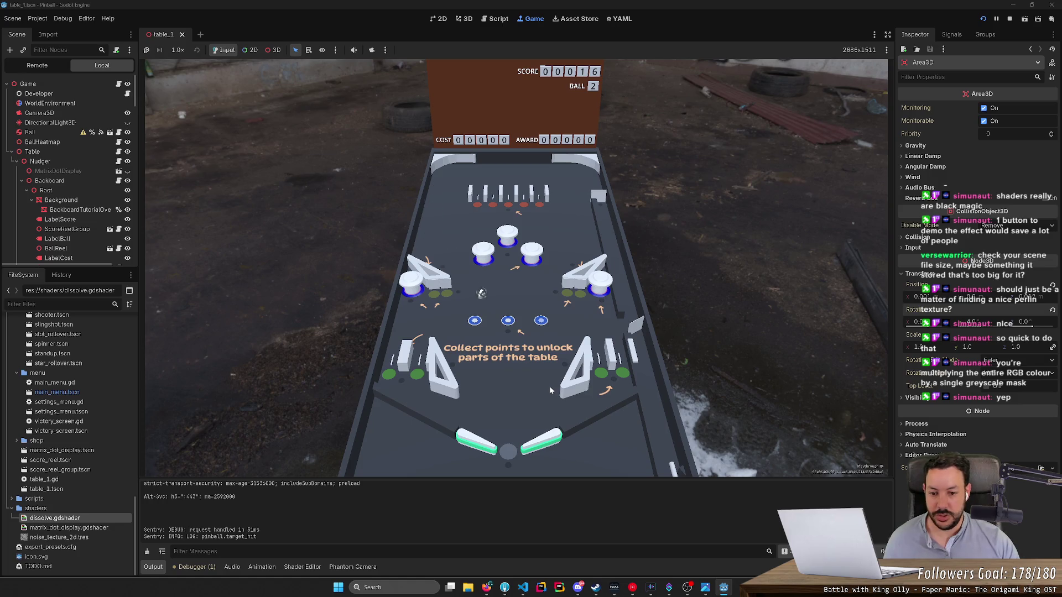
pyautogui.press('Right')
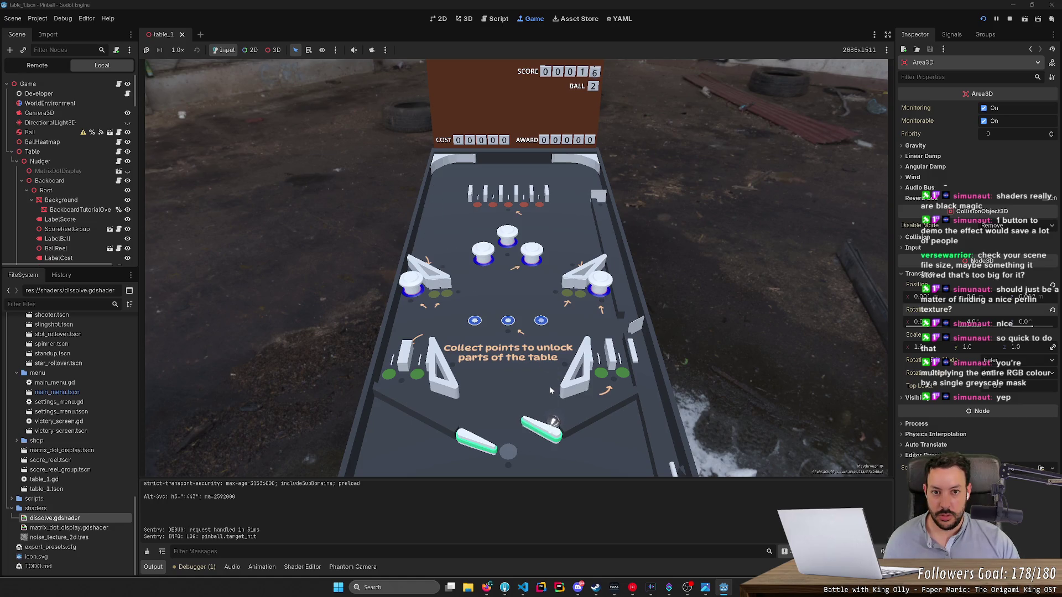
pyautogui.press('Right')
pyautogui.press('Right')
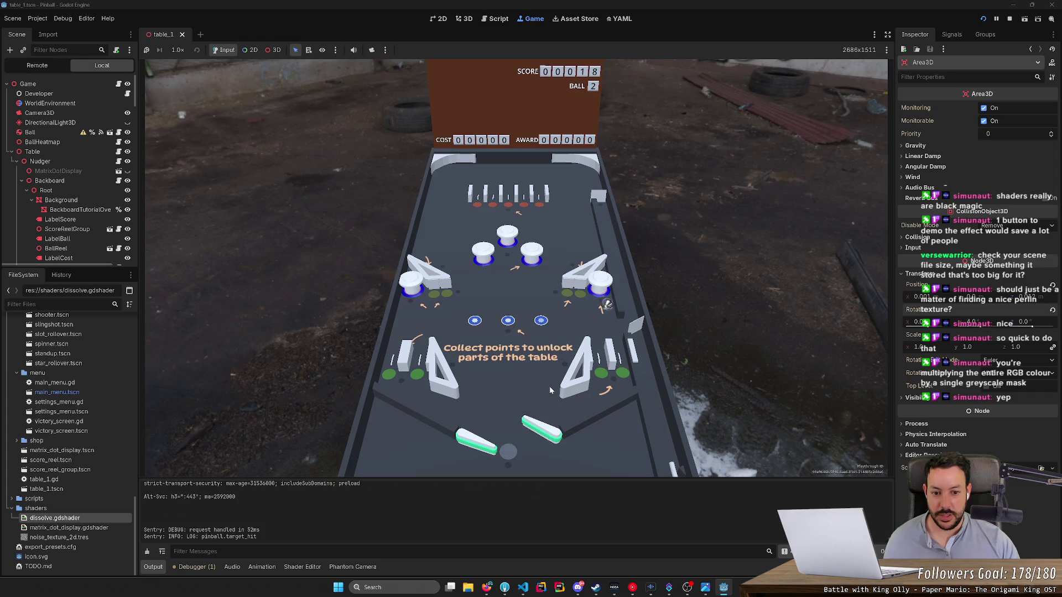
pyautogui.press('Right')
pyautogui.press('Left')
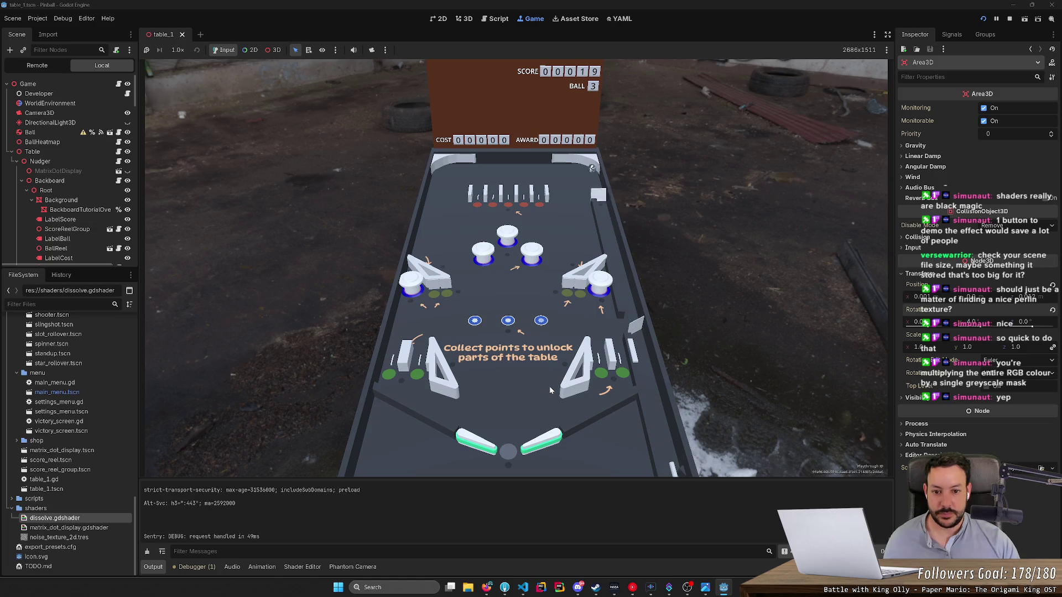
pyautogui.press('Right')
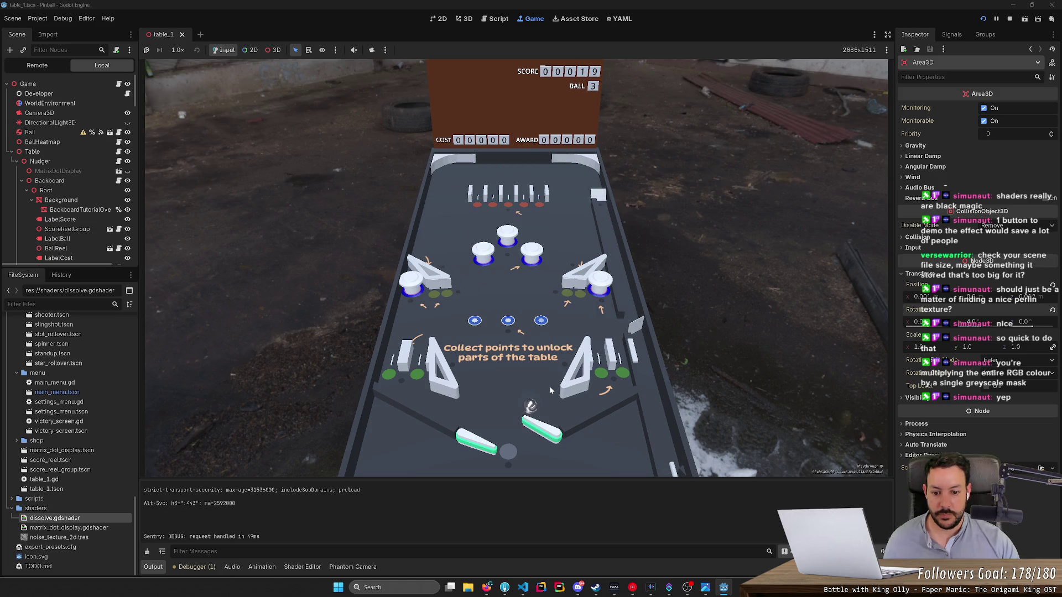
pyautogui.press('Right')
pyautogui.press('Left')
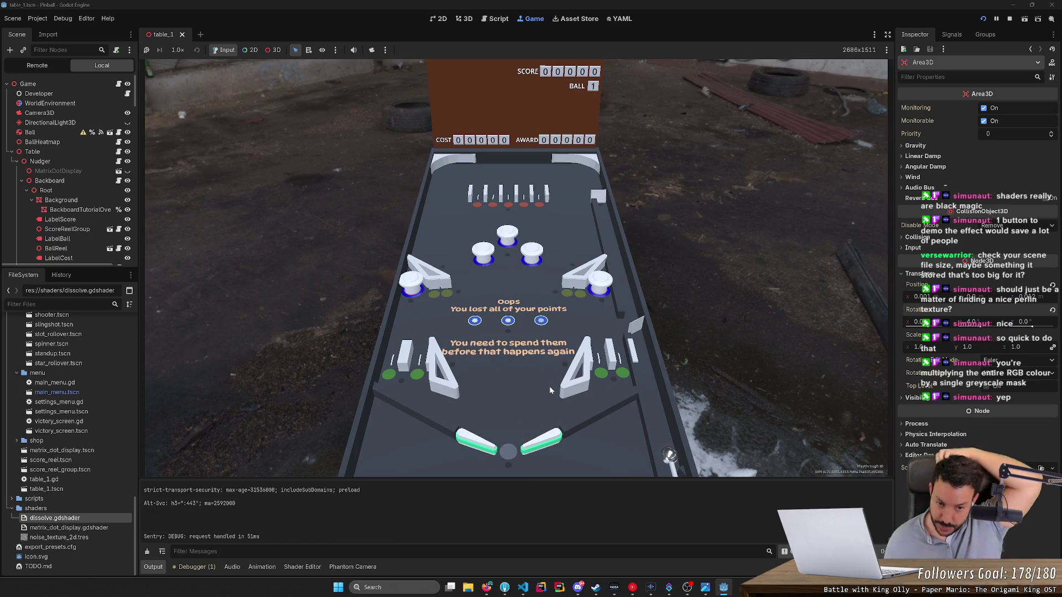
pyautogui.click(1009, 18)
pyautogui.click(505, 587)
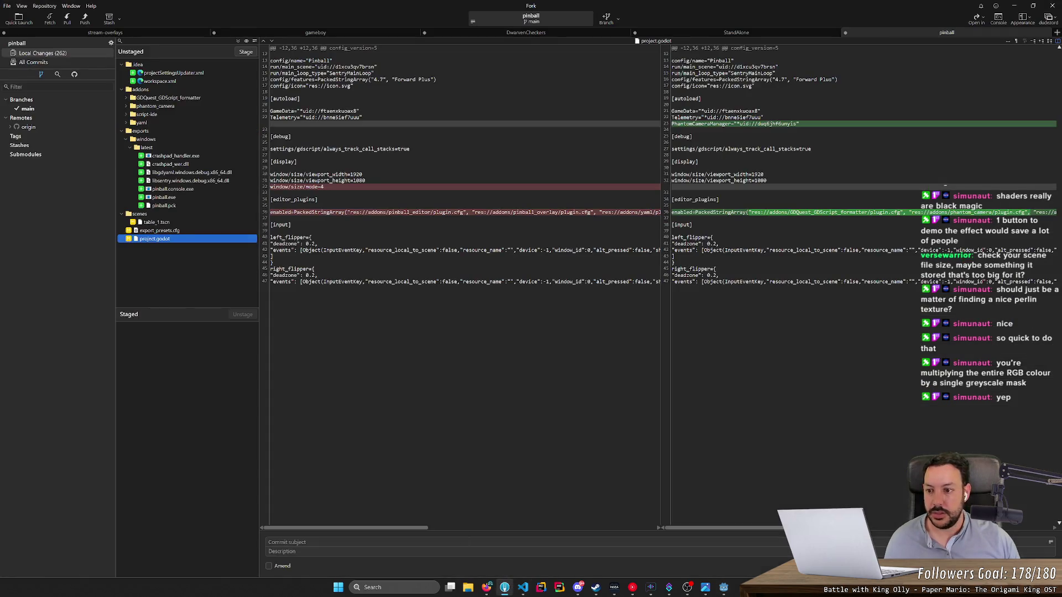
# Step: Stage table_1.tscn and export_presets.cfg, and discard the .idea folder changes
pyautogui.doubleClick(158, 223)
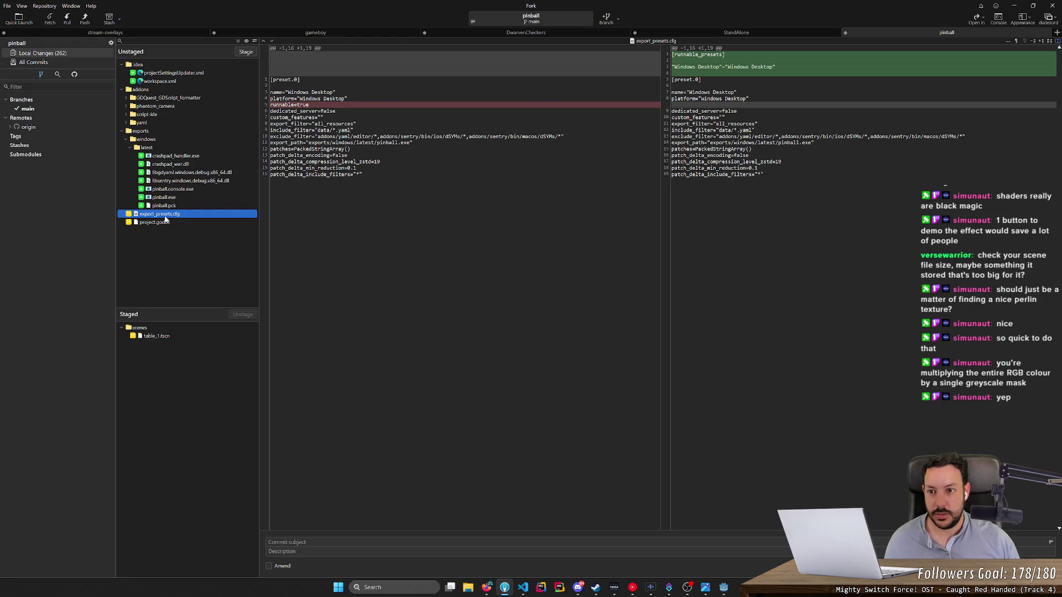
pyautogui.doubleClick(165, 217)
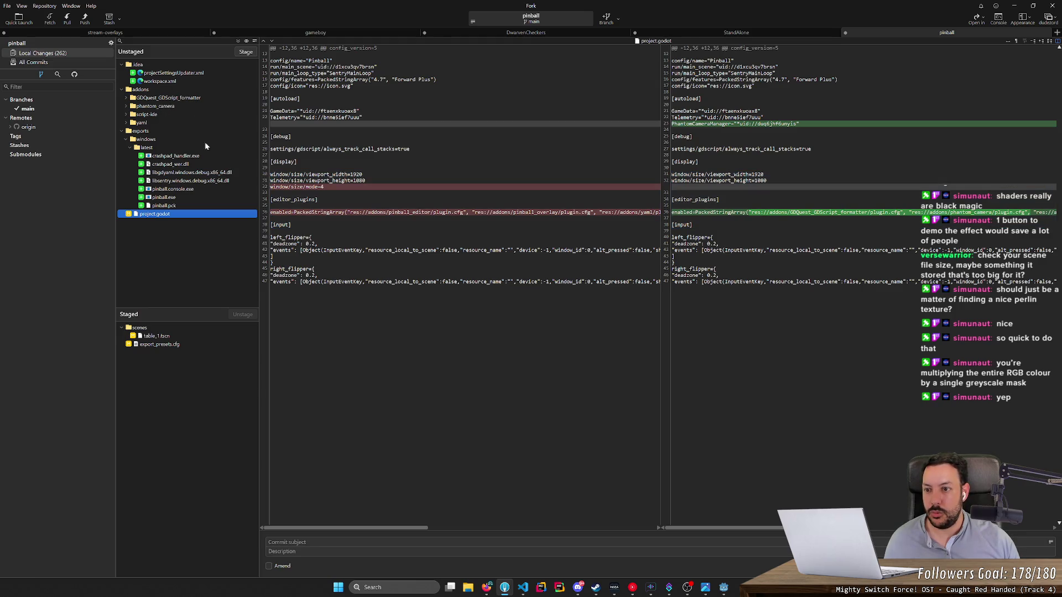
pyautogui.click(158, 74)
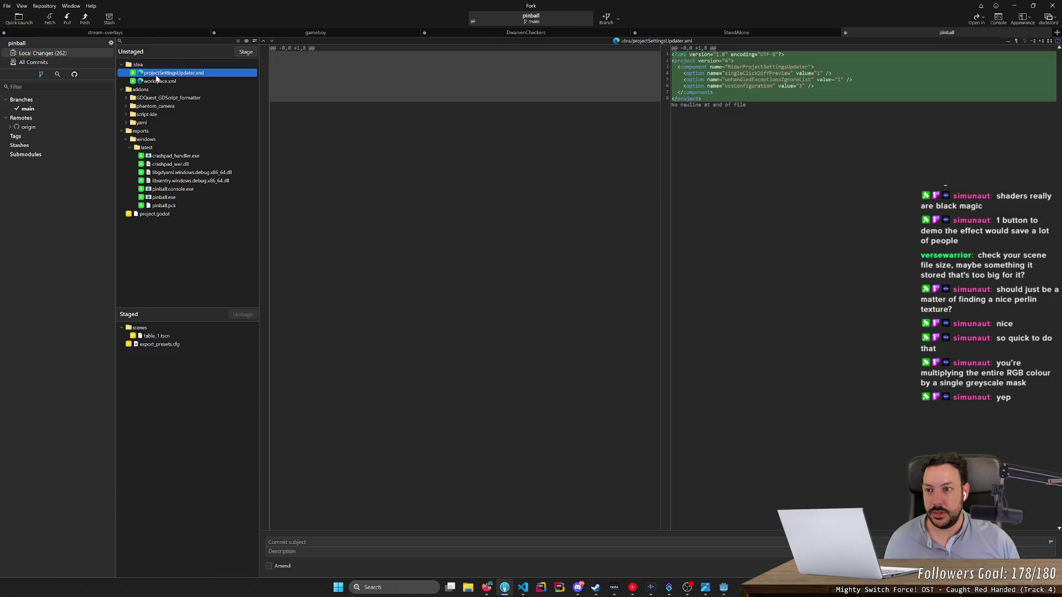
pyautogui.click(157, 82)
pyautogui.click(161, 65)
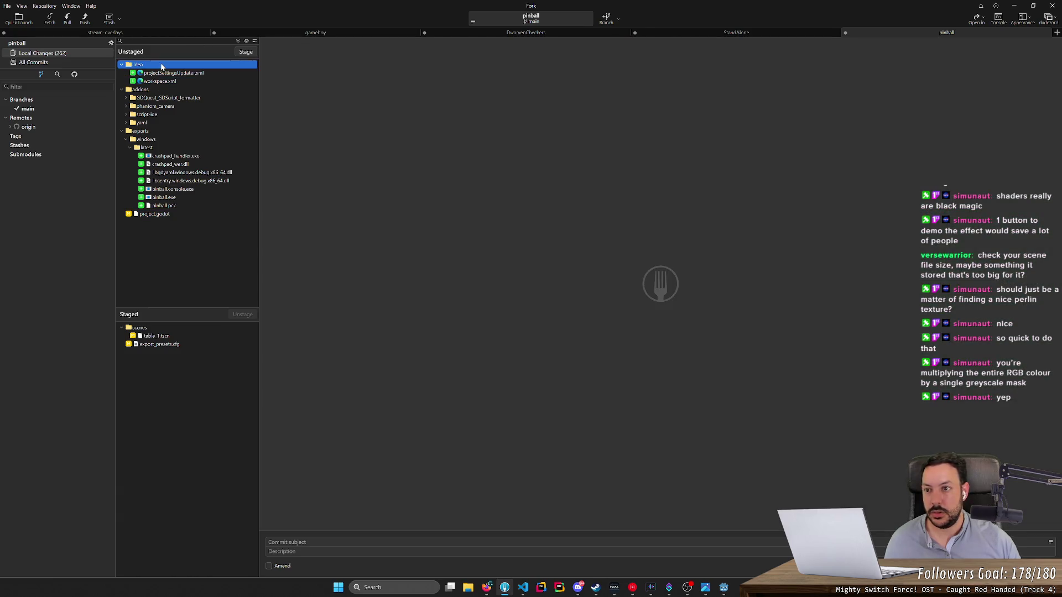
pyautogui.press('Delete')
pyautogui.press('Return')
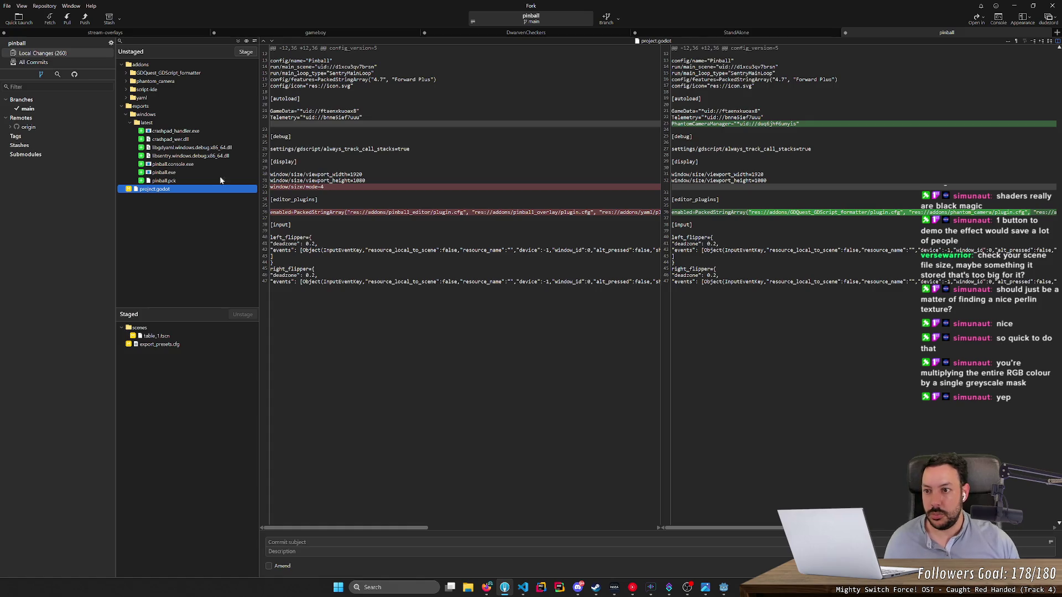
# Step: Commit the staged files as 'Fix right flipper area' and push main to origin/main
pyautogui.click(333, 537)
pyautogui.write('Fix right flipper area')
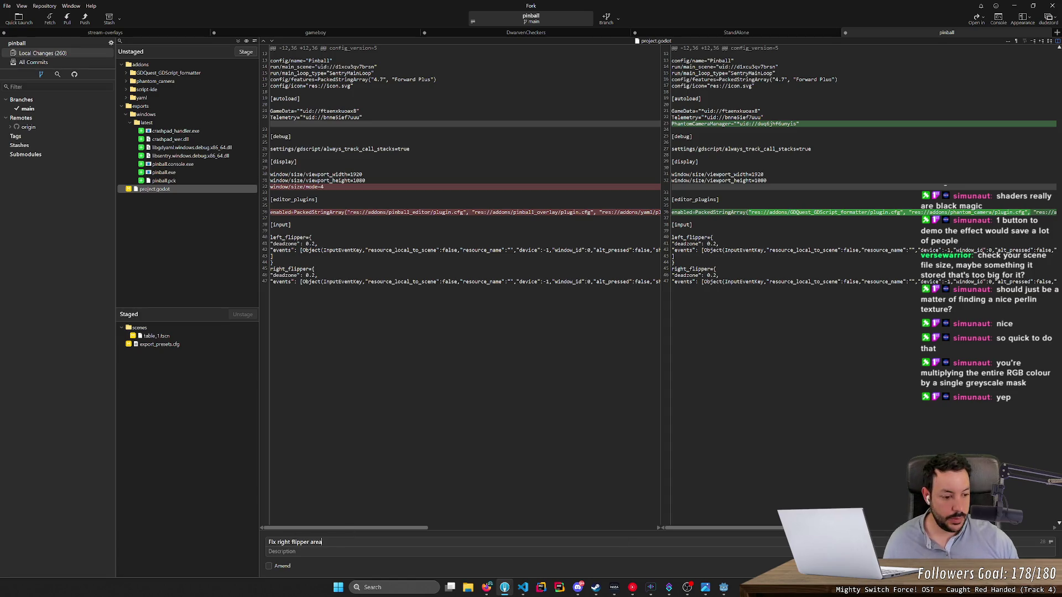
pyautogui.click(84, 18)
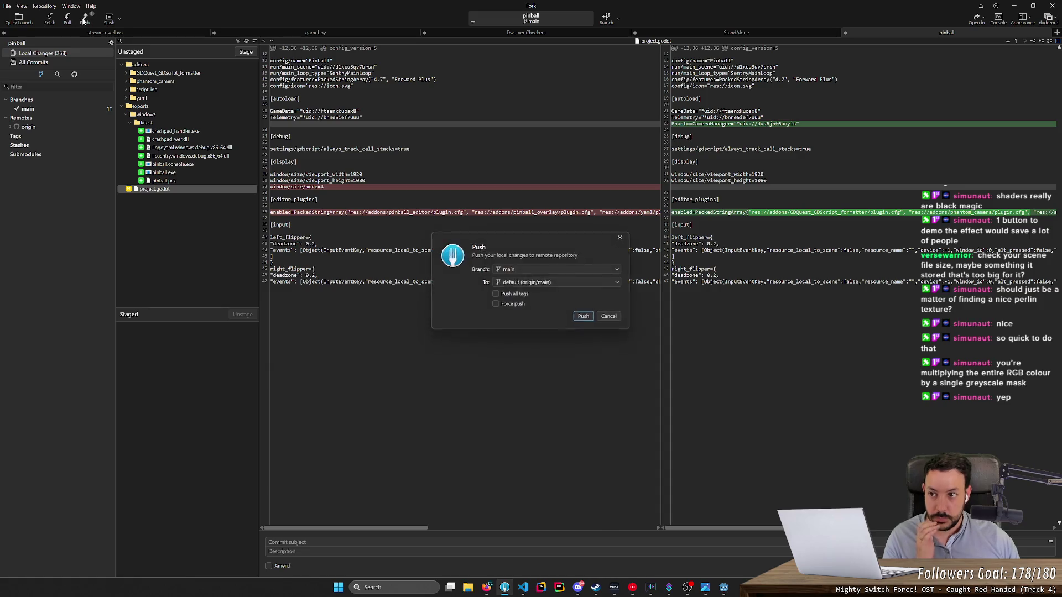
pyautogui.press('Return')
pyautogui.click(724, 587)
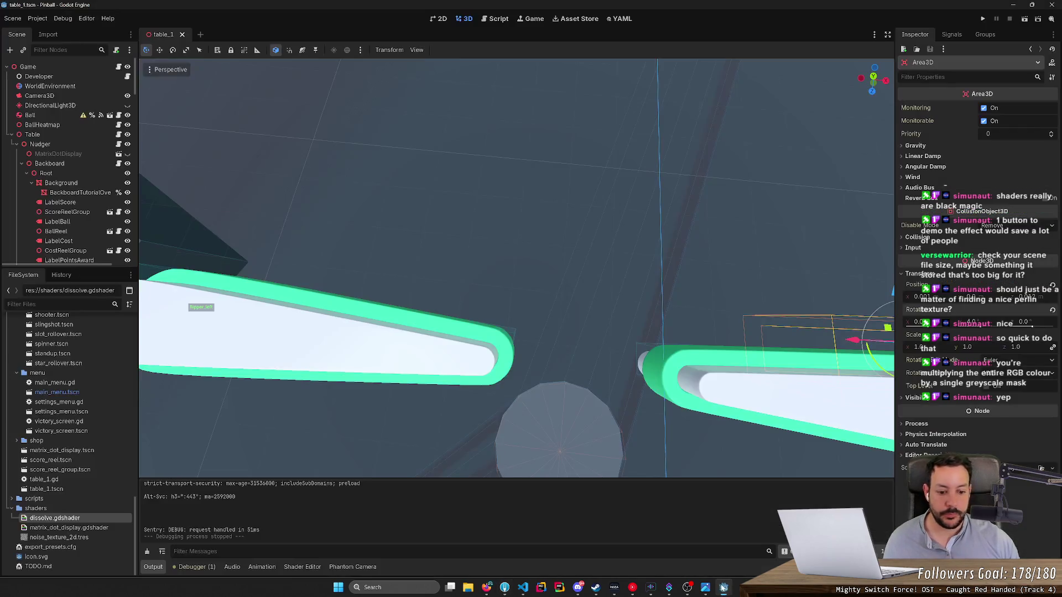
# Step: Deselect the right flipper, frame the whole pinball table, and bring OBS to the front
pyautogui.press('s')
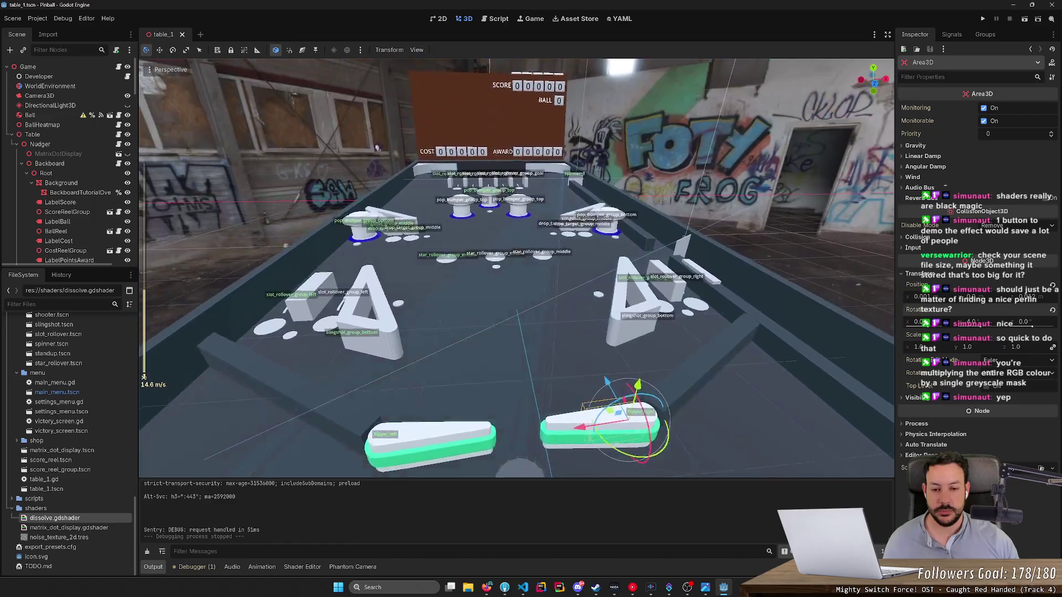
pyautogui.click(283, 209)
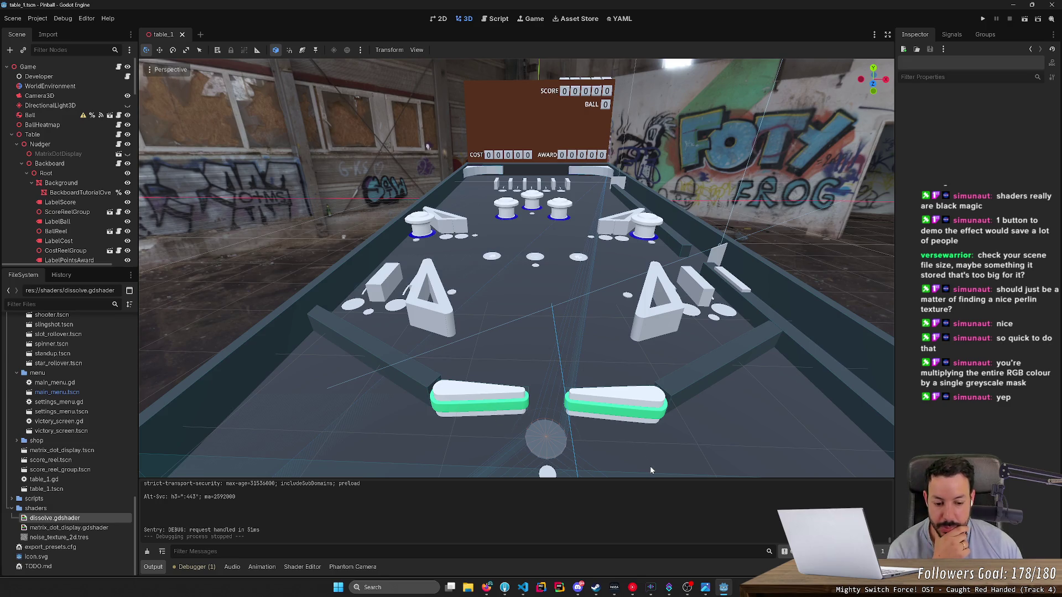
pyautogui.click(688, 587)
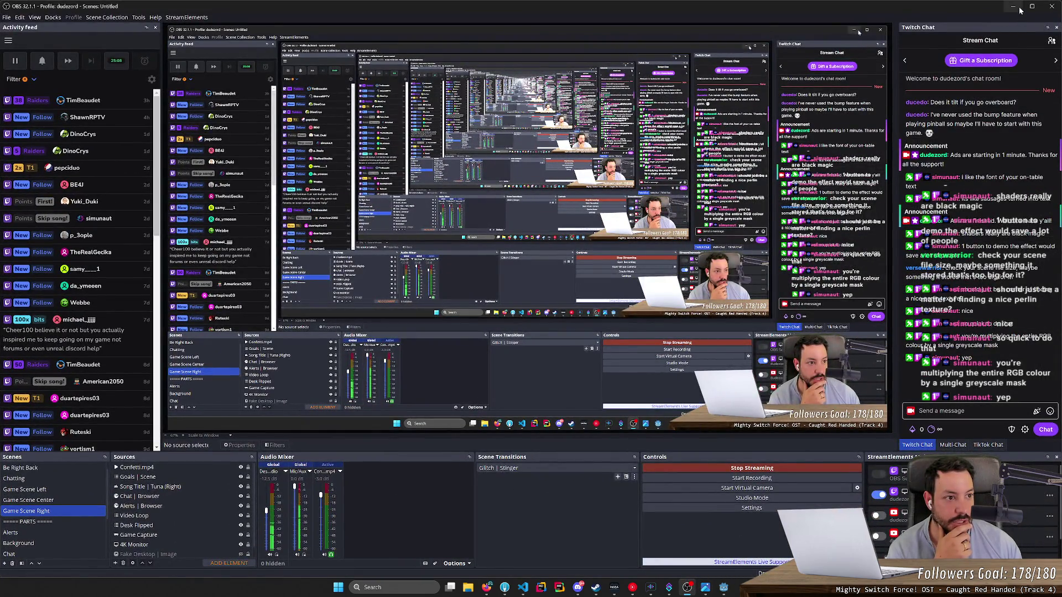
# Step: Open twitch.tv/dudezord in a new Firefox tab and play the 3:37:01 Pinball prototype broadcast
pyautogui.hotkey('alt', 'Tab')
pyautogui.click(486, 587)
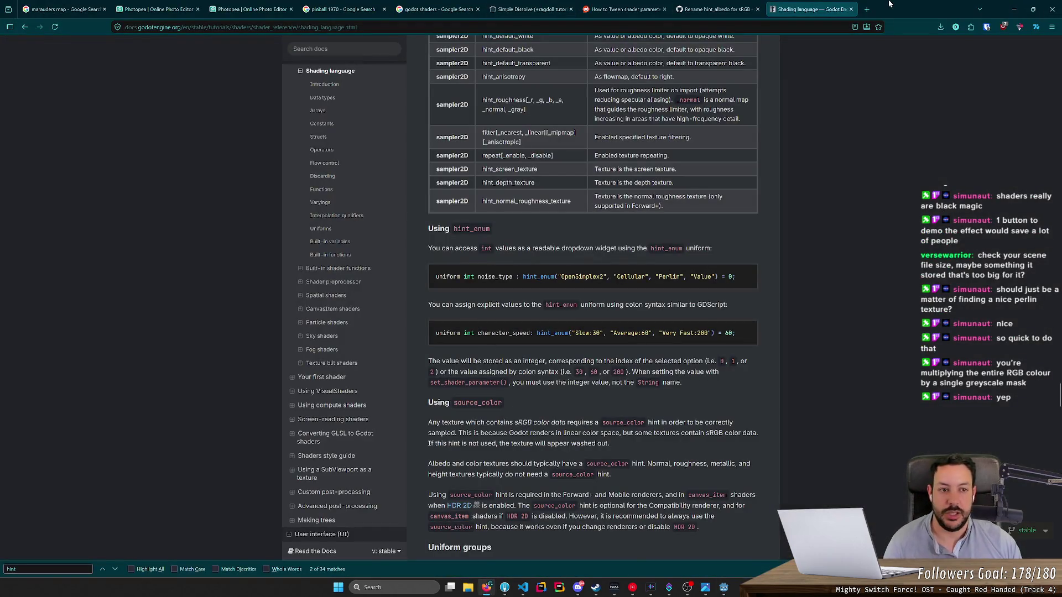
pyautogui.click(873, 9)
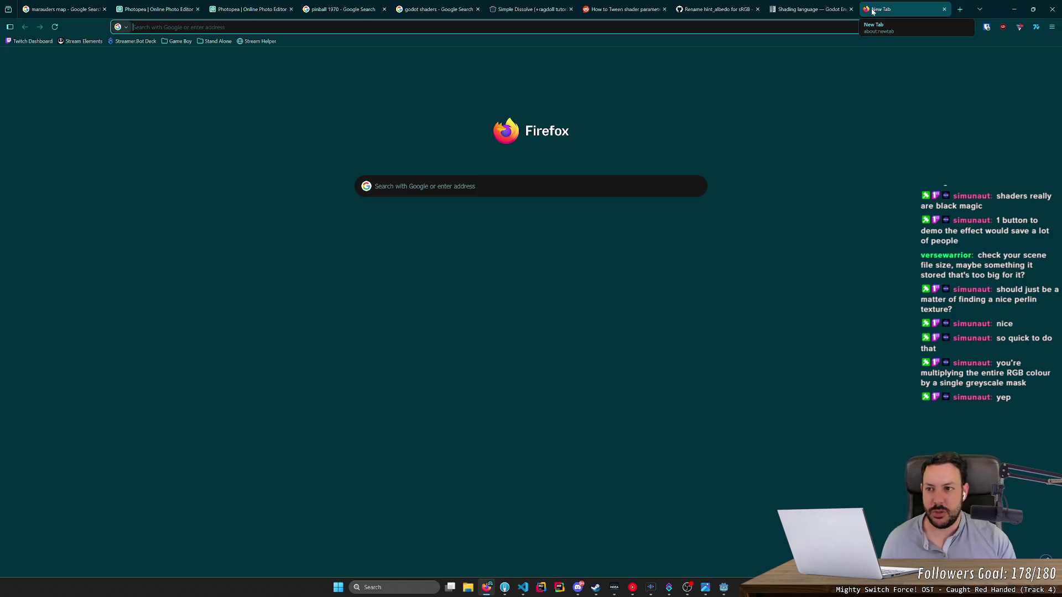
pyautogui.write('twitch.tv/dudezord')
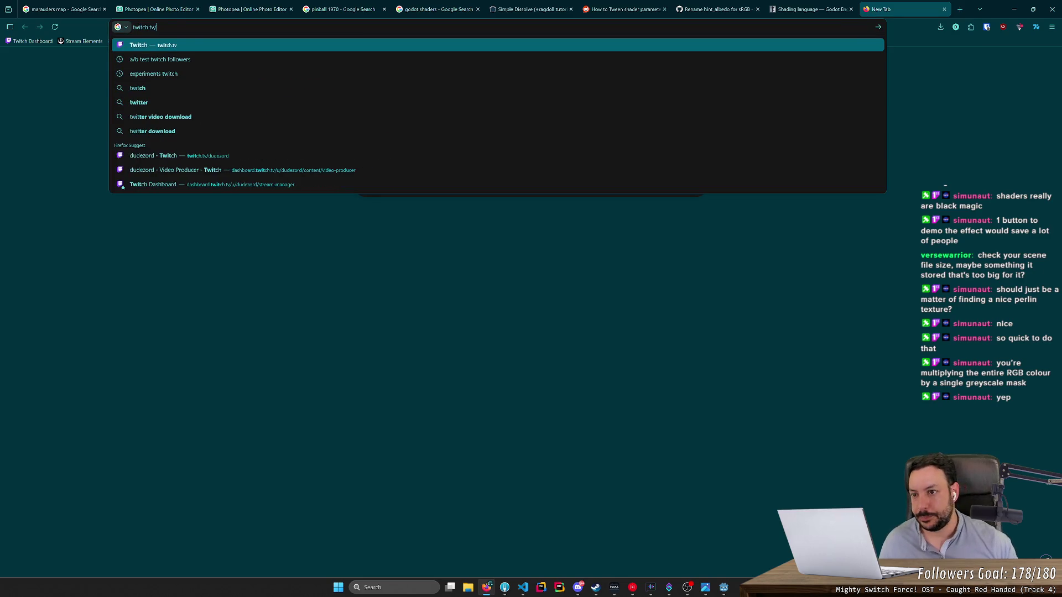
pyautogui.press('Return')
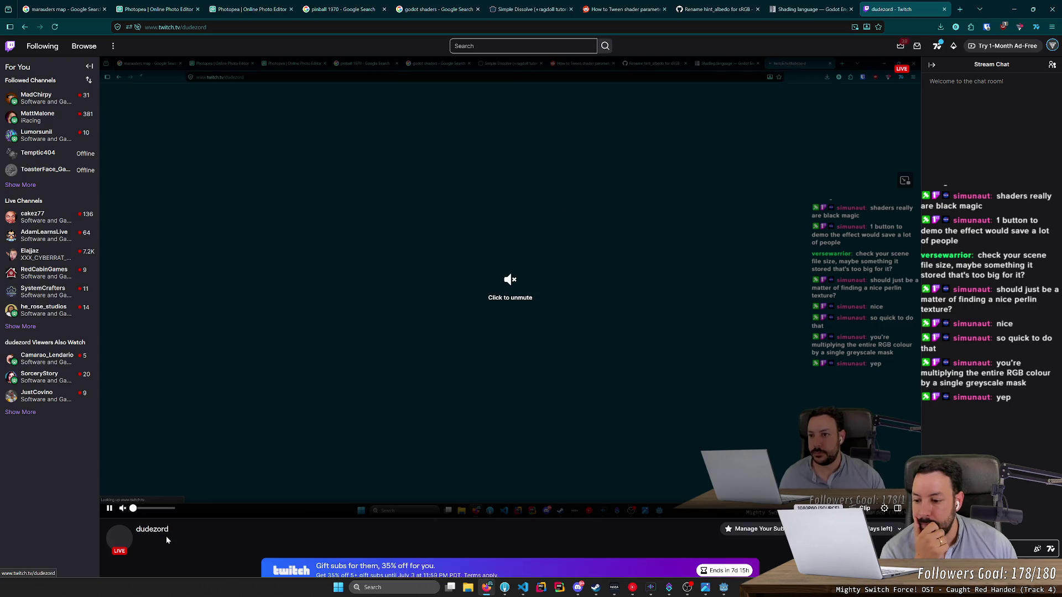
pyautogui.click(163, 532)
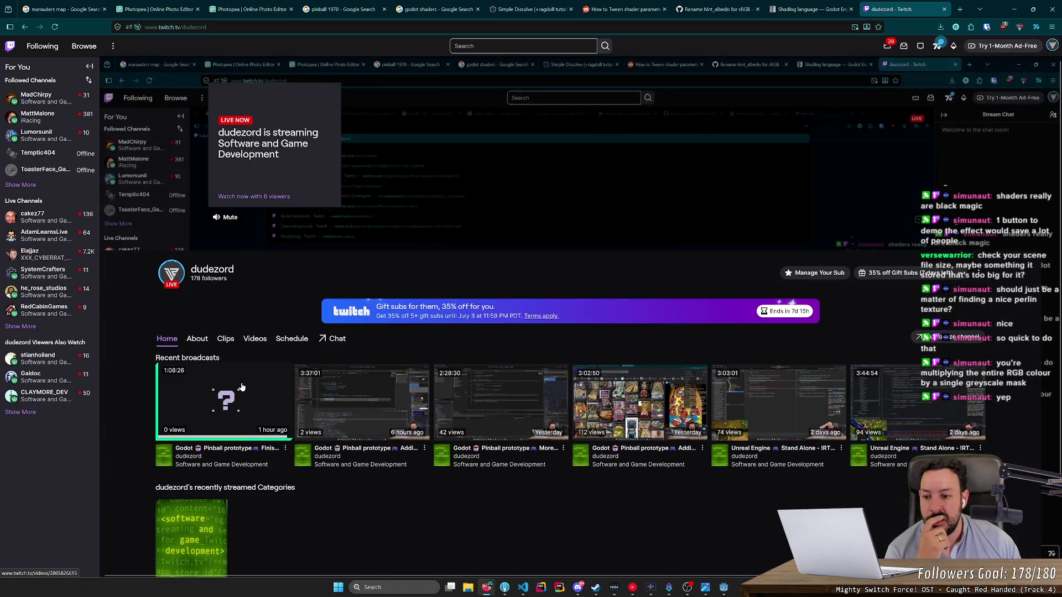
pyautogui.click(359, 401)
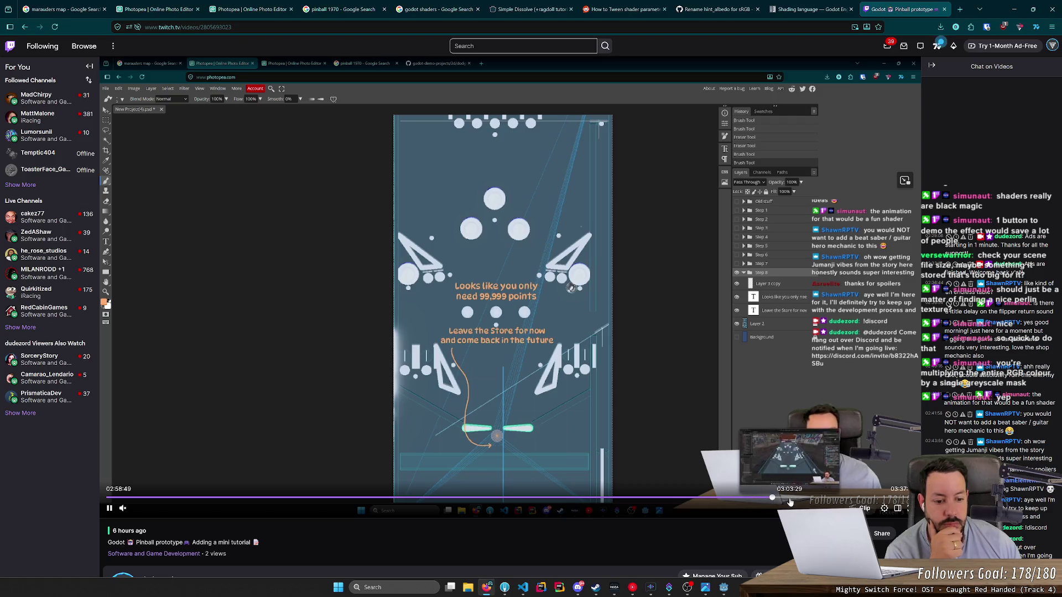
# Step: Seek the VOD forward and back to about 03:17:05, where the tutorial unlock-selection text appears
pyautogui.click(807, 498)
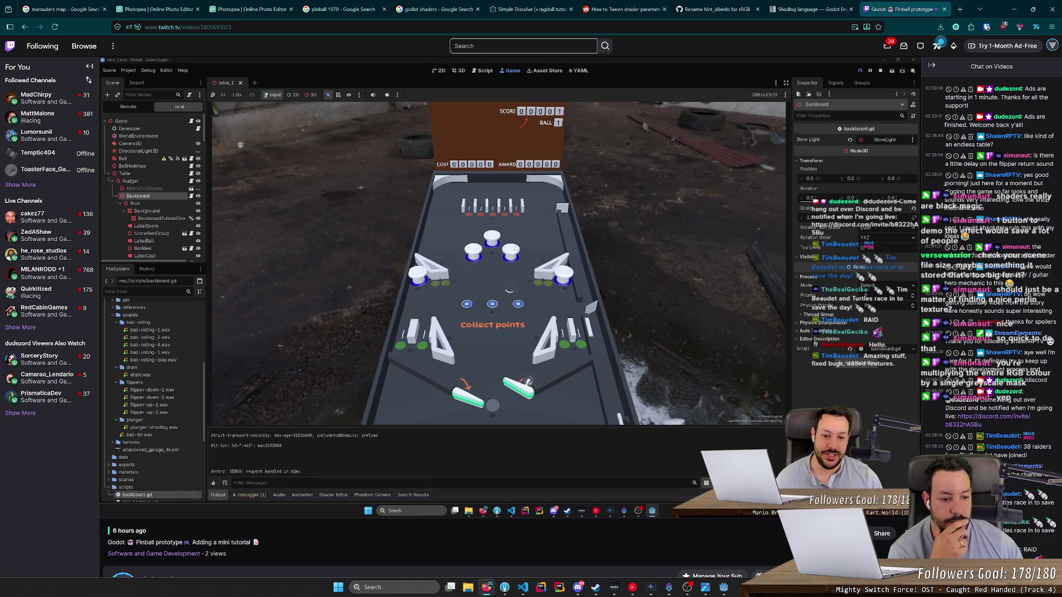
pyautogui.moveTo(855, 330)
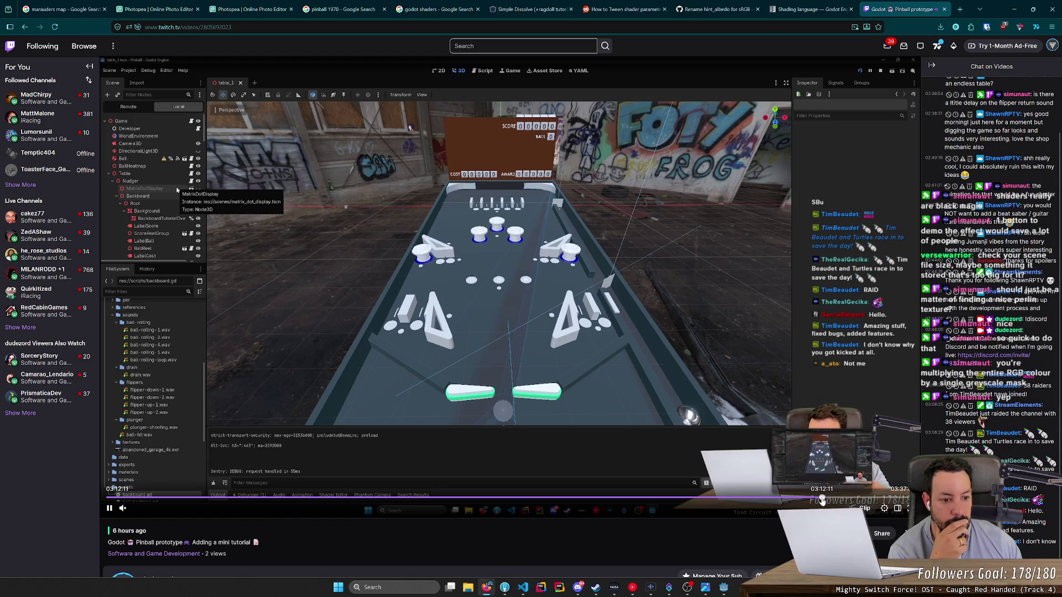
pyautogui.click(822, 501)
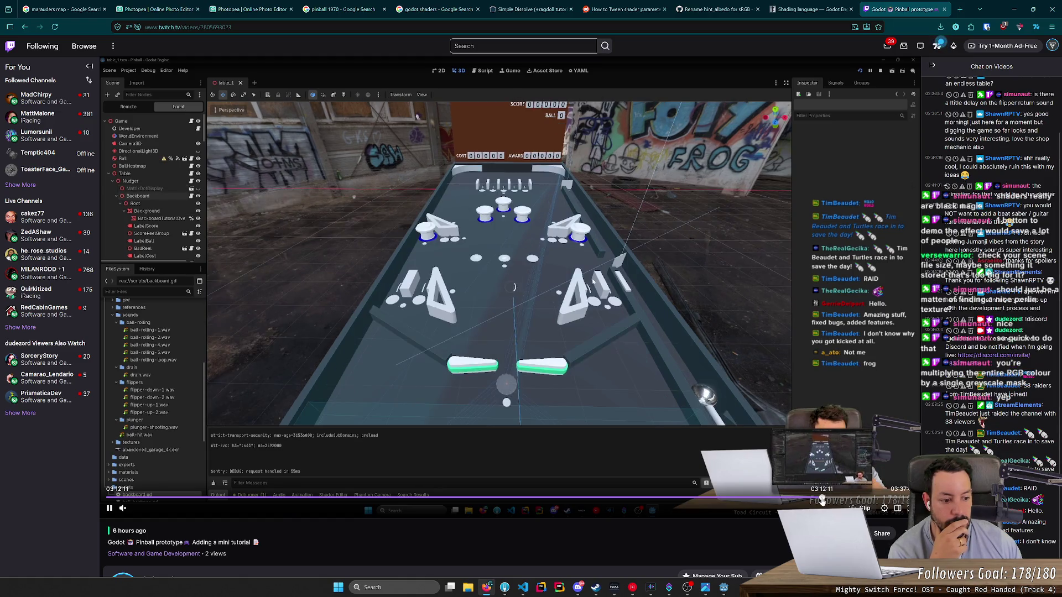
pyautogui.click(826, 500)
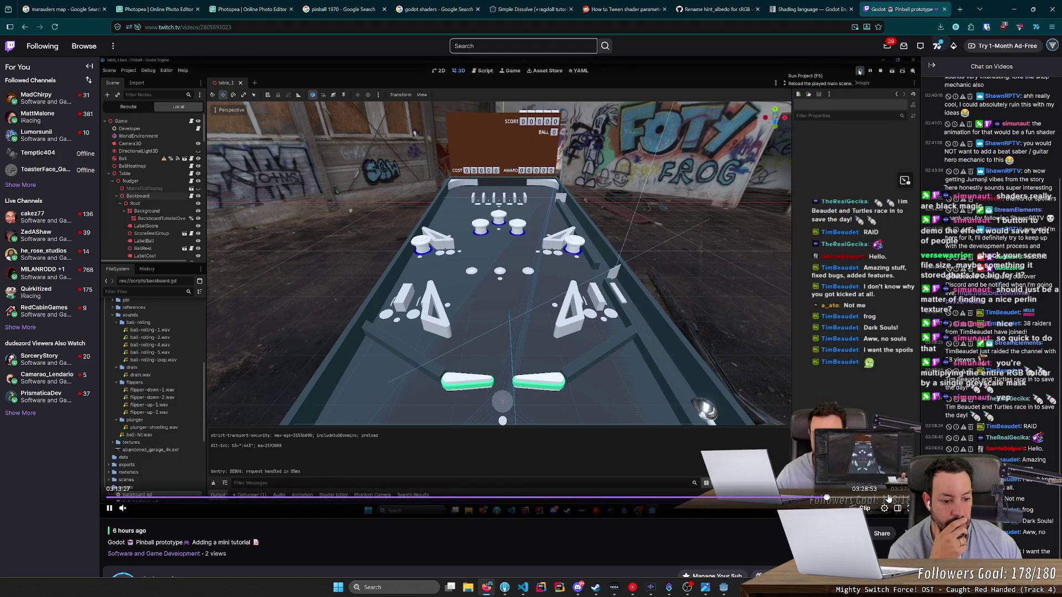
pyautogui.click(865, 501)
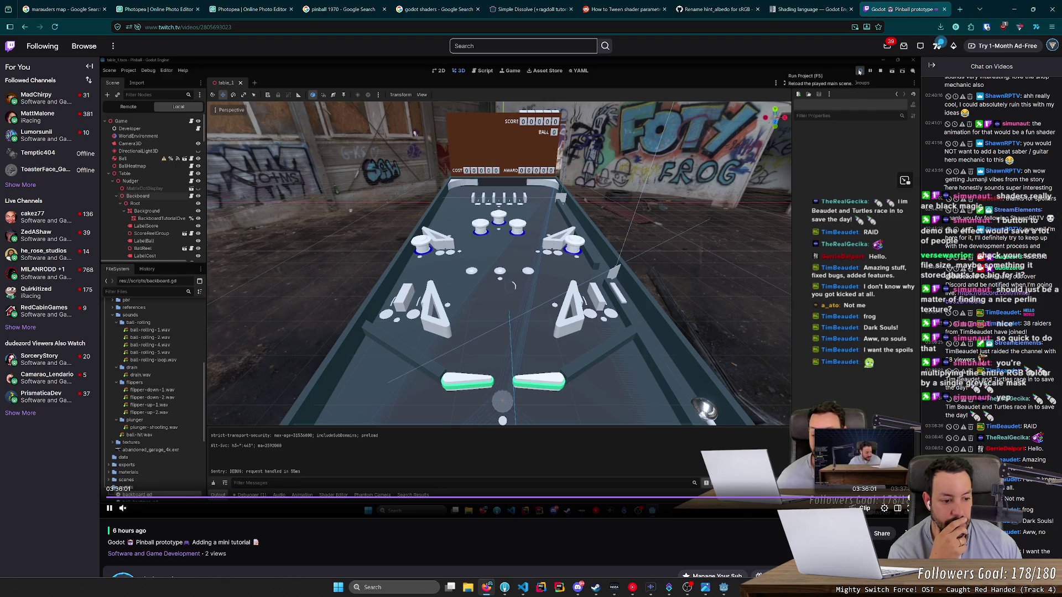
pyautogui.click(897, 499)
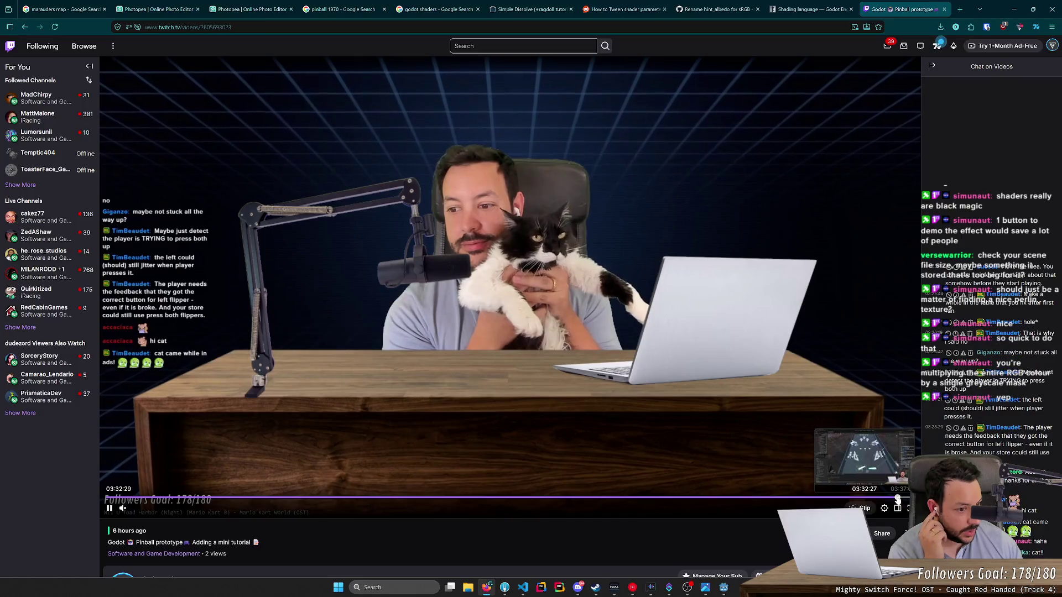
pyautogui.click(879, 499)
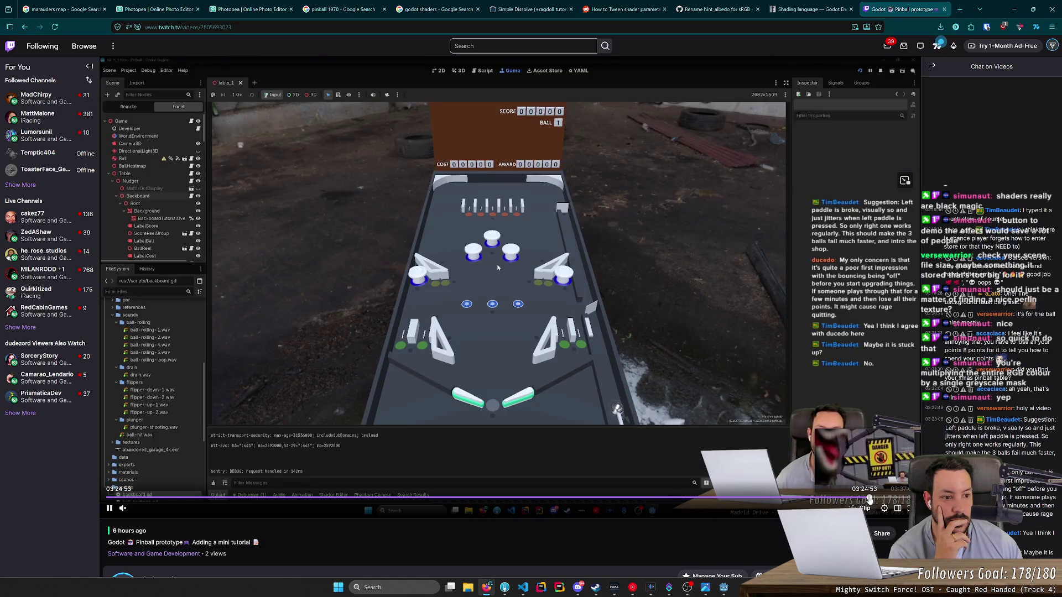
pyautogui.click(862, 498)
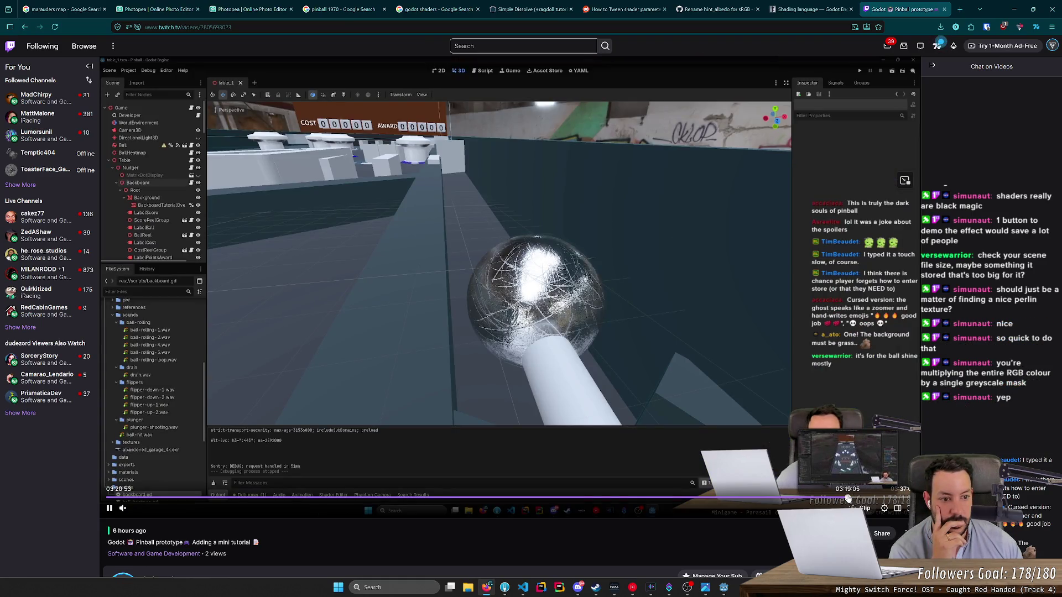
pyautogui.click(844, 498)
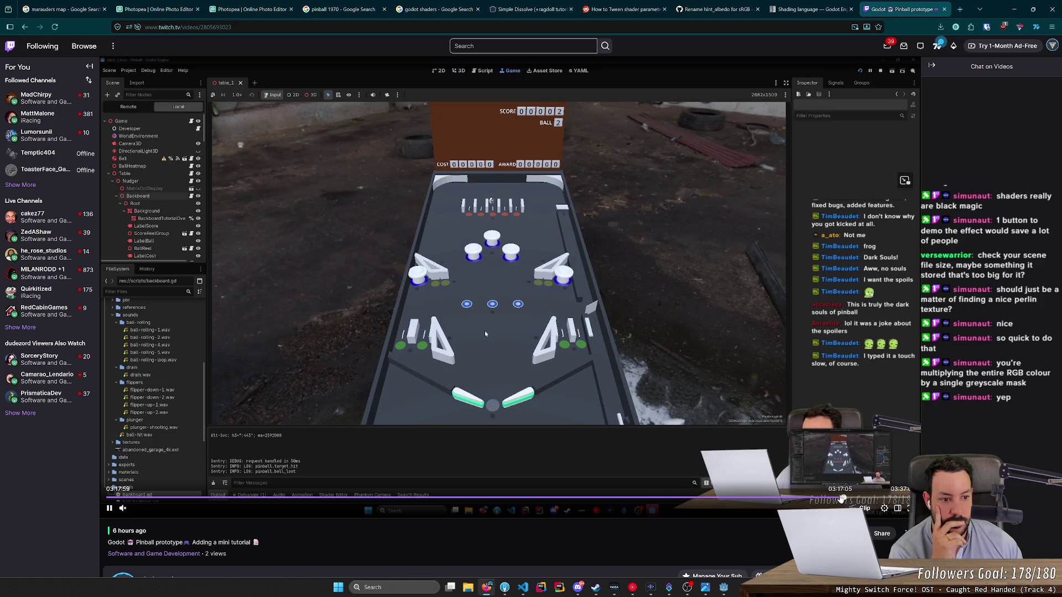
pyautogui.click(840, 499)
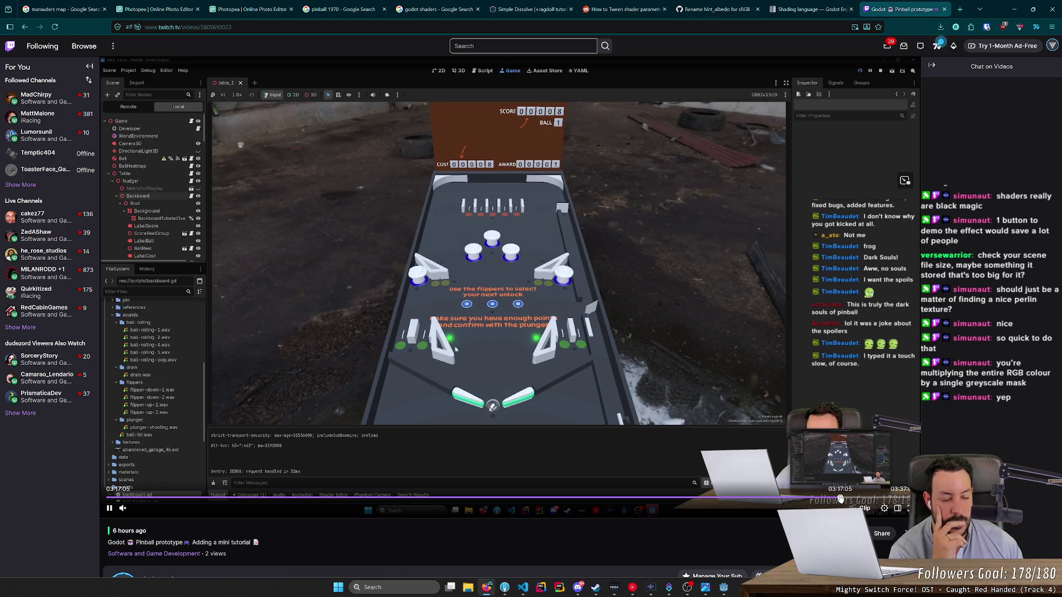
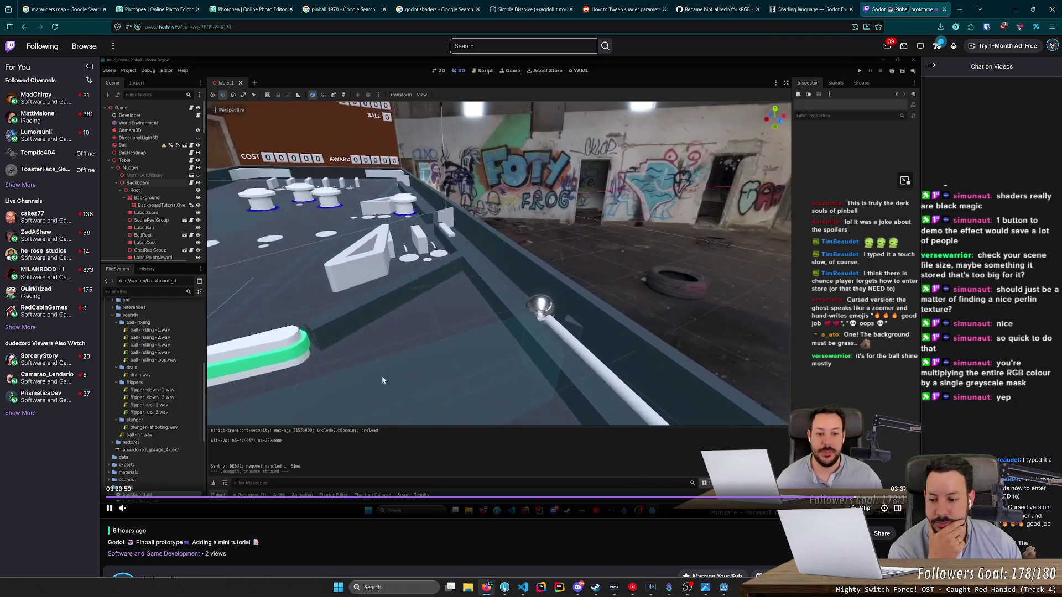
# Step: Pause the pinball stream recording on Twitch and switch to the Fork git client
pyautogui.click(110, 509)
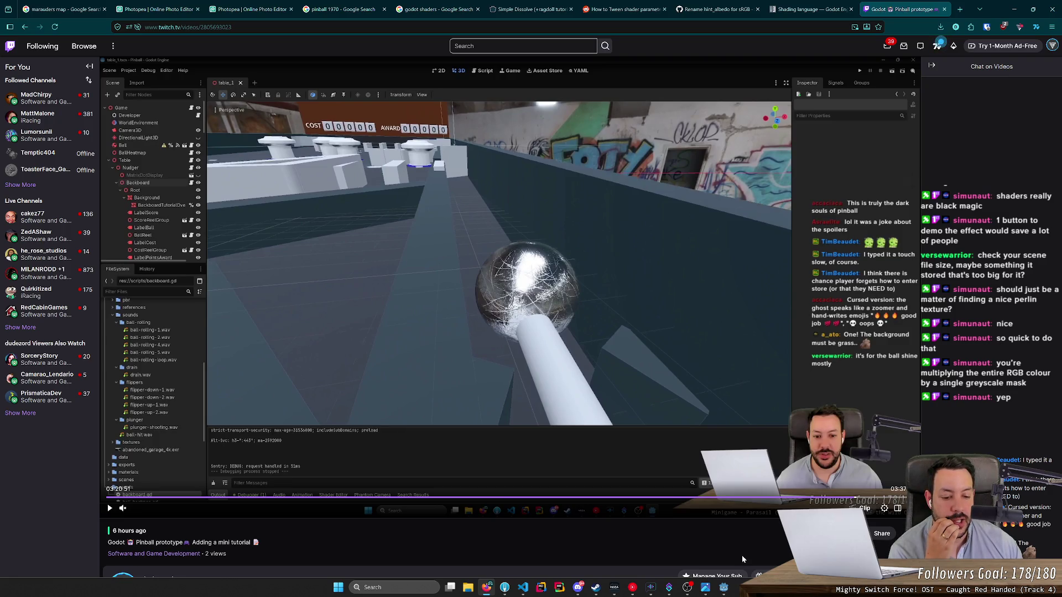
pyautogui.moveTo(705, 587)
pyautogui.click(504, 587)
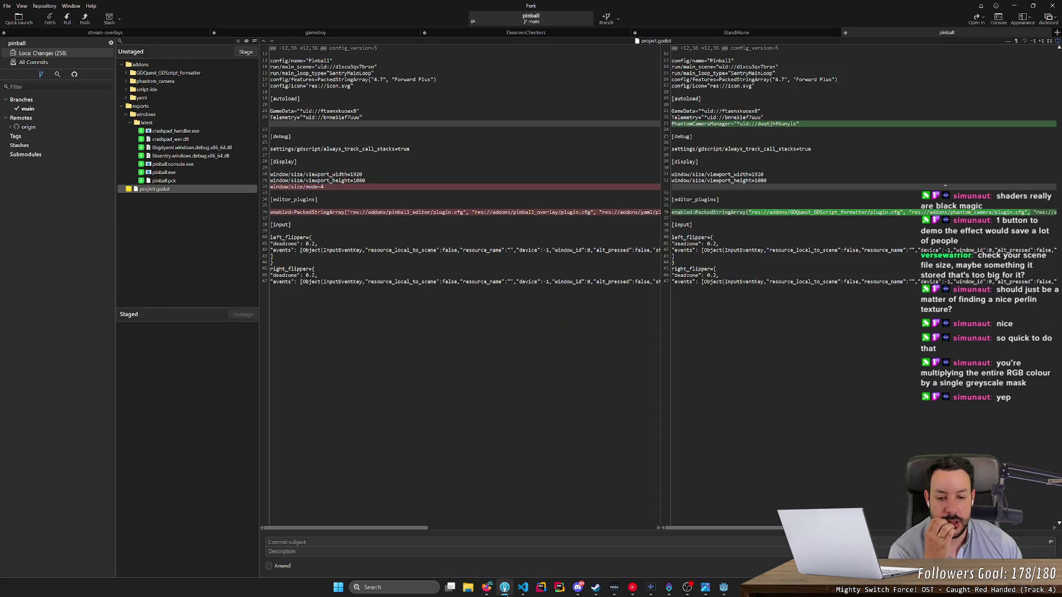
# Step: Bring Godot forward, run the pinball project to its main menu, then stop it
pyautogui.click(504, 587)
pyautogui.click(723, 588)
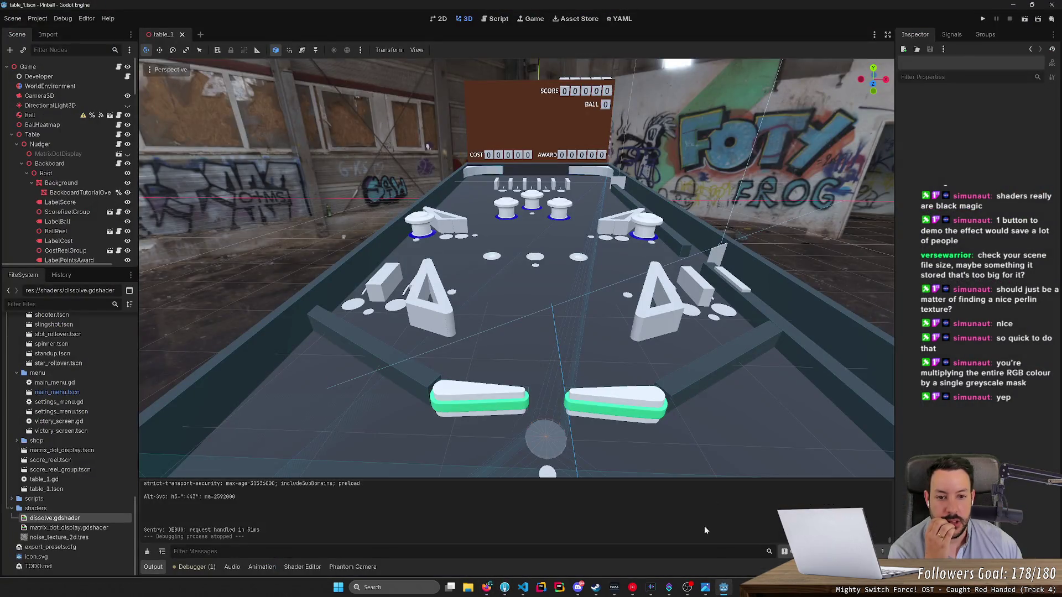
pyautogui.click(989, 17)
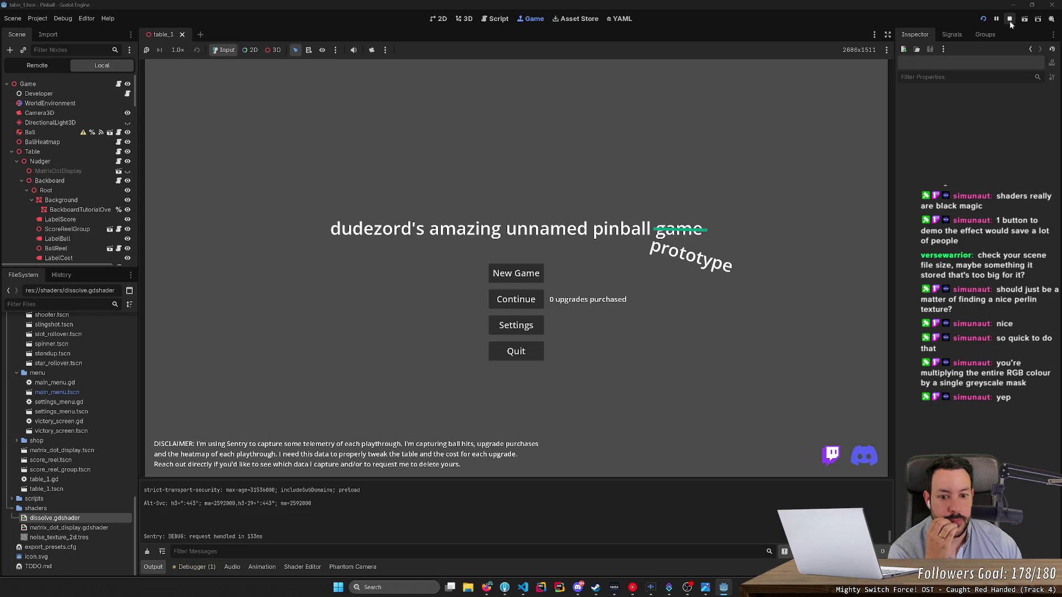
pyautogui.click(1006, 22)
# Step: Zoom the 3D view closer to the table and open the Table node's table_1.gd script
pyautogui.moveTo(428, 147); pyautogui.dragTo(431, 149)
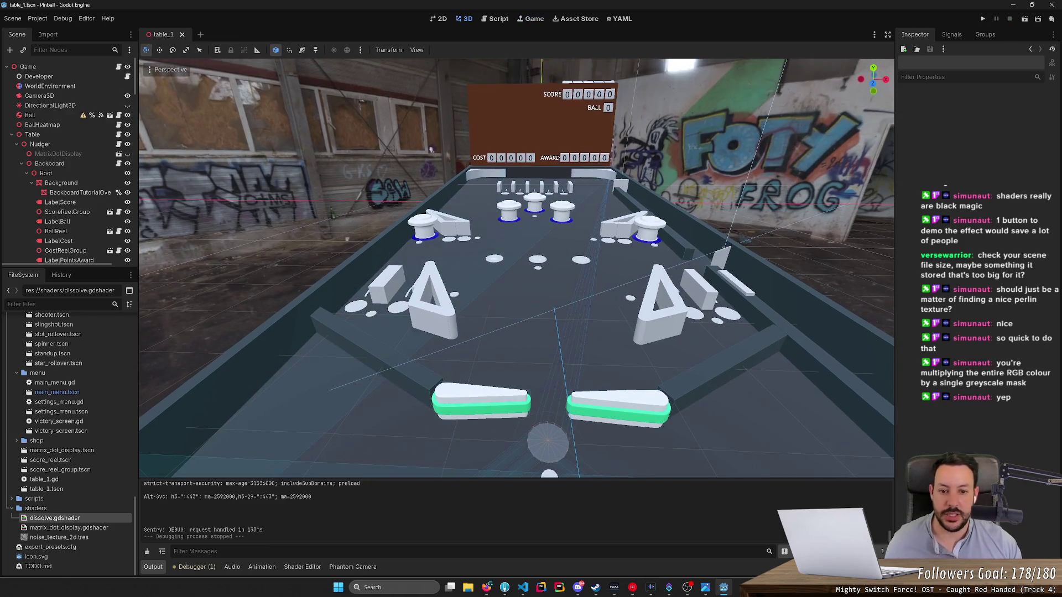
pyautogui.scroll(2, 431, 149)
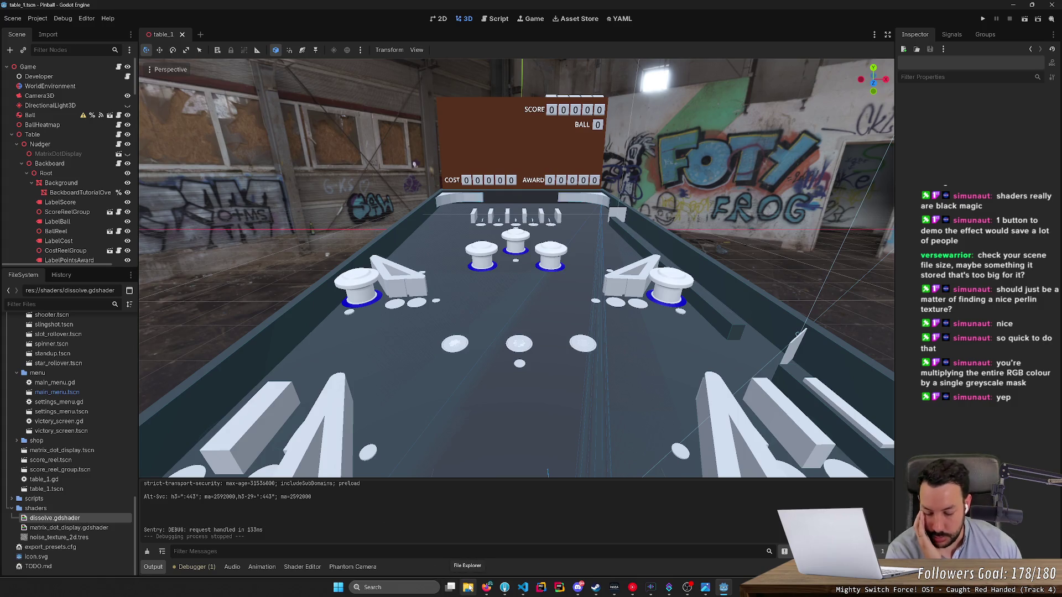
pyautogui.moveTo(505, 587)
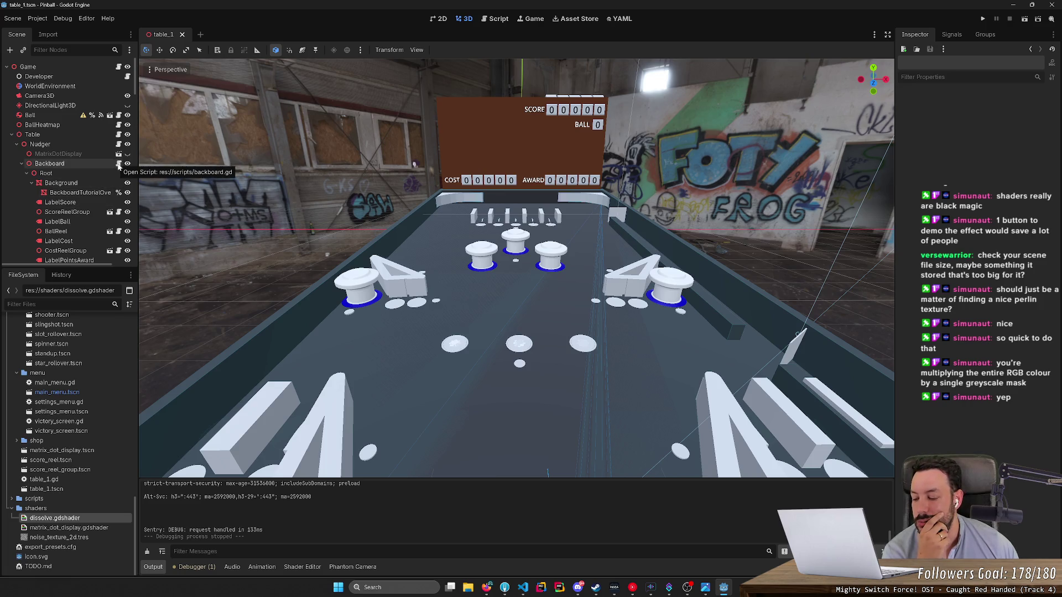
pyautogui.click(118, 136)
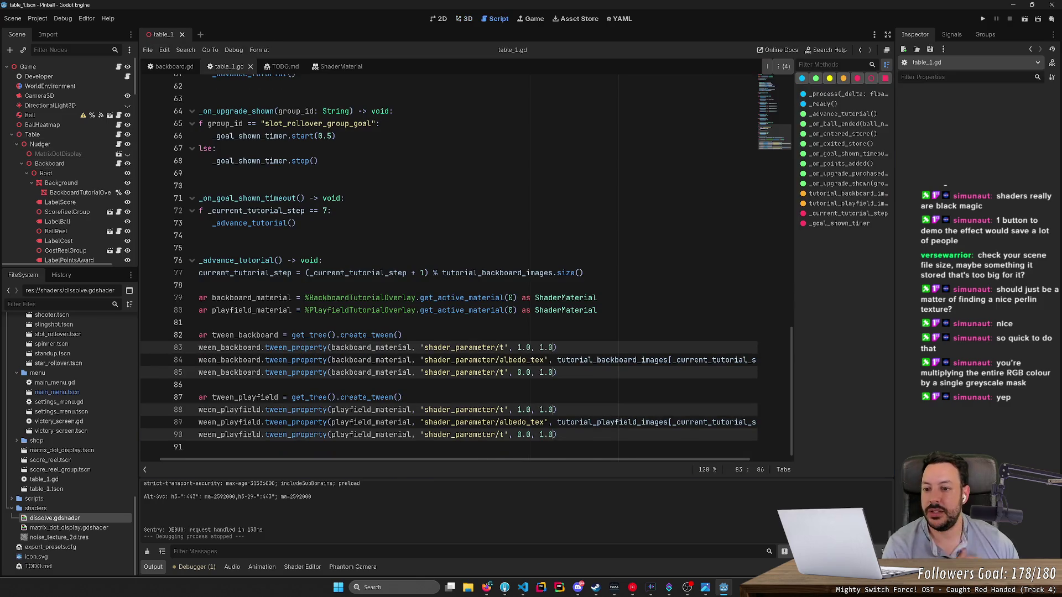
# Step: Add func _input above _advance_tutorial, casting event to InputEventKey and checking 'if event_key:'
pyautogui.scroll(2, 448, 265)
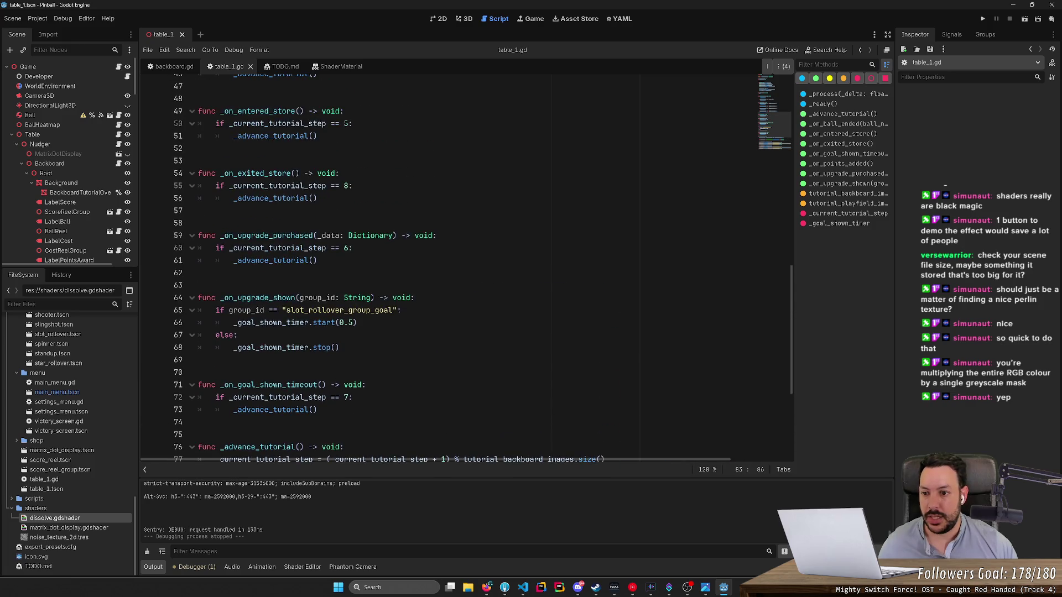
pyautogui.click(198, 310)
pyautogui.press('Return')
pyautogui.press('Return')
pyautogui.press('Return')
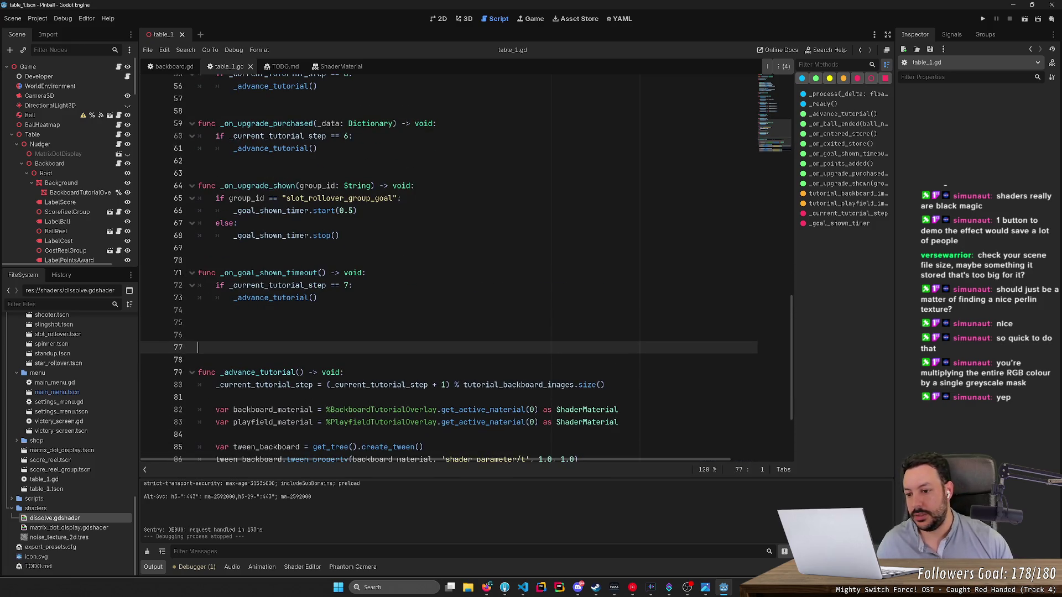
pyautogui.press('Up')
pyautogui.write('func _inp')
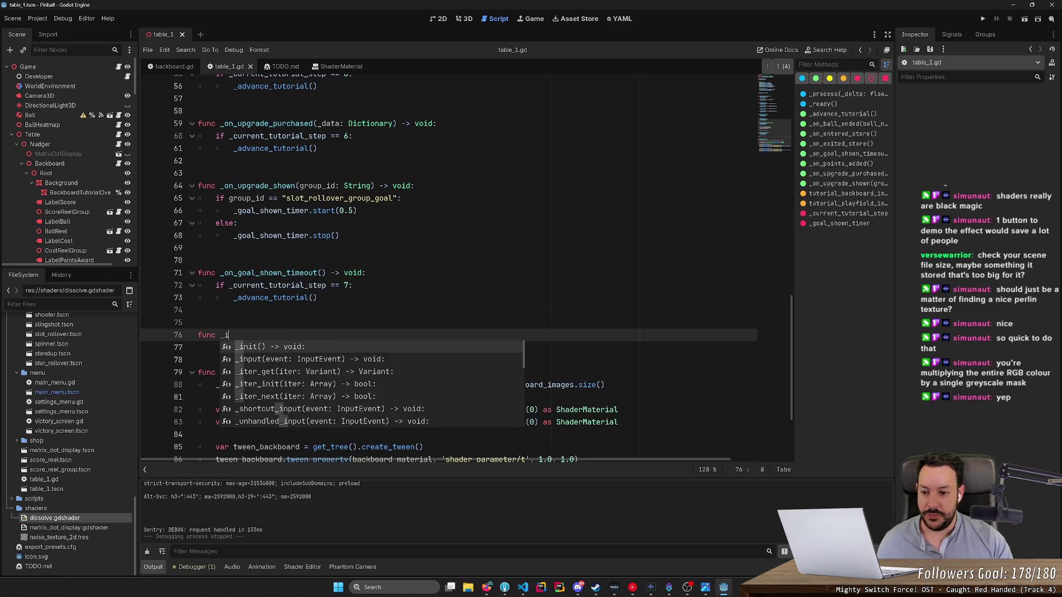
pyautogui.press('Return')
pyautogui.press('Return')
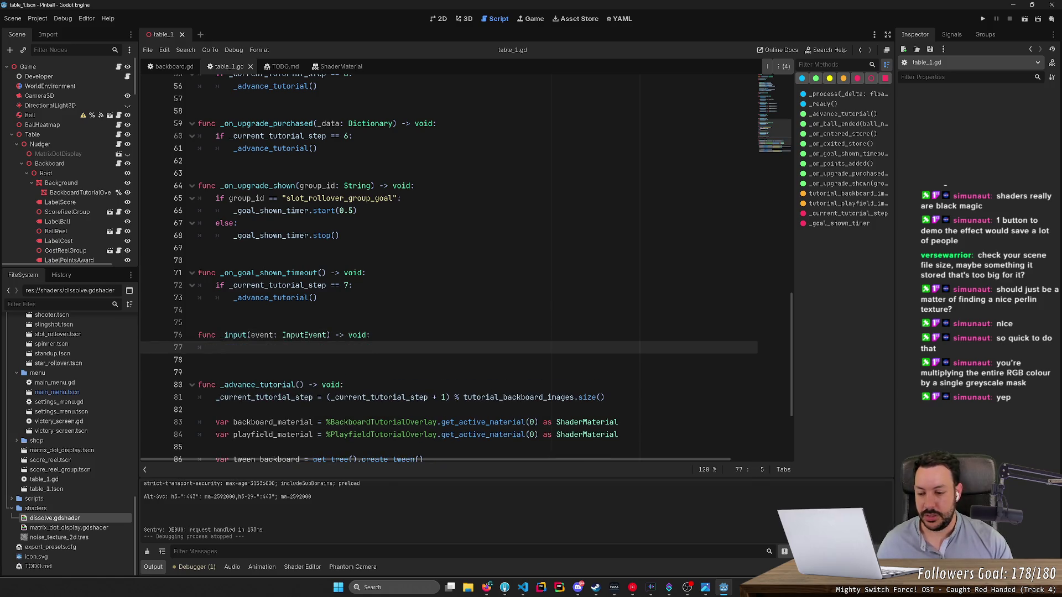
pyautogui.write('var ')
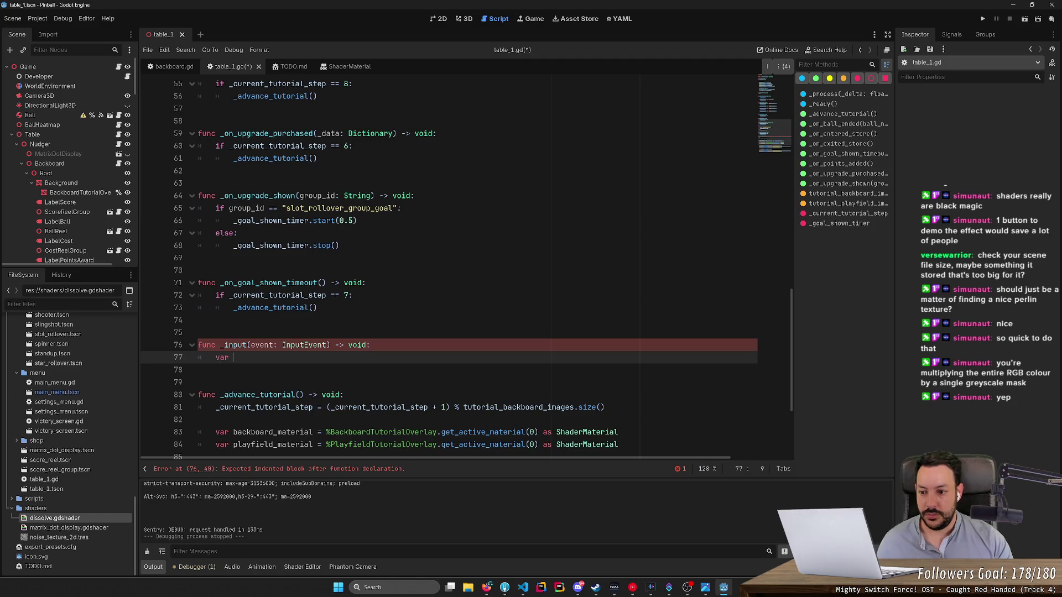
pyautogui.write('event_')
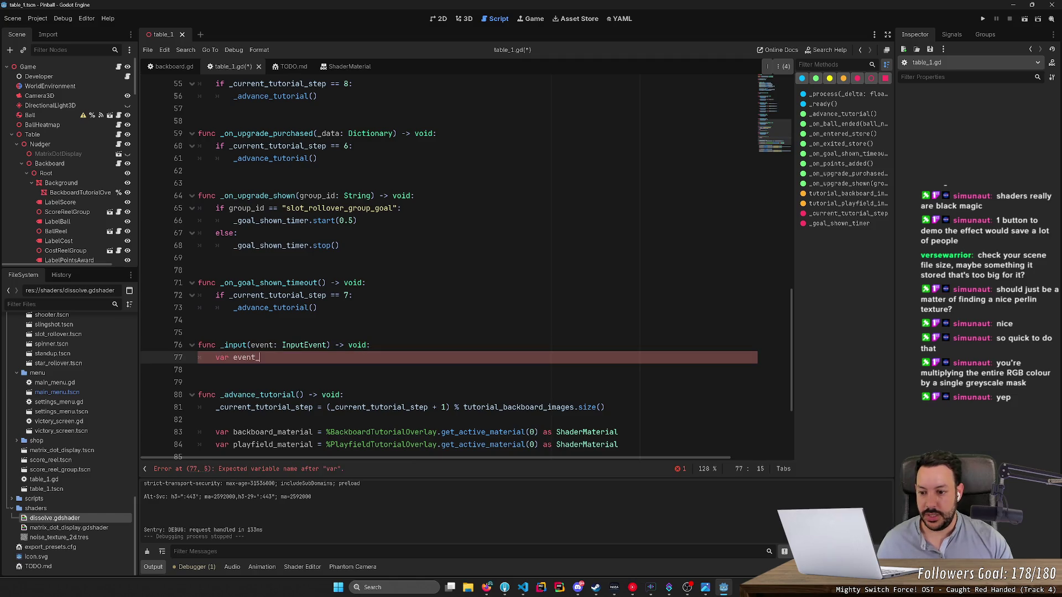
pyautogui.write('key = event as ')
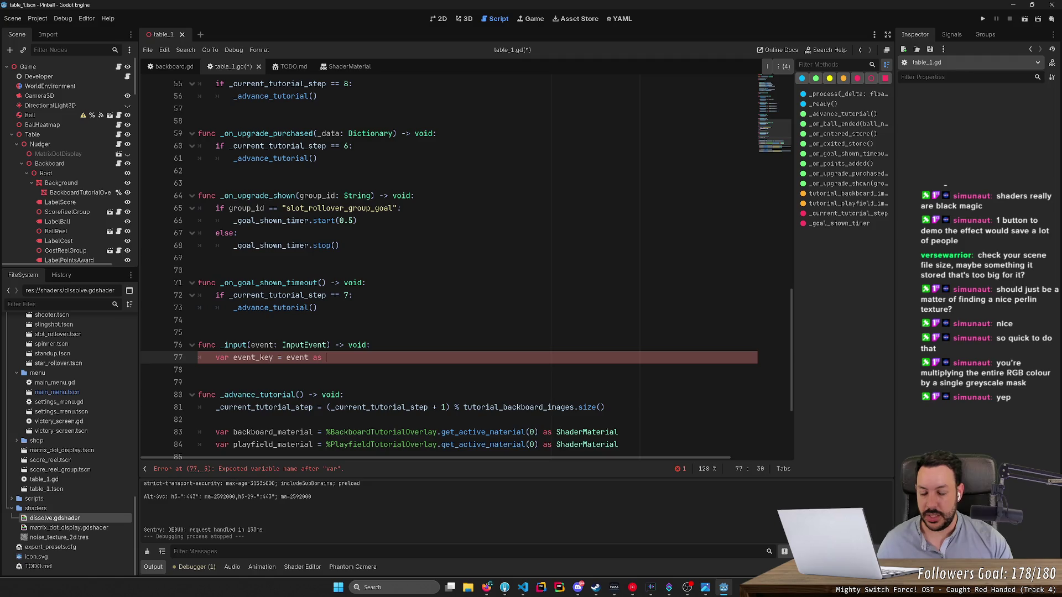
pyautogui.write('InputEventKe')
pyautogui.press('Return')
pyautogui.press('Return')
pyautogui.write('if event_e')
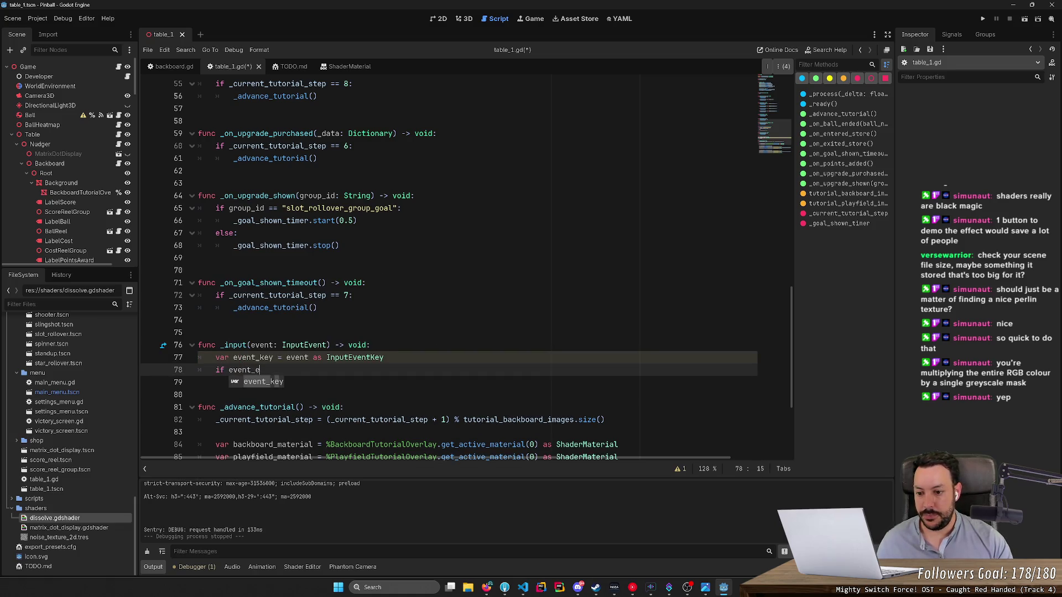
pyautogui.press('BackSpace')
pyautogui.write('key:')
pyautogui.press('Return')
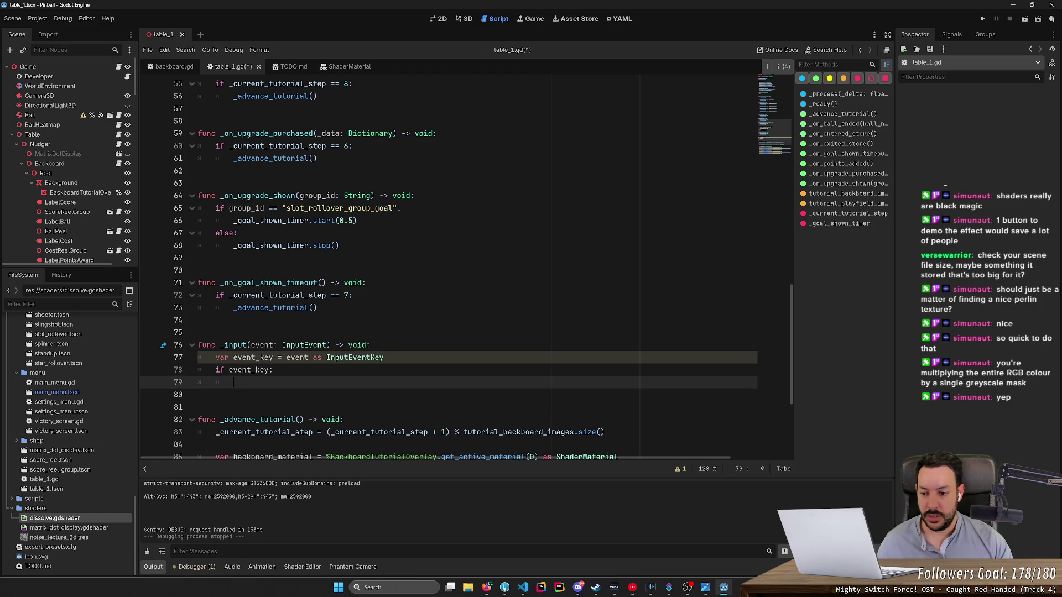
# Step: Extend the condition to keycode == KEY_KP_ADD and is_released, calling _advance_tutorial
pyautogui.press('Up')
pyautogui.press('Down')
pyautogui.press('Up')
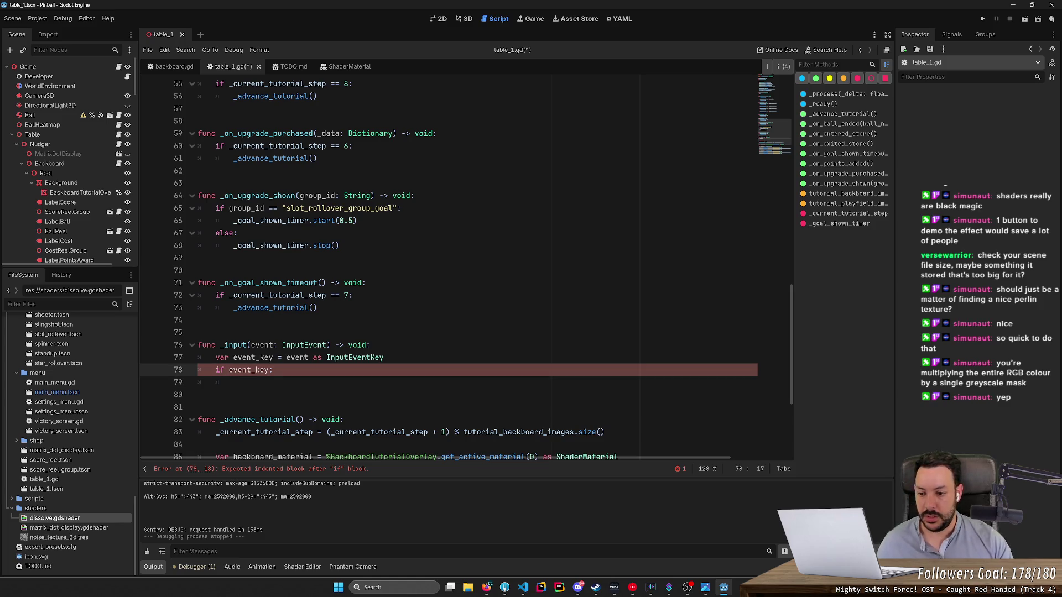
pyautogui.write('and event_ke')
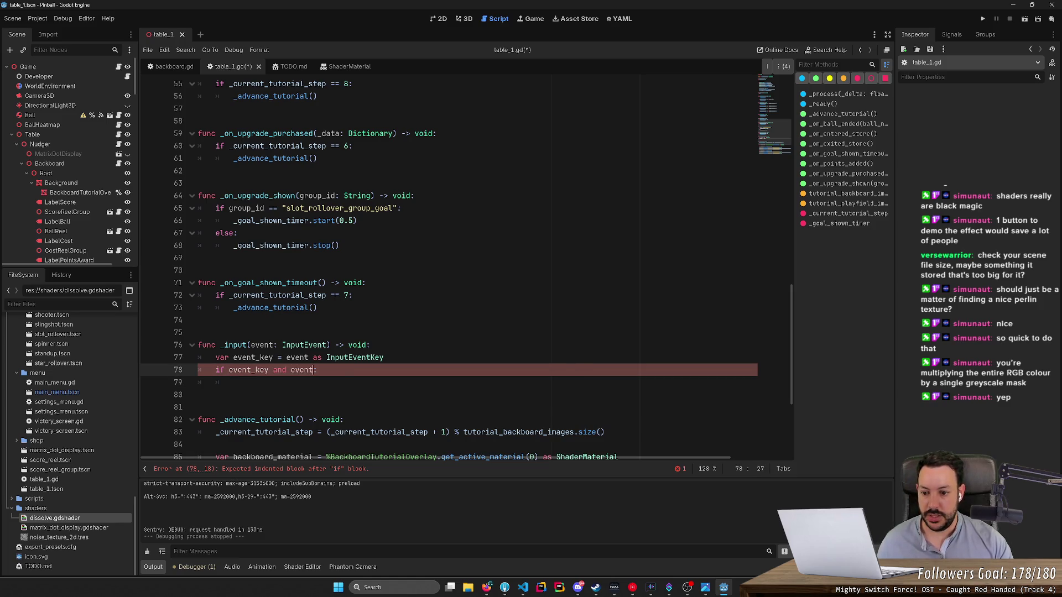
pyautogui.write('y.k')
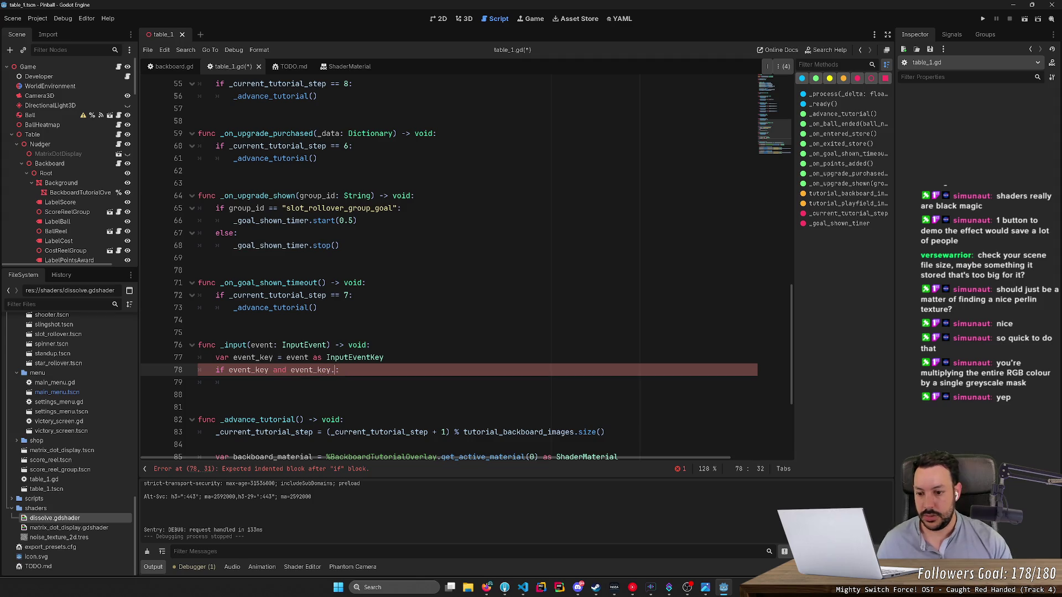
pyautogui.write('e')
pyautogui.press('Return')
pyautogui.write('== Key')
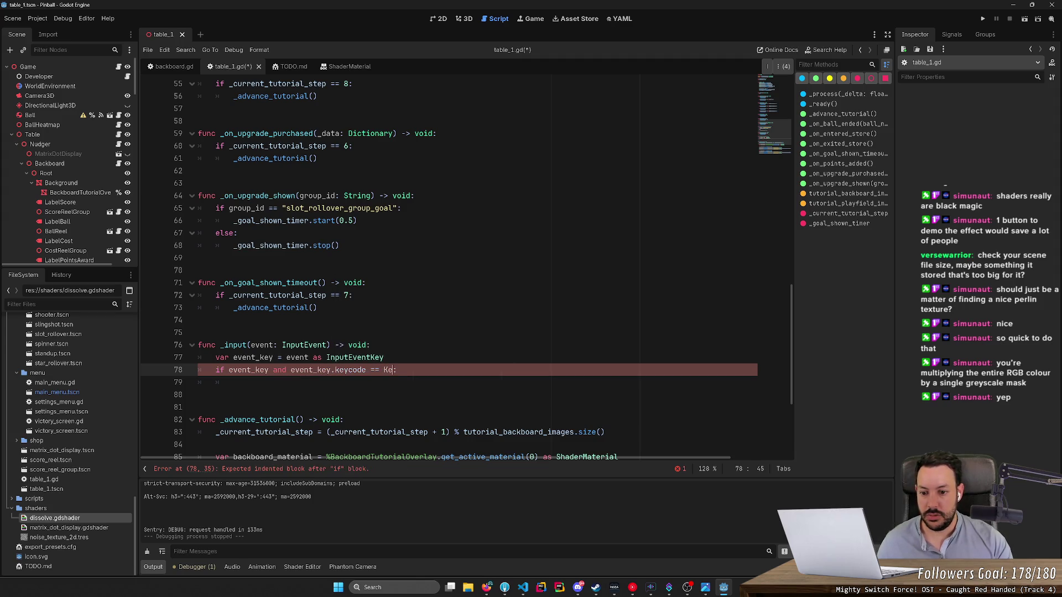
pyautogui.write('_P')
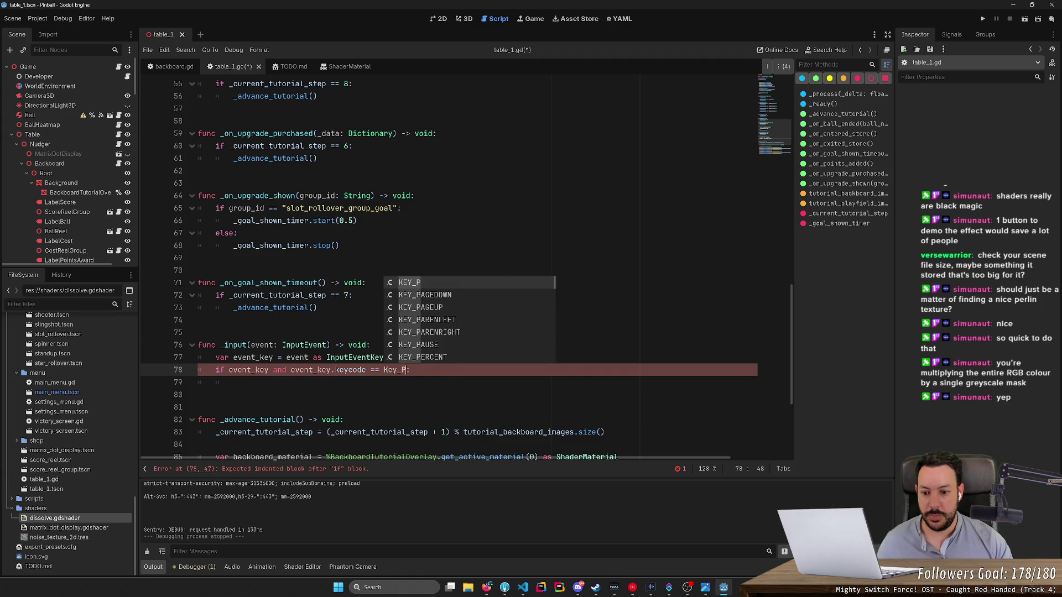
pyautogui.press('BackSpace')
pyautogui.write('KP_')
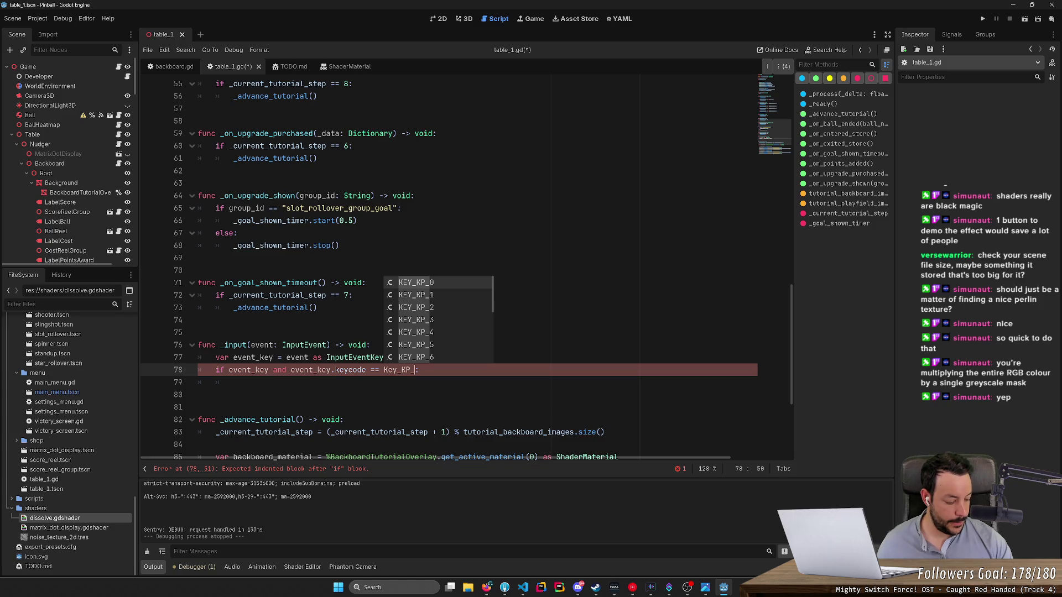
pyautogui.write('AD')
pyautogui.press('Return')
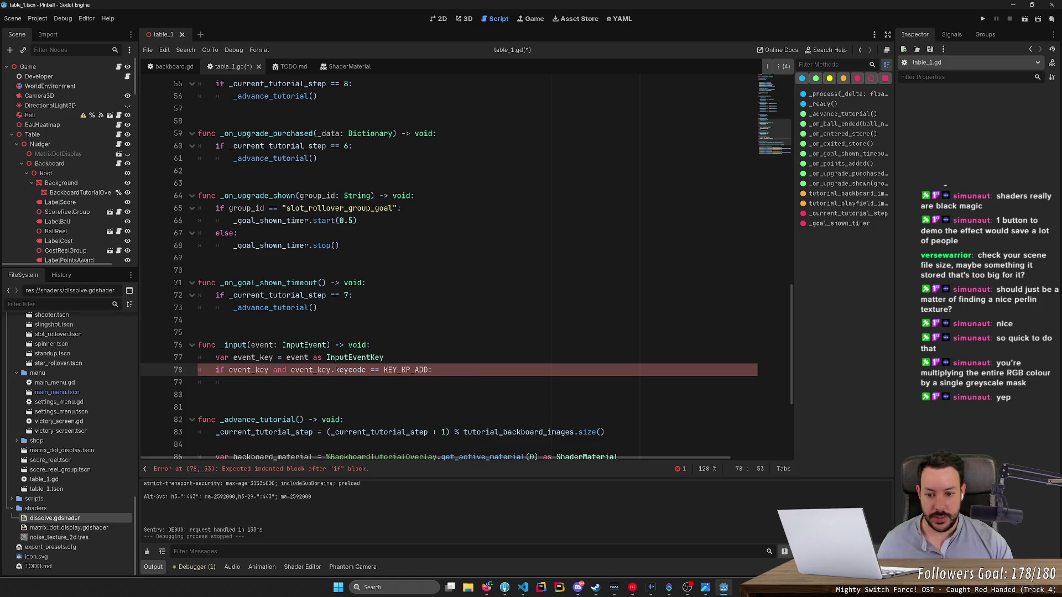
pyautogui.write('and event_')
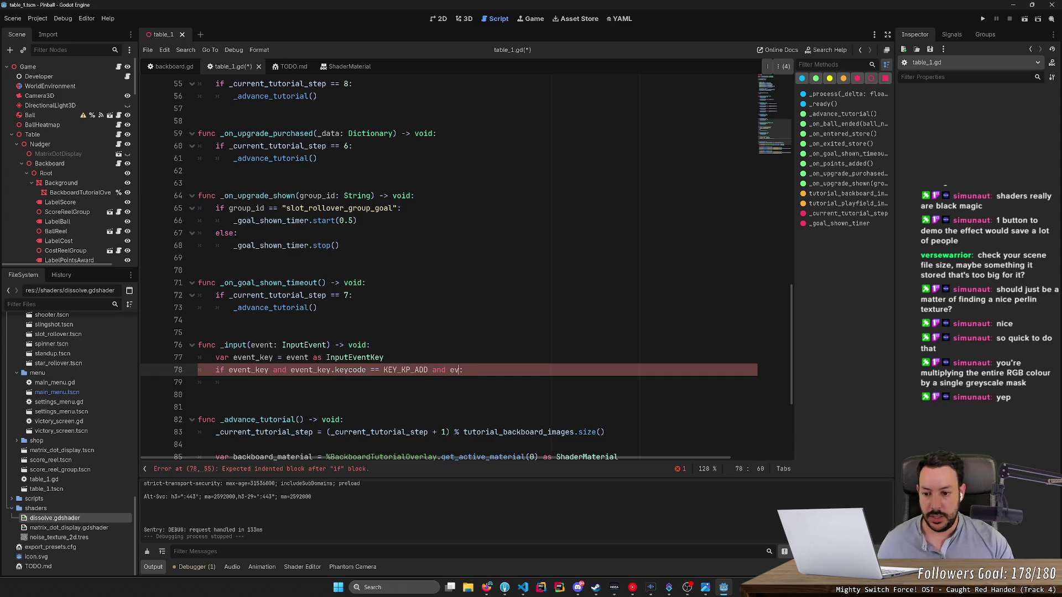
pyautogui.write('key.is_re')
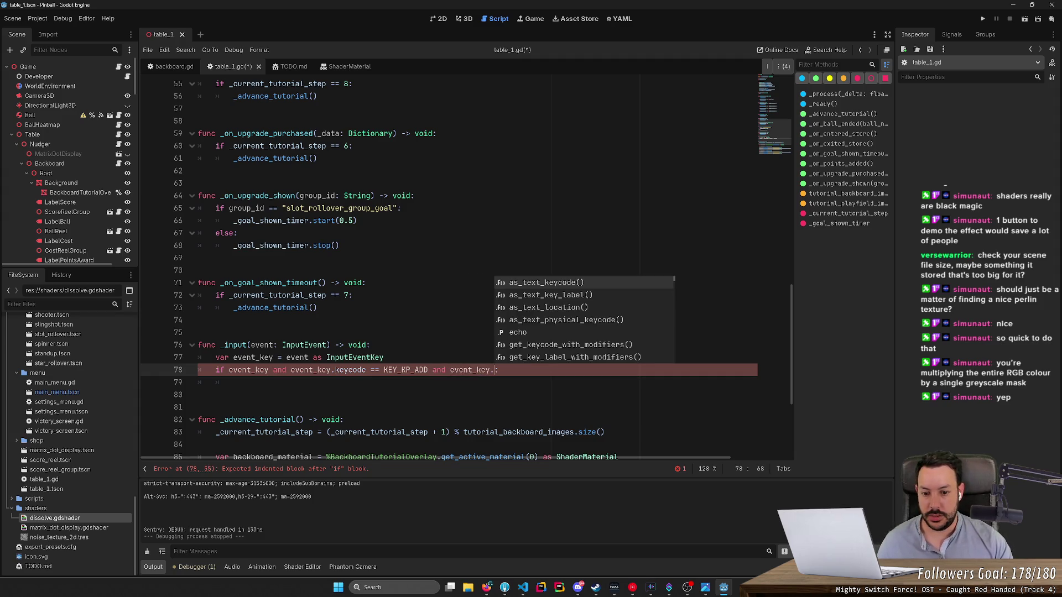
pyautogui.write('lea')
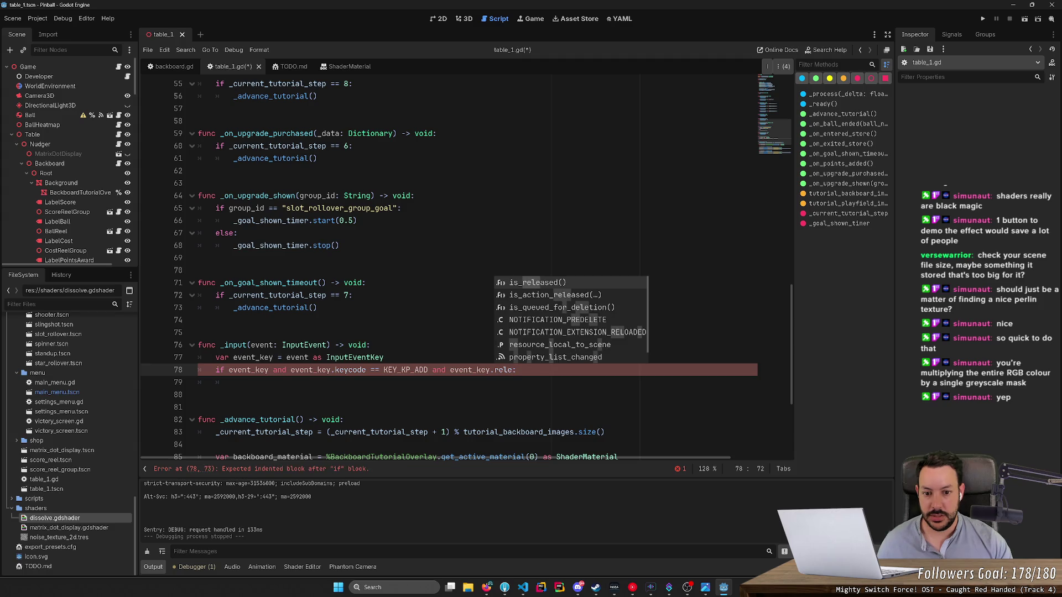
pyautogui.press('Return')
pyautogui.press('End')
pyautogui.press('Return')
pyautogui.write('_ad')
pyautogui.press('Return')
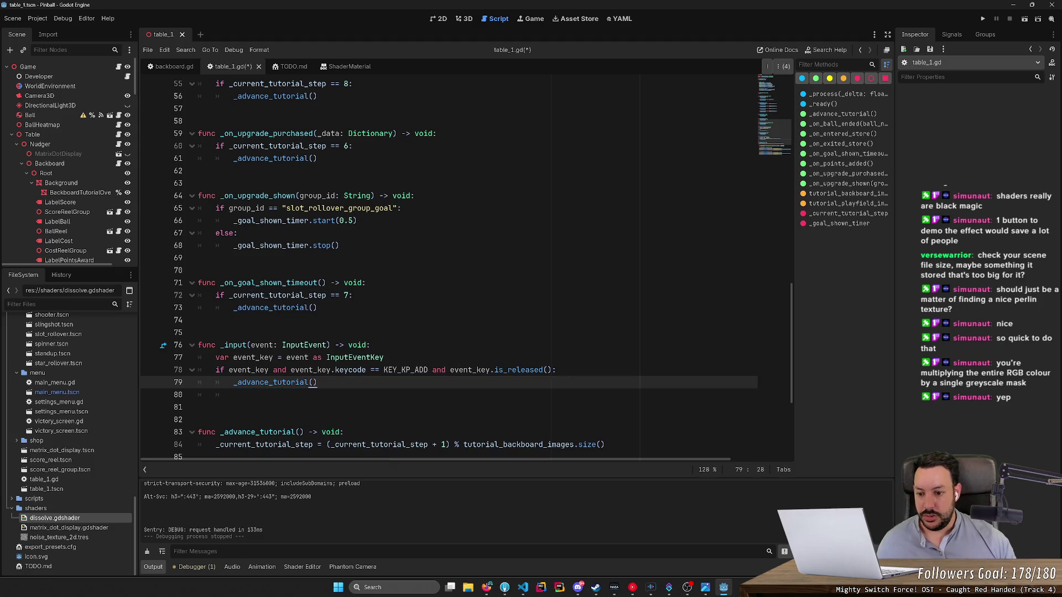
# Step: Remove the leftover blank line, save table_1.gd and reformat the script
pyautogui.press('Down')
pyautogui.hotkey('ctrl', 'shift', 'k')
pyautogui.hotkey('ctrl', 's')
pyautogui.click(258, 50)
pyautogui.click(263, 67)
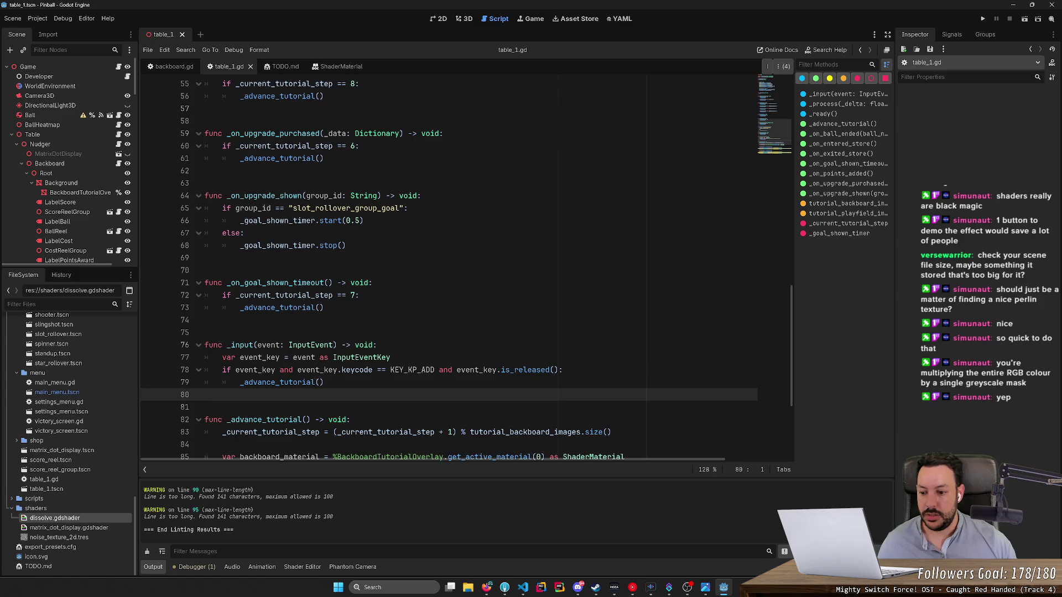
# Step: Cut the backboard image lookup from the tween call and start a new 'var next_' line
pyautogui.scroll(-5, 442, 265)
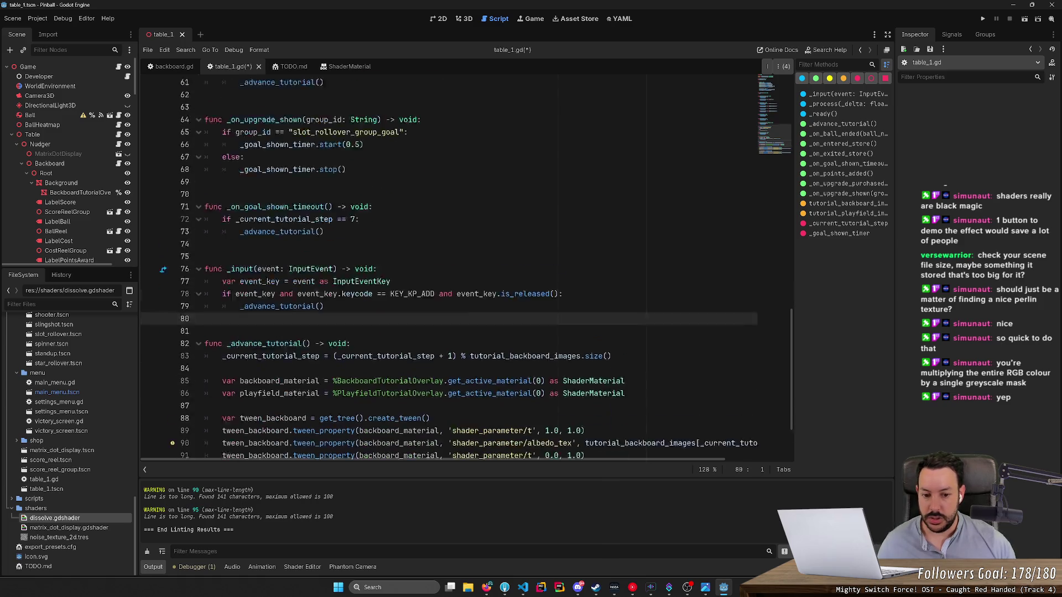
pyautogui.scroll(14, 442, 265)
pyautogui.scroll(-13, 442, 265)
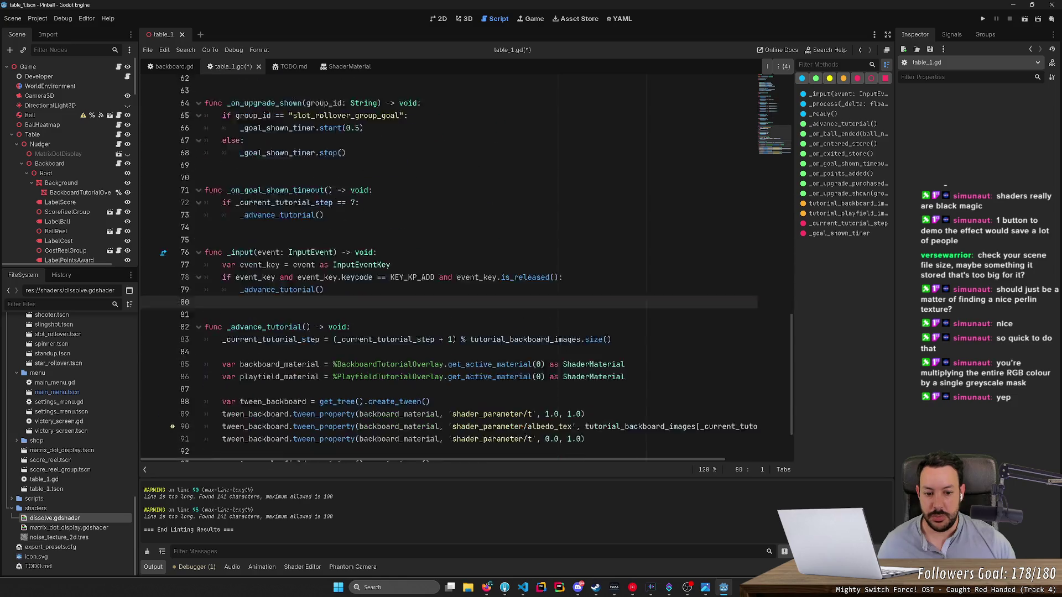
pyautogui.doubleClick(639, 360)
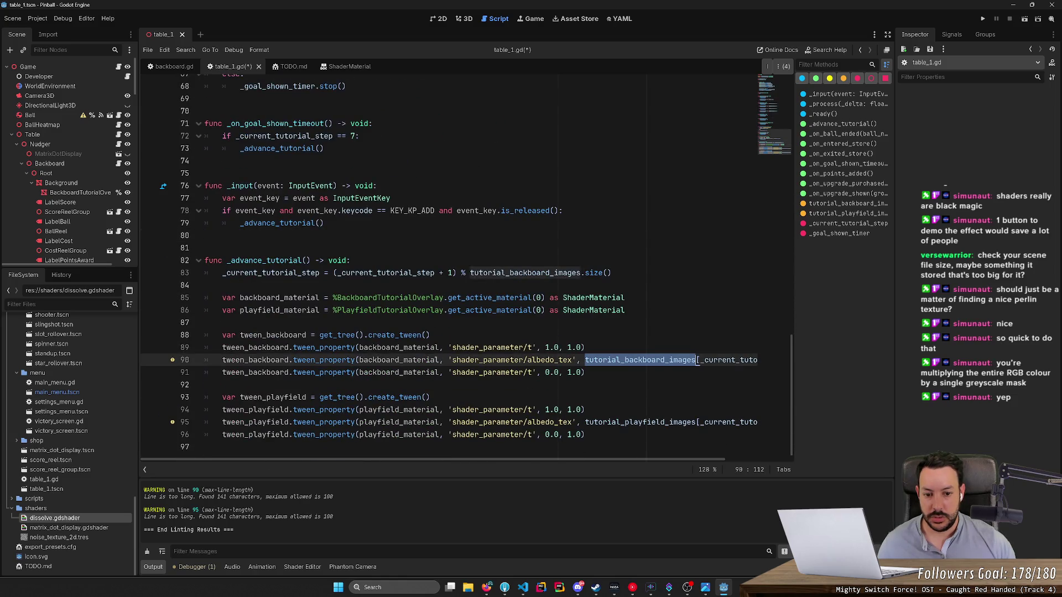
pyautogui.hotkey('ctrl', 'shift', 'Right')
pyautogui.hotkey('ctrl', 'shift', 'Right')
pyautogui.hotkey('ctrl', 'shift', 'Right')
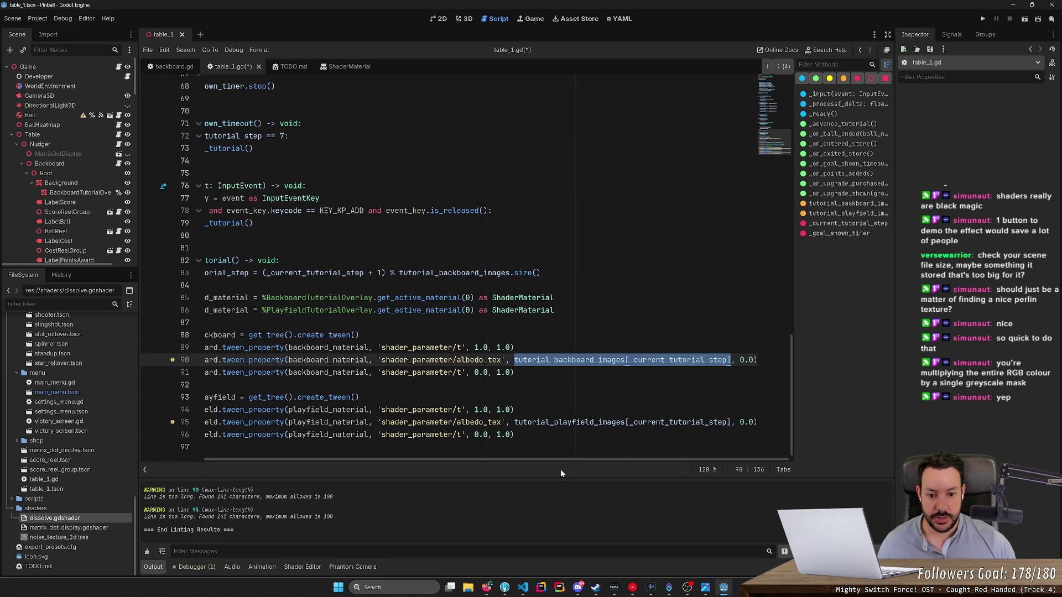
pyautogui.moveTo(557, 460); pyautogui.dragTo(494, 460)
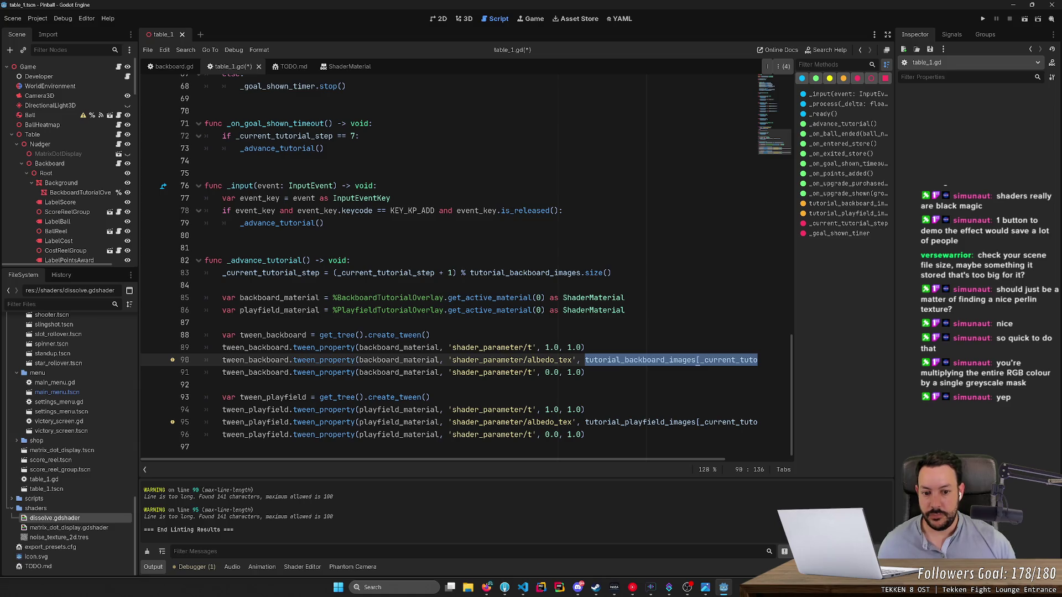
pyautogui.hotkey('ctrl', 'x')
pyautogui.click(625, 310)
pyautogui.press('Return')
pyautogui.press('Return')
pyautogui.write('var')
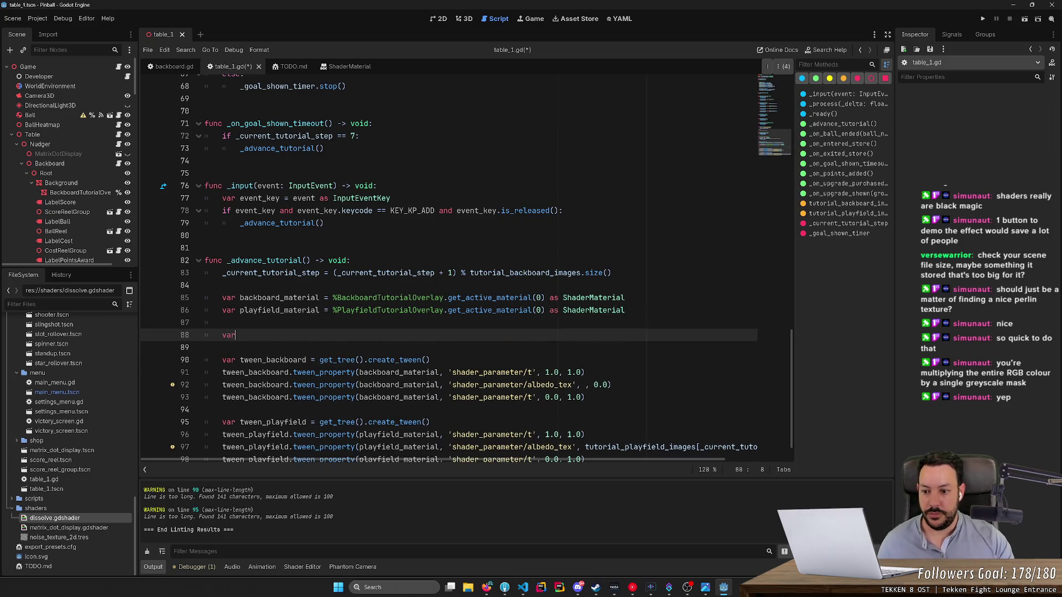
pyautogui.write(' next_')
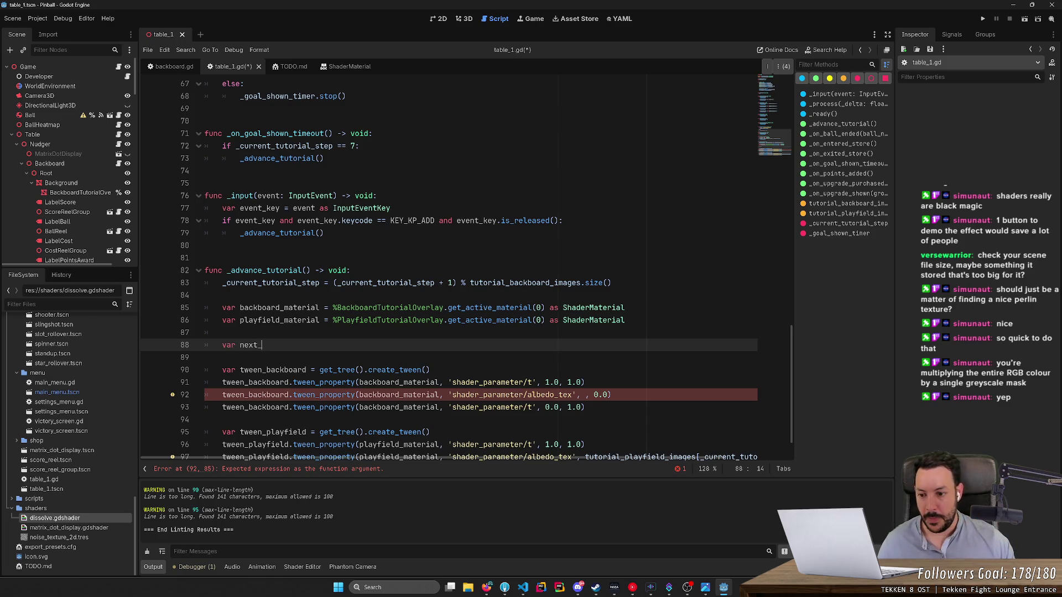
# Step: Rename every tween_backboard to t_backboard
pyautogui.moveTo(267, 369); pyautogui.dragTo(244, 369)
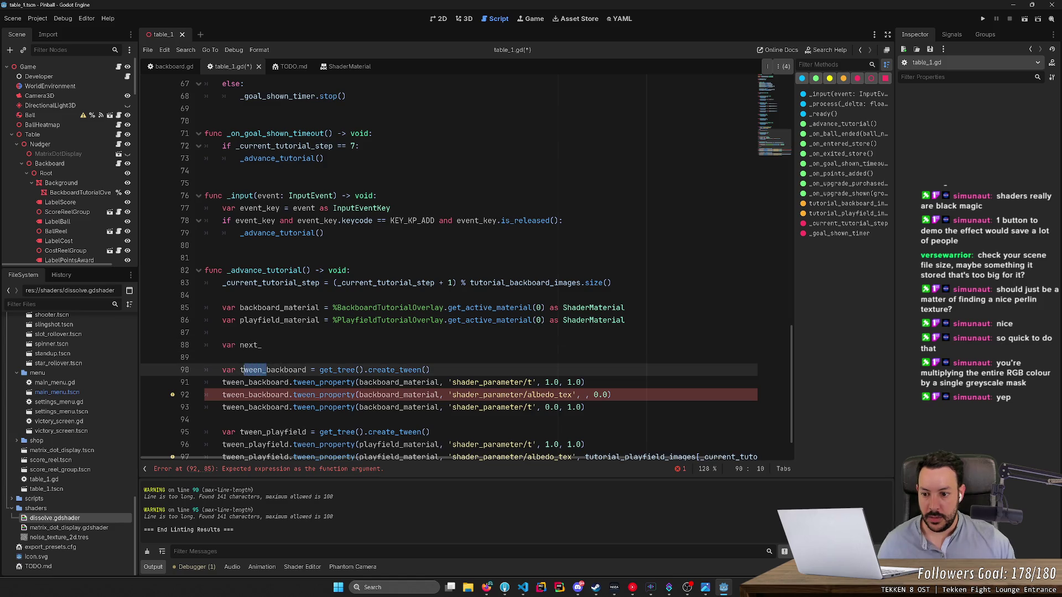
pyautogui.click(205, 357)
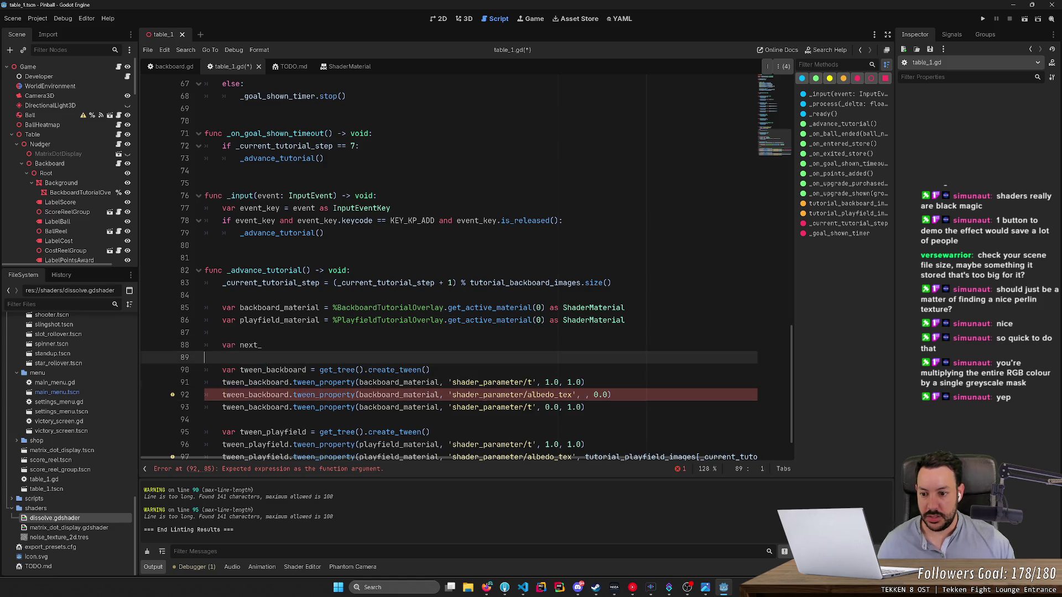
pyautogui.moveTo(267, 370); pyautogui.dragTo(244, 369)
pyautogui.scroll(-1, 244, 369)
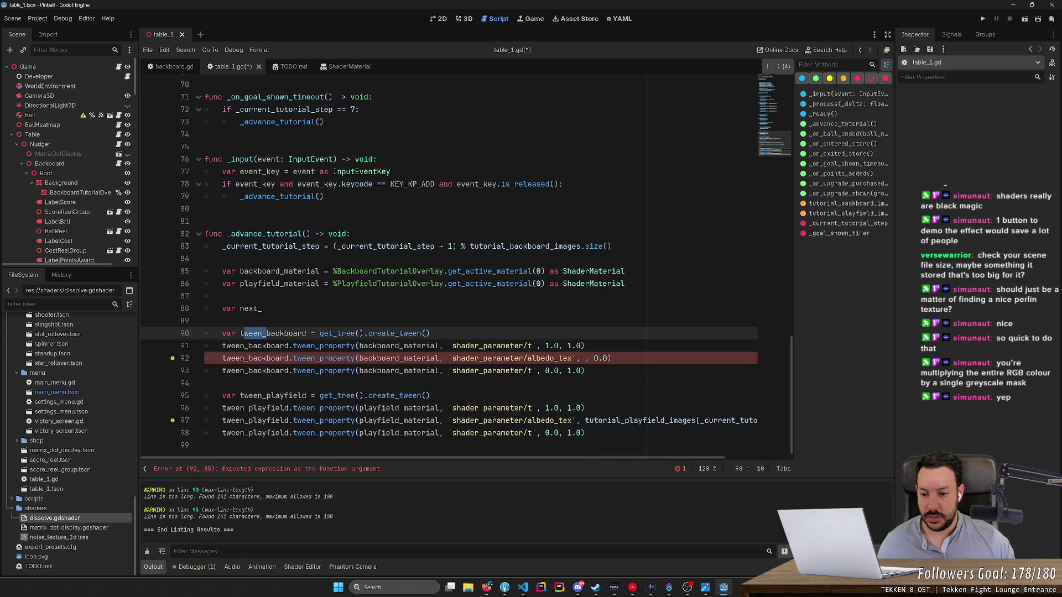
pyautogui.press('BackSpace')
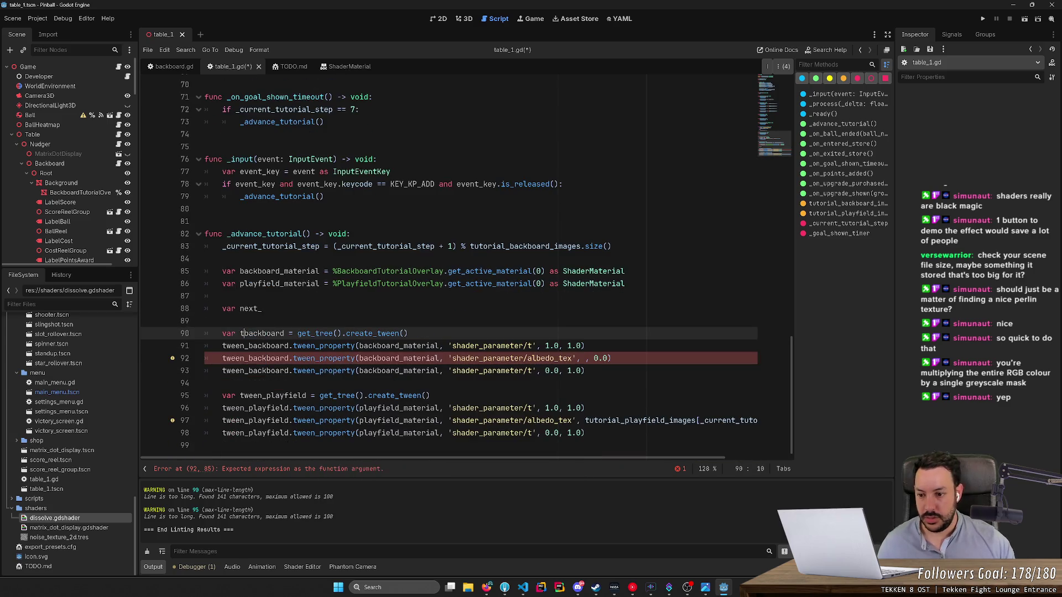
pyautogui.write('_')
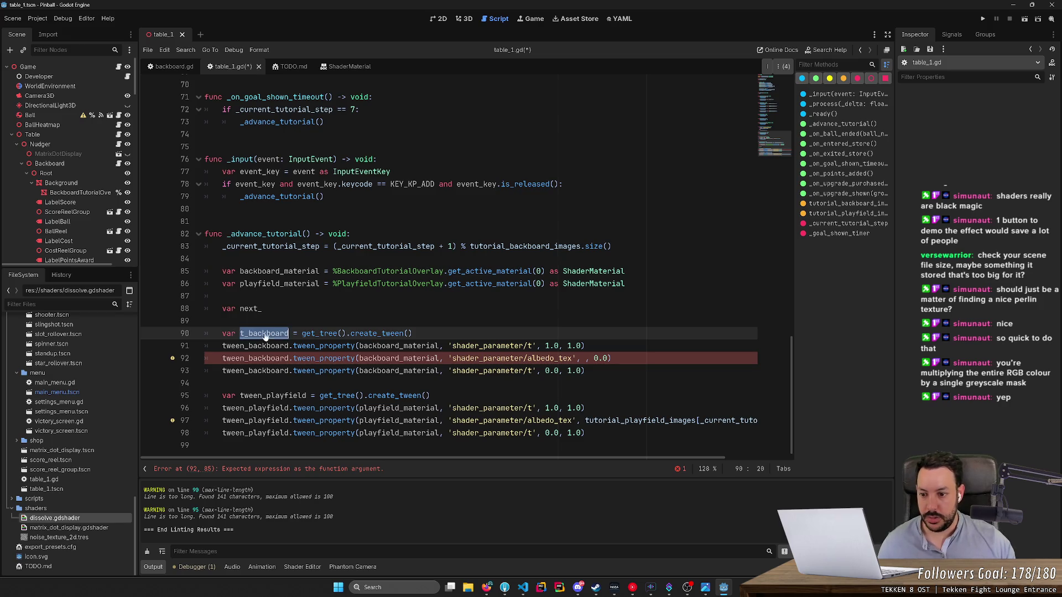
pyautogui.doubleClick(255, 345)
pyautogui.hotkey('ctrl', 'd')
pyautogui.hotkey('ctrl', 'd')
pyautogui.write('t_backboard')
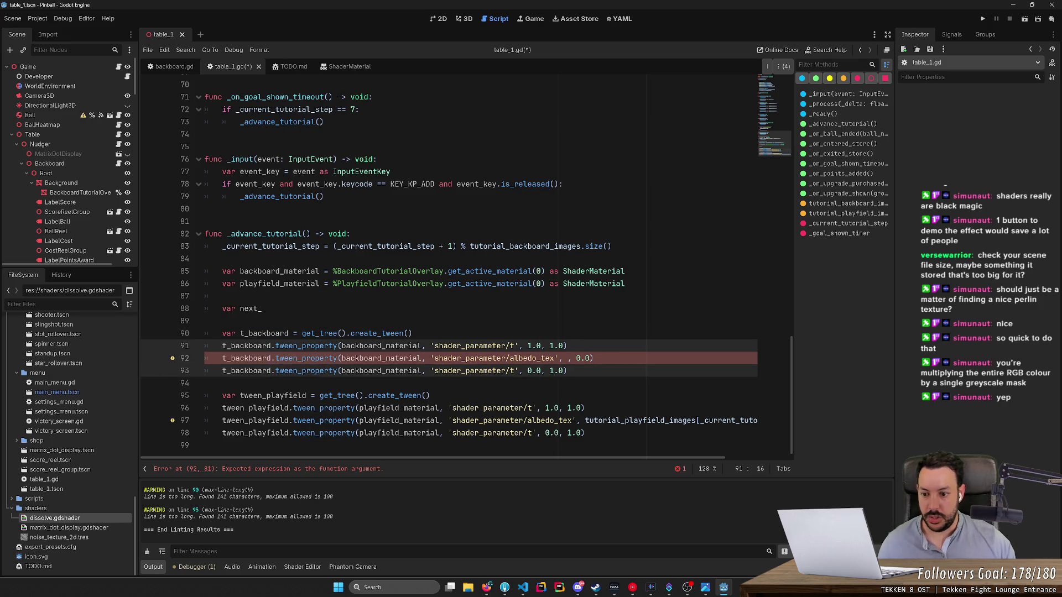
# Step: Rename tween_playfield to t_playfield on lines 95–98 using multiple carets
pyautogui.doubleClick(266, 395)
pyautogui.click(266, 395)
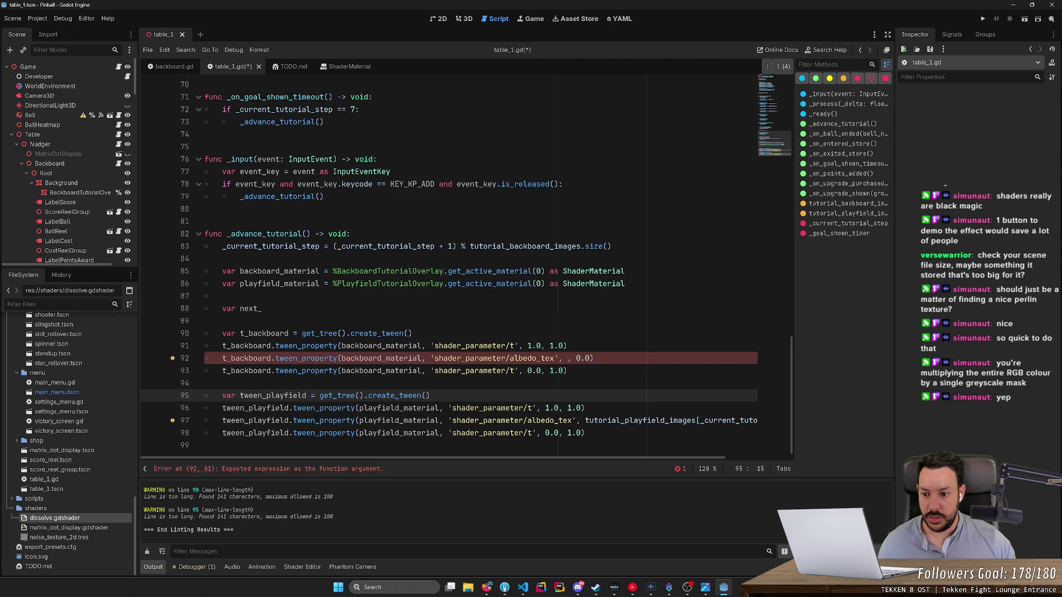
pyautogui.moveTo(266, 395); pyautogui.dragTo(244, 395)
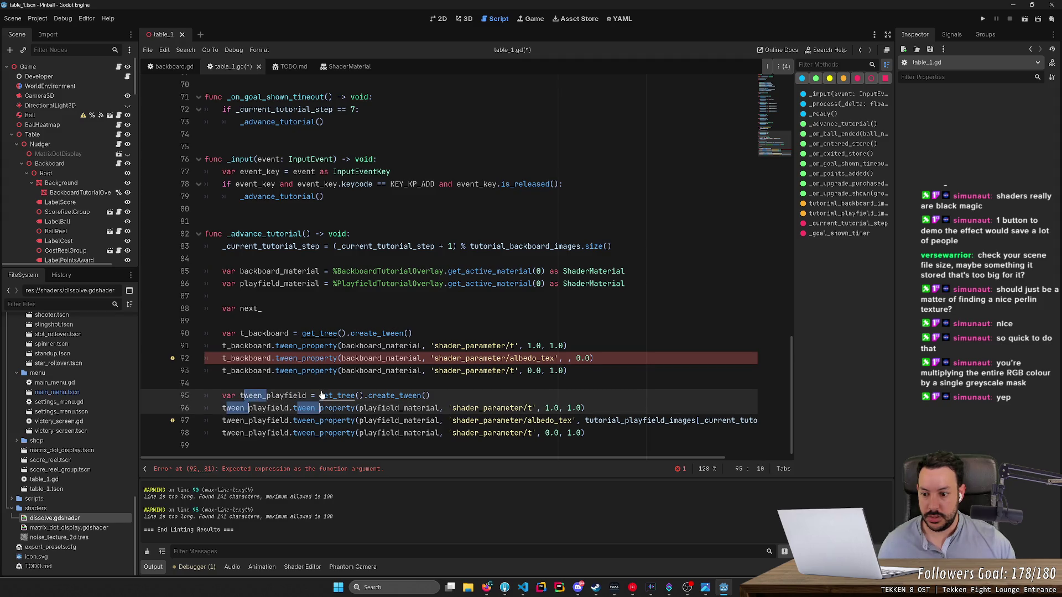
pyautogui.click(268, 396)
pyautogui.click(241, 395)
pyautogui.keyDown('alt'); pyautogui.click(225, 407); pyautogui.keyUp('alt')
pyautogui.keyDown('alt'); pyautogui.click(224, 420); pyautogui.keyUp('alt')
pyautogui.keyDown('alt'); pyautogui.click(224, 433); pyautogui.keyUp('alt')
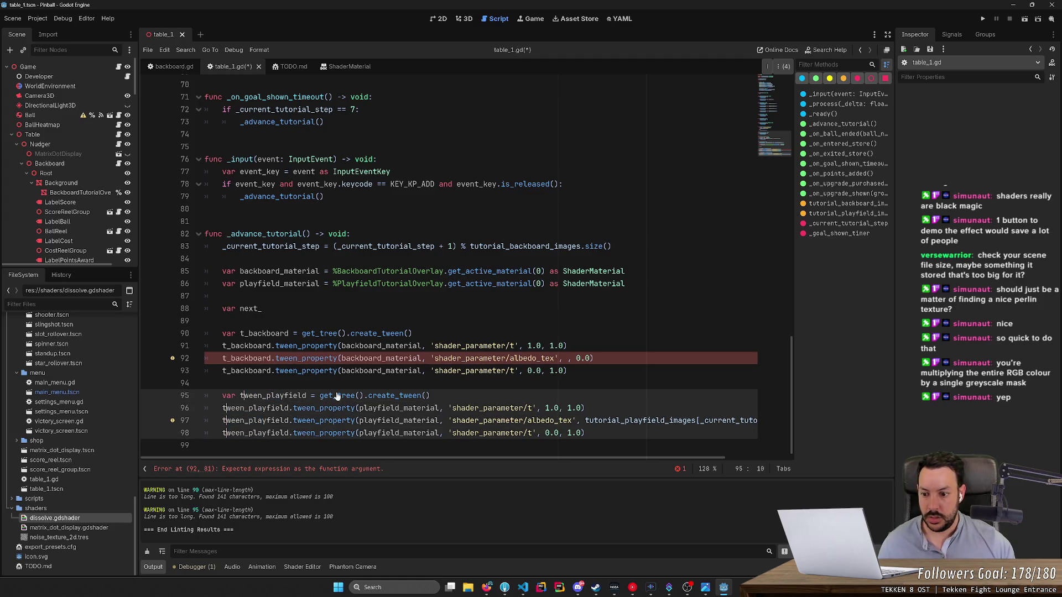
pyautogui.press('Delete')
pyautogui.press('Delete')
pyautogui.press('Delete')
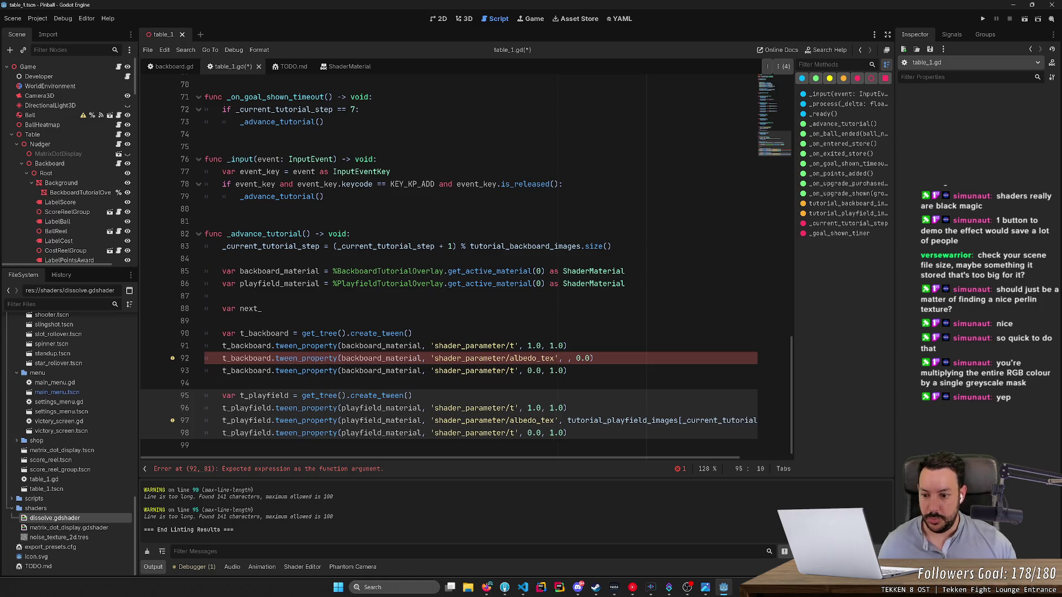
pyautogui.click(360, 370)
# Step: Complete 'var next_backboard =' with the copied tutorial image-list lookup
pyautogui.press('Up')
pyautogui.press('Up')
pyautogui.press('End')
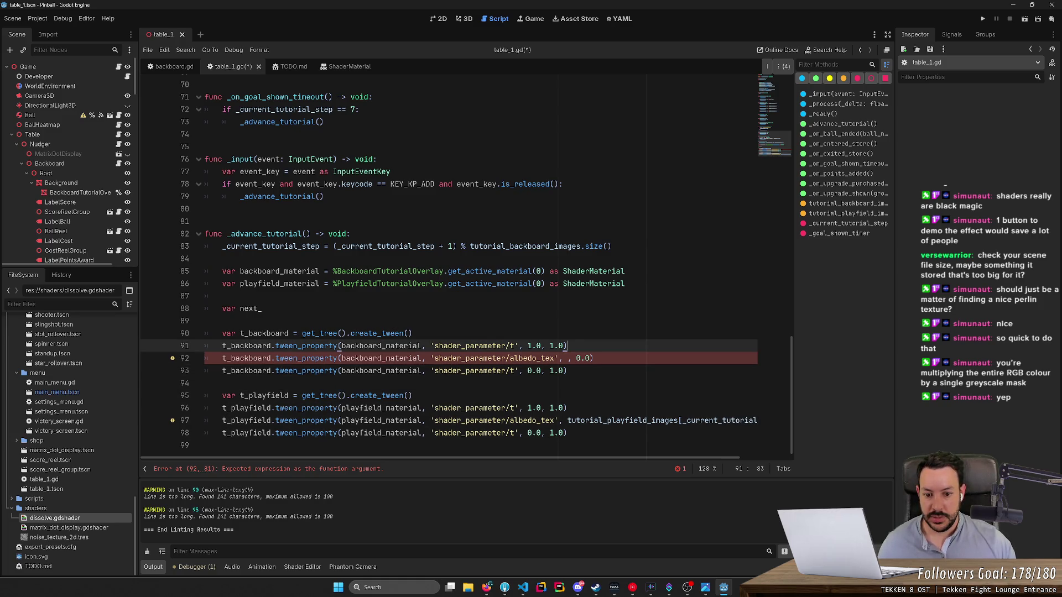
pyautogui.press('Up')
pyautogui.press('Up')
pyautogui.press('Up')
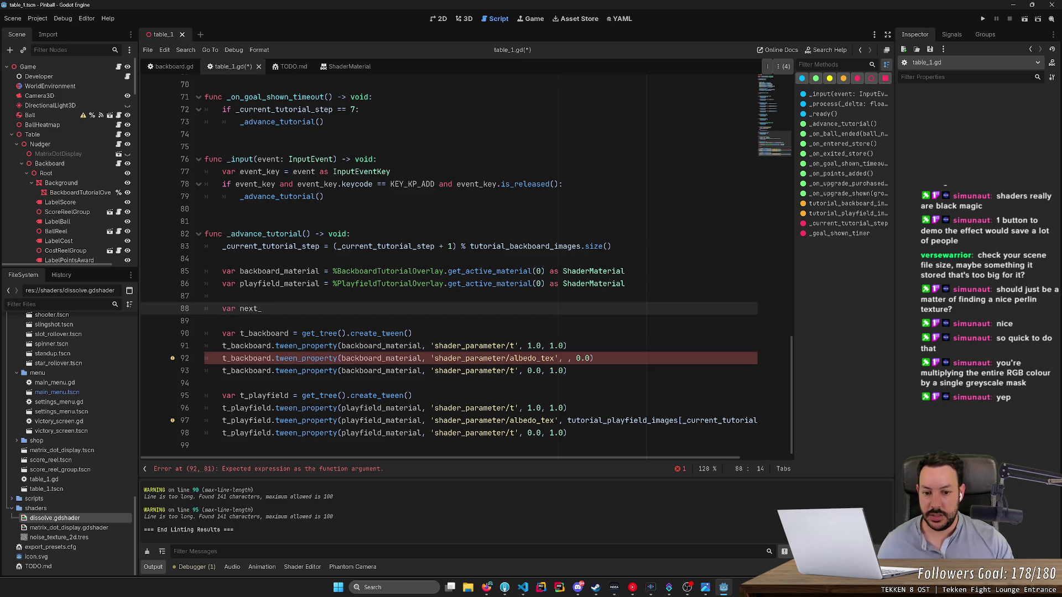
pyautogui.write('_')
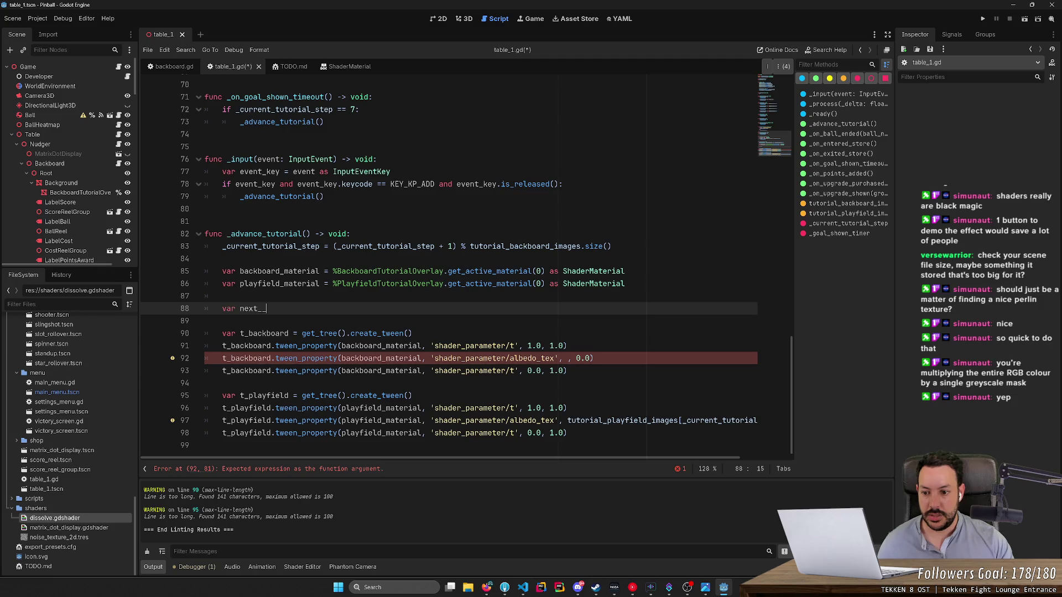
pyautogui.write('backboard = t_backboard')
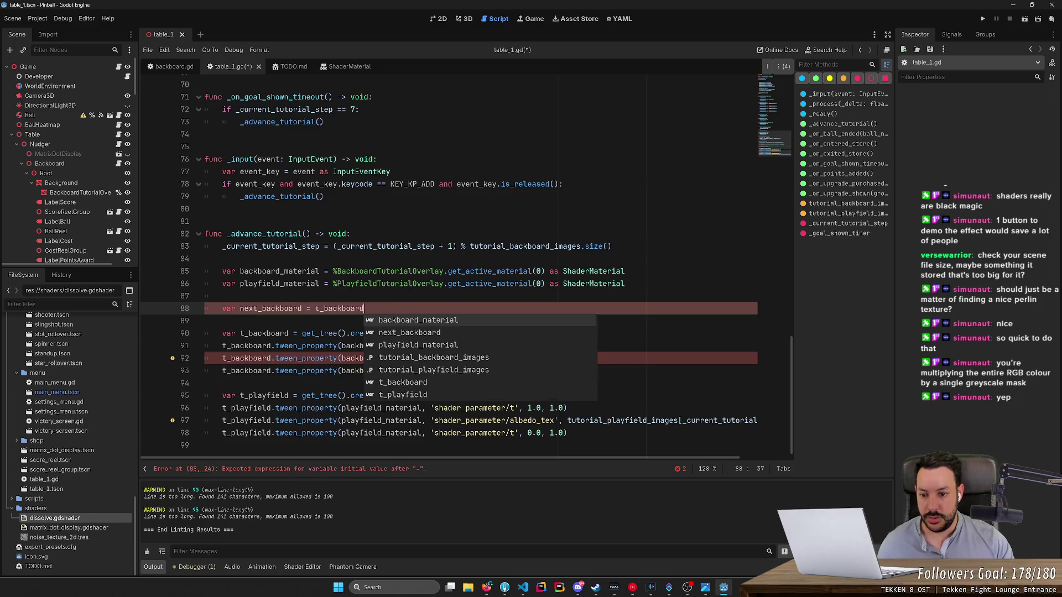
pyautogui.click(591, 421)
pyautogui.doubleClick(591, 420)
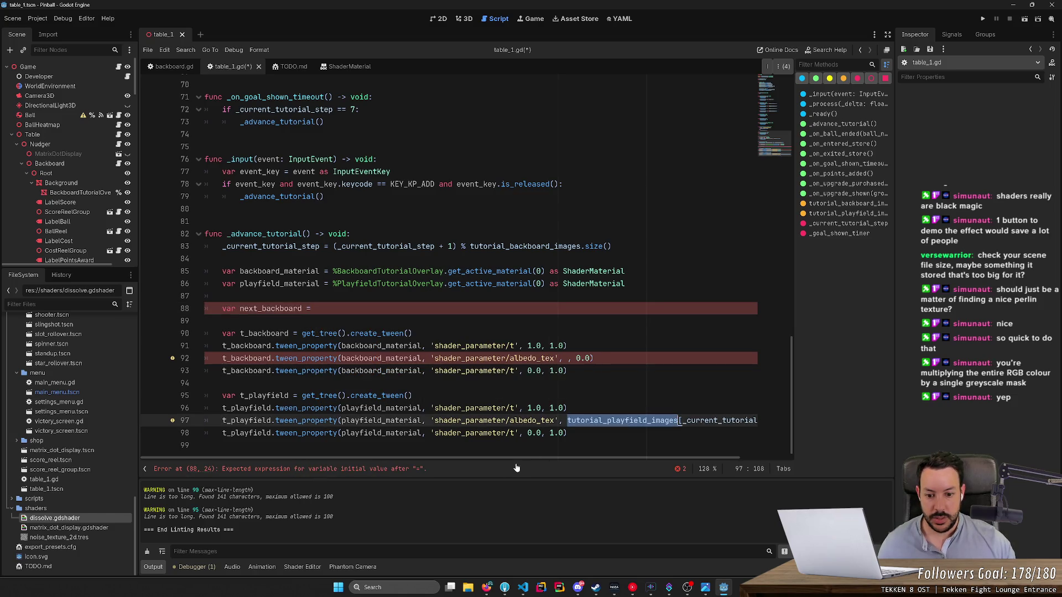
pyautogui.hotkey('ctrl', 'shift', 'Right')
pyautogui.hotkey('ctrl', 'shift', 'Right')
pyautogui.hotkey('ctrl', 'shift', 'Right')
pyautogui.hotkey('ctrl', 'c')
pyautogui.click(371, 308)
pyautogui.hotkey('ctrl', 'v')
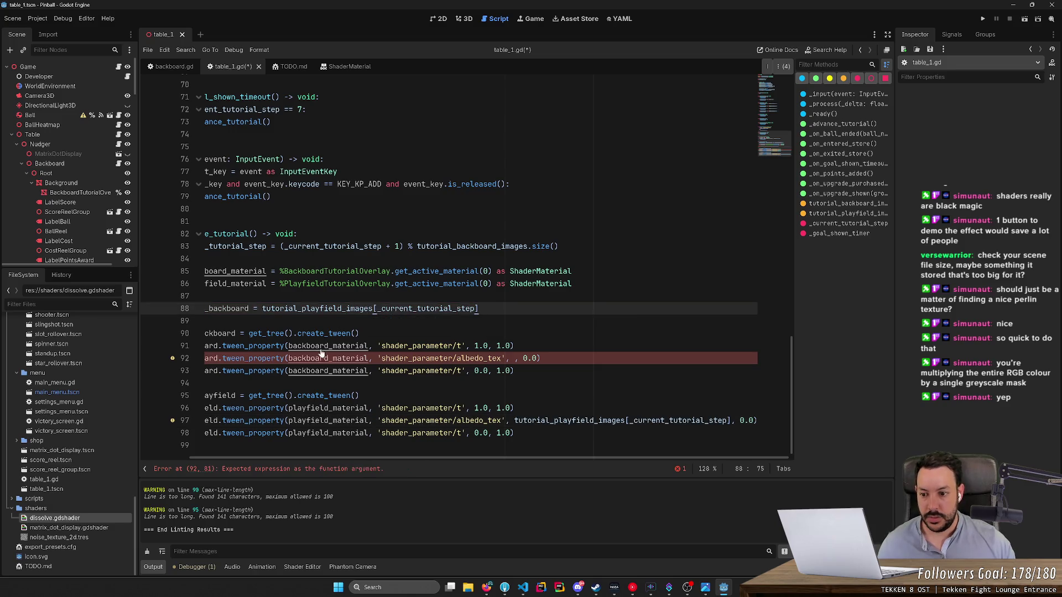
# Step: Duplicate the line as next_playfield and point next_backboard at the backboard images list
pyautogui.hotkey('ctrl', 'shift', 'd')
pyautogui.moveTo(248, 321); pyautogui.dragTo(208, 320)
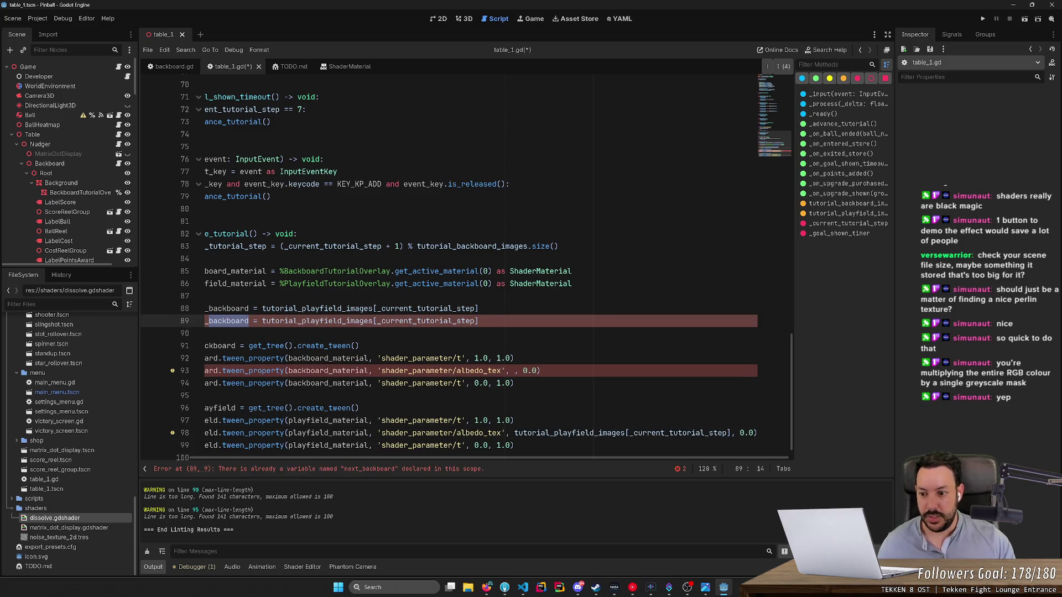
pyautogui.hotkey('ctrl', 'd')
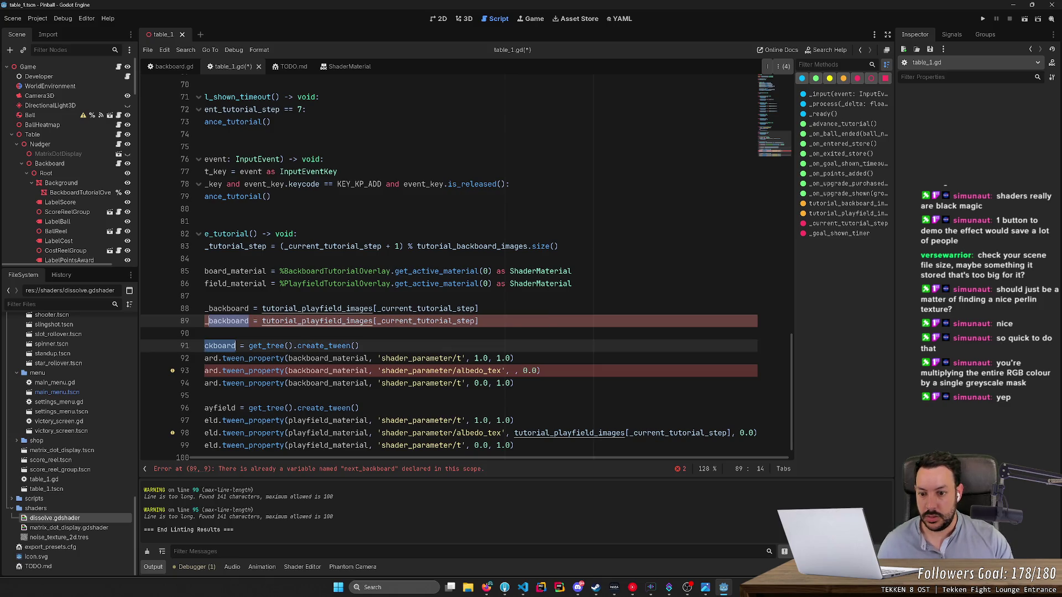
pyautogui.press('Escape')
pyautogui.write('playfield')
pyautogui.moveTo(302, 309); pyautogui.dragTo(339, 308)
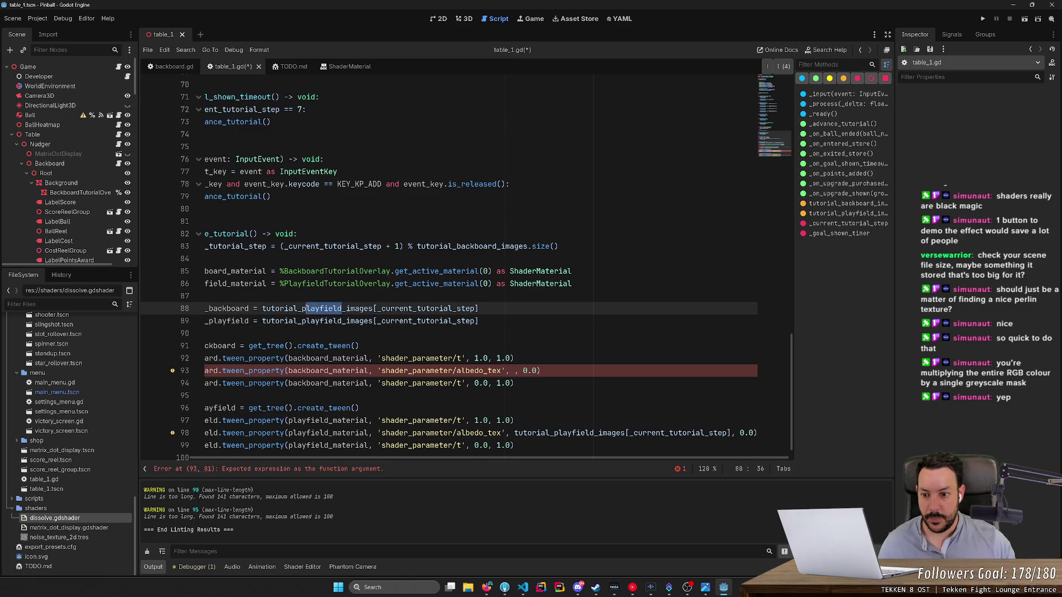
pyautogui.write('bacl')
pyautogui.press('BackSpace')
pyautogui.write('kboard')
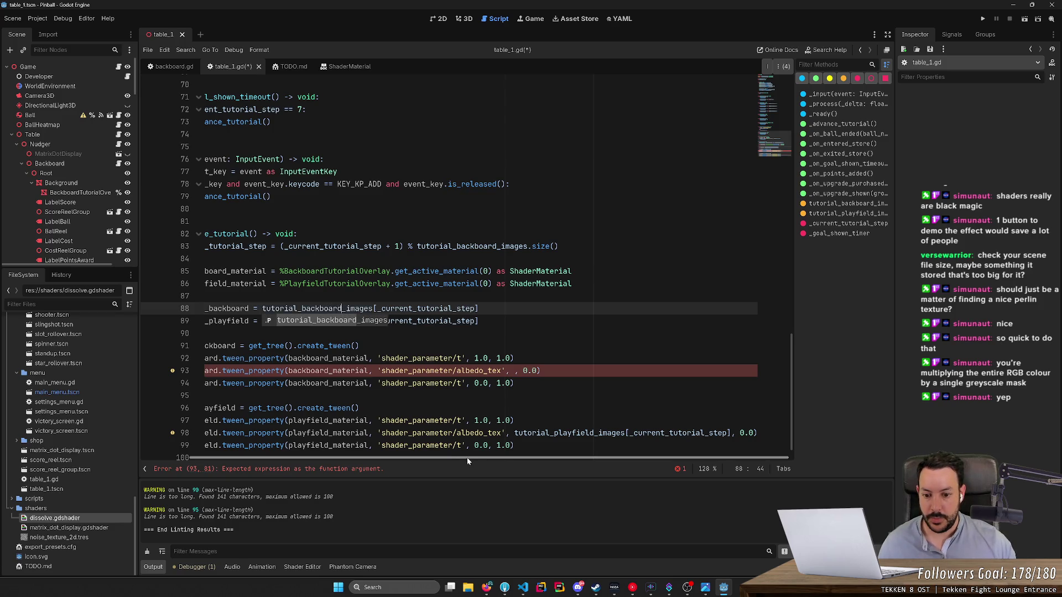
# Step: Fill the empty backboard albedo_tex tween argument with next_backboard
pyautogui.doubleClick(270, 308)
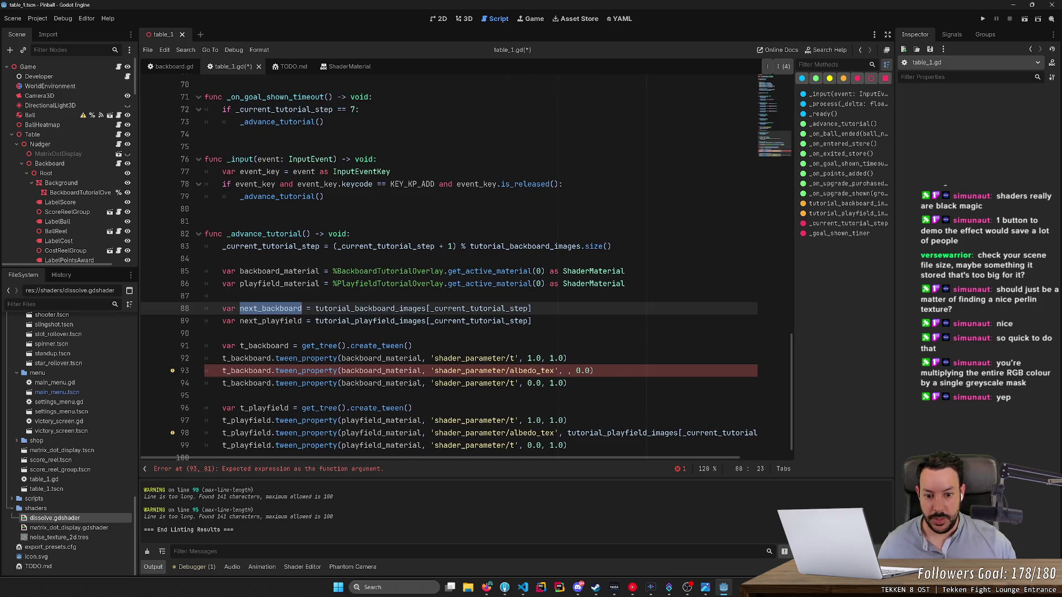
pyautogui.hotkey('ctrl', 'c')
pyautogui.click(564, 371)
pyautogui.hotkey('ctrl', 'v')
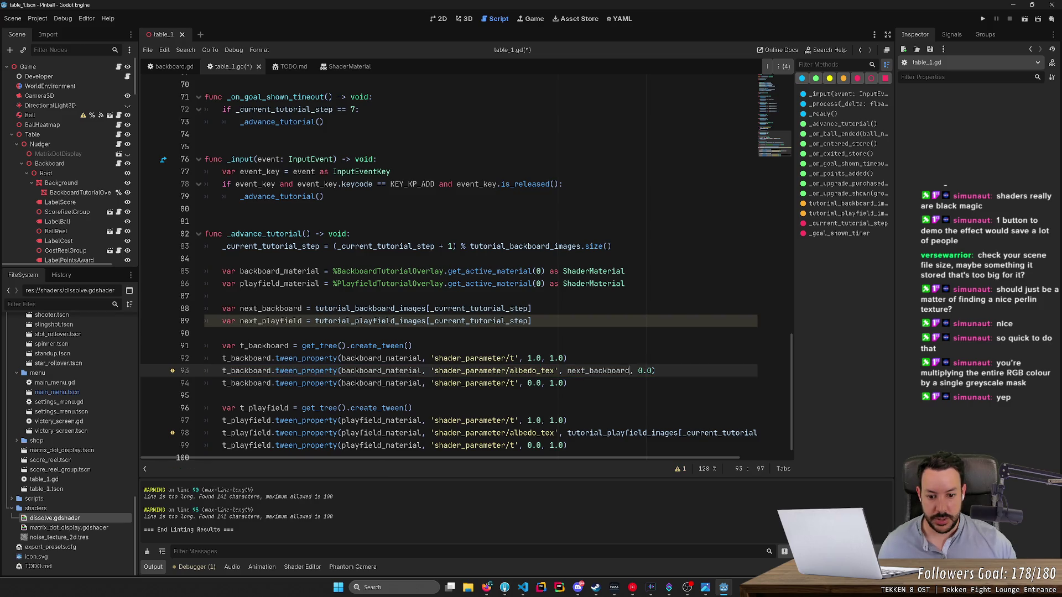
# Step: Replace the playfield image lookup with next_playfield, then save and lint the script
pyautogui.doubleClick(270, 309)
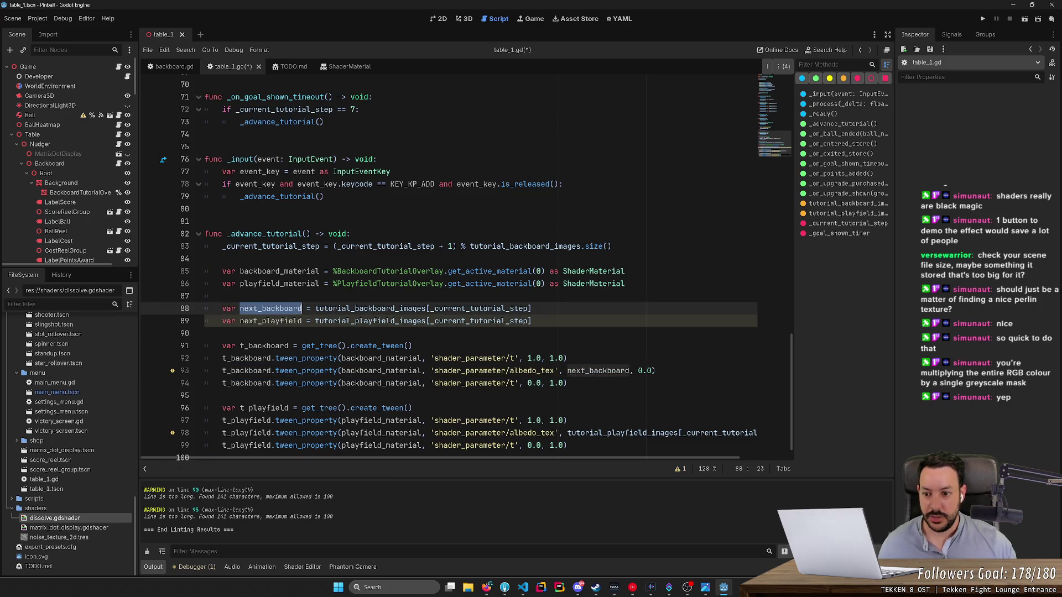
pyautogui.doubleClick(271, 320)
pyautogui.hotkey('ctrl', 'c')
pyautogui.moveTo(567, 433); pyautogui.dragTo(755, 433)
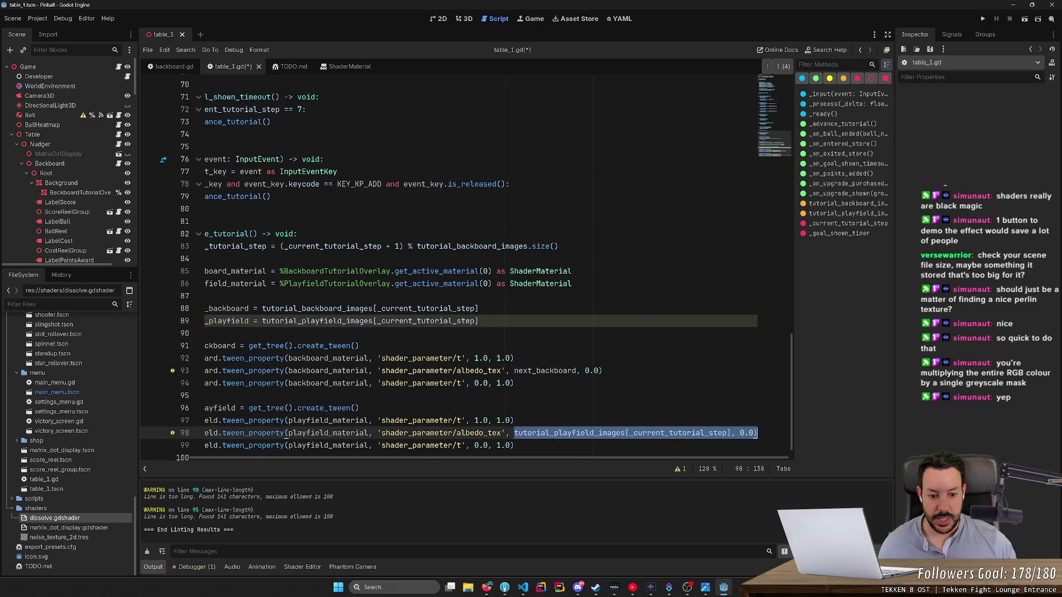
pyautogui.hotkey('ctrl', 'v')
pyautogui.hotkey('ctrl', 's')
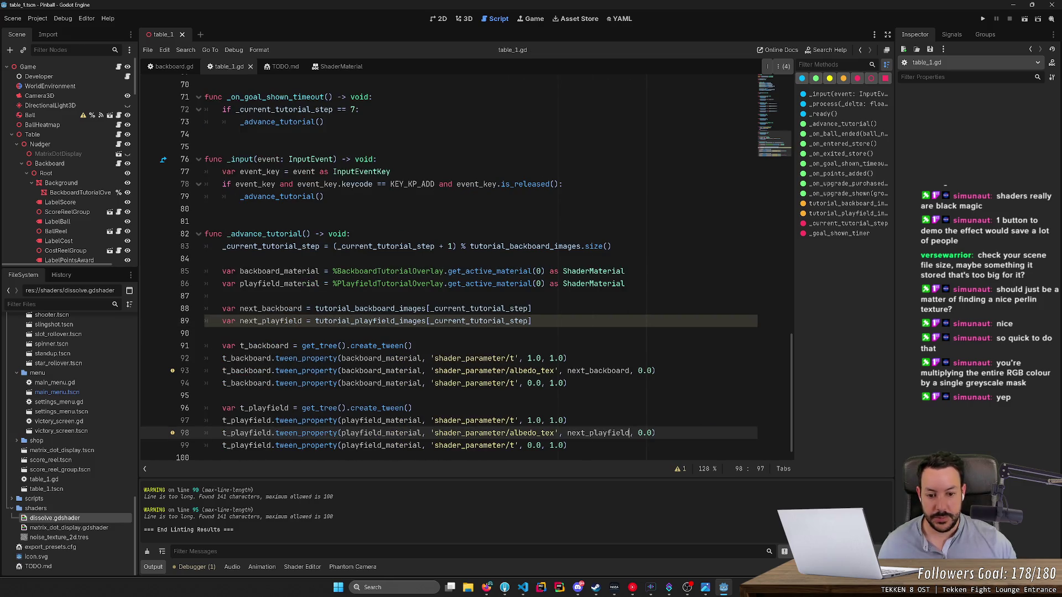
pyautogui.click(260, 49)
pyautogui.click(259, 50)
pyautogui.click(259, 50)
pyautogui.click(262, 76)
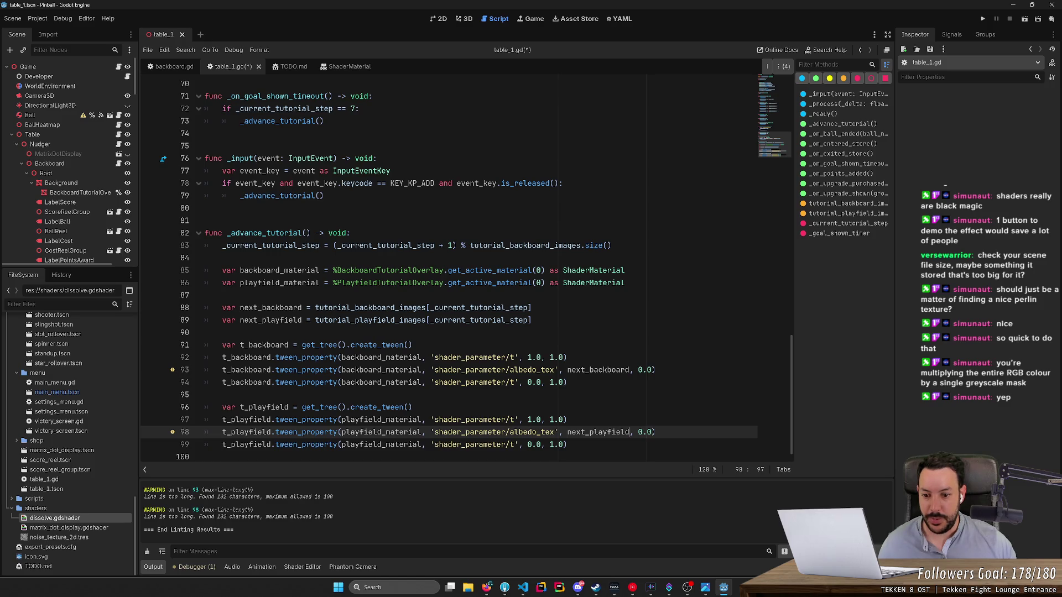
# Step: Rename backboard_material to mat_backboard and playfield_material to mat_playfield everywhere
pyautogui.doubleClick(382, 370)
pyautogui.click(284, 271)
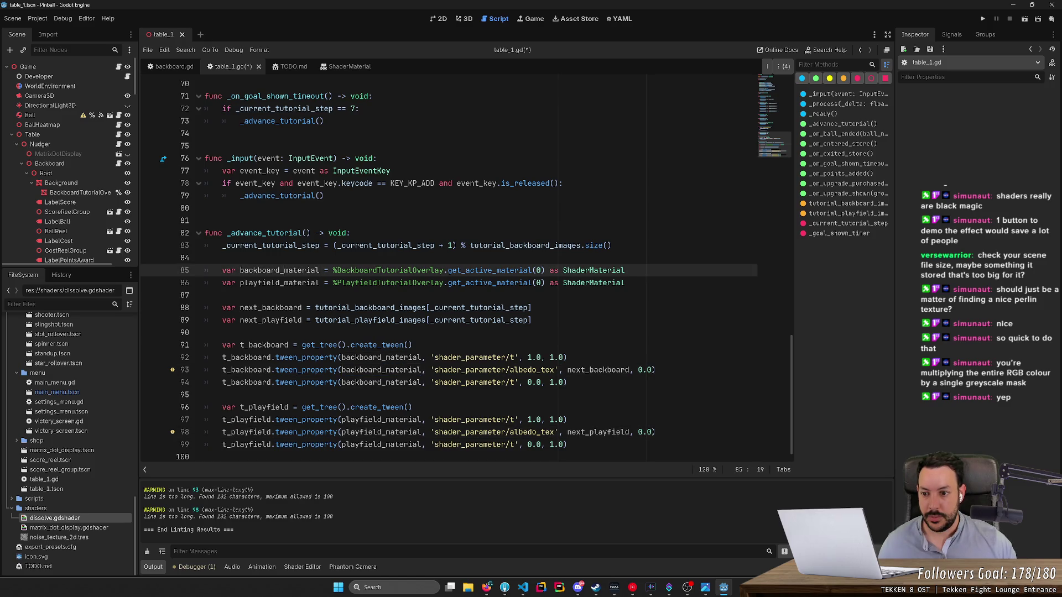
pyautogui.doubleClick(283, 270)
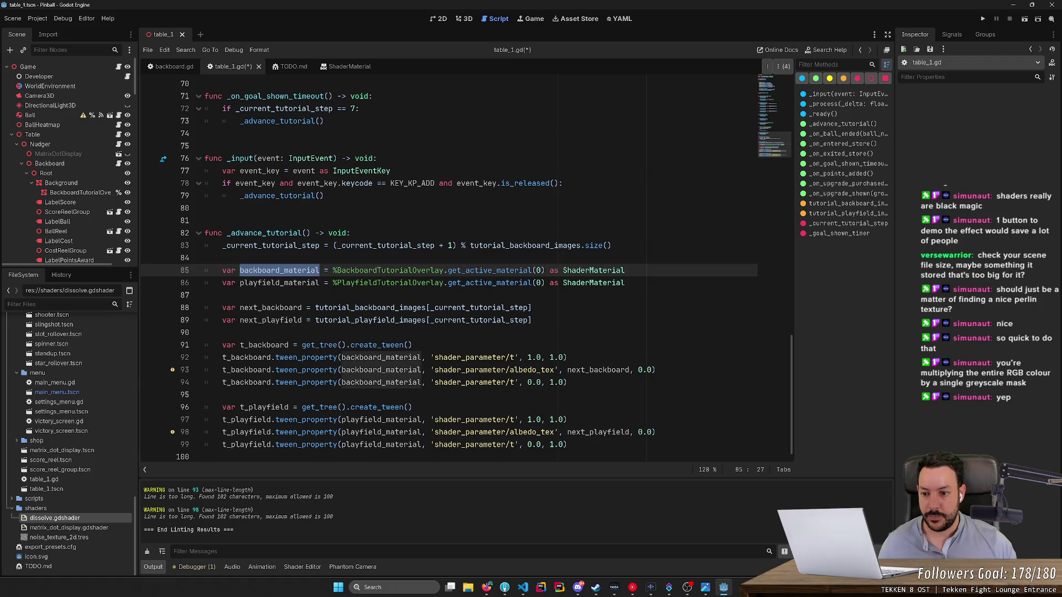
pyautogui.hotkey('ctrl', 'd')
pyautogui.hotkey('ctrl', 'd')
pyautogui.hotkey('ctrl', 'd')
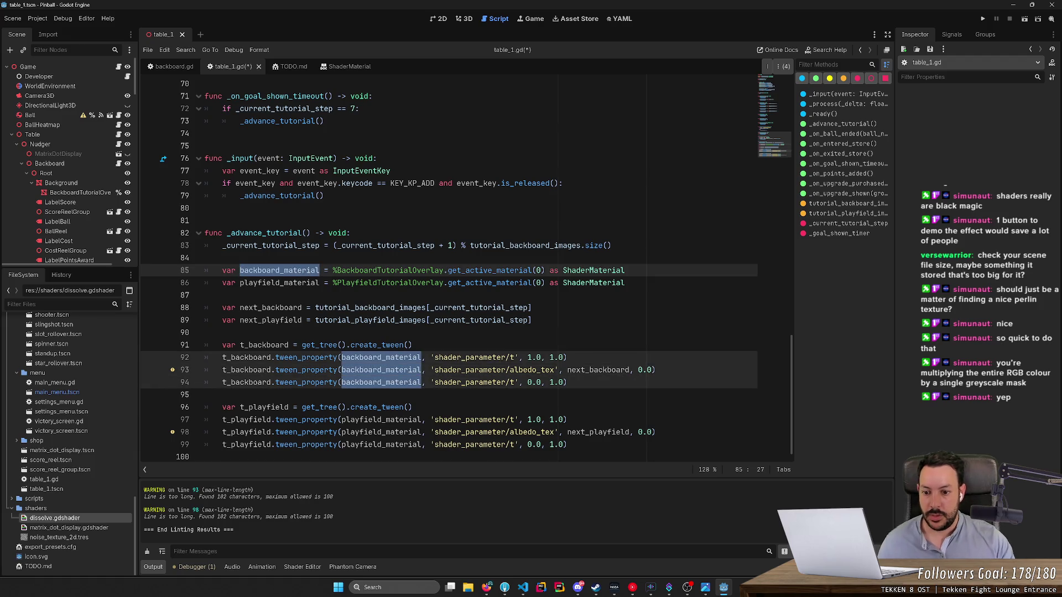
pyautogui.write('mat_backboard')
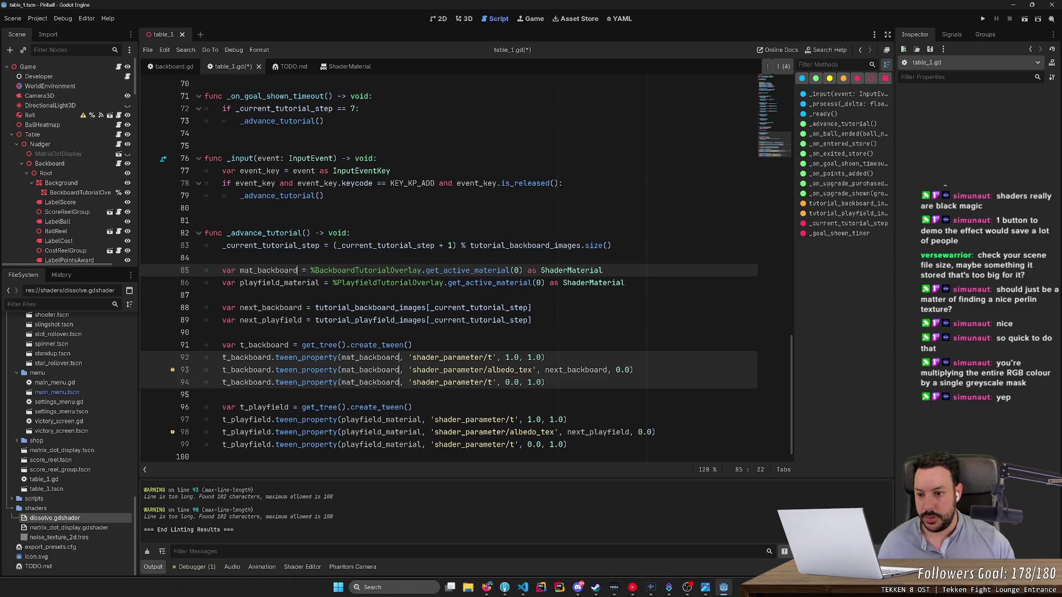
pyautogui.doubleClick(282, 283)
pyautogui.hotkey('ctrl', 'd')
pyautogui.hotkey('ctrl', 'd')
pyautogui.hotkey('ctrl', 'd')
pyautogui.write('mat_')
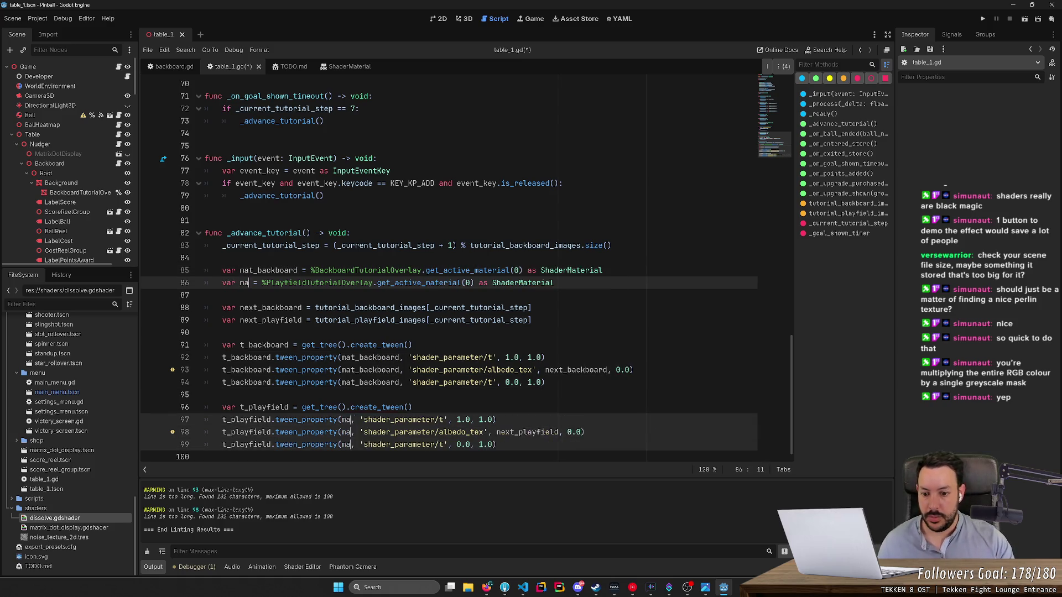
pyautogui.write('playfield')
# Step: Save and lint the script, run the project with F5 and start a new game
pyautogui.hotkey('ctrl', 's')
pyautogui.click(259, 50)
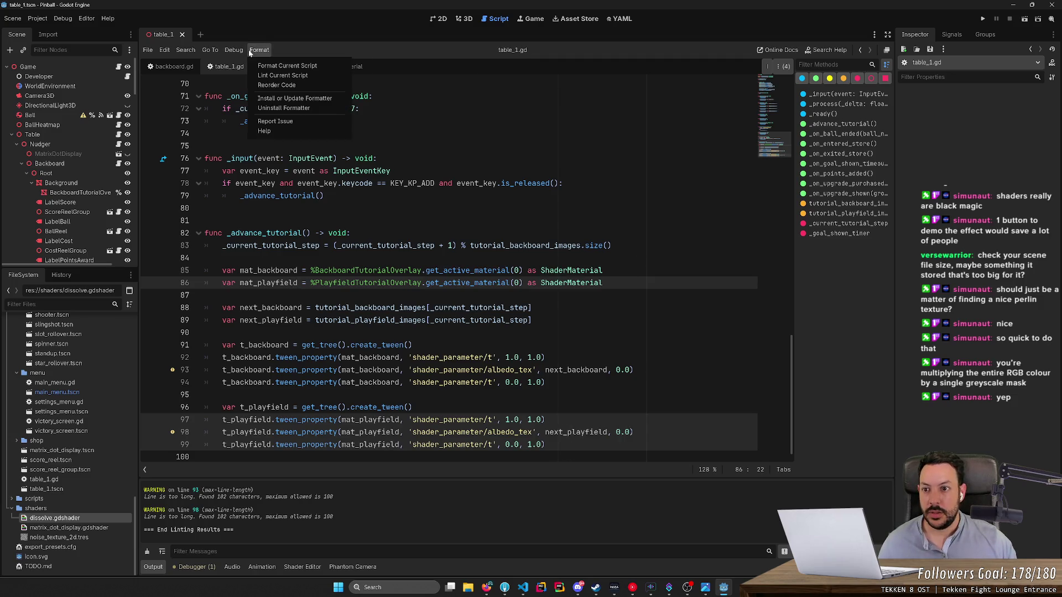
pyautogui.click(293, 85)
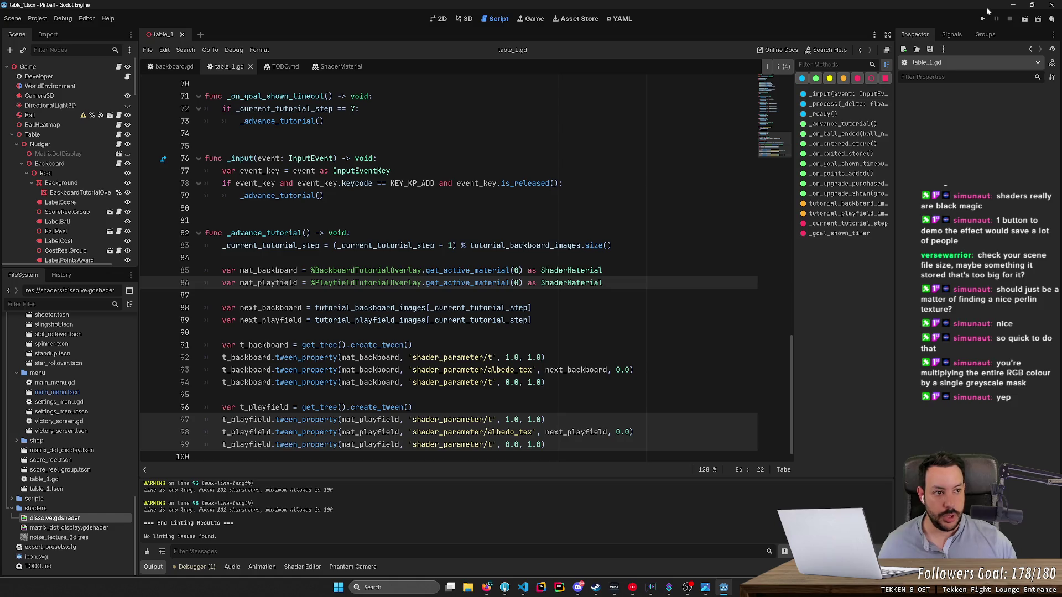
pyautogui.press('F5')
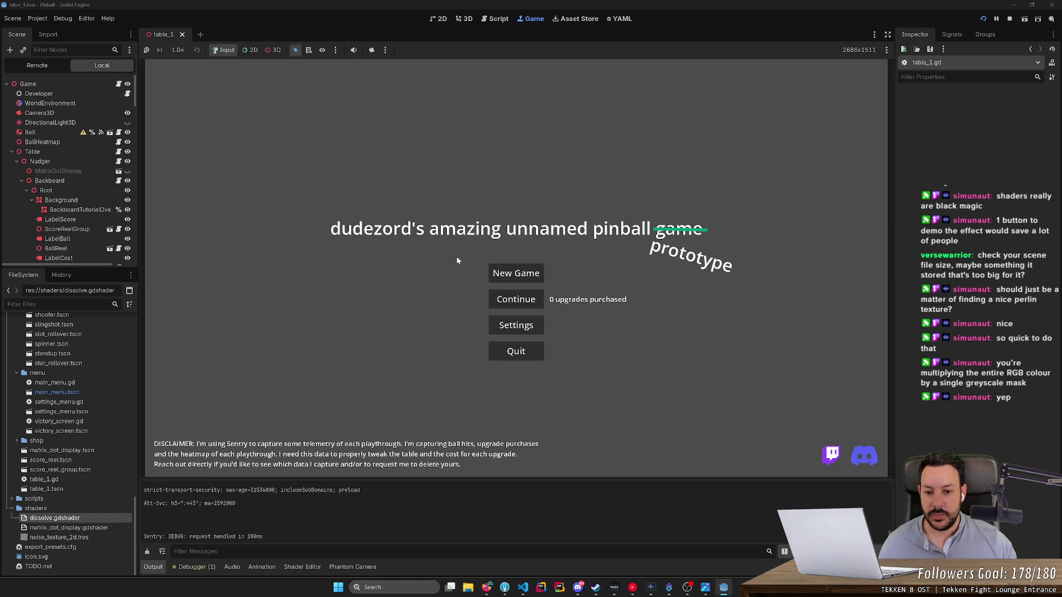
pyautogui.click(512, 273)
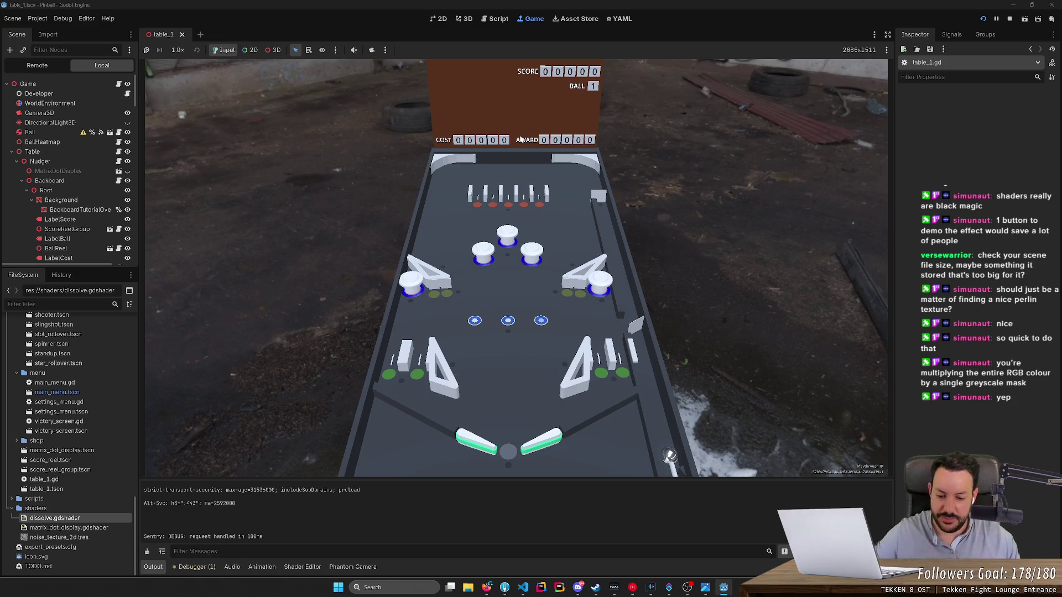
# Step: Switch to the browser showing the Twitch recording of the earlier pinball stream
pyautogui.click(486, 587)
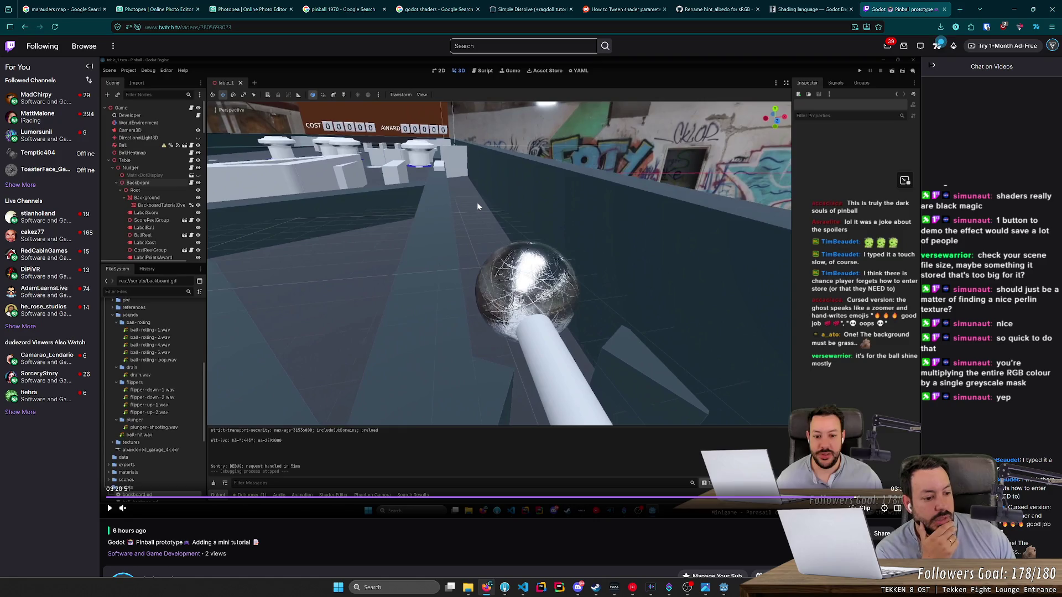
# Step: Skip the Twitch VOD ahead to the desktop pinball footage, then return to the Godot game
pyautogui.press('Right')
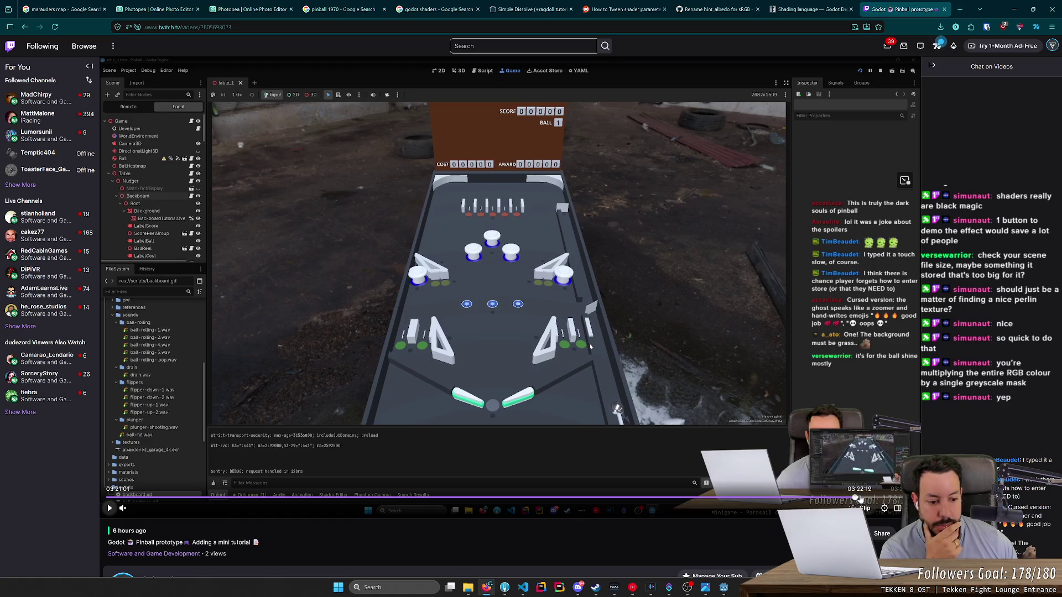
pyautogui.click(861, 498)
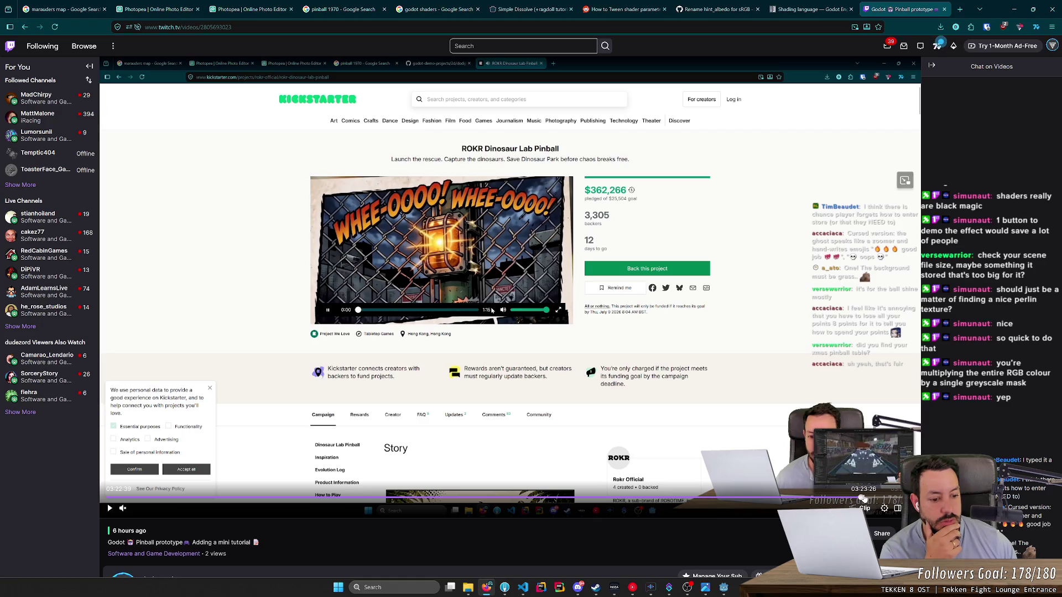
pyautogui.click(864, 497)
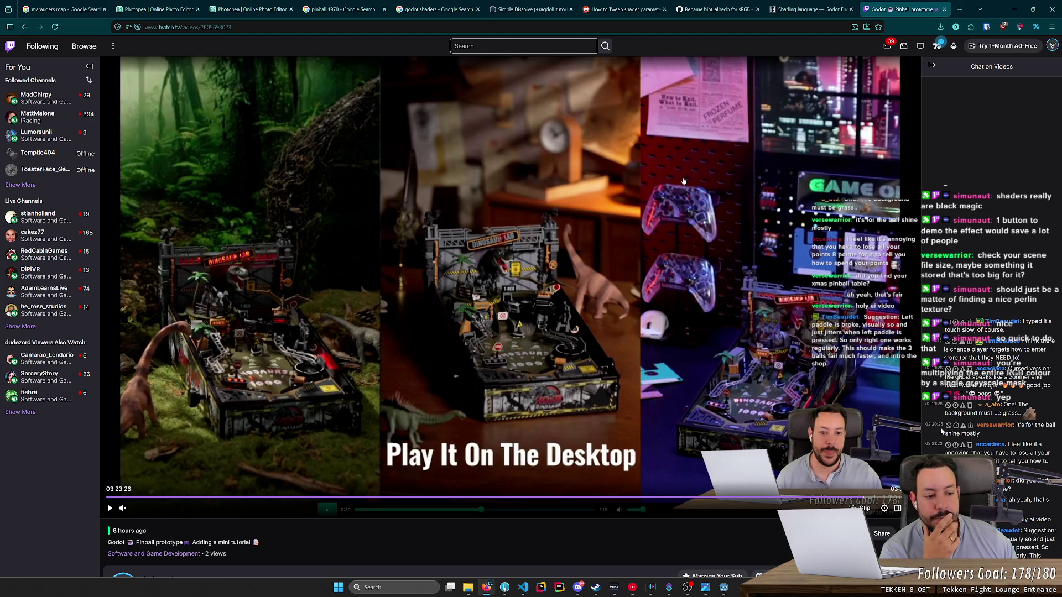
pyautogui.click(723, 587)
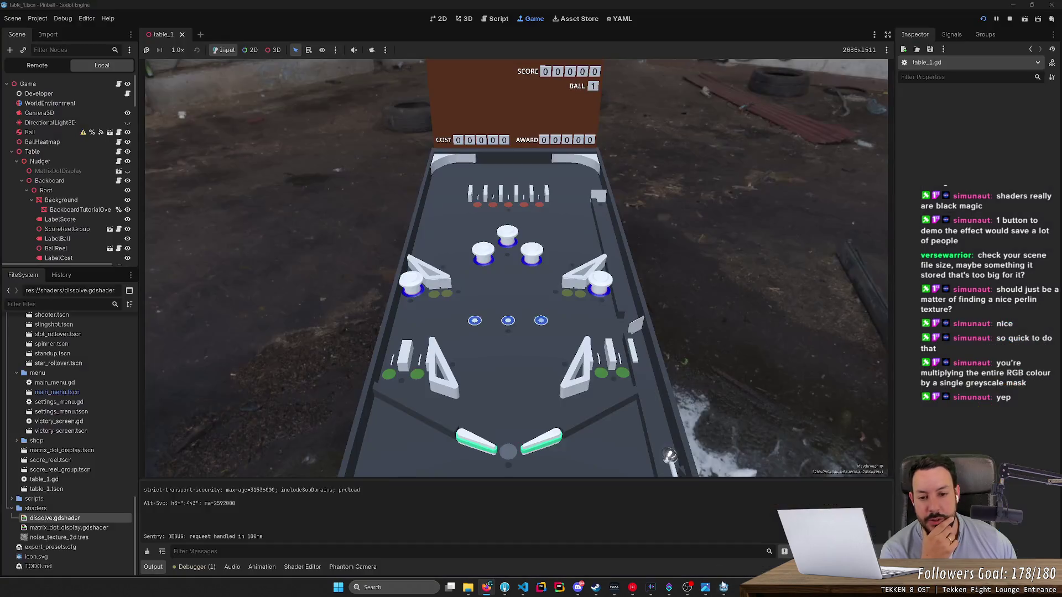
# Step: Play until the Oops lost-points tutorial appears on the table, then open File Explorer
pyautogui.scroll(2, 546, 320)
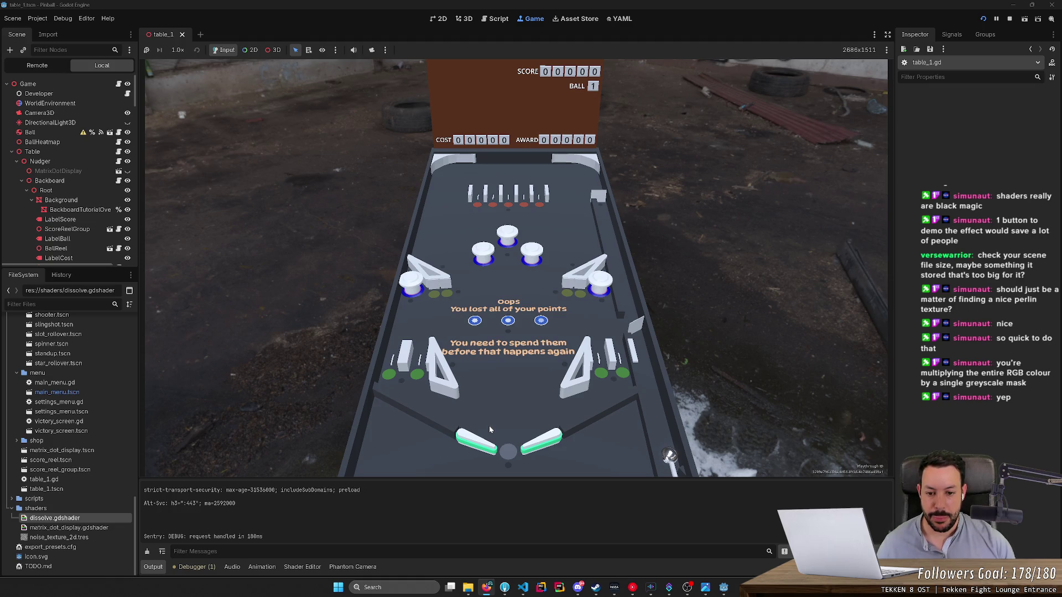
pyautogui.click(468, 587)
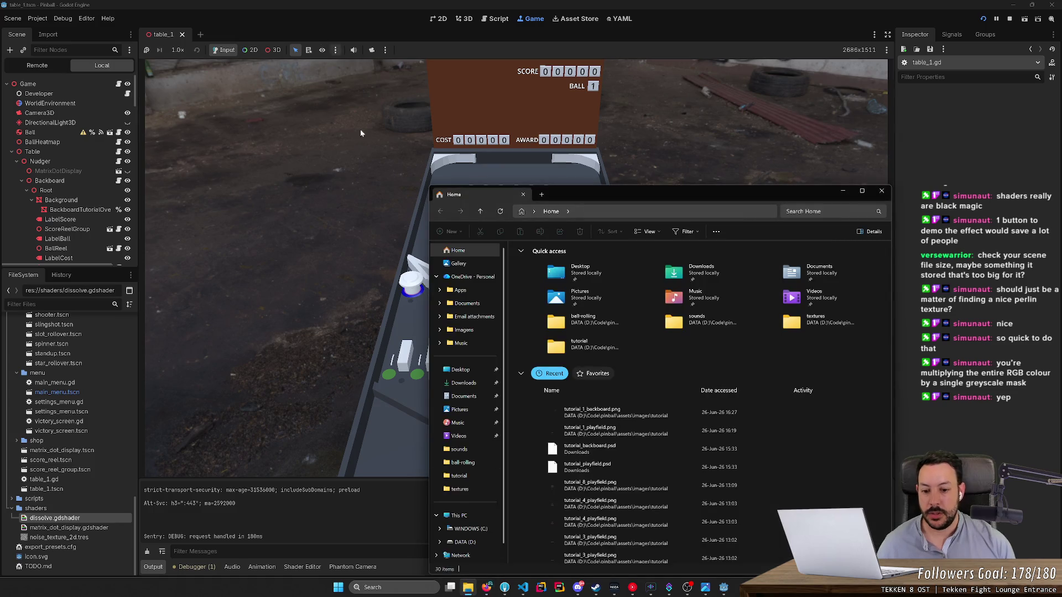
# Step: In the Photopea tutorial document, preview the Step 8, 6 and 5 text groups over the blue background
pyautogui.hotkey('alt', 'Tab')
pyautogui.click(203, 12)
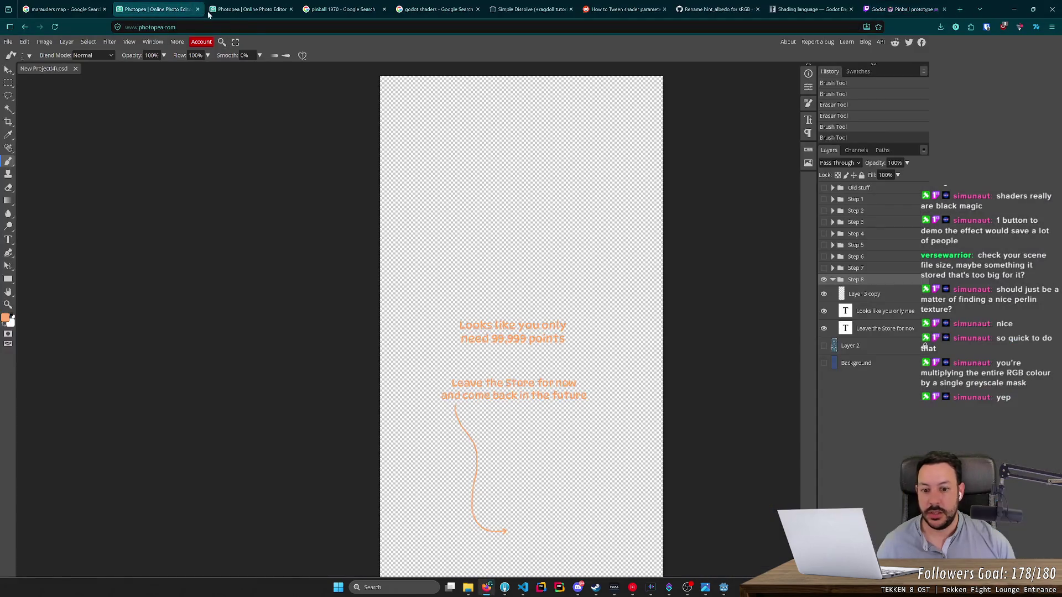
pyautogui.click(824, 279)
pyautogui.click(823, 268)
pyautogui.click(823, 268)
pyautogui.click(823, 257)
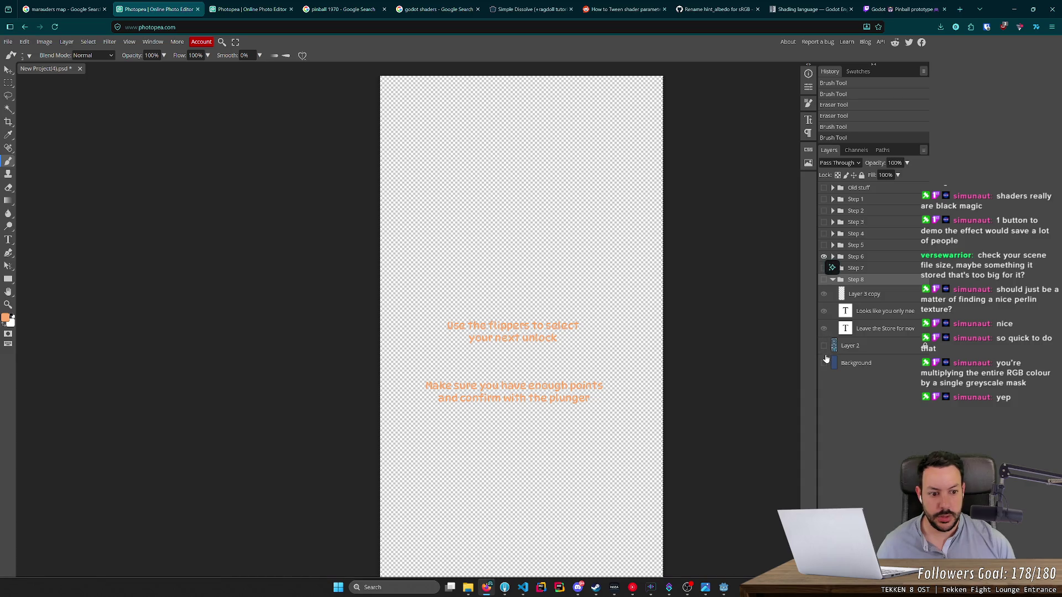
pyautogui.click(823, 362)
pyautogui.click(823, 257)
pyautogui.click(823, 245)
pyautogui.click(823, 245)
# Step: Show the Step 4 lost-points text over the pinball layout with the blue background hidden
pyautogui.click(823, 234)
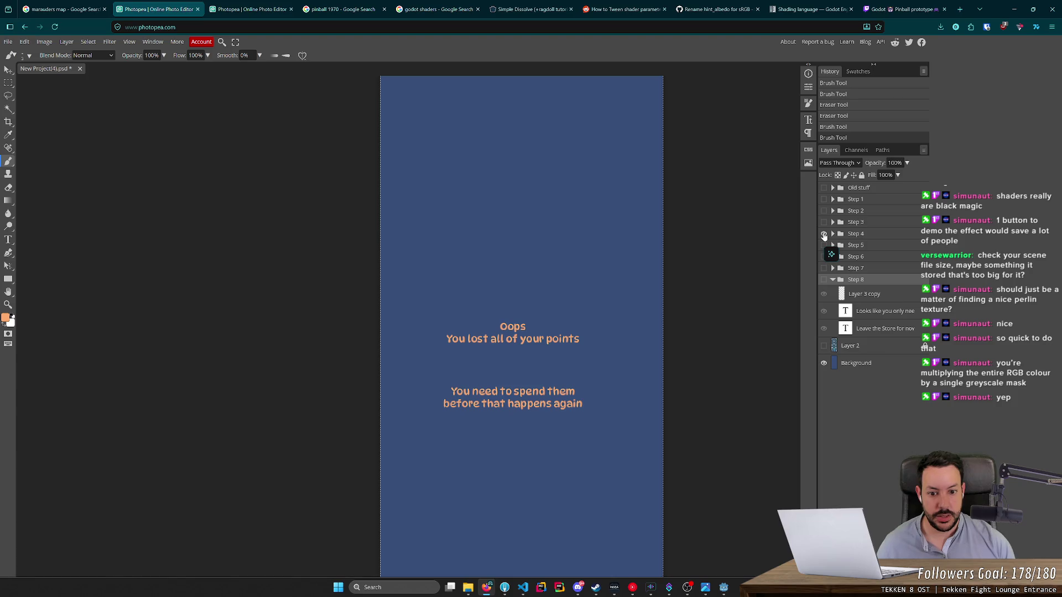
pyautogui.click(823, 345)
pyautogui.click(824, 345)
pyautogui.click(823, 346)
pyautogui.click(824, 363)
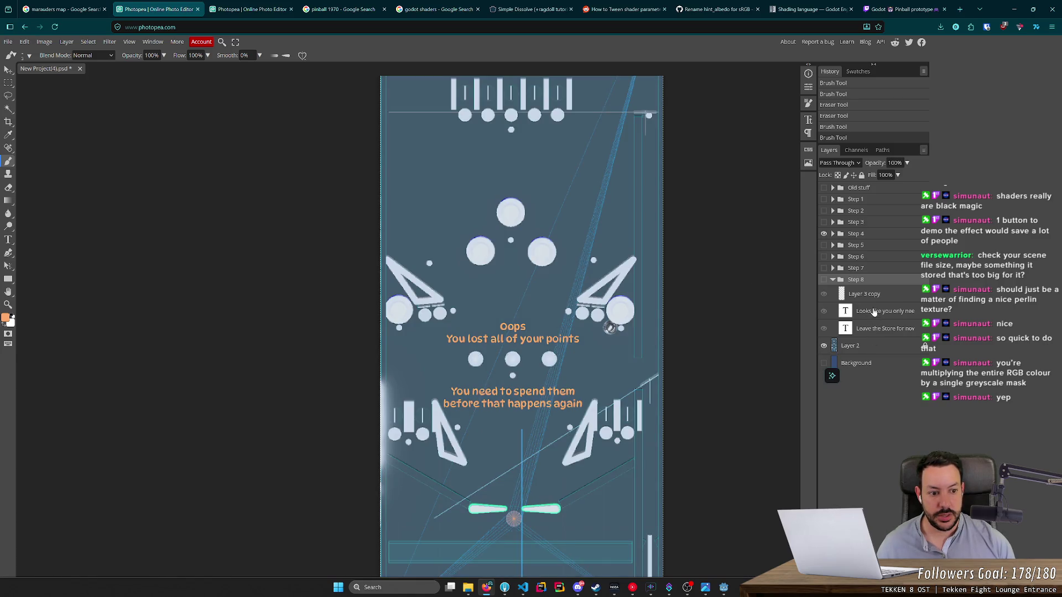
# Step: Select the 'Oops / You lost all of your points' text layer and nudge it upward
pyautogui.click(832, 234)
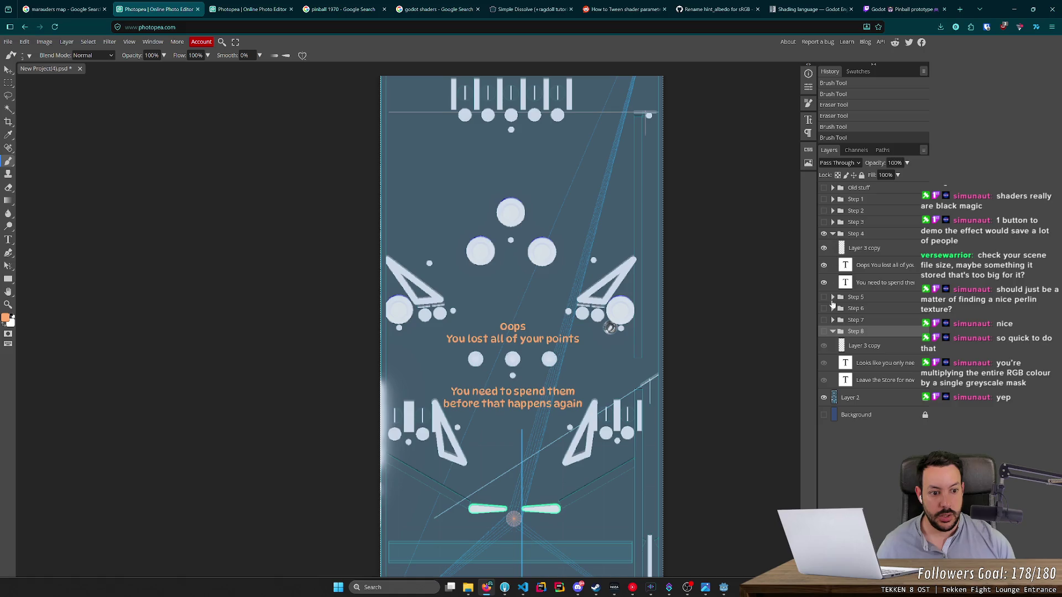
pyautogui.click(833, 332)
pyautogui.click(871, 266)
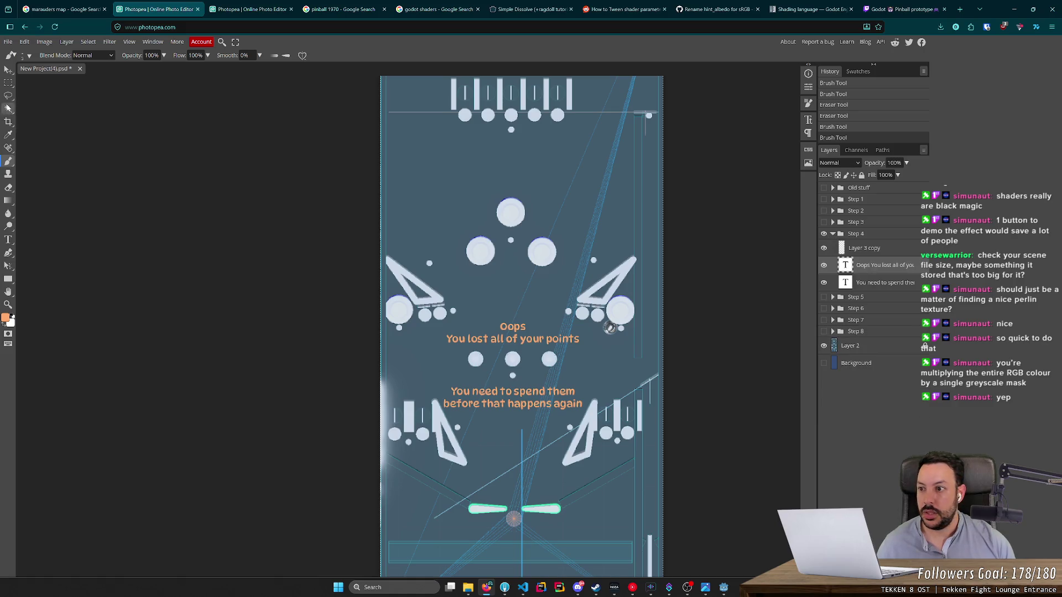
pyautogui.click(8, 82)
pyautogui.click(8, 71)
pyautogui.hotkey('shift', 'Up')
pyautogui.hotkey('shift', 'Up')
pyautogui.hotkey('shift', 'Up')
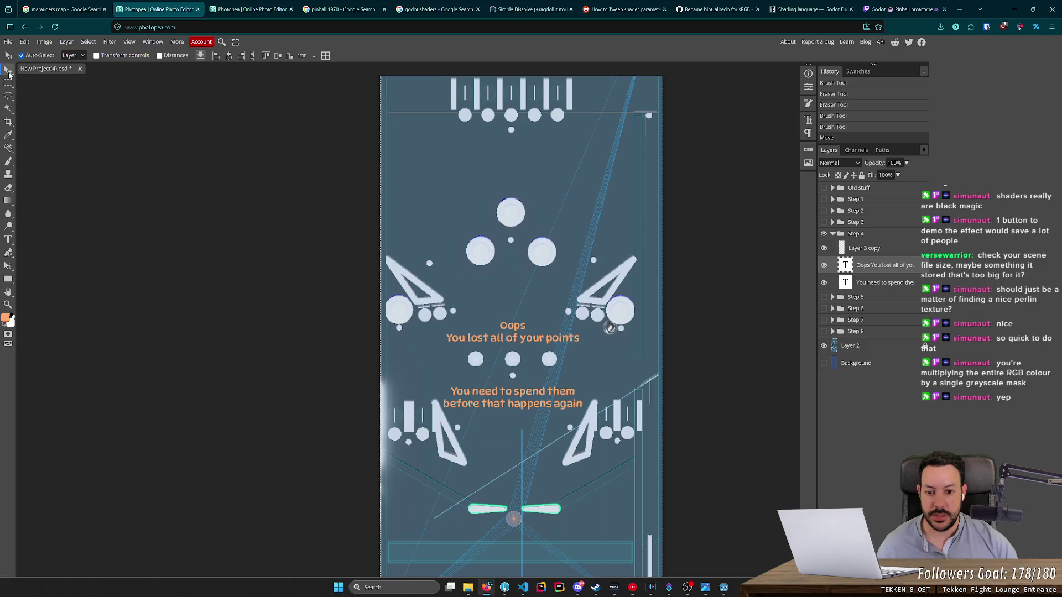
pyautogui.press('Up')
pyautogui.press('Up')
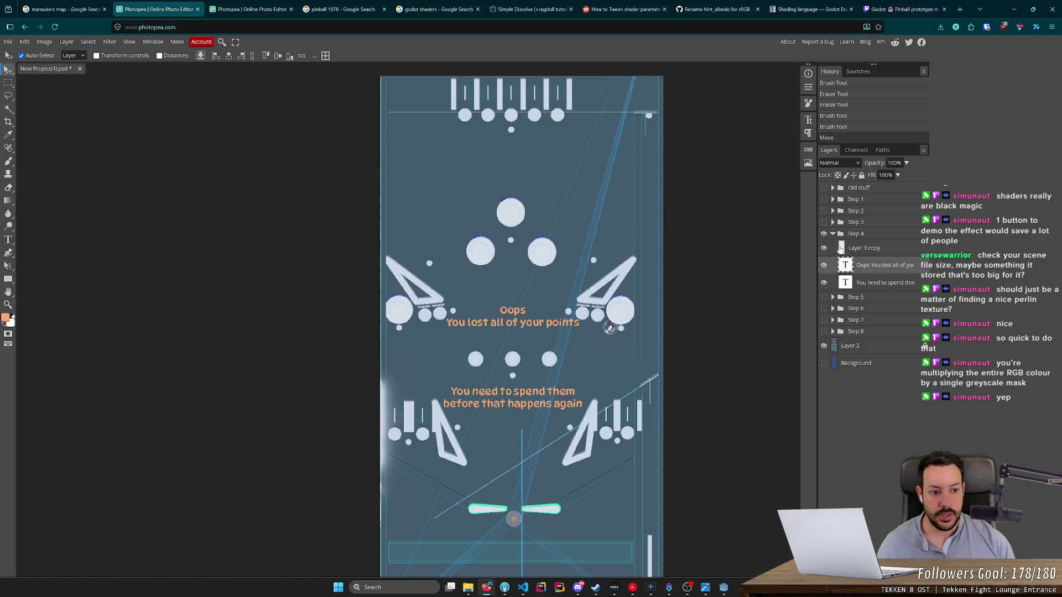
pyautogui.click(7, 240)
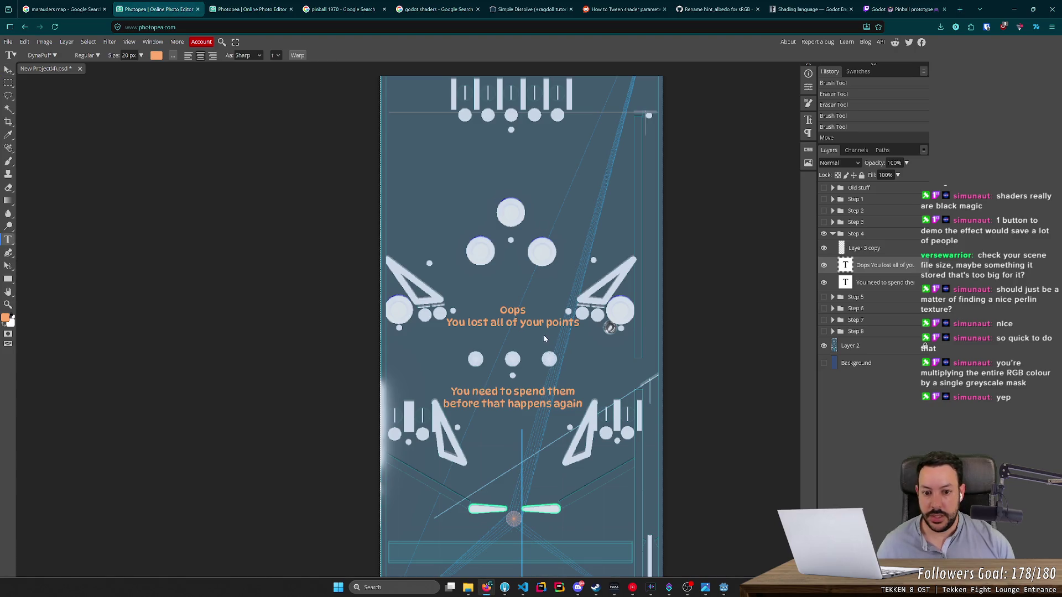
# Step: Add the line 'Your points reset every 3 balls' under the Oops lost-points message
pyautogui.click(513, 322)
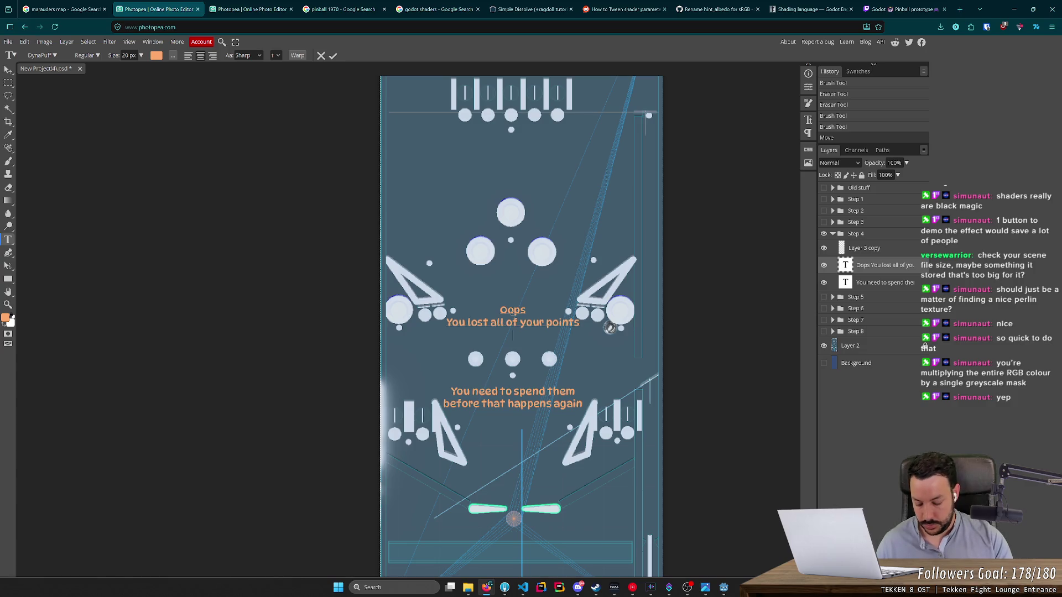
pyautogui.write('Your points reset eve')
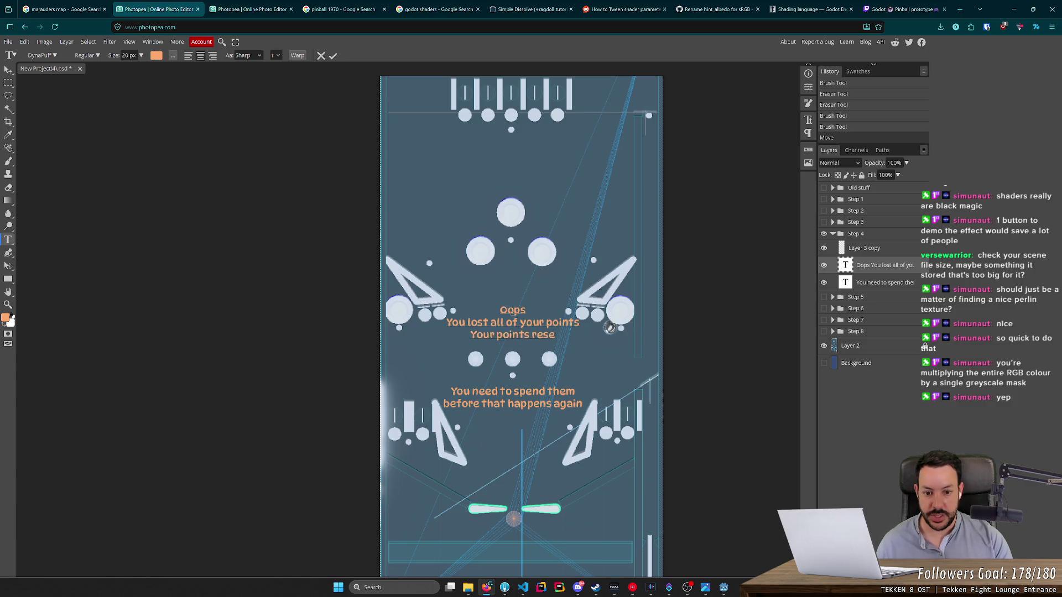
pyautogui.write('ry 3 balls')
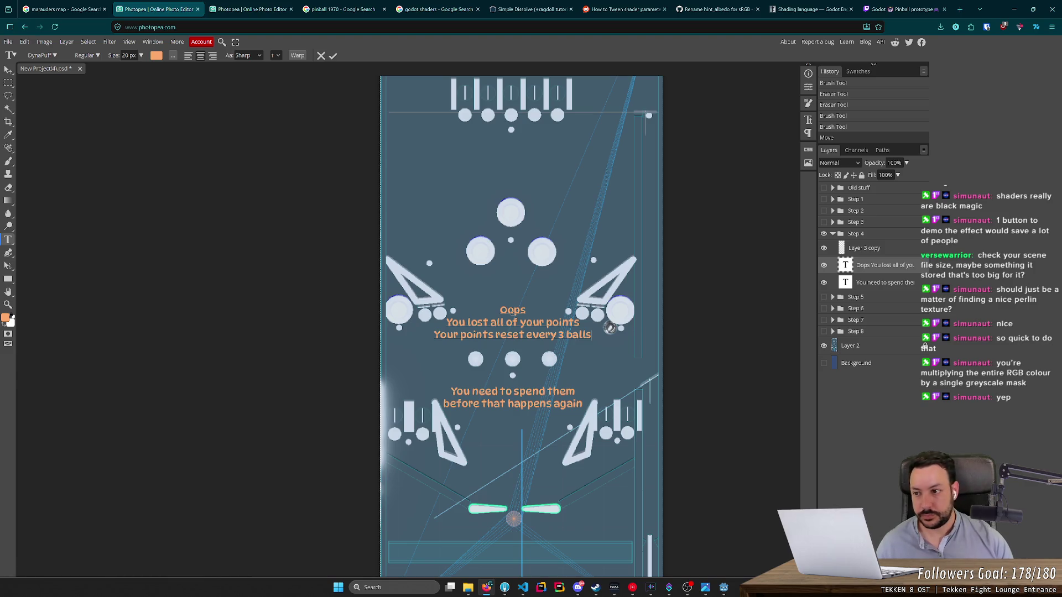
pyautogui.click(10, 70)
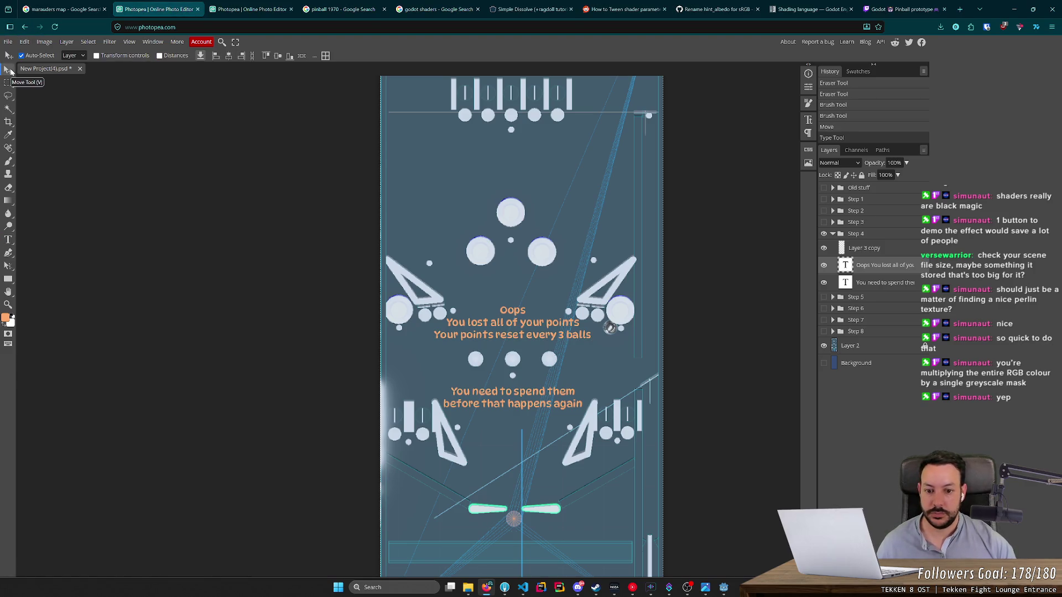
# Step: Nudge the text block down slightly, save the PSD, and switch to the other document
pyautogui.hotkey('shift', 'Down')
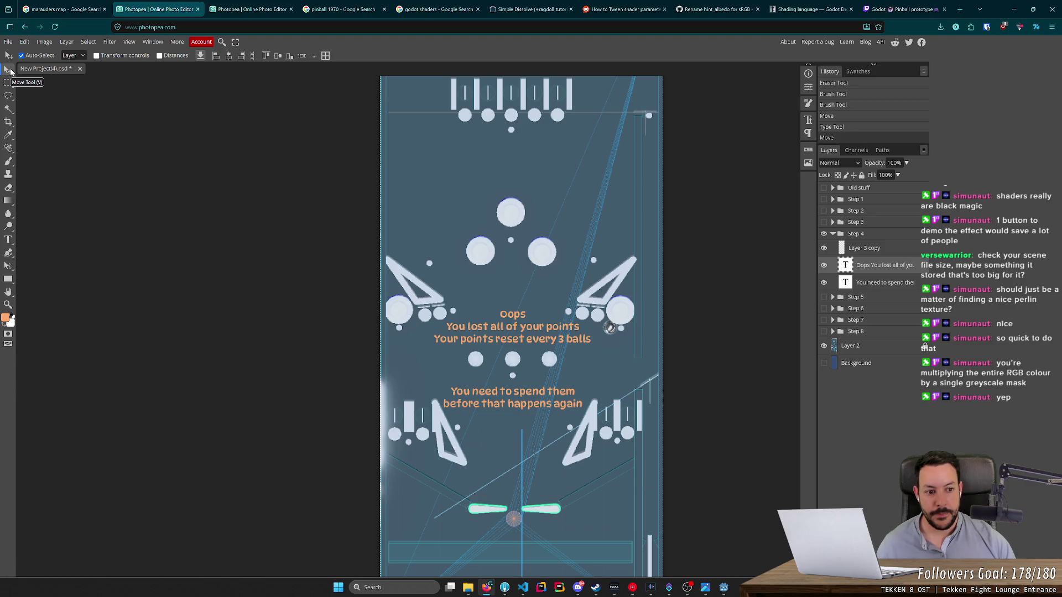
pyautogui.hotkey('ctrl', 's')
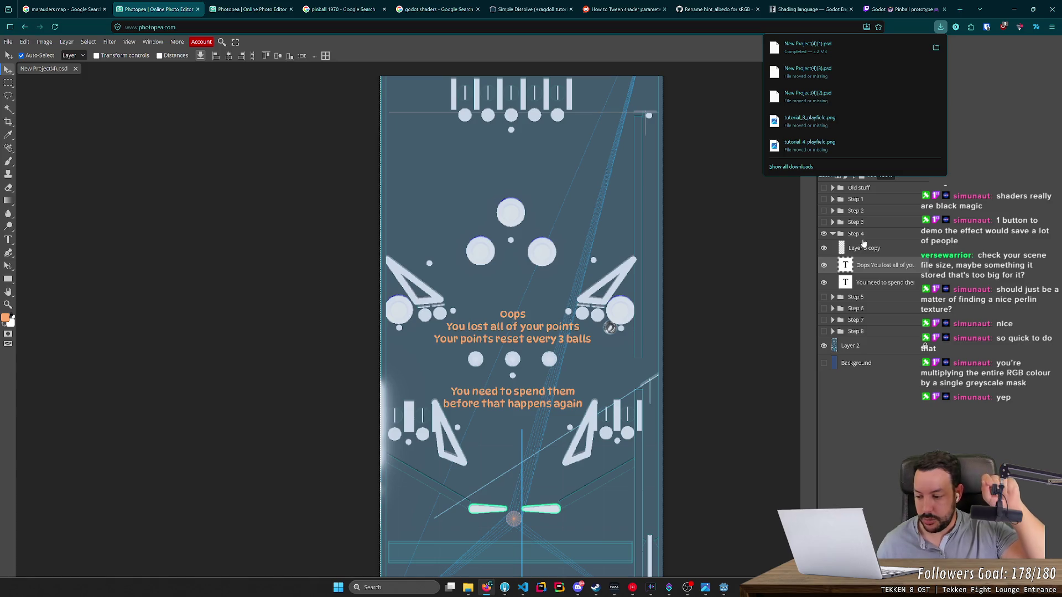
pyautogui.hotkey('ctrl', 'Tab')
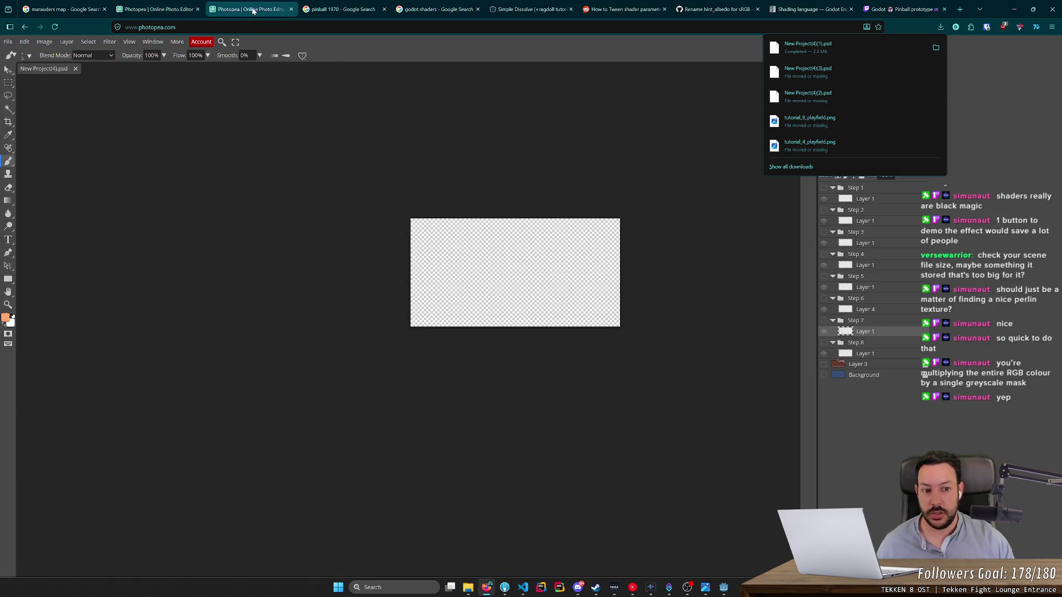
# Step: Show the Step 4 group and the brown scoreboard Layer 3 with the blue background hidden
pyautogui.click(824, 254)
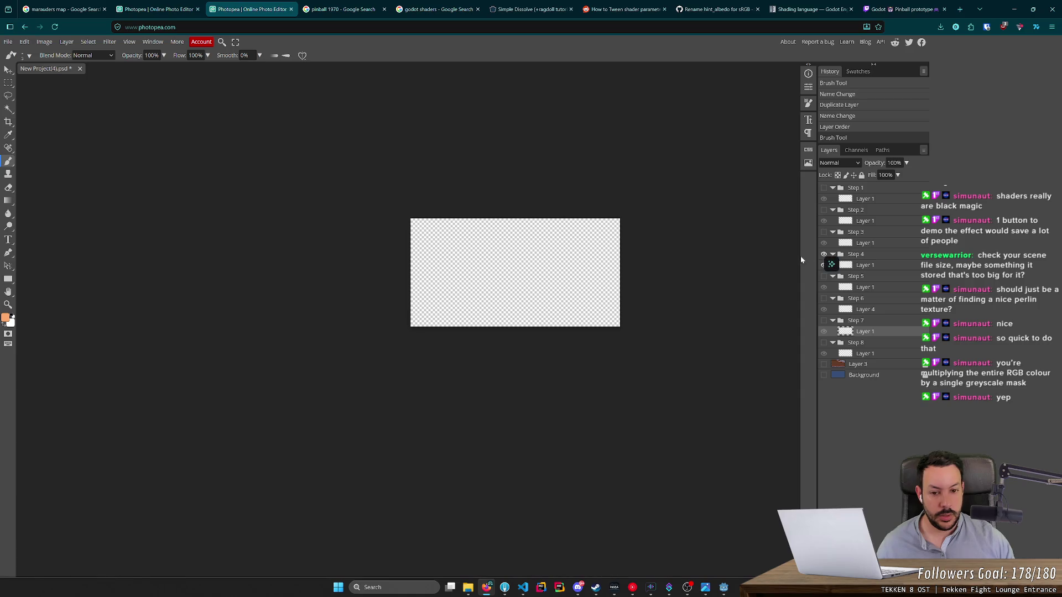
pyautogui.click(824, 374)
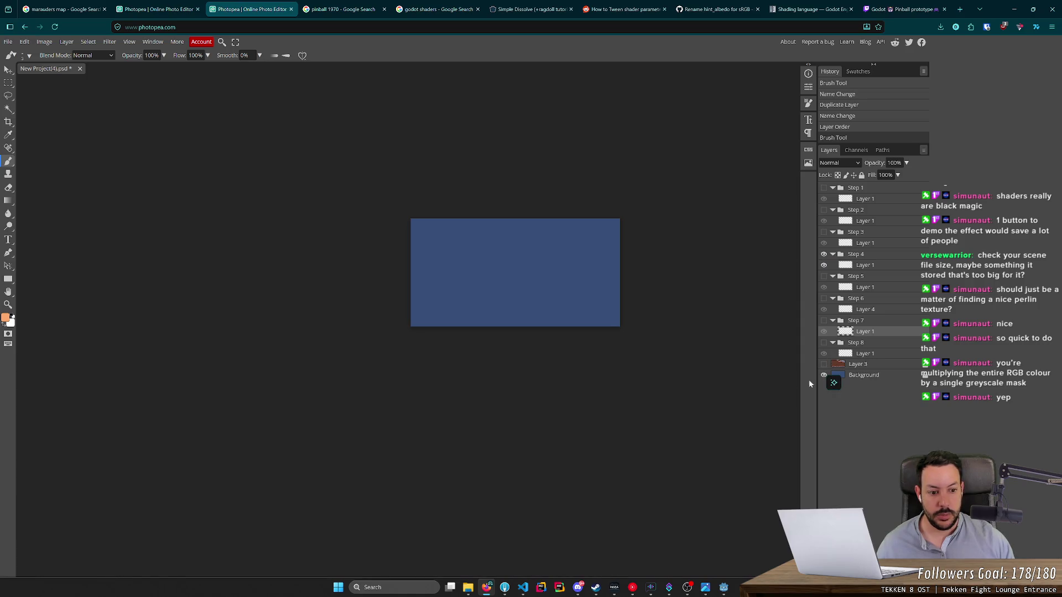
pyautogui.click(823, 364)
pyautogui.click(824, 375)
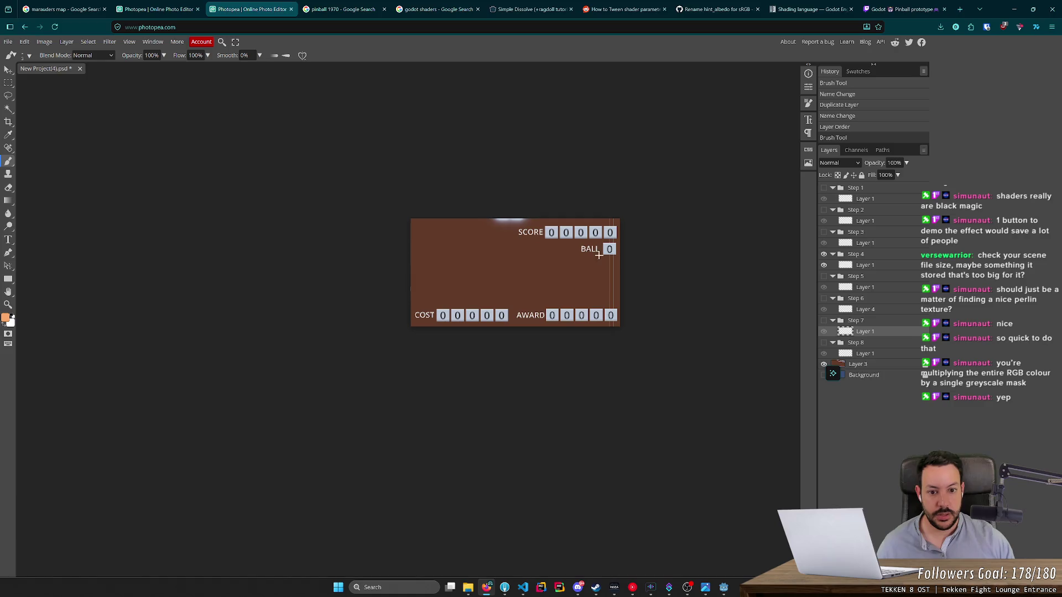
pyautogui.scroll(2, 613, 277)
pyautogui.scroll(5, 616, 295)
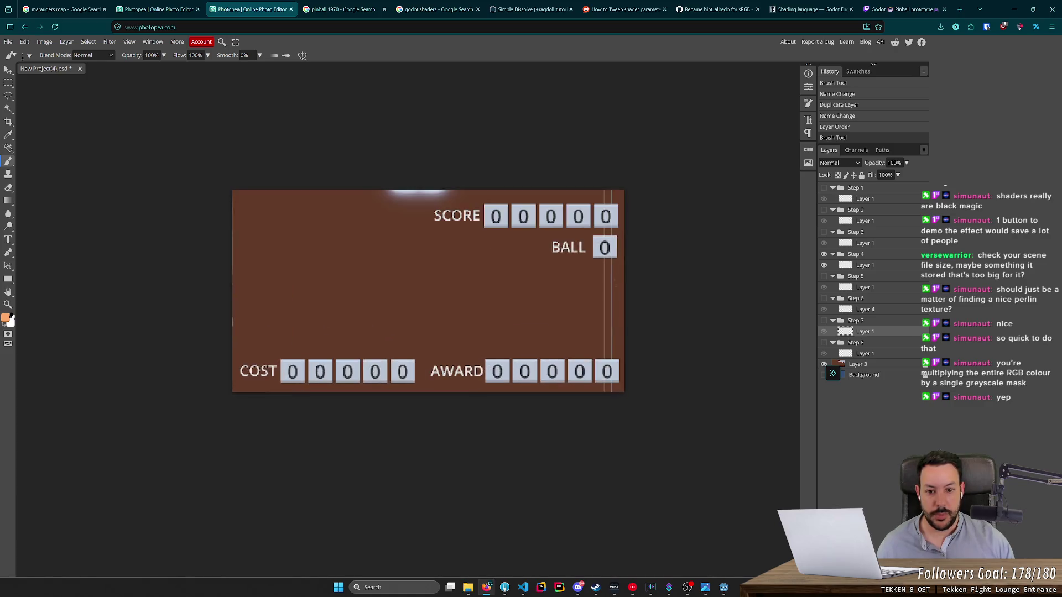
# Step: Test a brush dab, undo and redo it, and target the Step 4 layer for painting
pyautogui.click(385, 258)
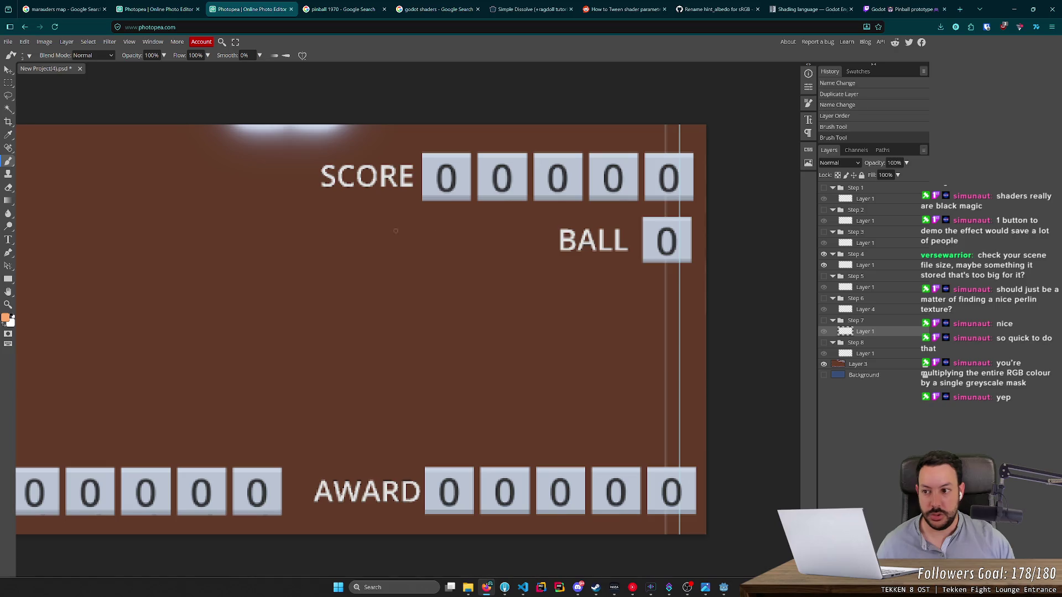
pyautogui.hotkey('ctrl', 'z')
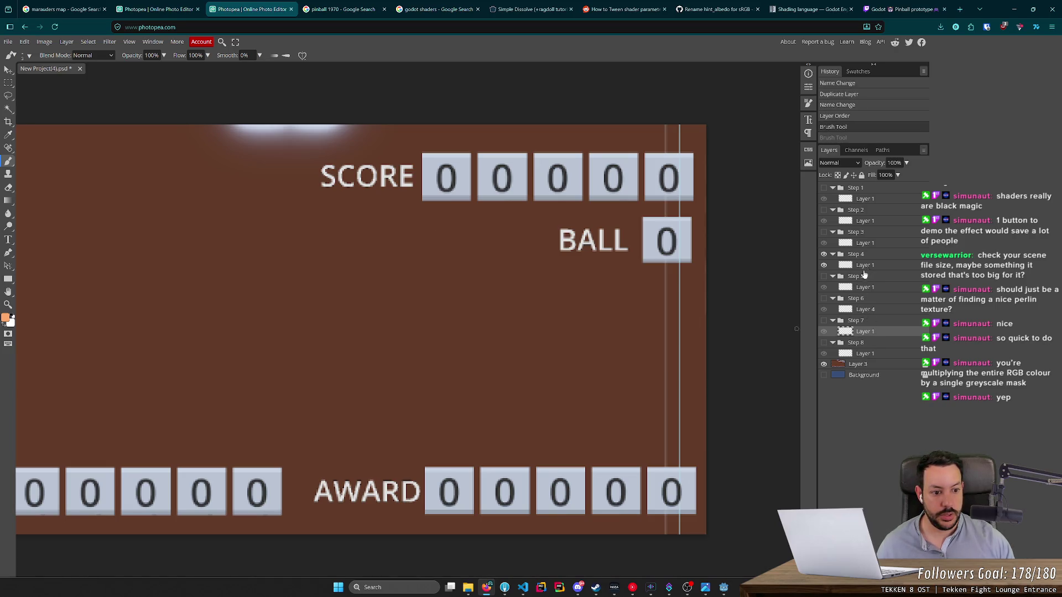
pyautogui.hotkey('ctrl', 'shift', 'z')
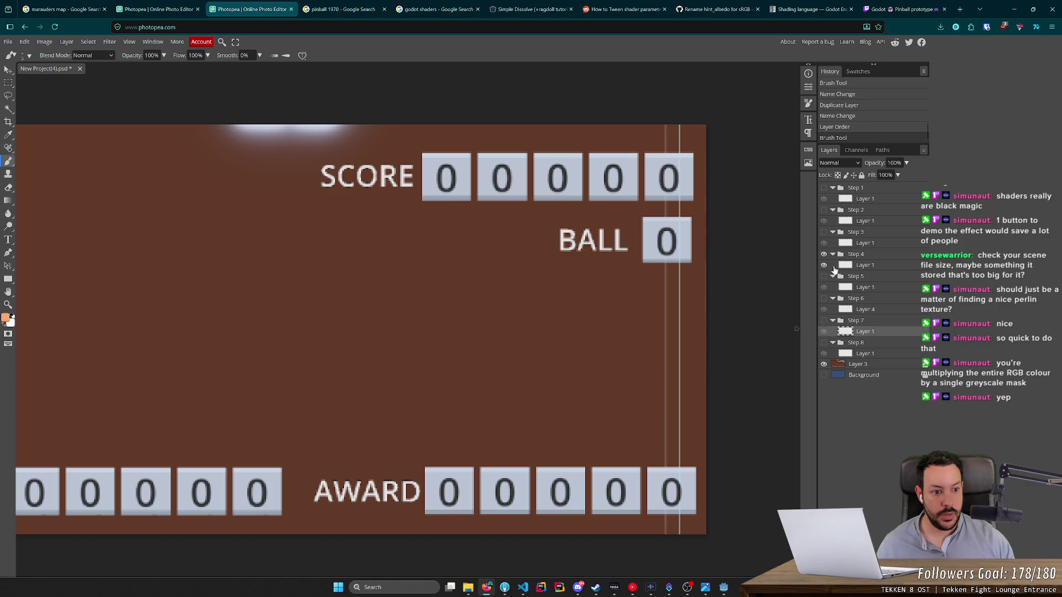
pyautogui.click(864, 267)
# Step: Paint orange arrows pointing at the SCORE digits and the BALL counter
pyautogui.moveTo(368, 291)
pyautogui.mouseDown()
pyautogui.moveTo(435, 233)
pyautogui.moveTo(411, 232)
pyautogui.mouseUp()
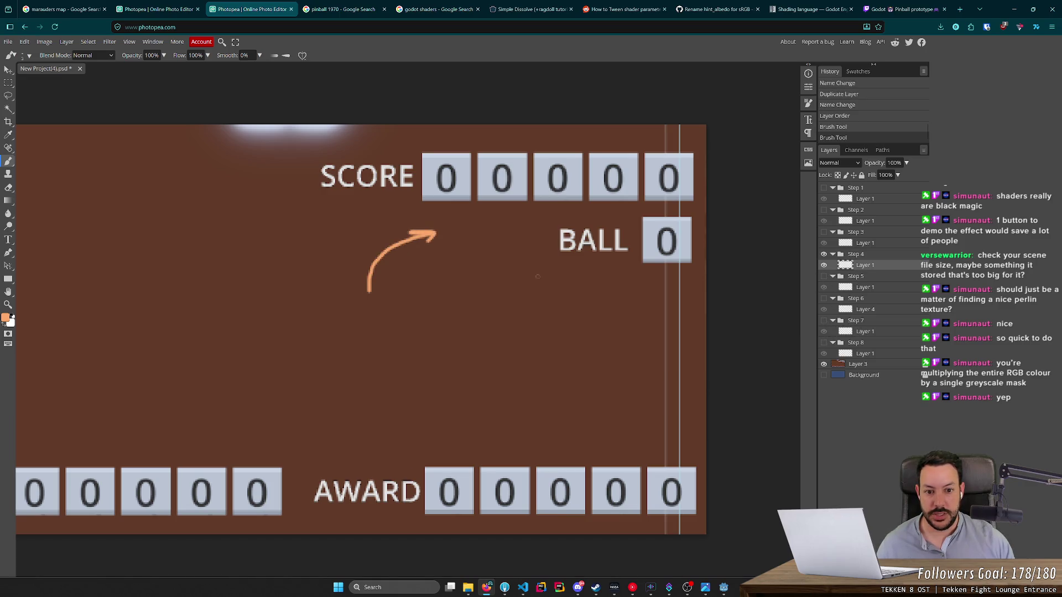
pyautogui.moveTo(591, 322); pyautogui.dragTo(620, 285)
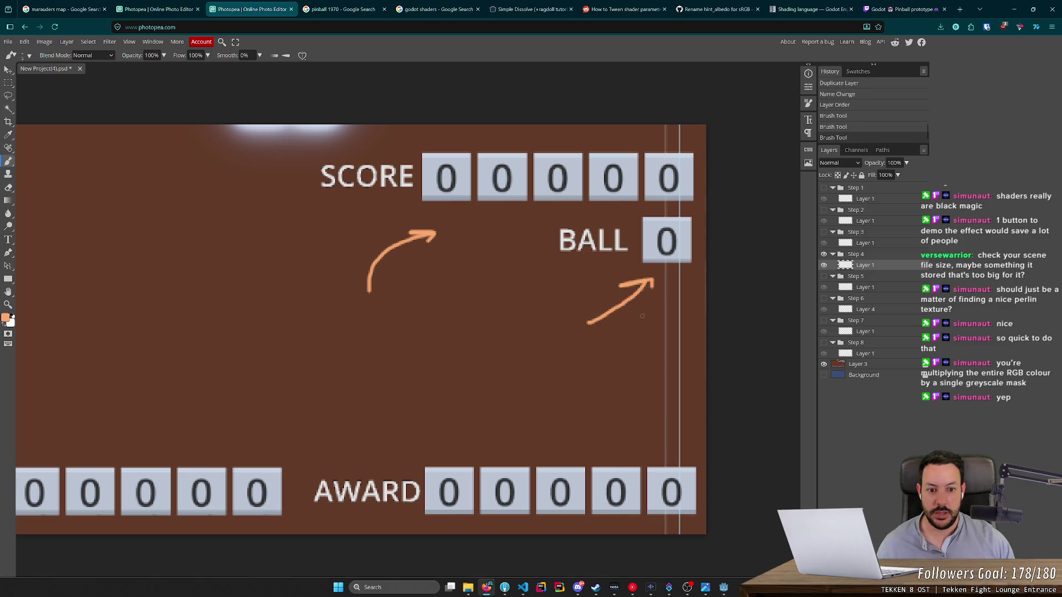
pyautogui.hotkey('ctrl', 'z')
pyautogui.hotkey('ctrl', 'z')
pyautogui.moveTo(394, 279)
pyautogui.mouseDown()
pyautogui.moveTo(472, 208)
pyautogui.moveTo(449, 219)
pyautogui.mouseUp()
pyautogui.moveTo(573, 339)
pyautogui.mouseDown()
pyautogui.moveTo(639, 296)
pyautogui.moveTo(662, 285)
pyautogui.moveTo(666, 293)
pyautogui.mouseUp()
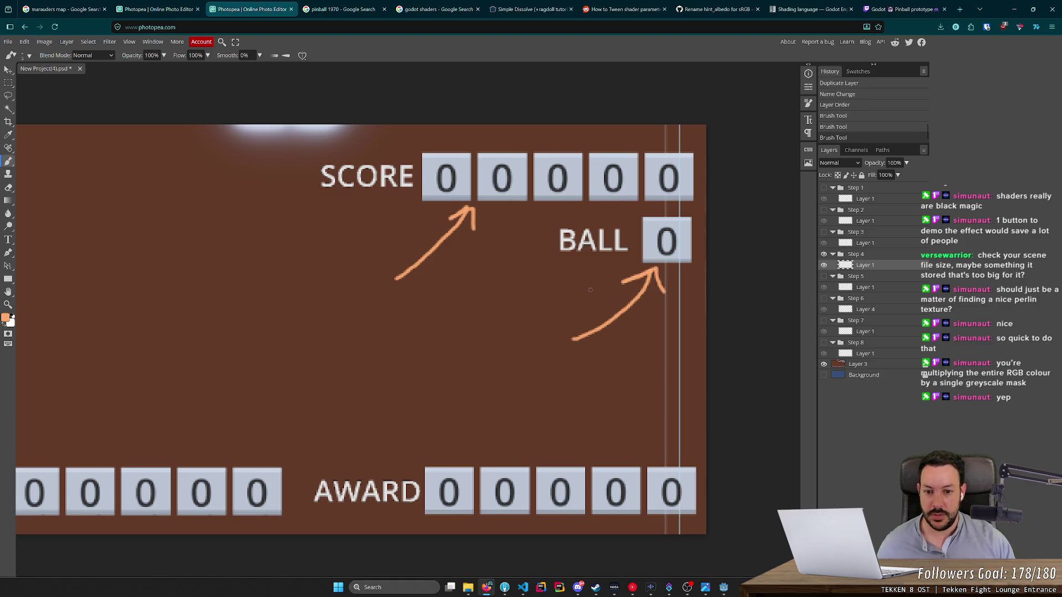
pyautogui.hscroll(3, 569, 287)
pyautogui.hscroll(-5, 552, 284)
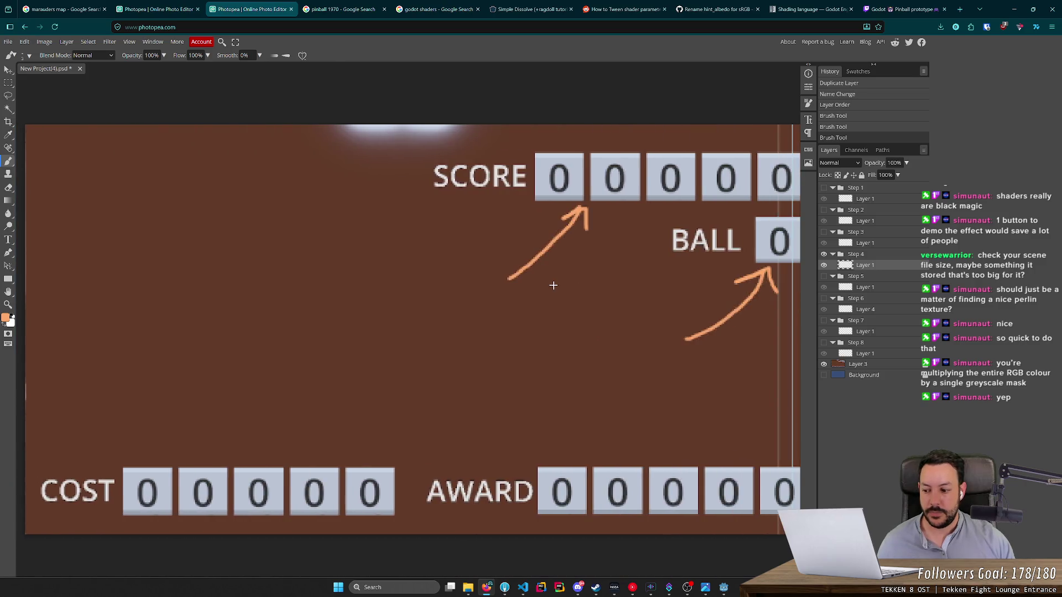
pyautogui.scroll(-3, 553, 286)
# Step: Discard both orange arrows and bring SCORE, BALL and AWARD back into view
pyautogui.hotkey('ctrl', 'z')
pyautogui.hotkey('ctrl', 'z')
pyautogui.scroll(2, 657, 265)
pyautogui.scroll(4, 572, 268)
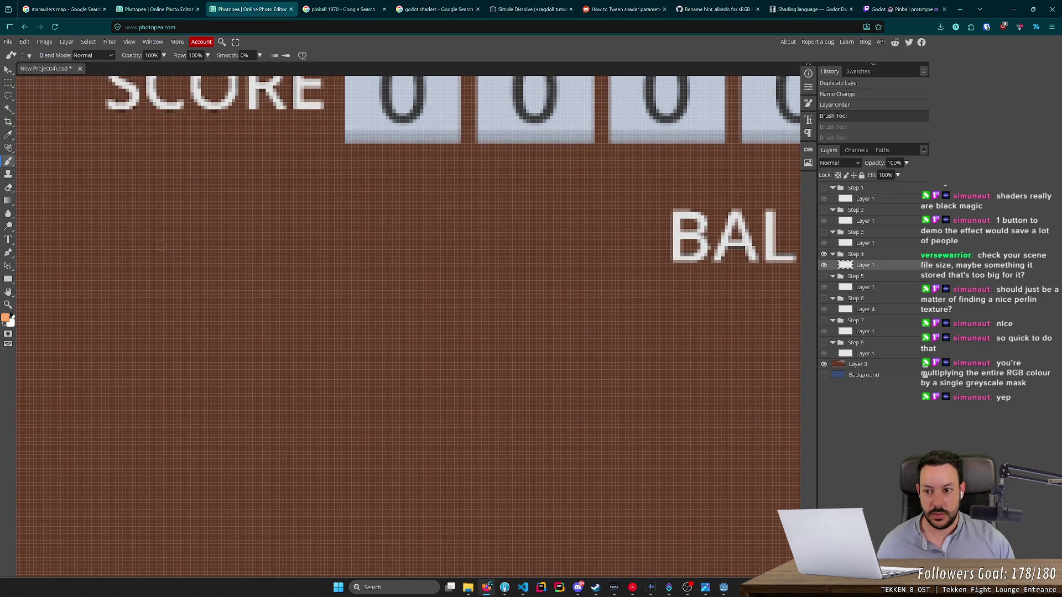
pyautogui.scroll(-6, 106, 231)
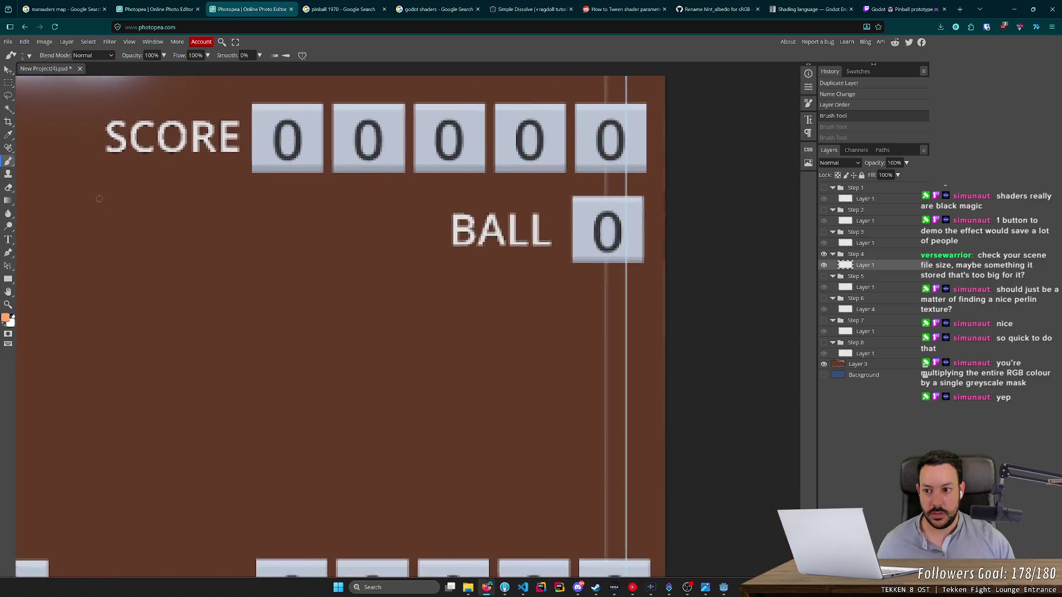
pyautogui.moveTo(219, 275); pyautogui.dragTo(386, 275)
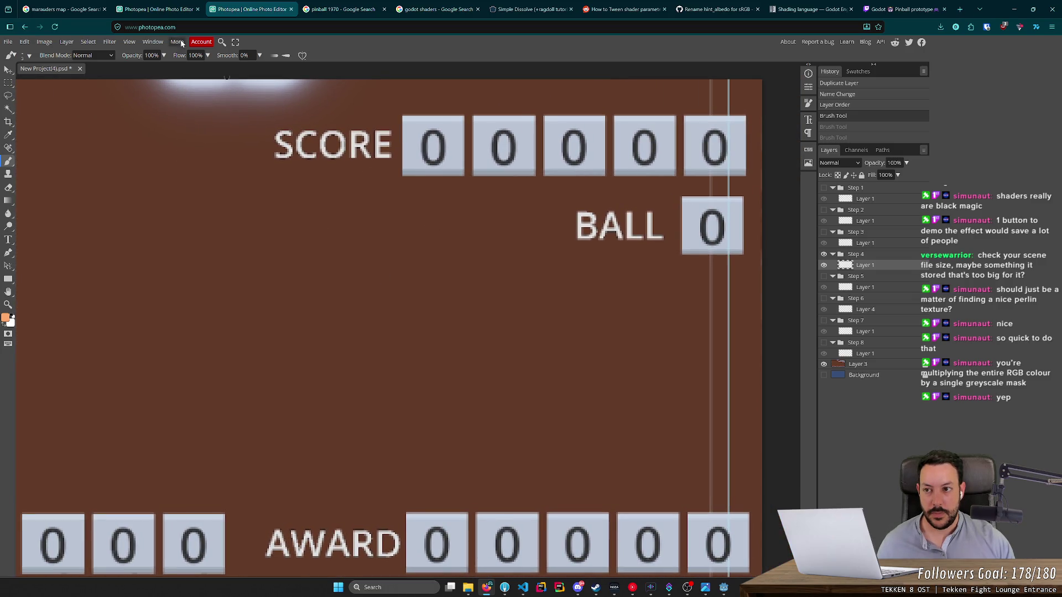
pyautogui.click(174, 6)
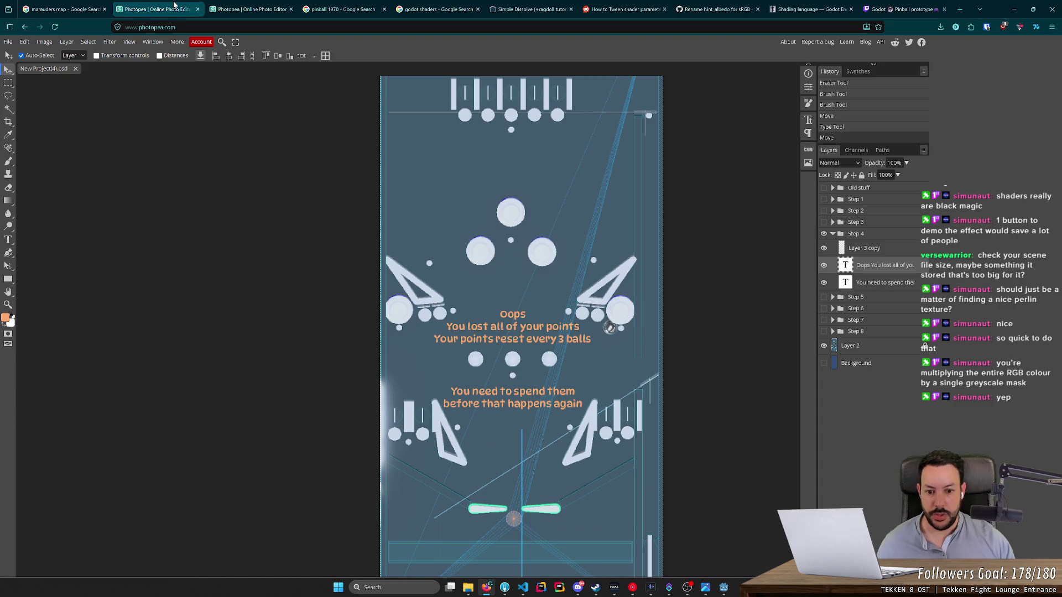
# Step: Paint a curved orange arrow on the scoreboard pointing at SCORE
pyautogui.click(255, 6)
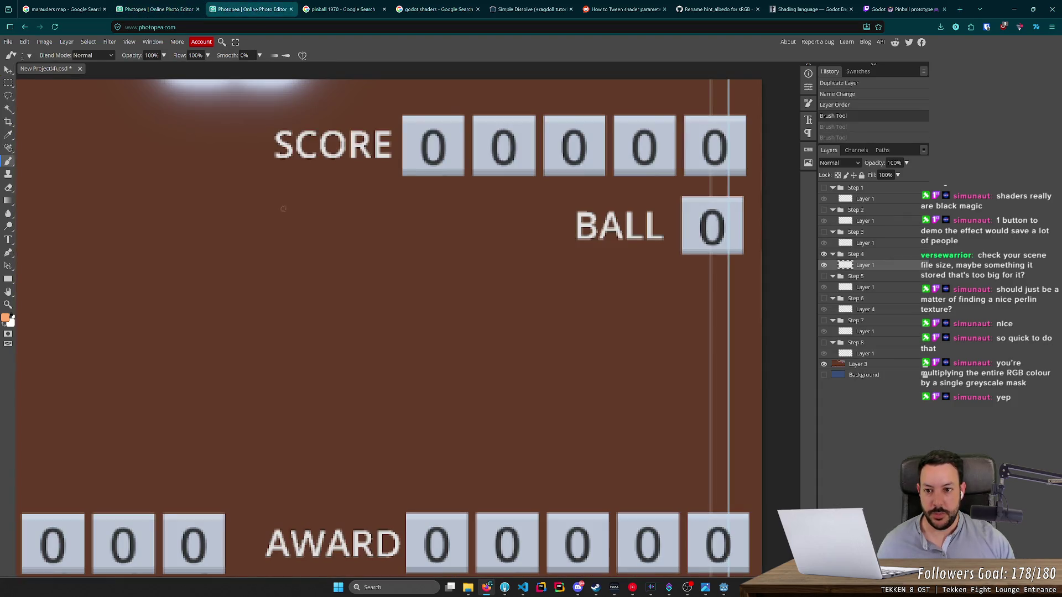
pyautogui.moveTo(207, 228)
pyautogui.mouseDown()
pyautogui.moveTo(204, 208)
pyautogui.moveTo(237, 147)
pyautogui.mouseUp()
pyautogui.hotkey('ctrl', 'z')
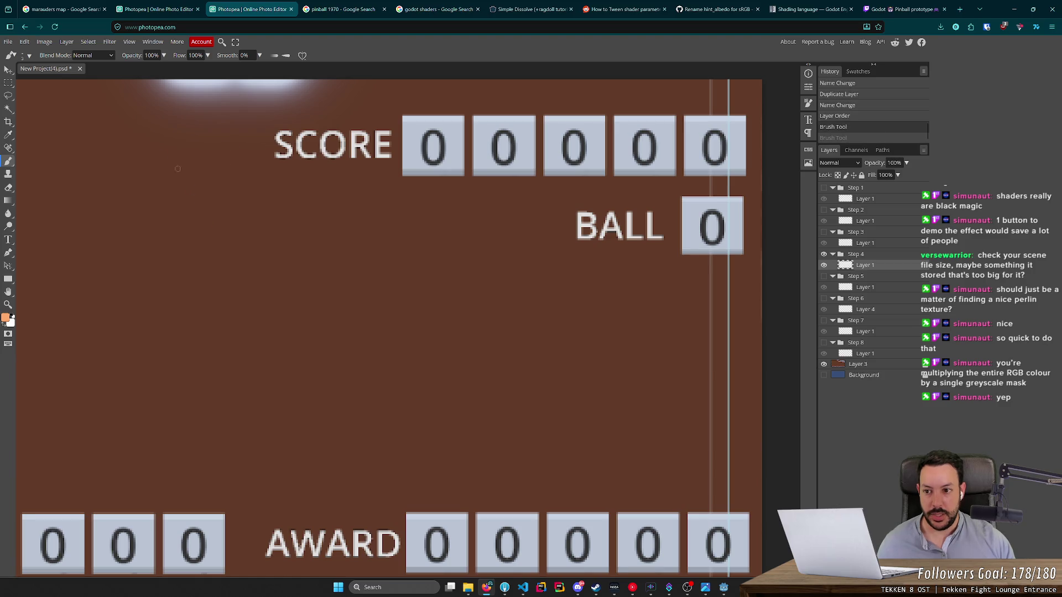
pyautogui.scroll(2, 166, 155)
pyautogui.moveTo(205, 247)
pyautogui.mouseDown()
pyautogui.moveTo(303, 135)
pyautogui.moveTo(285, 125)
pyautogui.moveTo(319, 142)
pyautogui.moveTo(301, 161)
pyautogui.mouseUp()
pyautogui.scroll(-3, 565, 253)
pyautogui.scroll(2, 564, 253)
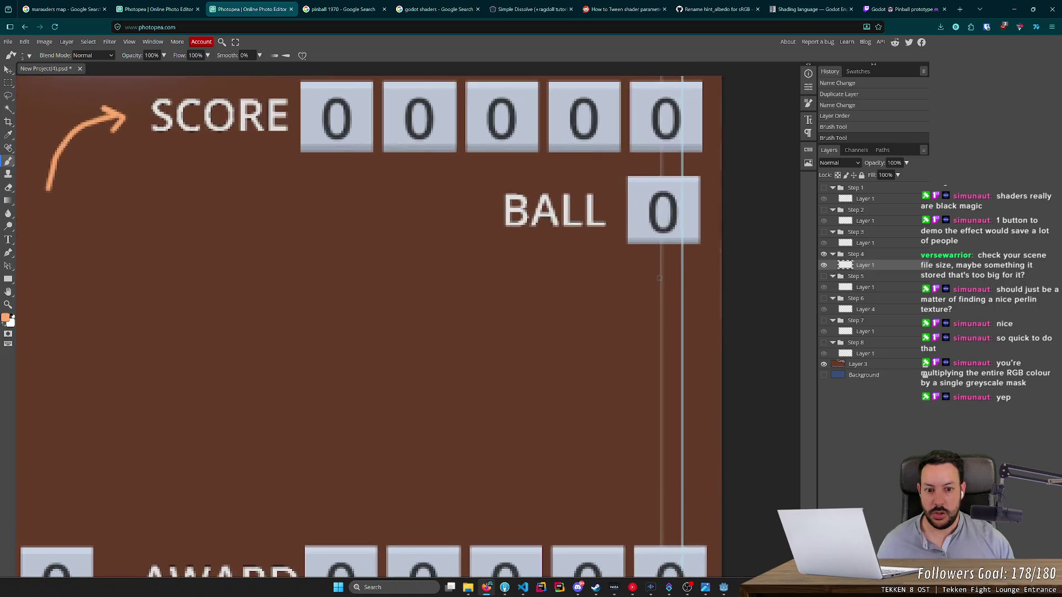
pyautogui.scroll(-1, 564, 253)
# Step: Change the playfield line to read 'Your score resets every 3 balls'
pyautogui.hotkey('alt', 'Tab')
pyautogui.hotkey('alt', 'Tab')
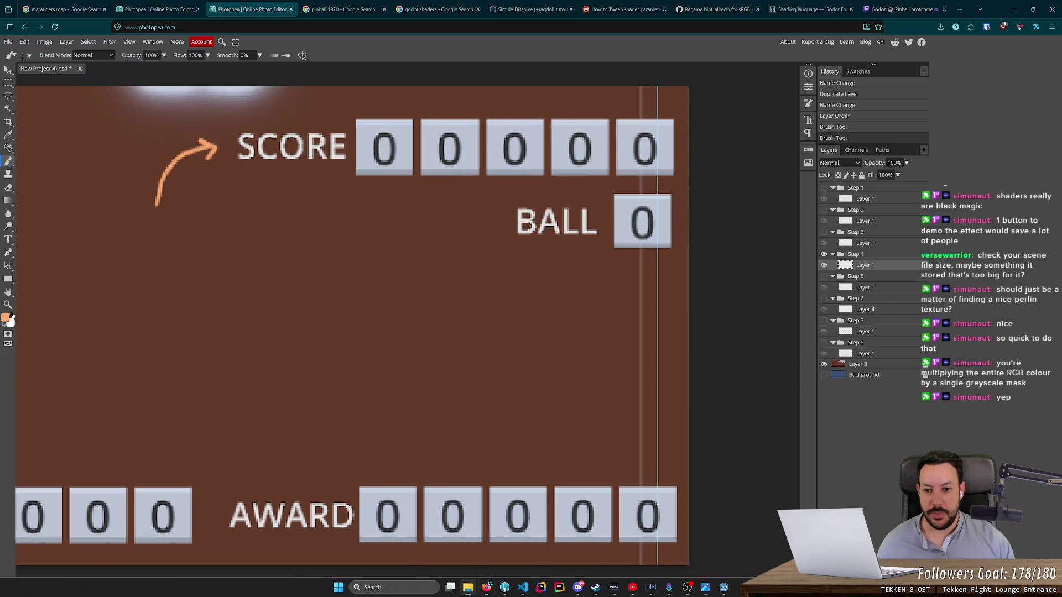
pyautogui.click(161, 6)
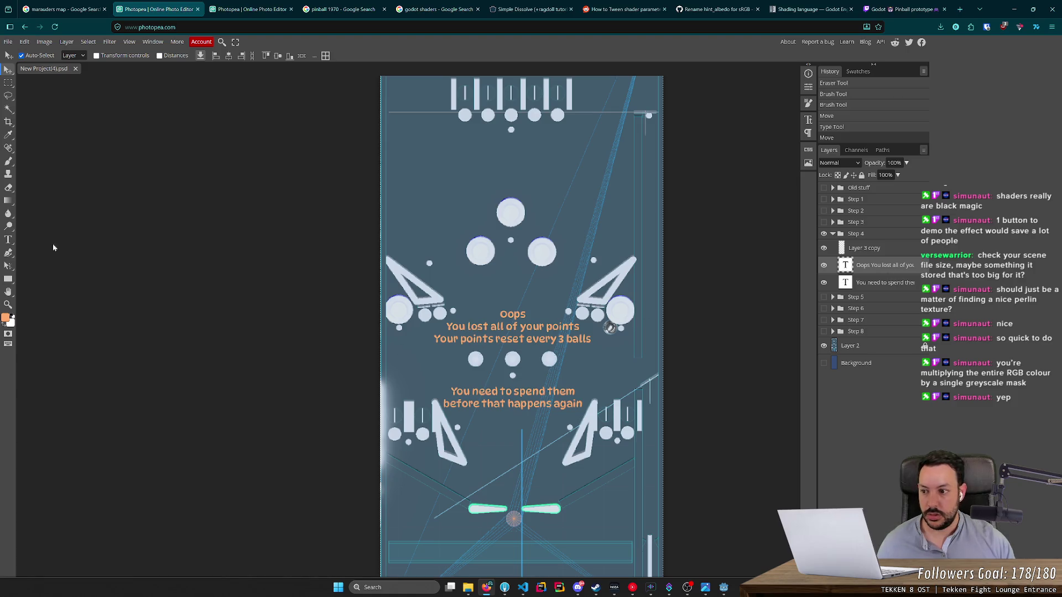
pyautogui.click(8, 240)
pyautogui.doubleClick(479, 338)
pyautogui.write('score')
pyautogui.moveTo(446, 326); pyautogui.dragTo(579, 326)
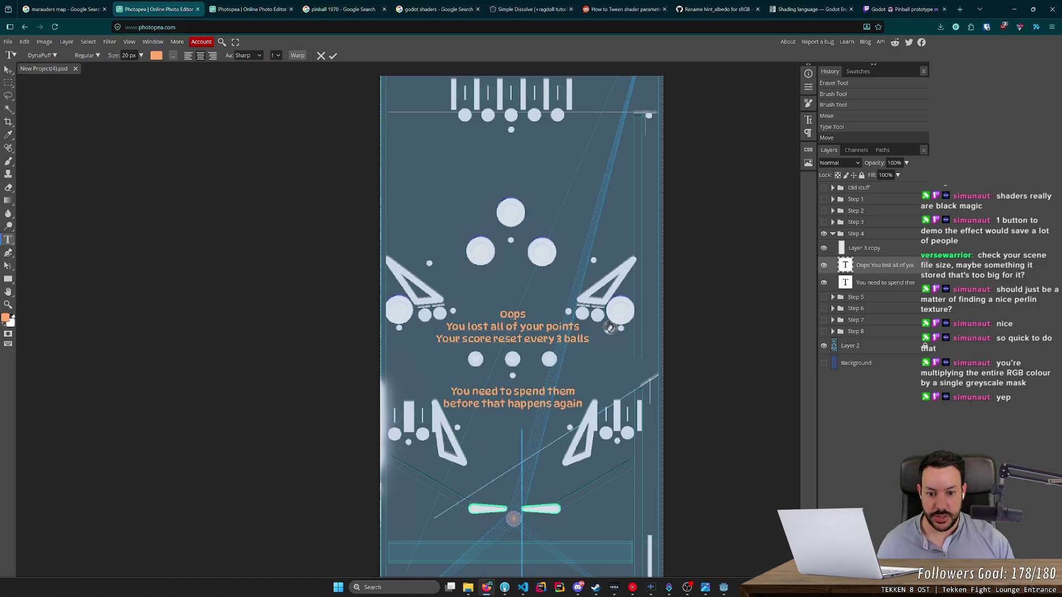
pyautogui.write('s')
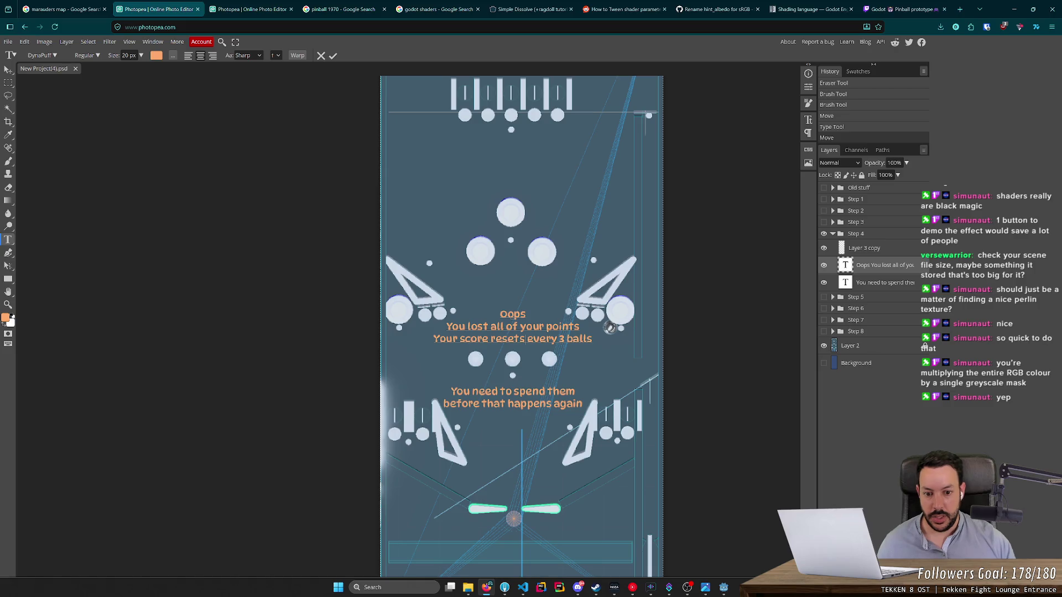
pyautogui.click(246, 6)
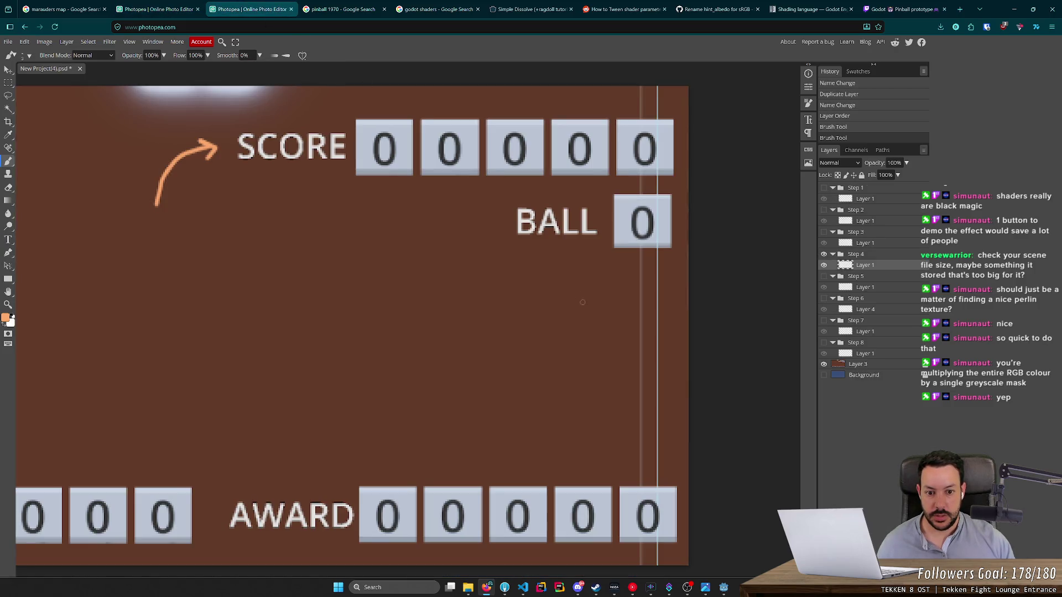
# Step: Paint a curved orange arrow with a barbed head pointing at the BALL counter
pyautogui.scroll(5, 633, 308)
pyautogui.moveTo(526, 319)
pyautogui.mouseDown()
pyautogui.moveTo(590, 271)
pyautogui.moveTo(618, 205)
pyautogui.moveTo(574, 229)
pyautogui.mouseUp()
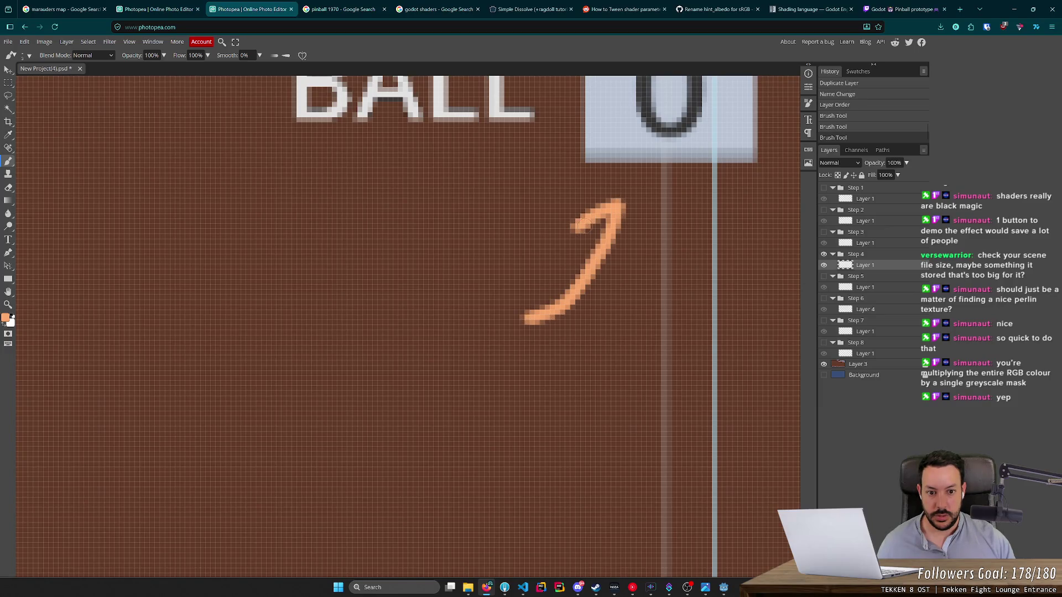
pyautogui.moveTo(620, 202); pyautogui.dragTo(652, 252)
pyautogui.scroll(-5, 652, 251)
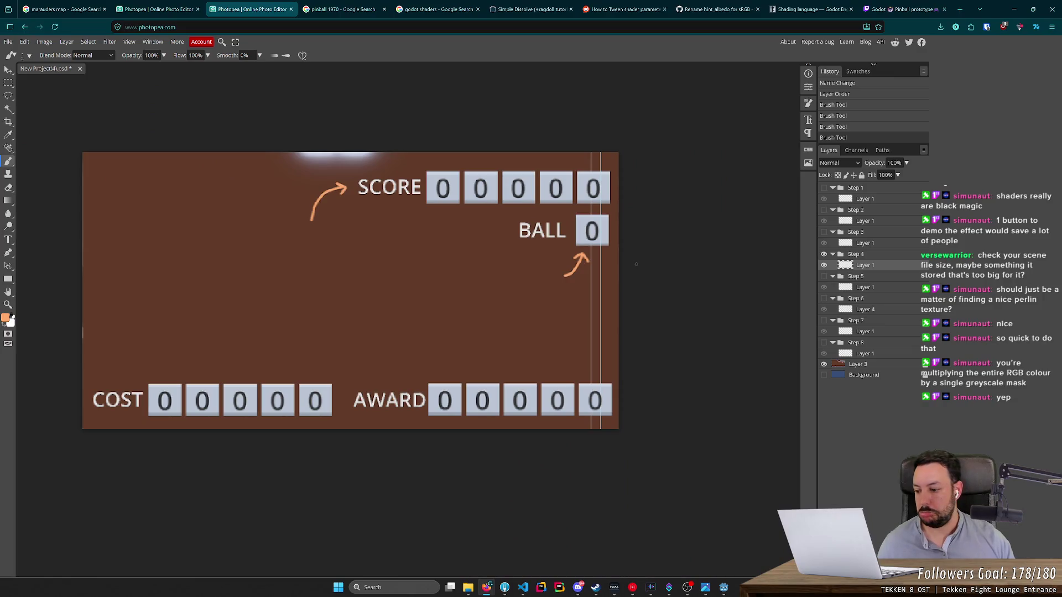
pyautogui.hotkey('ctrl', 'z')
pyautogui.hotkey('ctrl', 'z')
pyautogui.scroll(5, 565, 263)
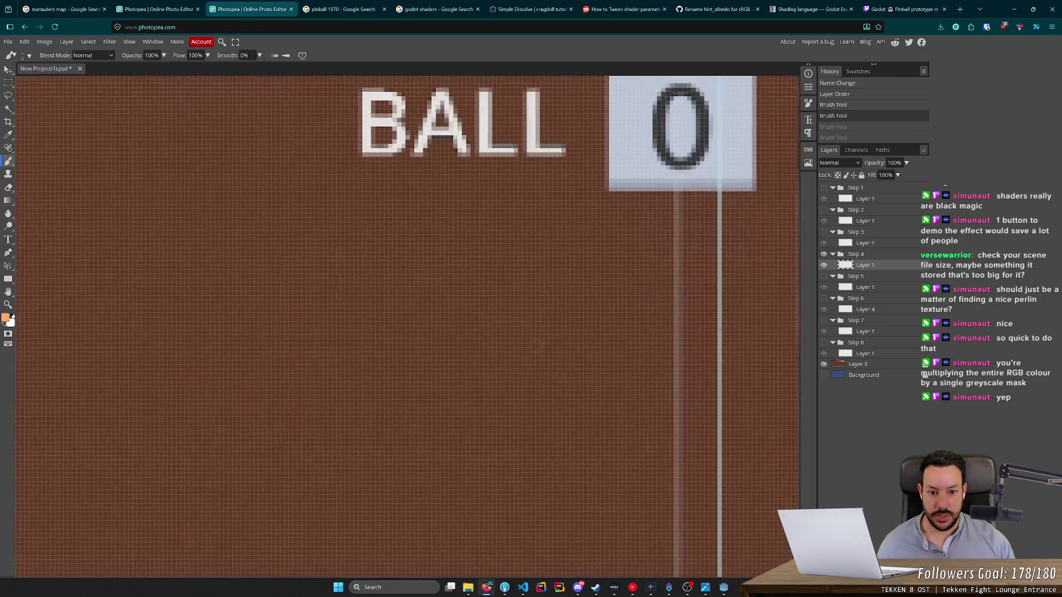
pyautogui.moveTo(488, 405)
pyautogui.mouseDown()
pyautogui.moveTo(620, 293)
pyautogui.moveTo(648, 227)
pyautogui.moveTo(611, 253)
pyautogui.mouseUp()
pyautogui.moveTo(648, 224); pyautogui.dragTo(673, 267)
pyautogui.scroll(-5, 421, 290)
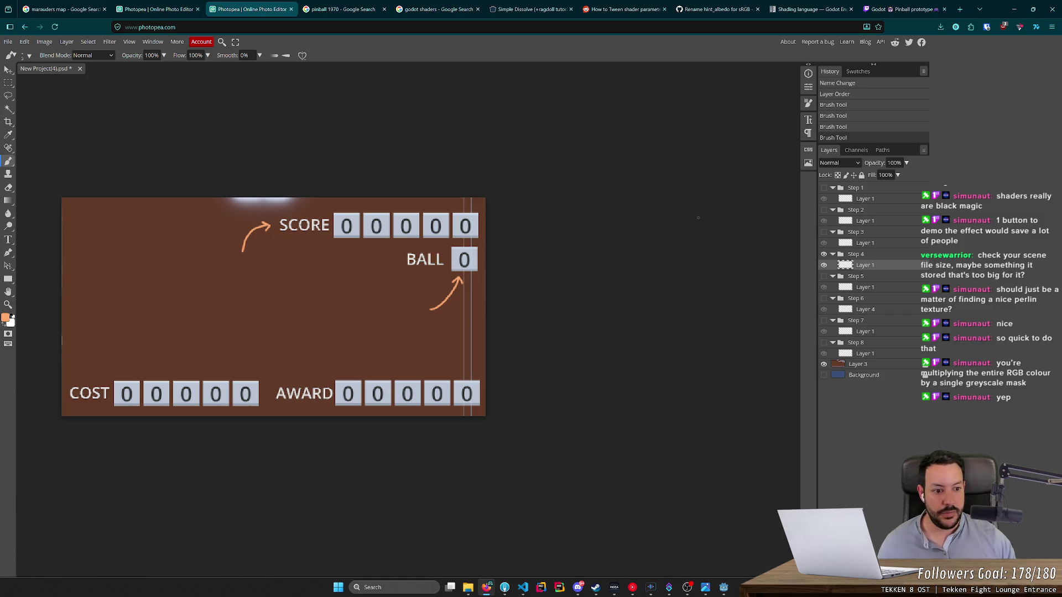
# Step: Save the scoreboard document and open the Save for web dialog for PNG export
pyautogui.hotkey('ctrl', 's')
pyautogui.click(12, 44)
pyautogui.moveTo(39, 168)
pyautogui.click(99, 165)
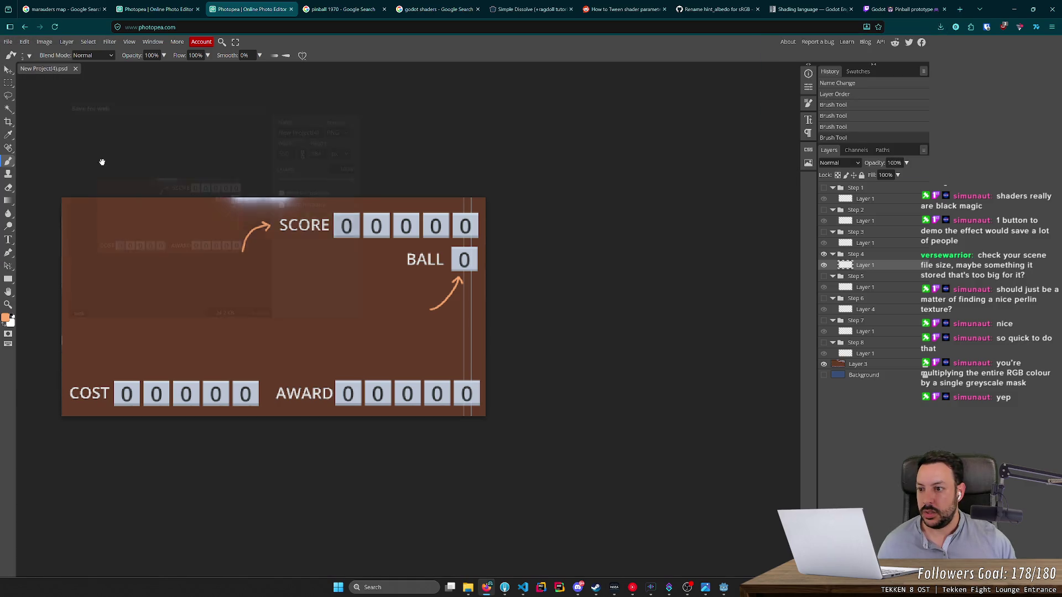
# Step: Export the scoreboard as tutorial_4_backboard.png, then hide the brown board Layer 3
pyautogui.tripleClick(310, 129)
pyautogui.write('tutorial_')
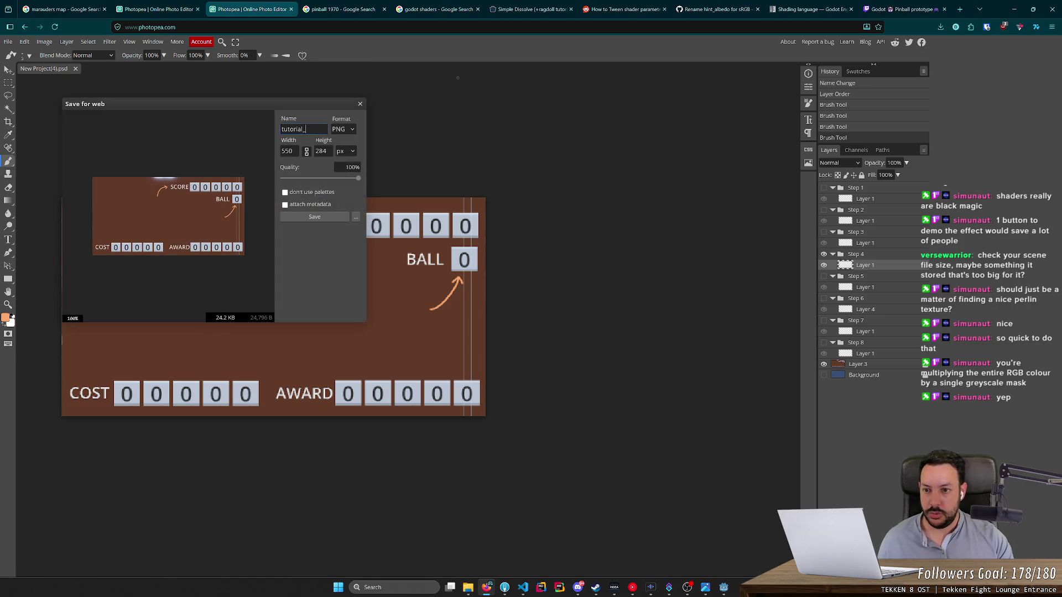
pyautogui.write('board')
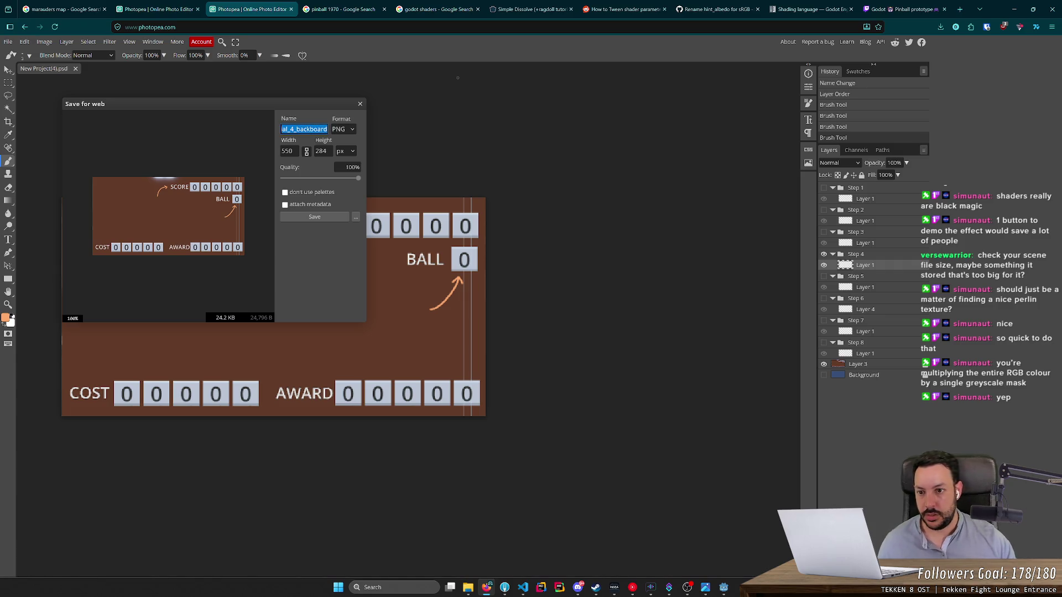
pyautogui.click(322, 217)
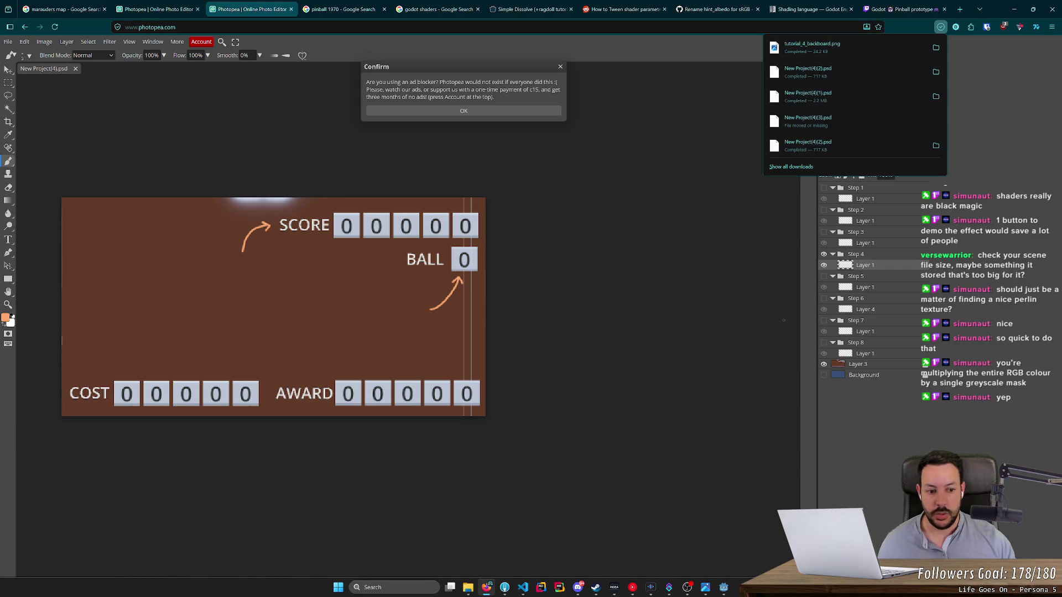
pyautogui.click(824, 364)
pyautogui.click(467, 587)
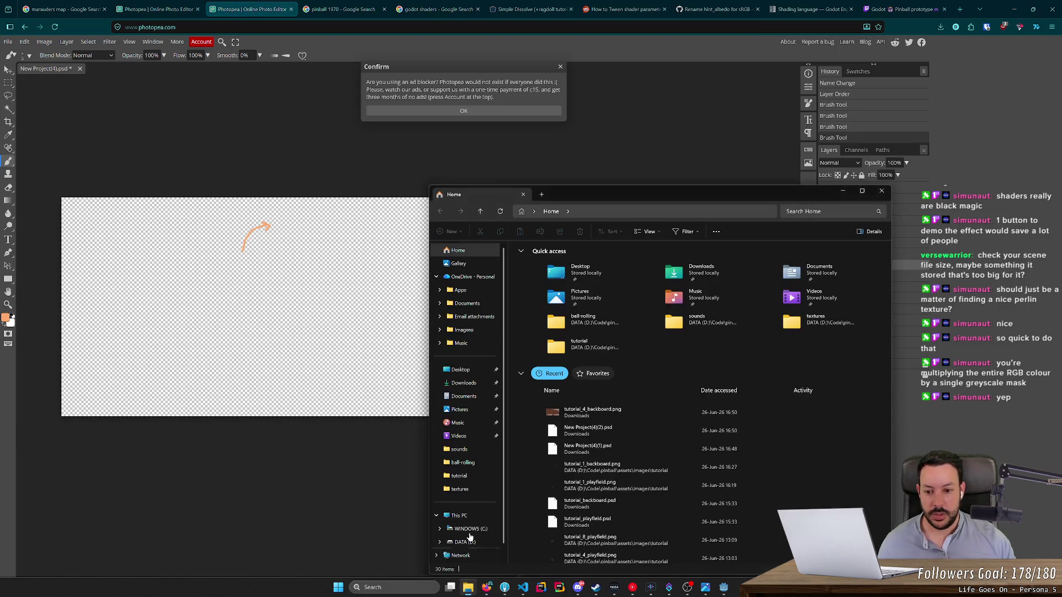
# Step: Locate the exported tutorial PNG in the Downloads folder
pyautogui.click(493, 376)
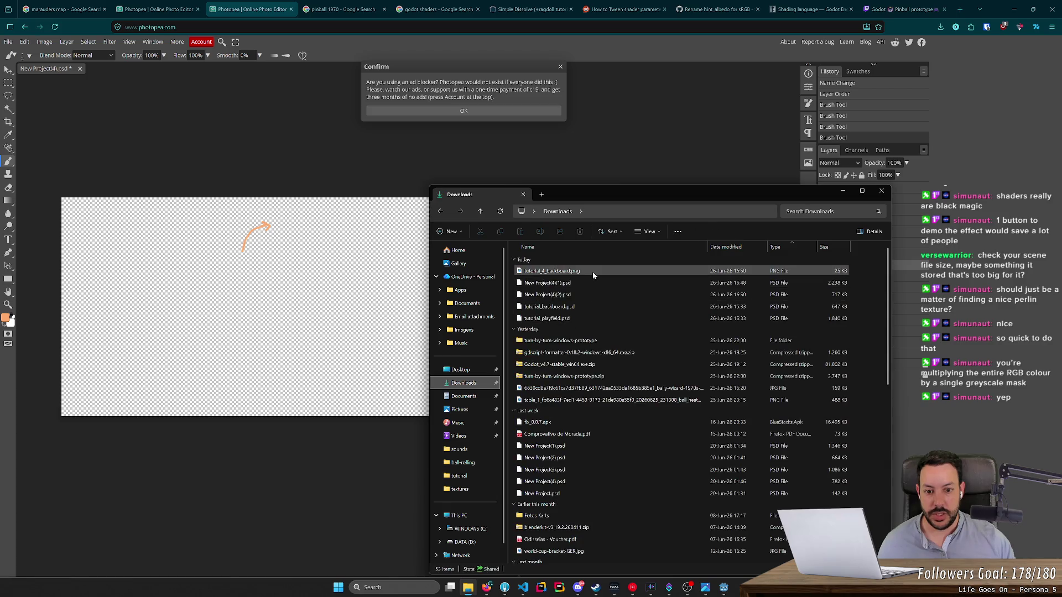
pyautogui.click(592, 271)
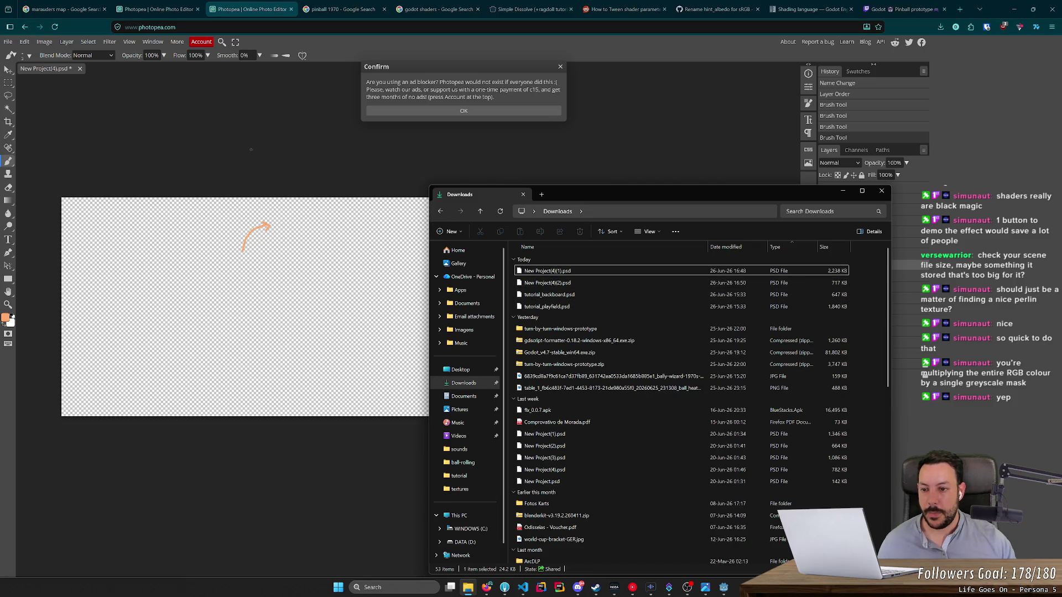
pyautogui.click(204, 131)
# Step: Dismiss the ad-blocker notice and start a PNG export of the arrow overlay
pyautogui.click(449, 110)
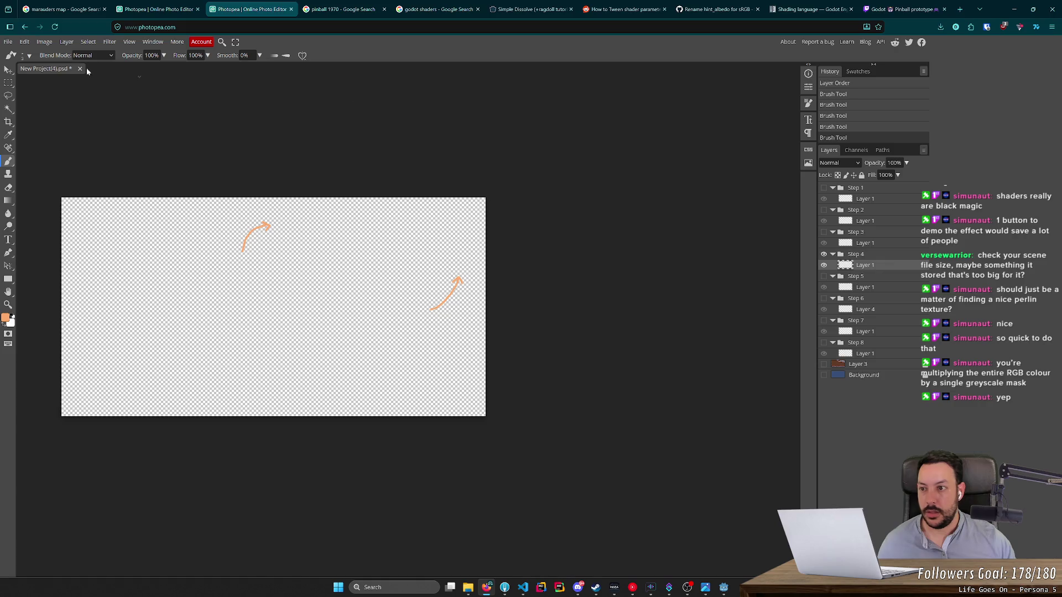
pyautogui.click(9, 41)
pyautogui.moveTo(33, 166)
pyautogui.click(94, 167)
# Step: Export the backboard arrows as a transparent PNG named tutorial_4_backboard
pyautogui.click(302, 129)
pyautogui.hotkey('ctrl', 'v')
pyautogui.click(314, 216)
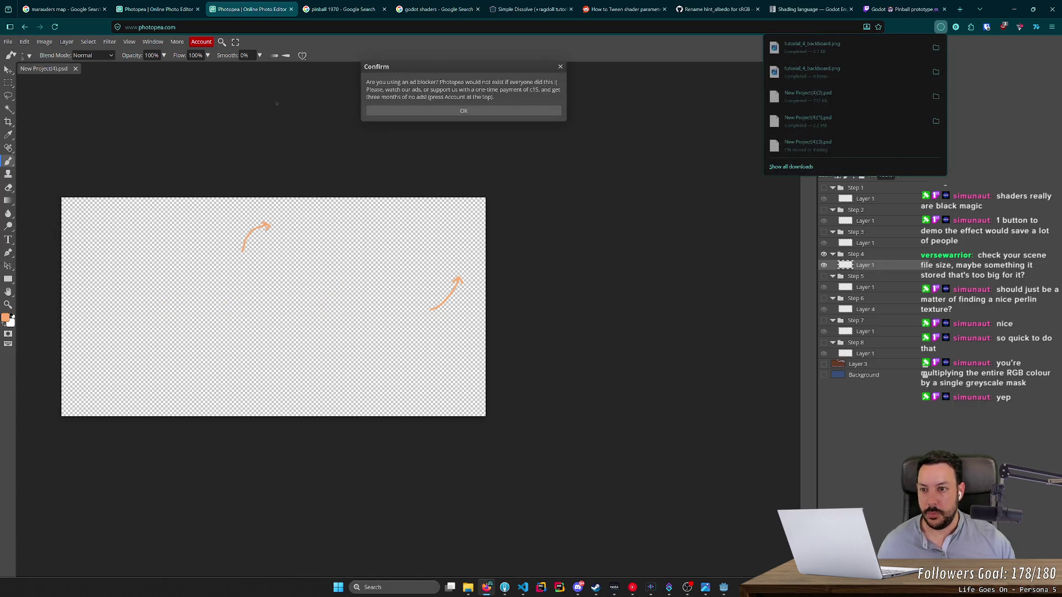
pyautogui.click(440, 113)
# Step: Hide the pinball background and export the playfield text as tutorial_4_playfield PNG
pyautogui.click(160, 9)
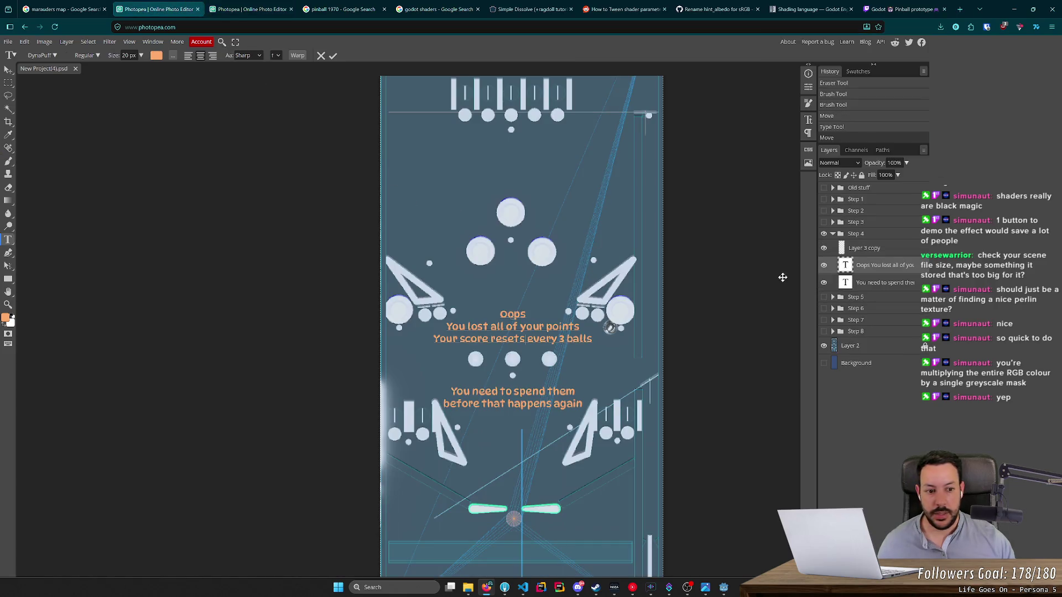
pyautogui.click(824, 347)
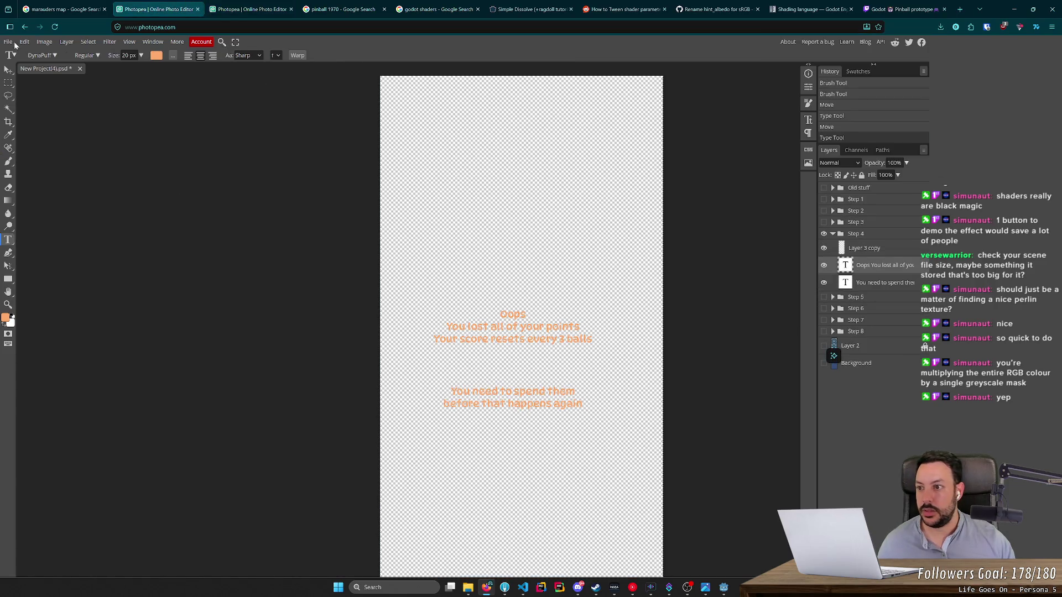
pyautogui.click(11, 42)
pyautogui.click(114, 170)
pyautogui.write('tutorial_4_')
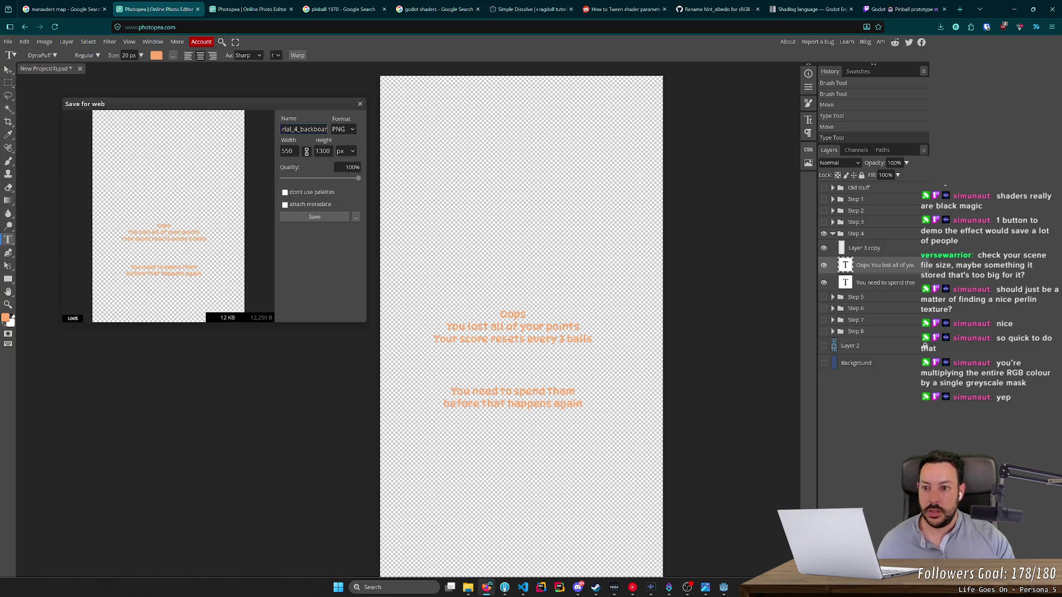
pyautogui.write('yfield')
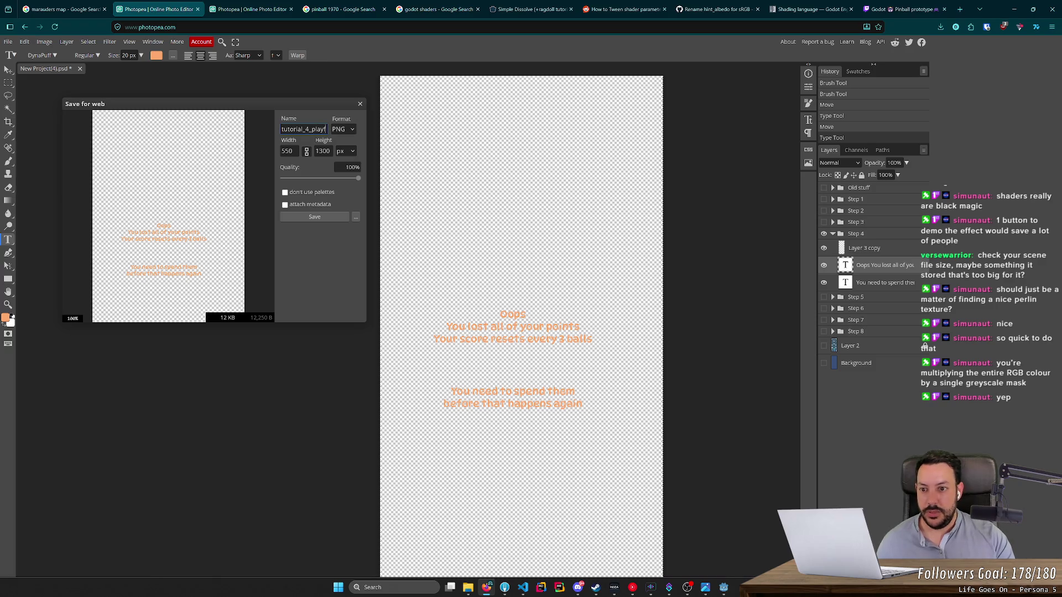
pyautogui.click(321, 215)
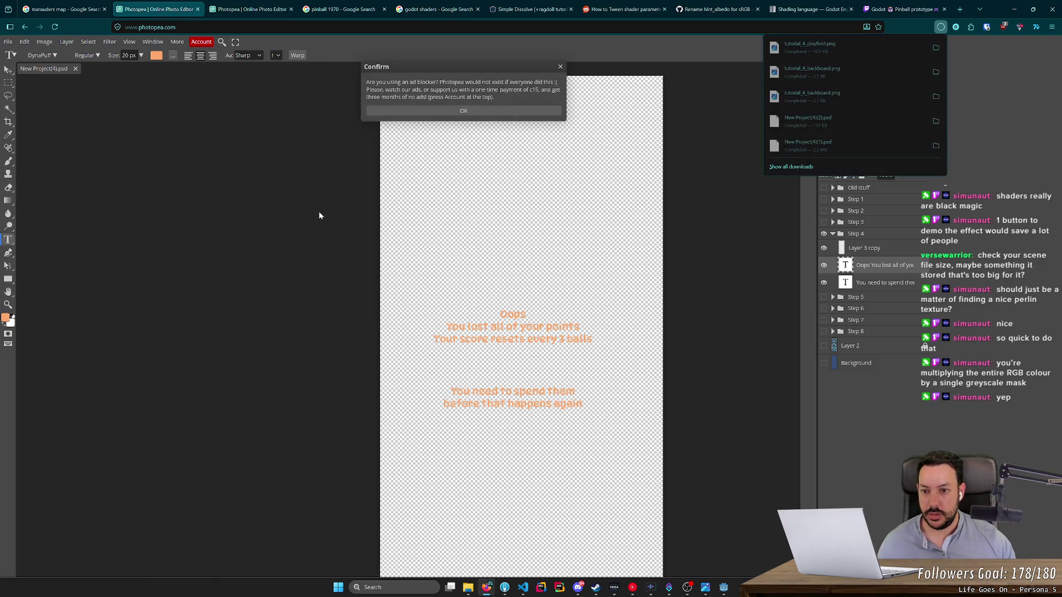
# Step: Close the stray save dialog and text edit, then save the playfield project as PSD
pyautogui.click(301, 178)
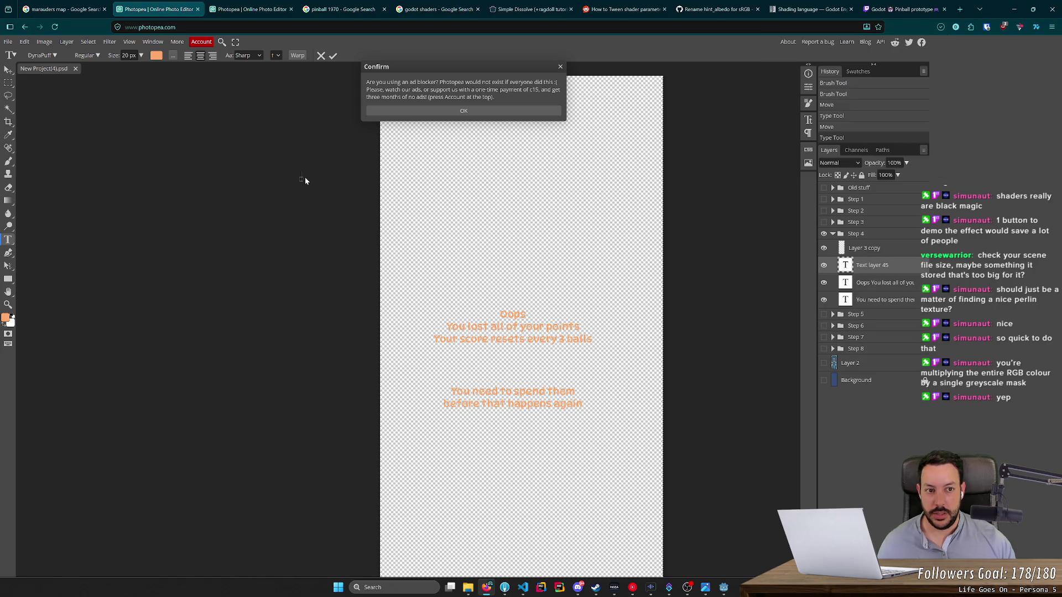
pyautogui.hotkey('ctrl', 's')
pyautogui.click(871, 491)
pyautogui.click(398, 113)
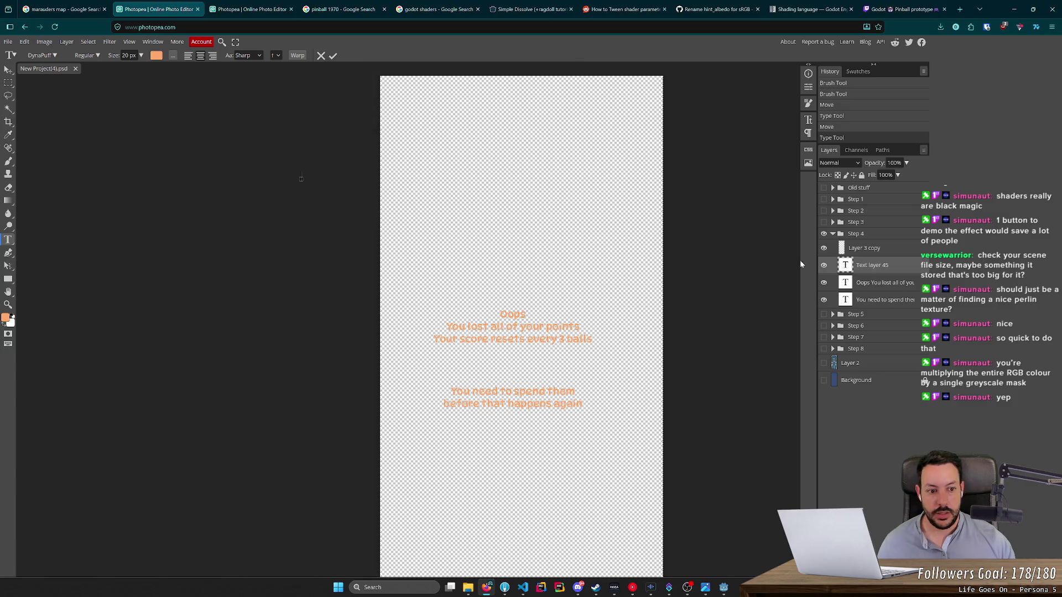
pyautogui.click(895, 287)
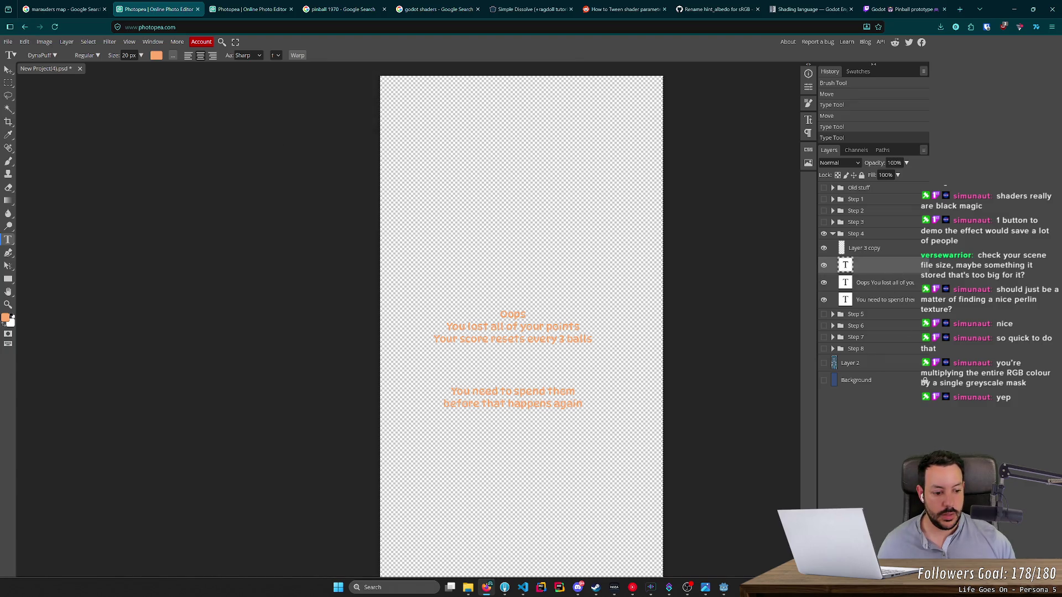
pyautogui.hotkey('ctrl', 's')
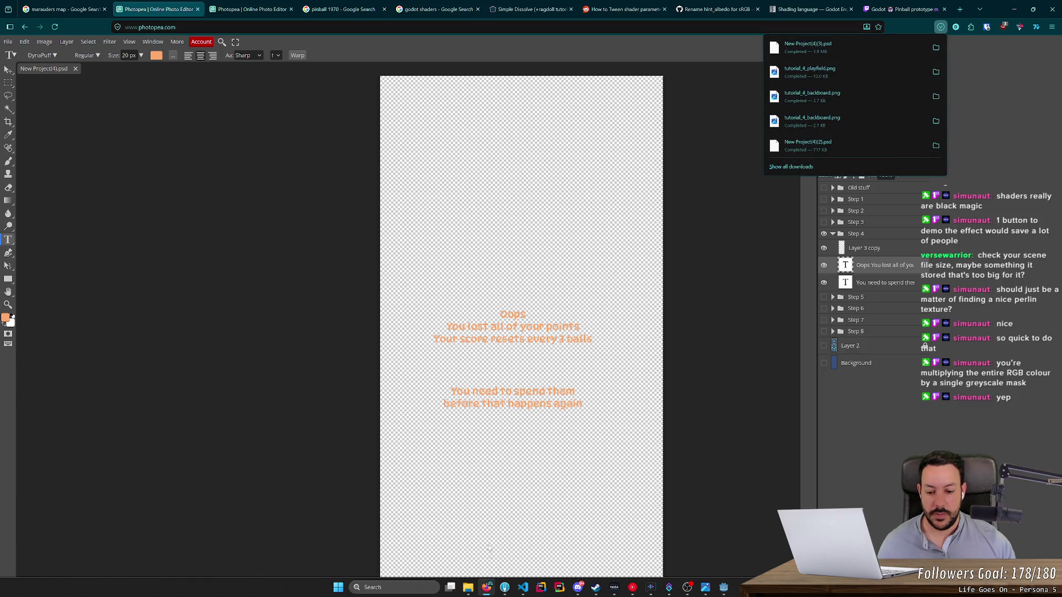
pyautogui.click(468, 587)
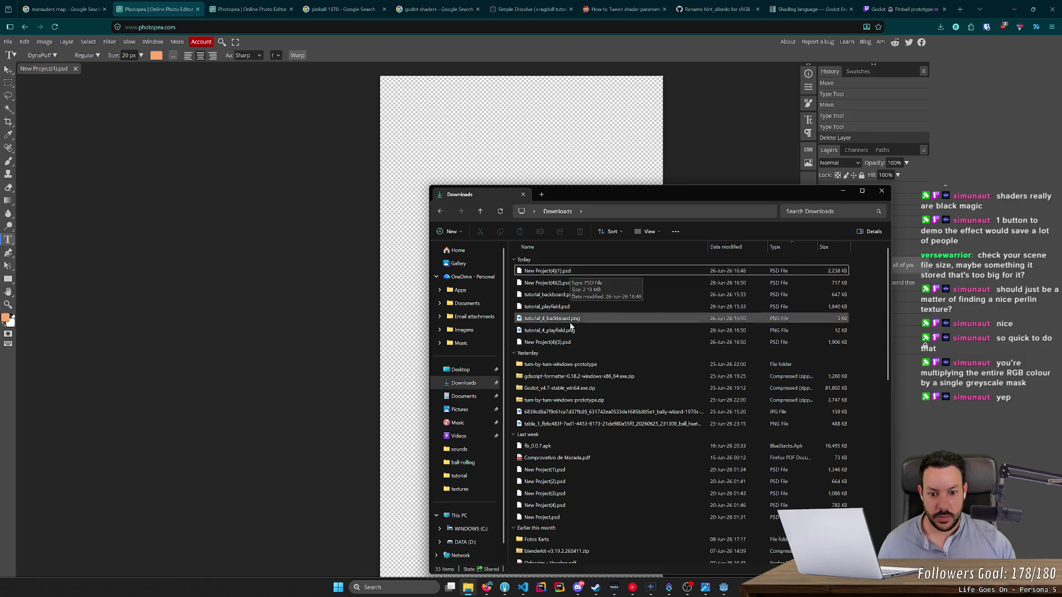
# Step: Delete the old New Project(4)(3), (4)(2) and (4)(1) PSD copies from Downloads
pyautogui.click(571, 343)
pyautogui.press('Delete')
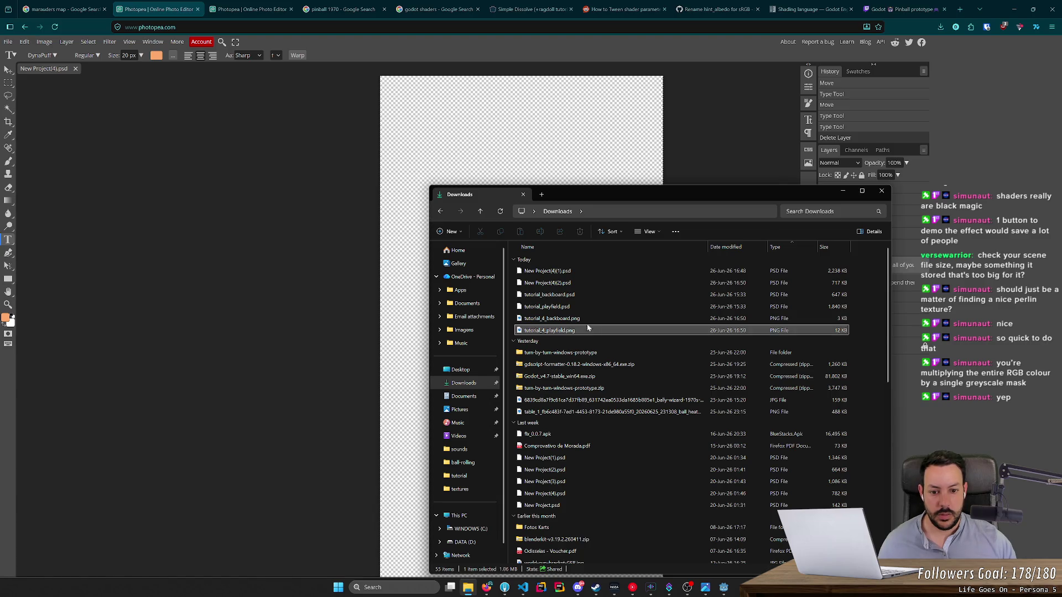
pyautogui.click(578, 283)
pyautogui.keyDown('shift'); pyautogui.click(577, 275); pyautogui.keyUp('shift')
pyautogui.press('Delete')
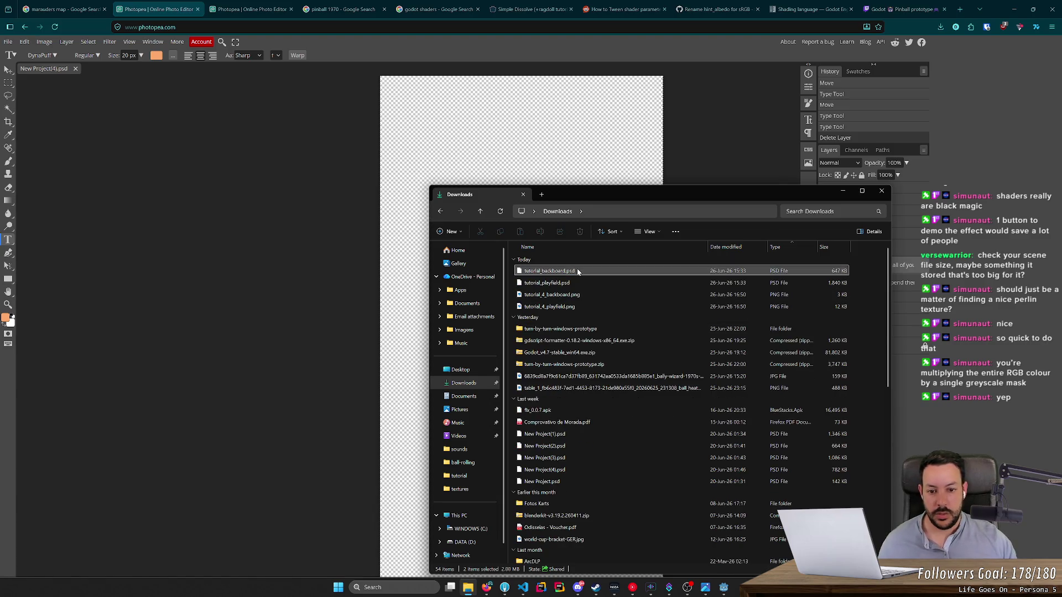
# Step: Resave the playfield project as a PSD and delete the outdated tutorial_playfield.psd
pyautogui.click(85, 105)
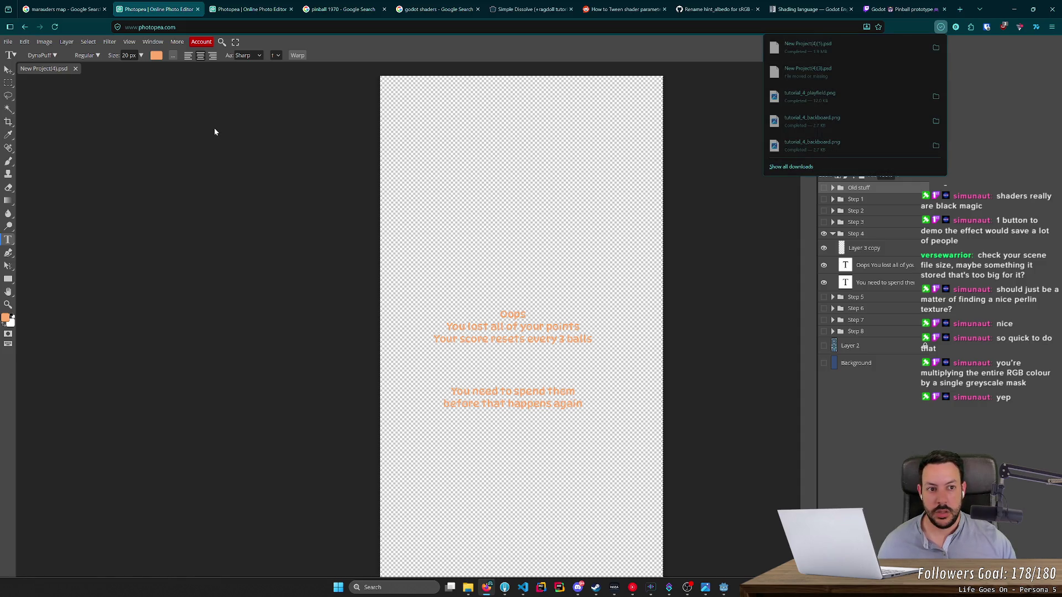
pyautogui.hotkey('alt', 'Tab')
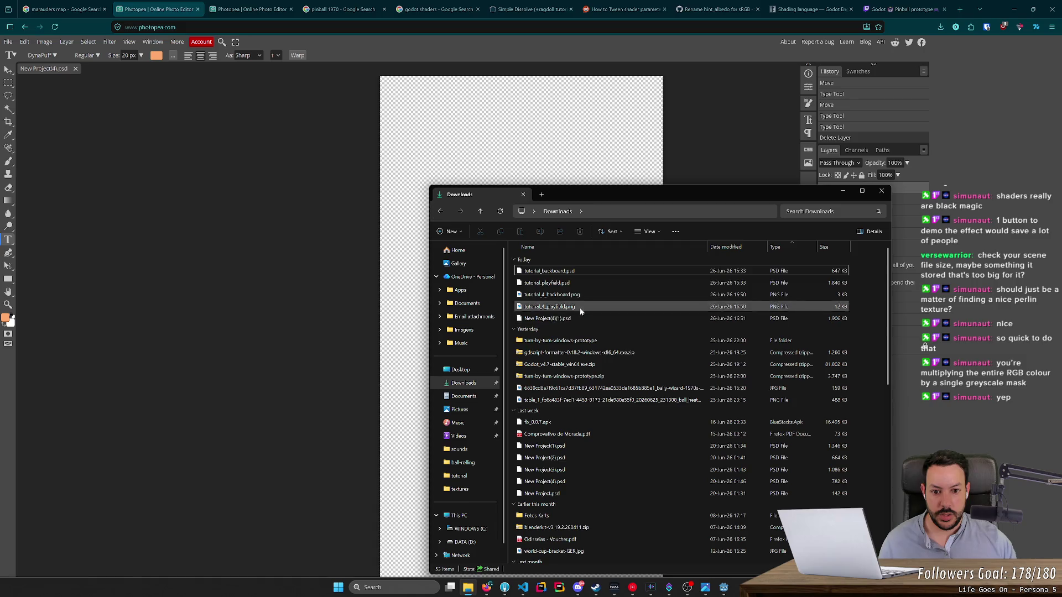
pyautogui.click(546, 283)
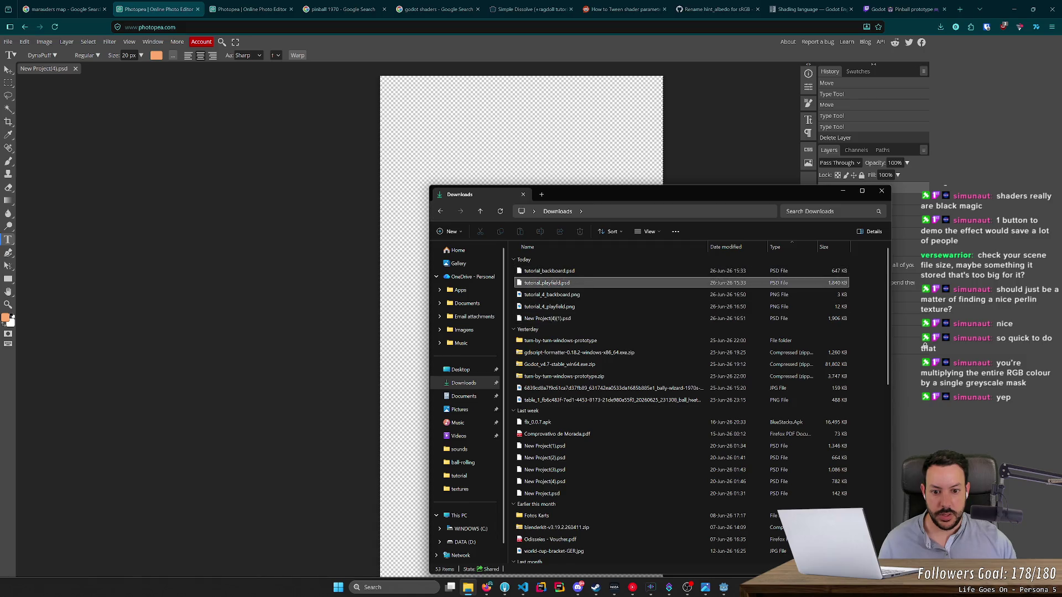
pyautogui.press('Down')
pyautogui.click(587, 283)
pyautogui.press('Delete')
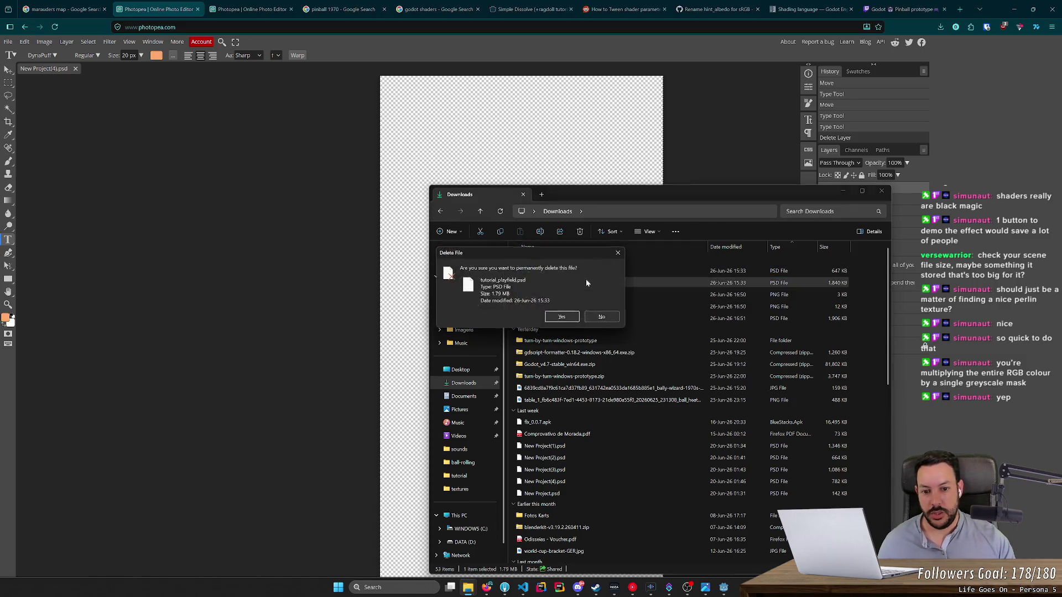
pyautogui.press('Return')
# Step: Rename the newly saved playfield PSD to tutorial_playfield.psd
pyautogui.press('Down')
pyautogui.press('Down')
pyautogui.press('F2')
pyautogui.write('tutorial_playfield')
pyautogui.press('Return')
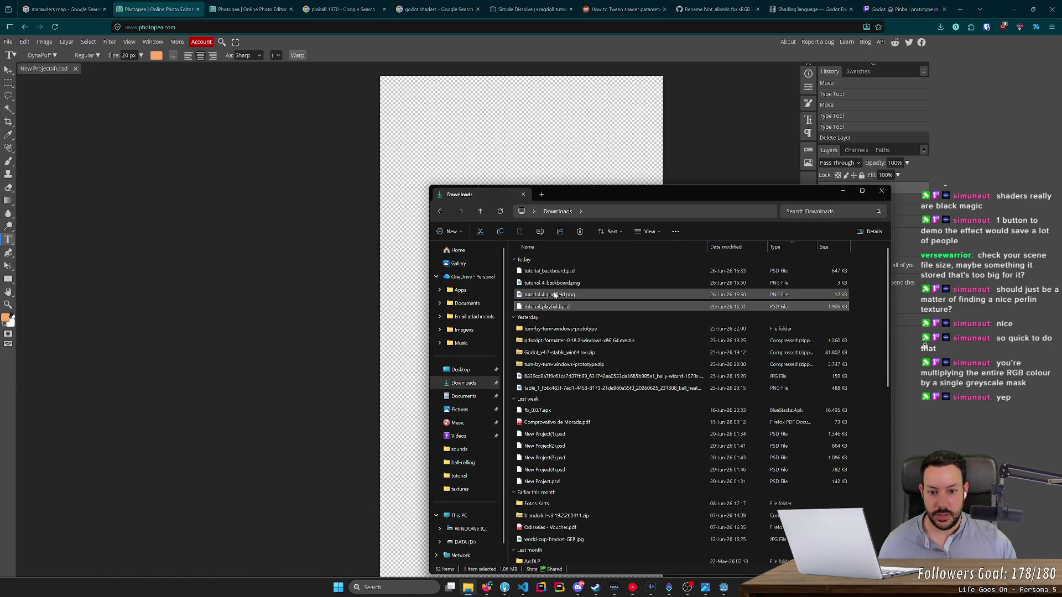
# Step: Replace the outdated tutorial_backboard.psd with a freshly saved backboard PSD named tutorial_backboard.psd
pyautogui.click(554, 271)
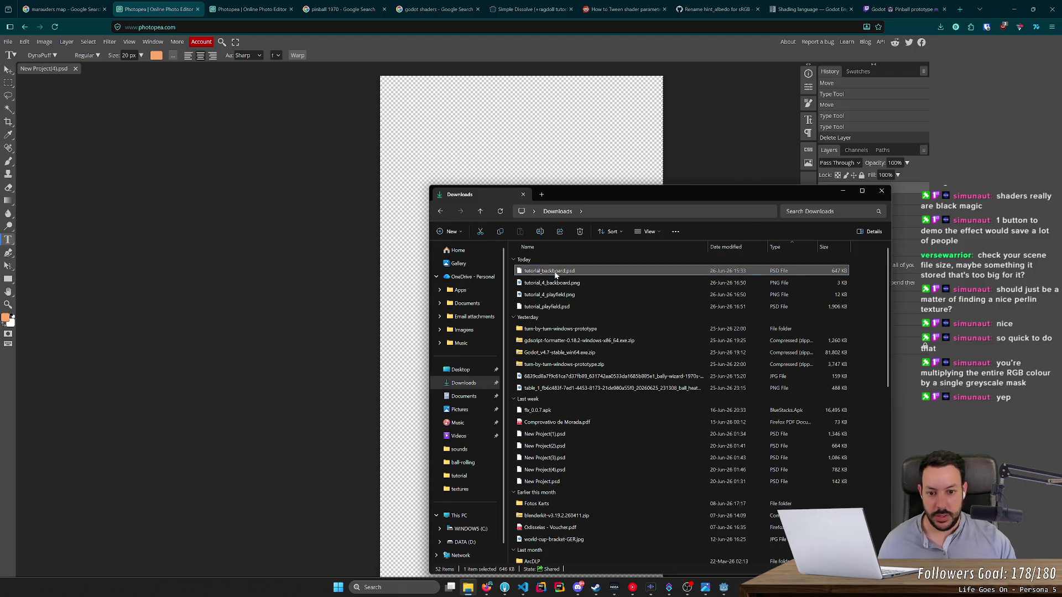
pyautogui.press('Delete')
pyautogui.press('Return')
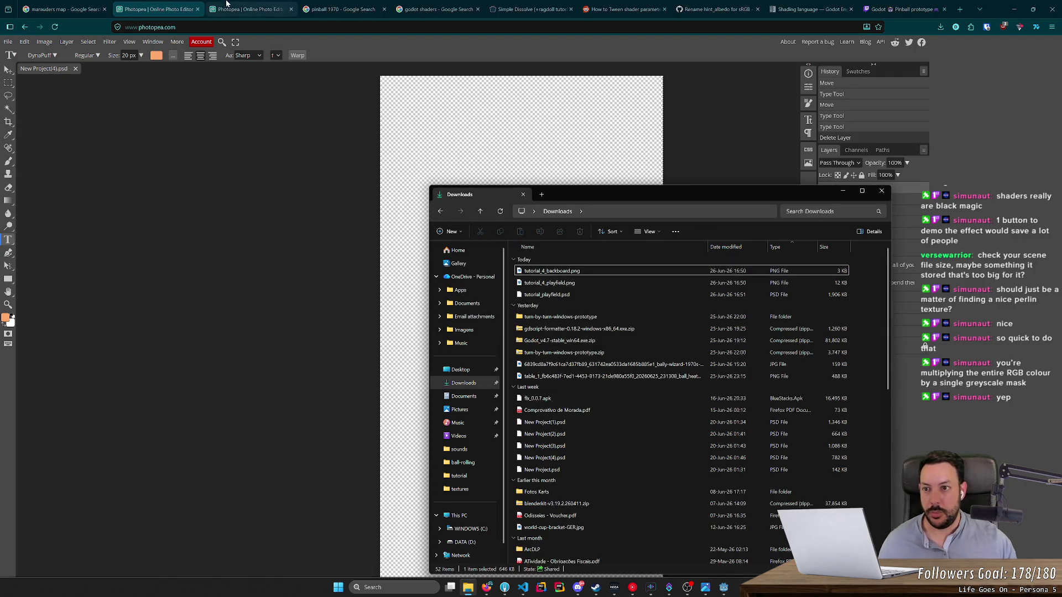
pyautogui.click(221, 4)
pyautogui.hotkey('ctrl', 's')
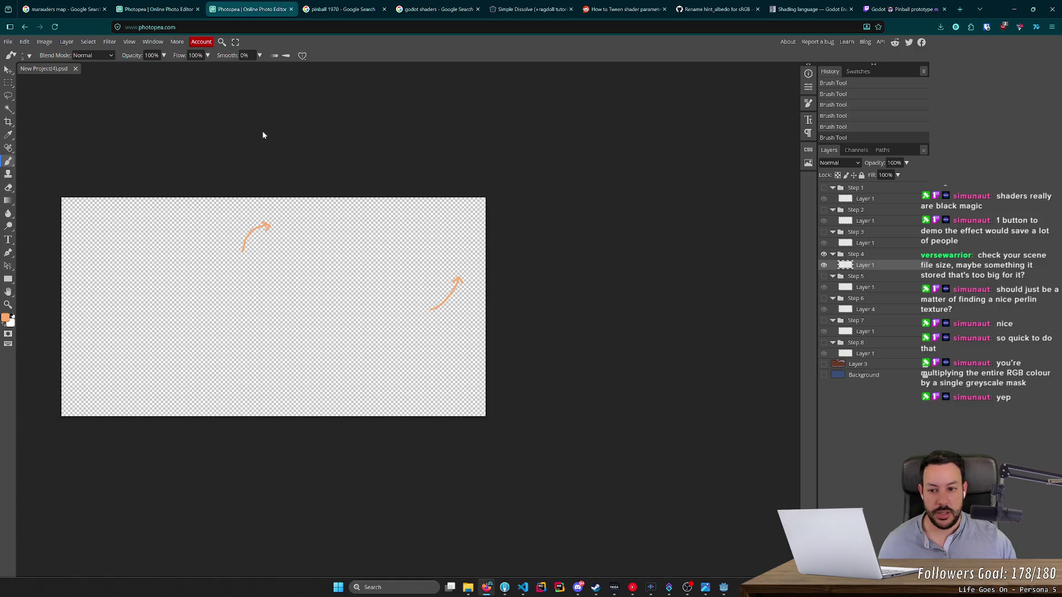
pyautogui.click(474, 589)
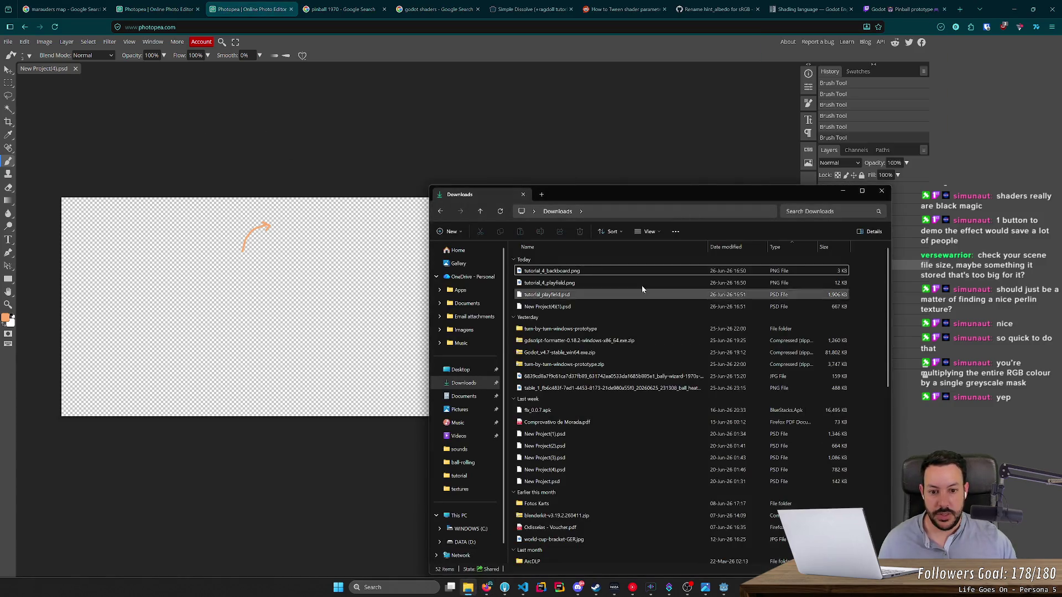
pyautogui.click(608, 306)
pyautogui.press('F2')
pyautogui.write('tutorial_backboard')
# Step: Permanently delete the five old New Project PSDs and close the document in the other Photopea tab
pyautogui.click(575, 434)
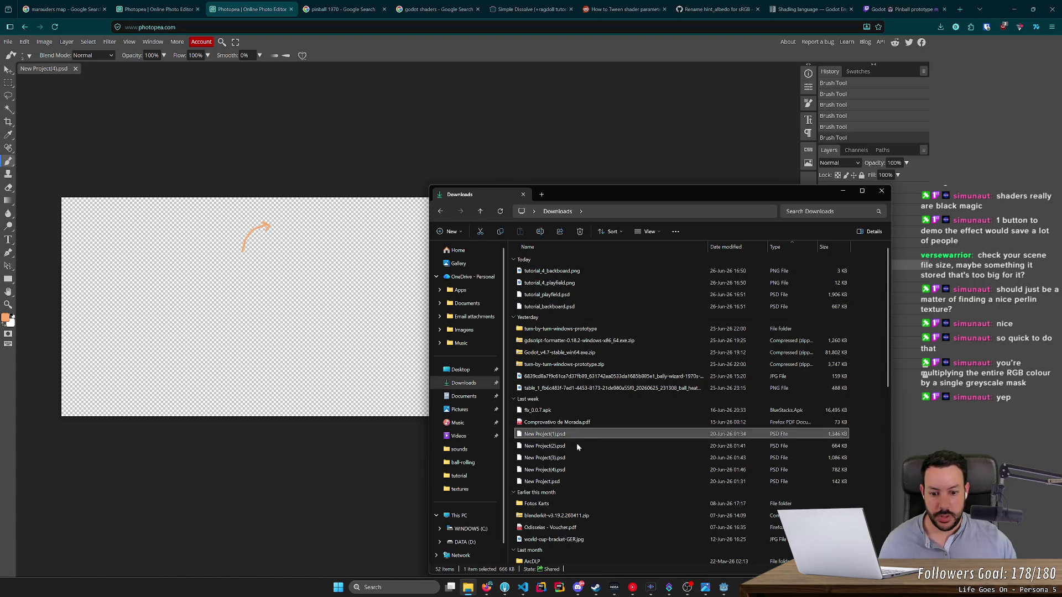
pyautogui.keyDown('shift'); pyautogui.click(573, 480); pyautogui.keyUp('shift')
pyautogui.hotkey('shift', 'Delete')
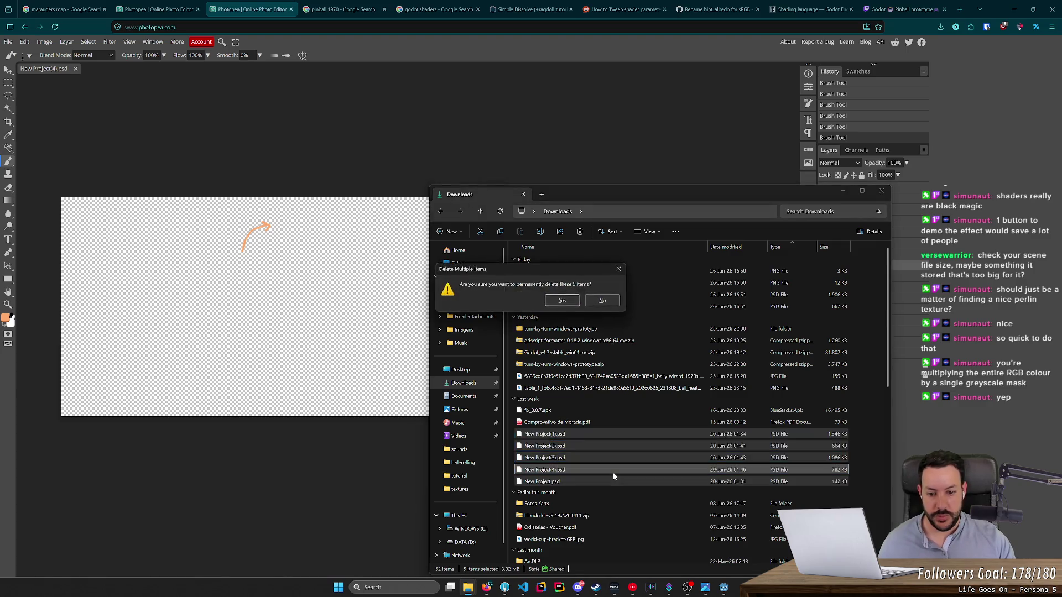
pyautogui.press('Return')
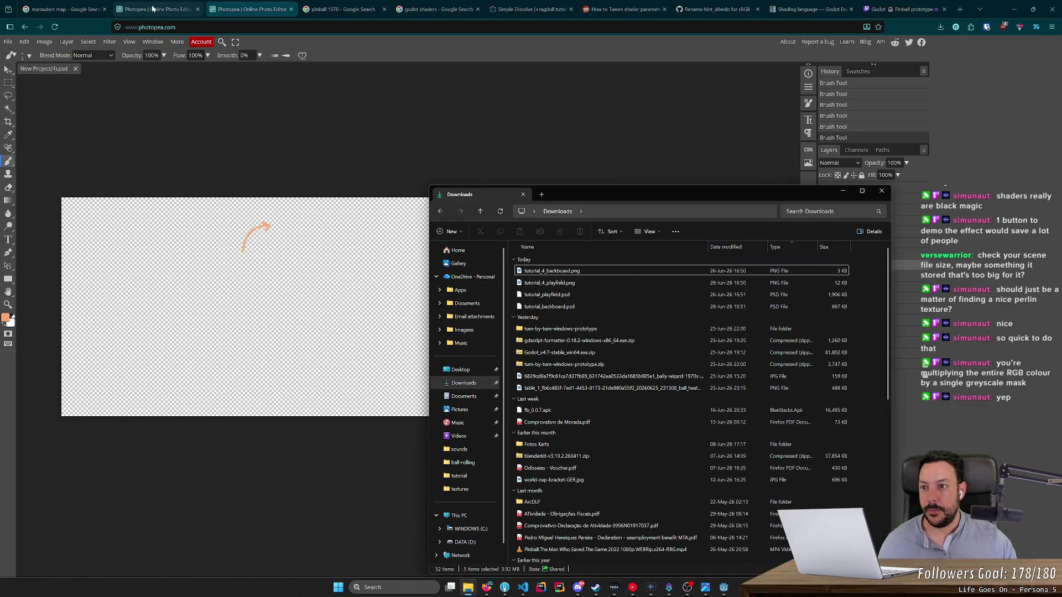
pyautogui.click(157, 8)
pyautogui.click(79, 68)
# Step: Open tutorial_playfield.psd in Photopea and close the old New Project(4).psd document
pyautogui.moveTo(591, 294); pyautogui.dragTo(215, 238)
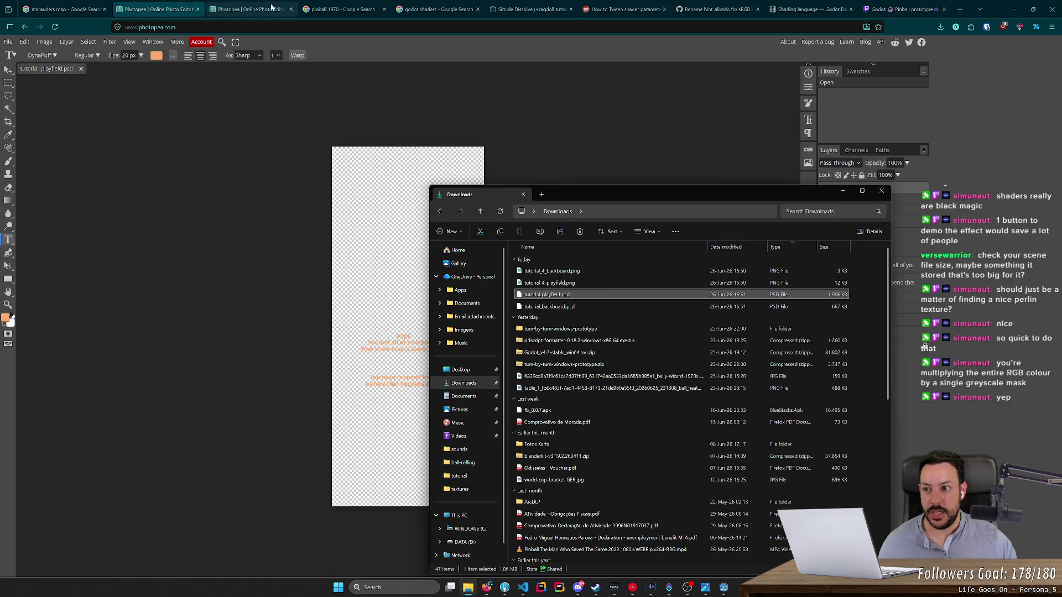
pyautogui.click(260, 9)
pyautogui.click(75, 69)
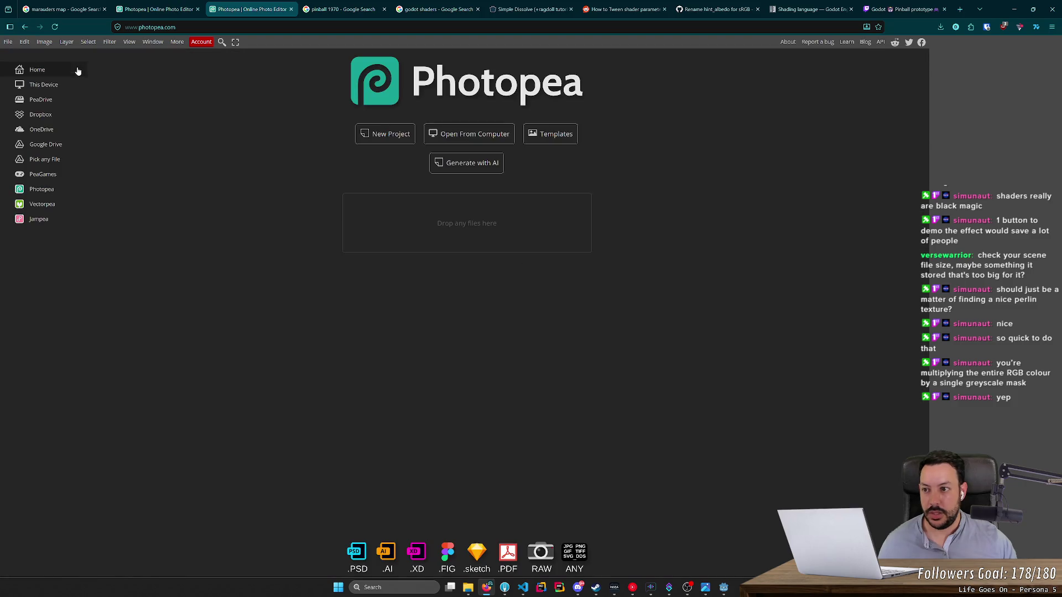
pyautogui.hotkey('alt', 'Tab')
pyautogui.hotkey('alt', 'Tab')
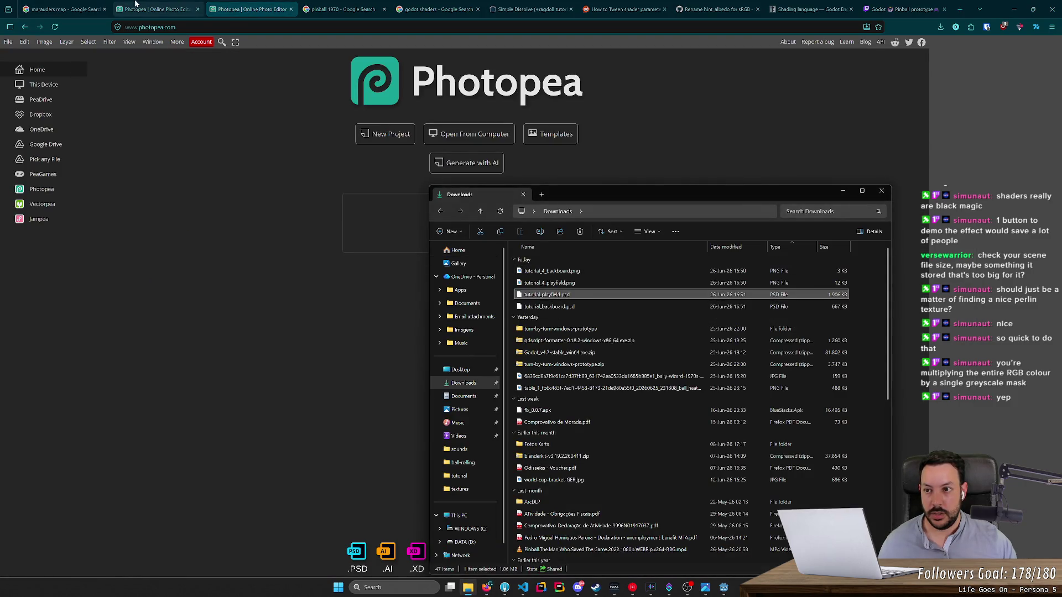
pyautogui.hotkey('ctrl', 'shift', 'Tab')
pyautogui.hotkey('alt', 'Tab')
pyautogui.moveTo(533, 306); pyautogui.dragTo(176, 105)
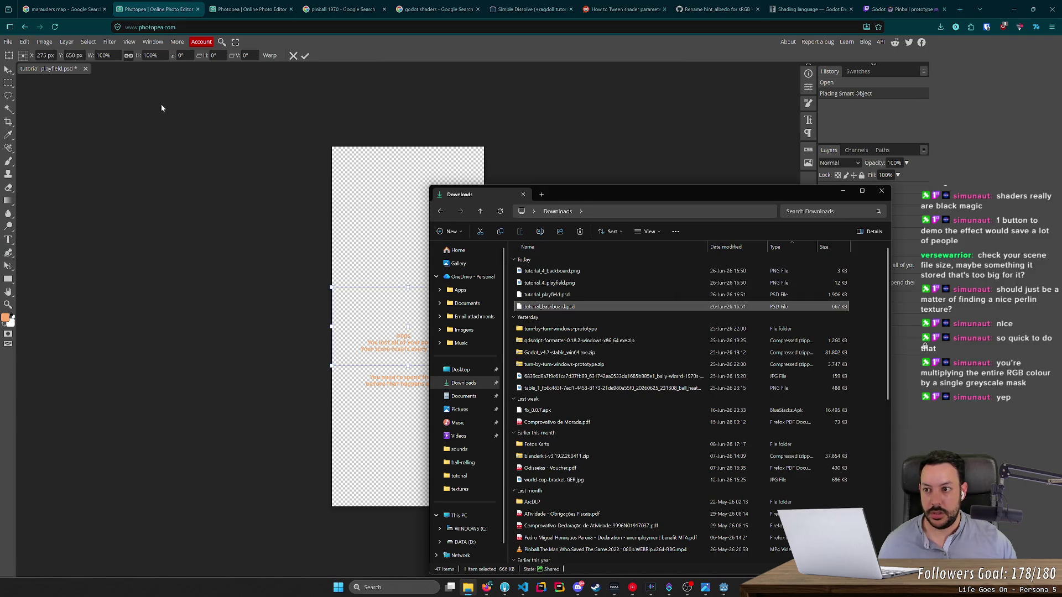
# Step: Close the modified duplicate playfield document without saving its changes
pyautogui.moveTo(548, 294); pyautogui.dragTo(112, 69)
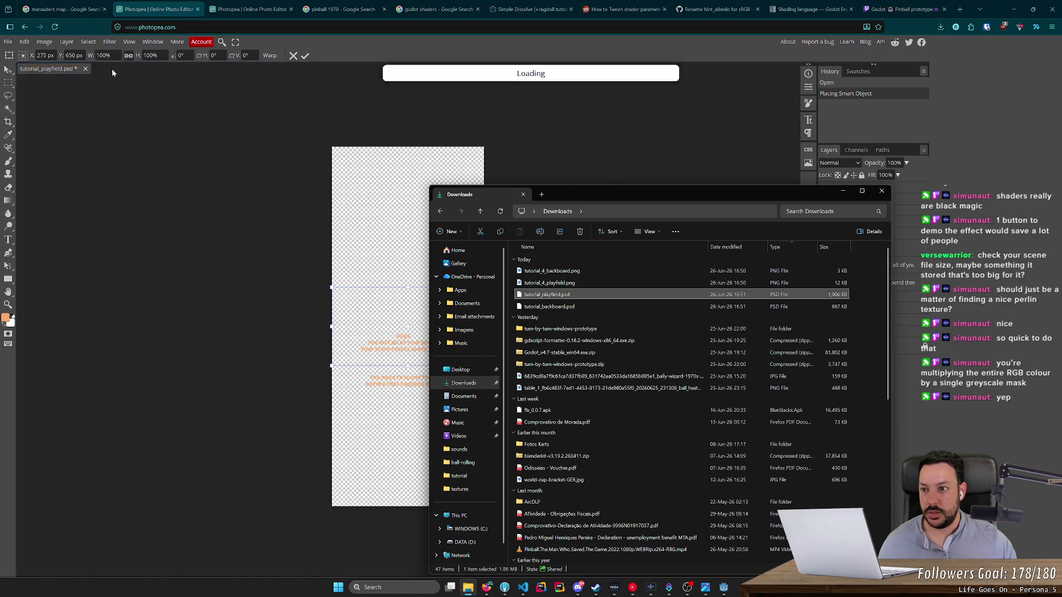
pyautogui.click(57, 73)
pyautogui.click(85, 69)
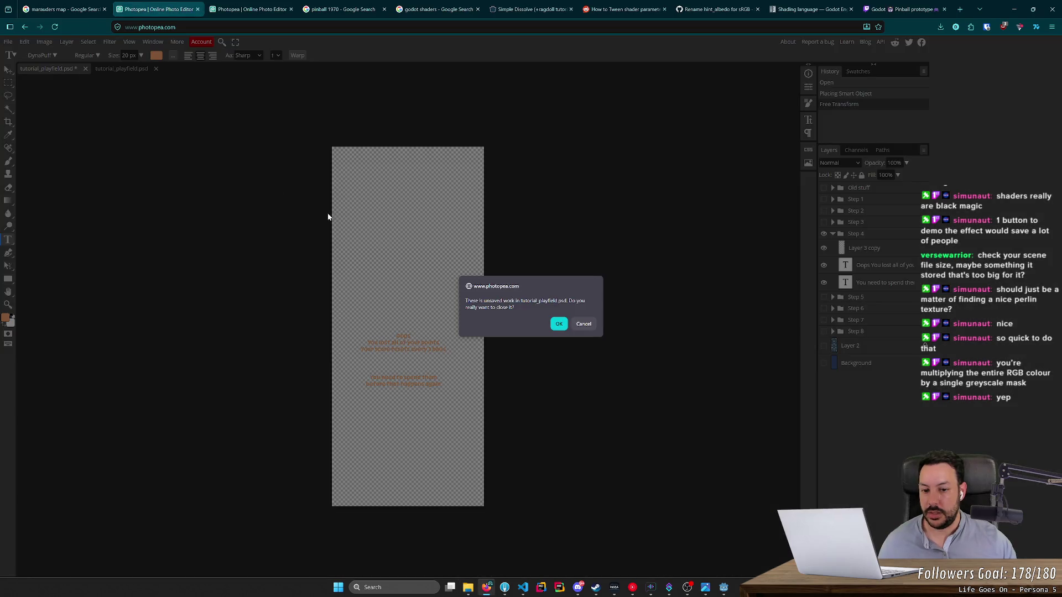
pyautogui.click(557, 328)
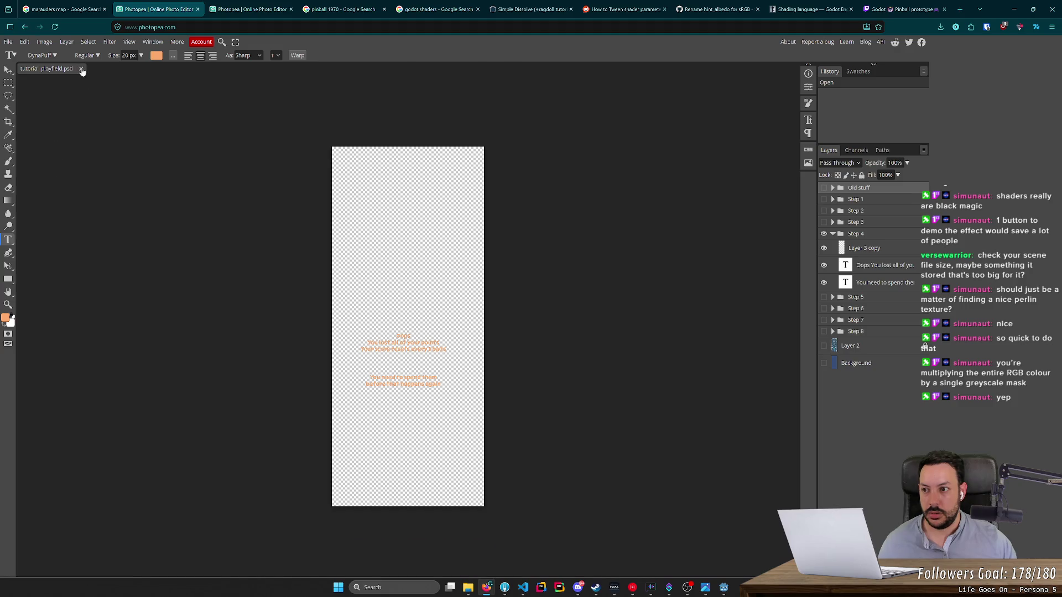
pyautogui.click(80, 69)
pyautogui.hotkey('alt', 'Tab')
# Step: Open tutorial_playfield.psd and tutorial_backboard.psd as separate documents and close the duplicate browser tab
pyautogui.moveTo(553, 296)
pyautogui.mouseDown()
pyautogui.moveTo(156, 108)
pyautogui.moveTo(201, 127)
pyautogui.mouseUp()
pyautogui.moveTo(549, 306); pyautogui.dragTo(123, 69)
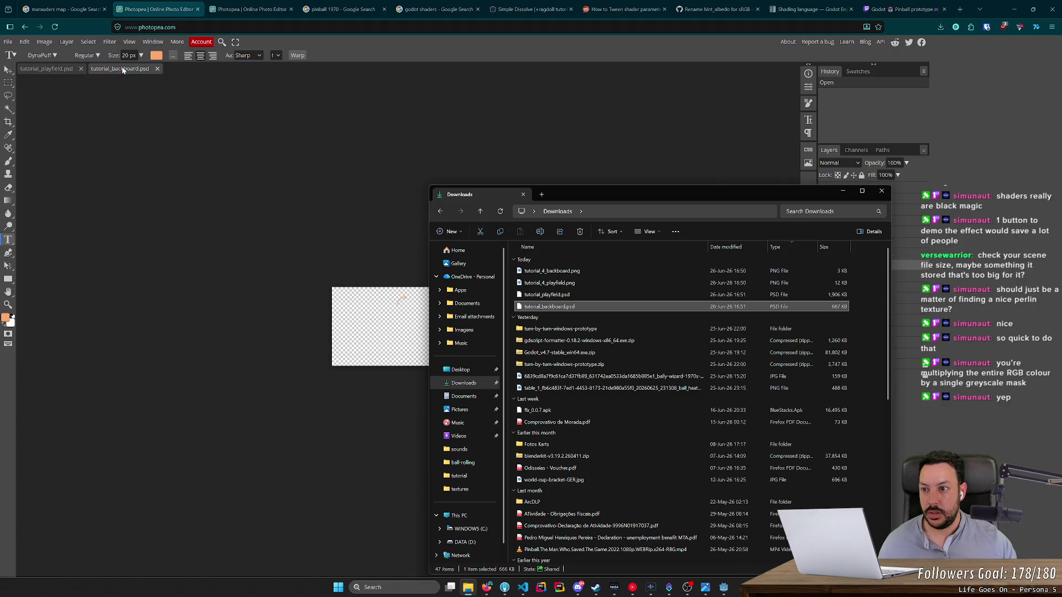
pyautogui.click(55, 69)
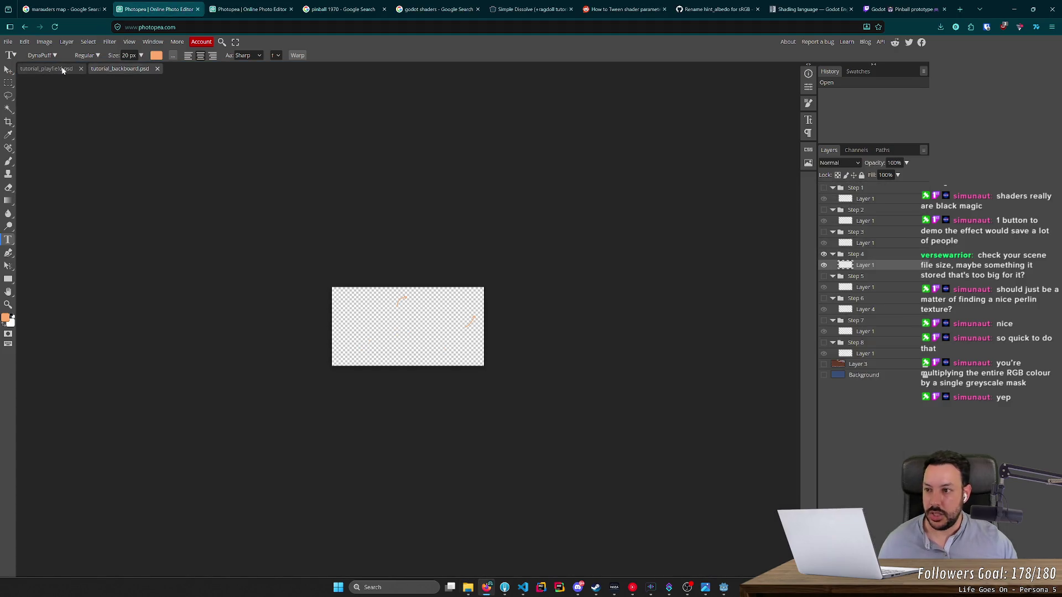
pyautogui.middleClick(229, 11)
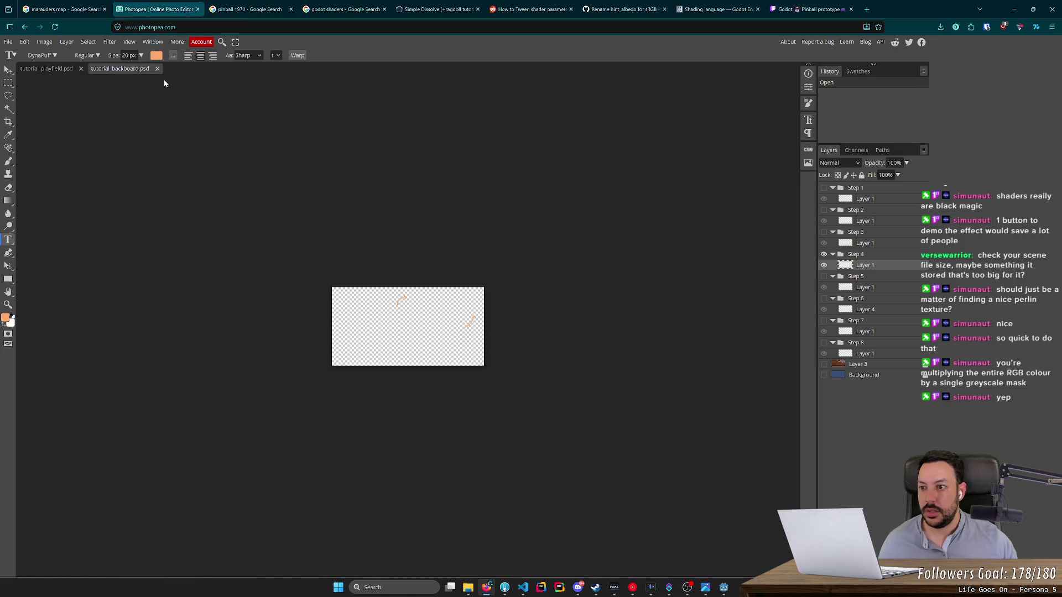
# Step: Toggle Layer 2's playfield reference image on and off in tutorial_playfield.psd
pyautogui.click(46, 69)
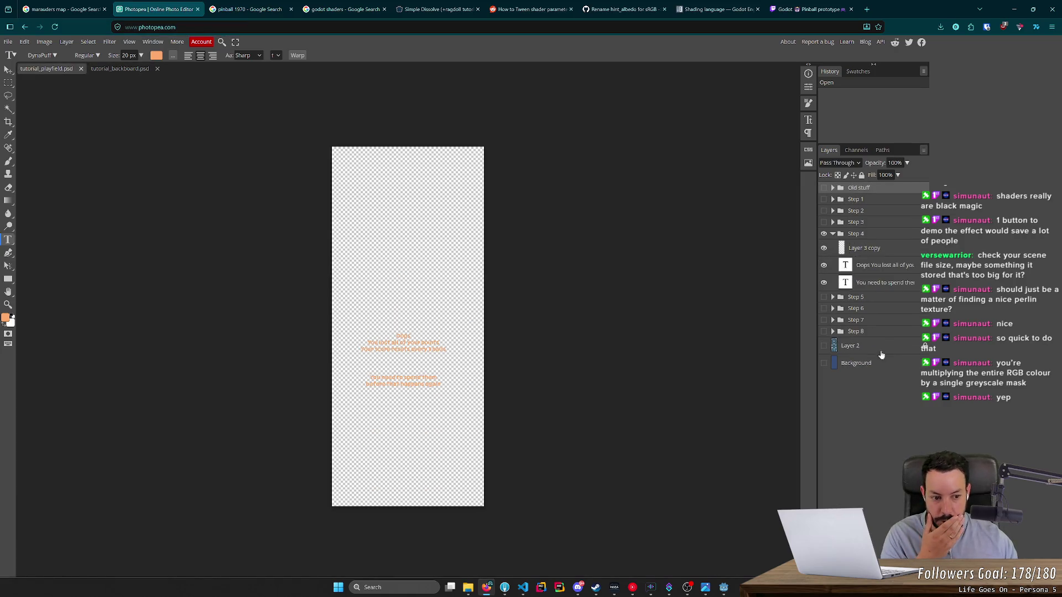
pyautogui.click(824, 346)
pyautogui.click(824, 347)
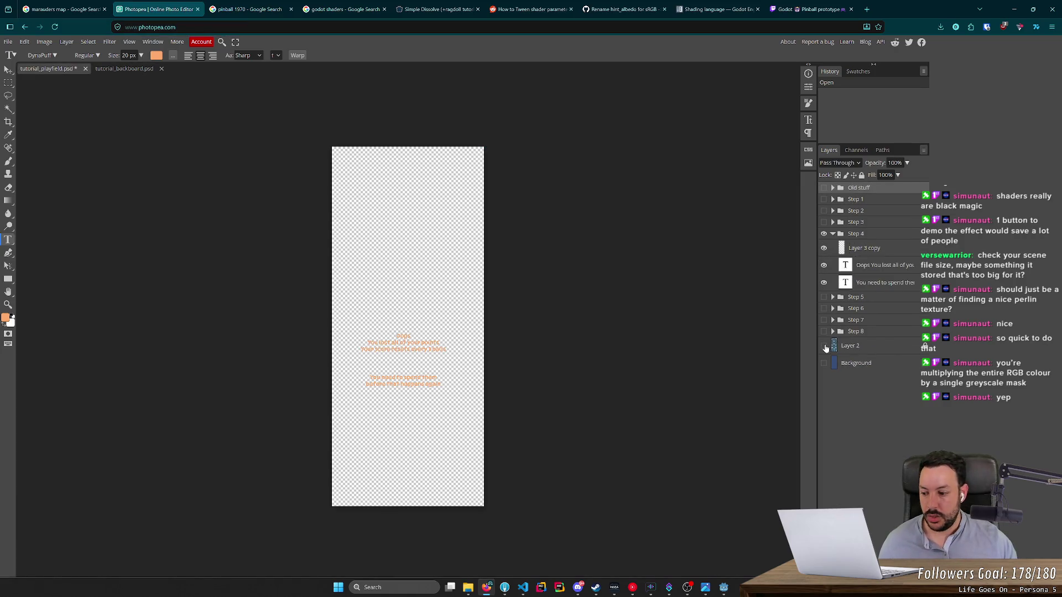
pyautogui.click(469, 592)
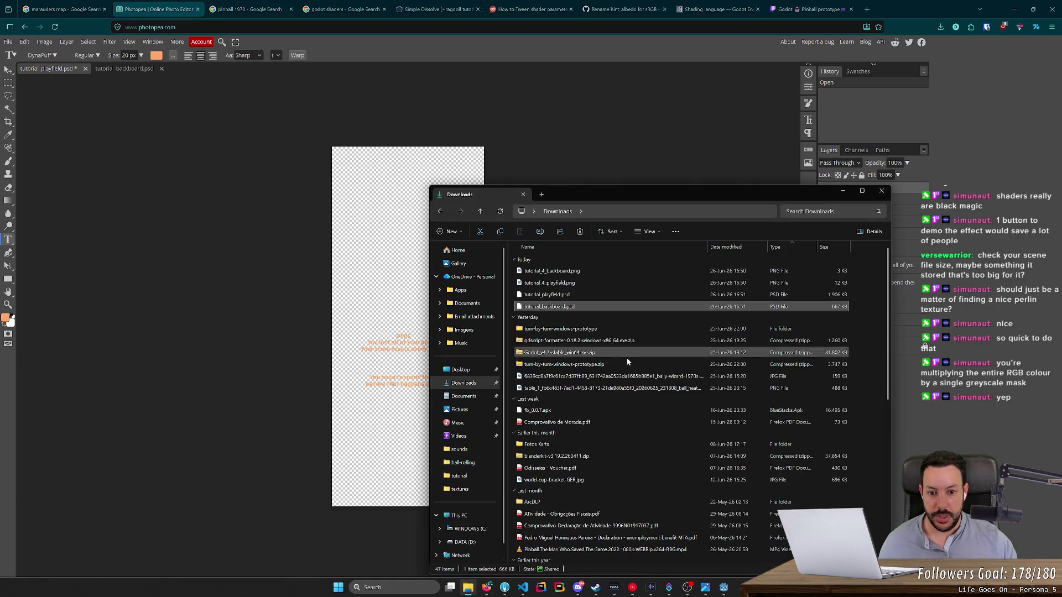
# Step: Move both tutorial_4 PNGs into D:\Code\pinball\assets\images\tutorial, replacing the existing files
pyautogui.click(605, 283)
pyautogui.keyDown('shift'); pyautogui.click(553, 271); pyautogui.keyUp('shift')
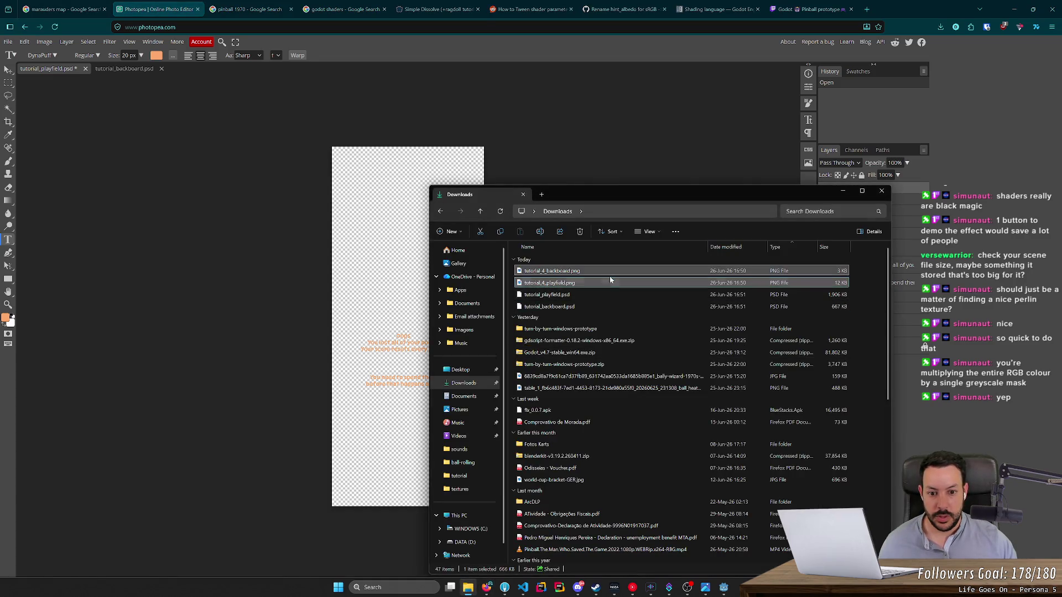
pyautogui.click(459, 475)
pyautogui.click(842, 334)
pyautogui.hotkey('ctrl', 'v')
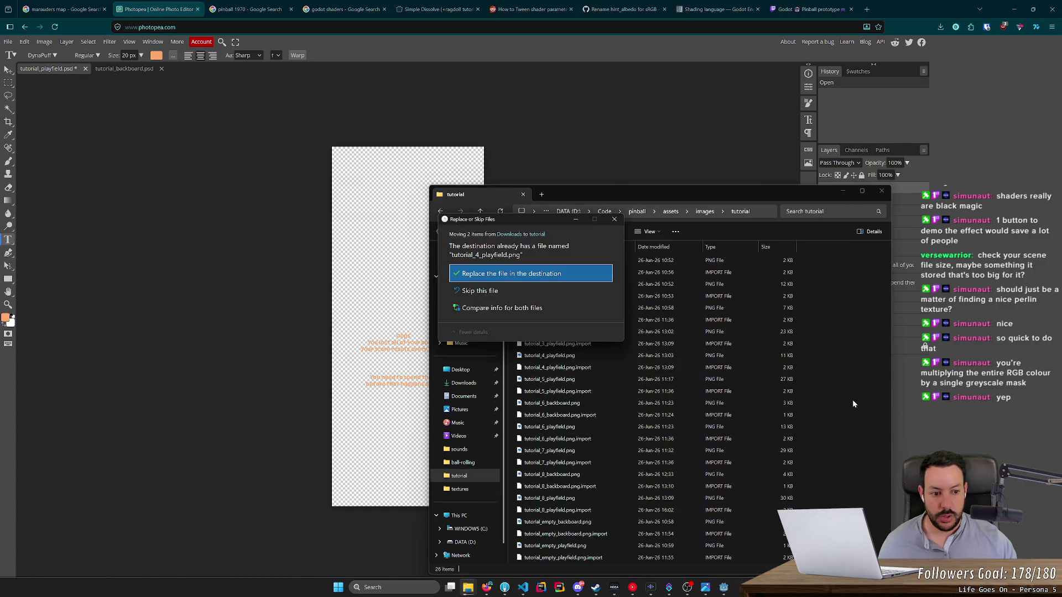
pyautogui.click(581, 274)
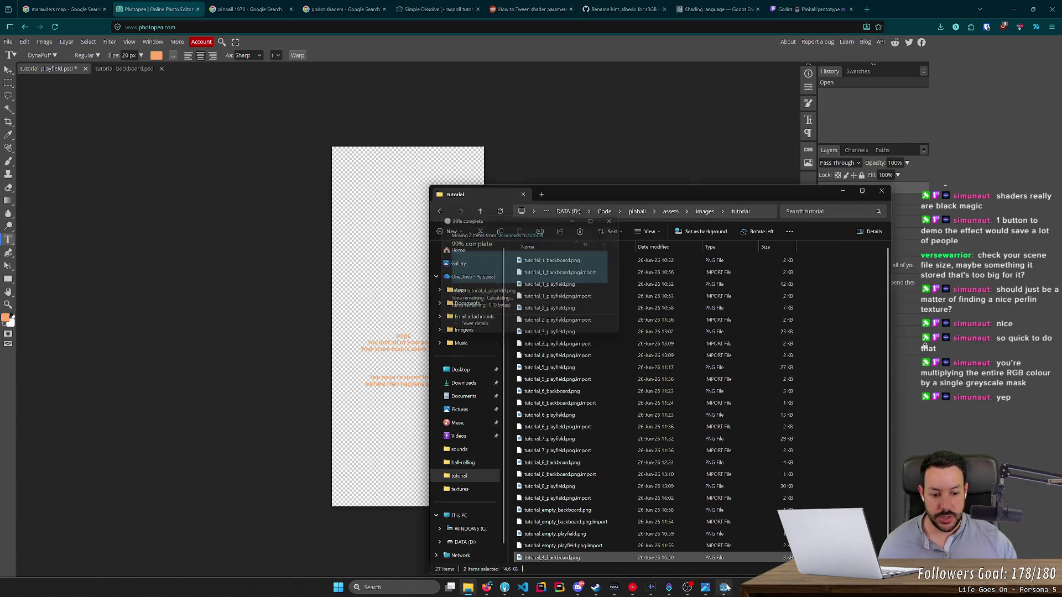
pyautogui.click(723, 587)
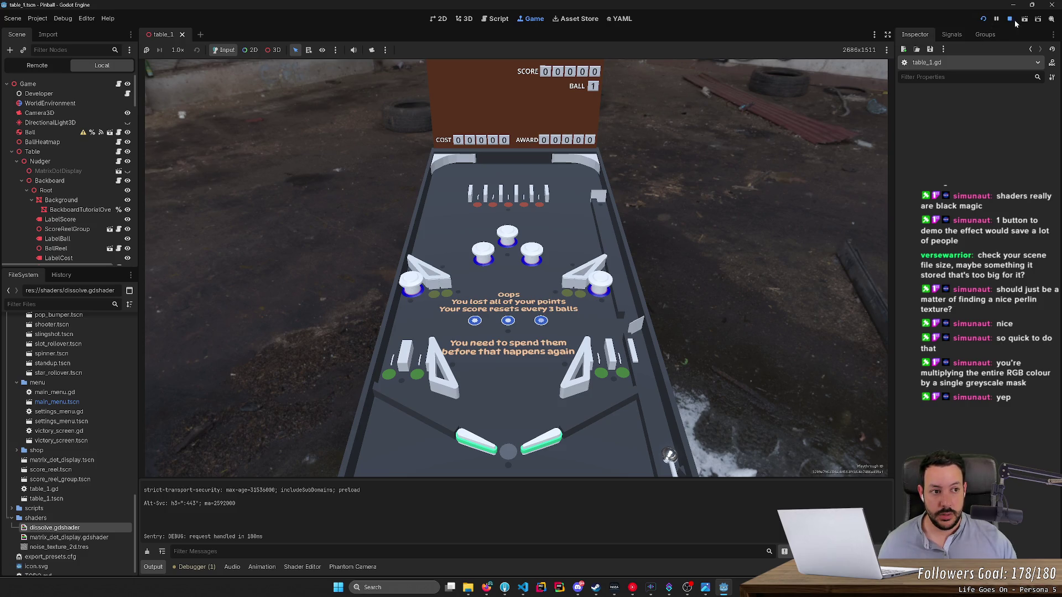
# Step: Restart the pinball game twice with Stop, Run Project and New Game to watch the tutorial overlays
pyautogui.click(1010, 20)
pyautogui.click(982, 18)
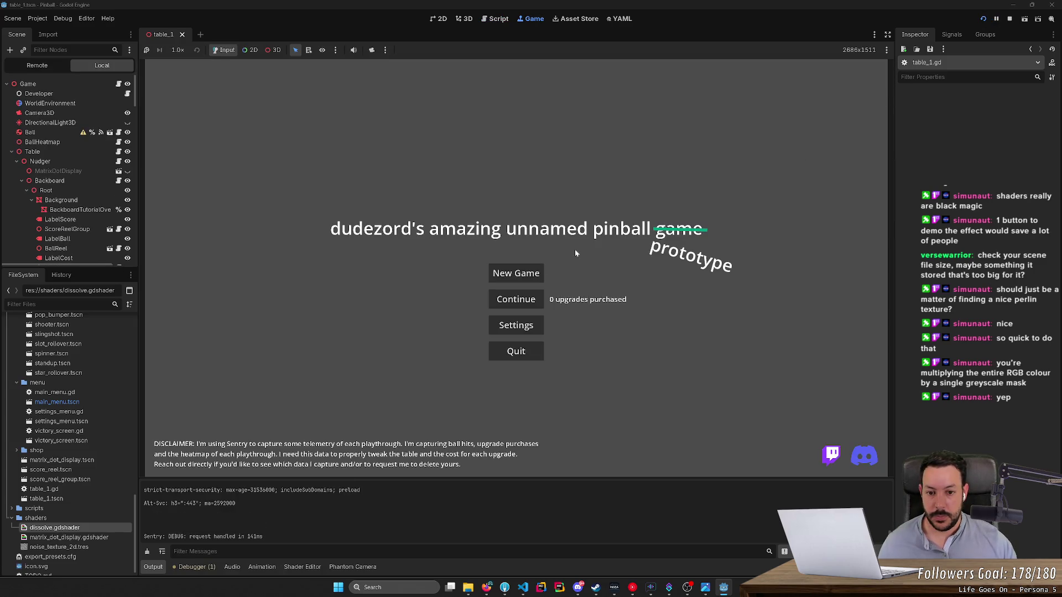
pyautogui.click(516, 273)
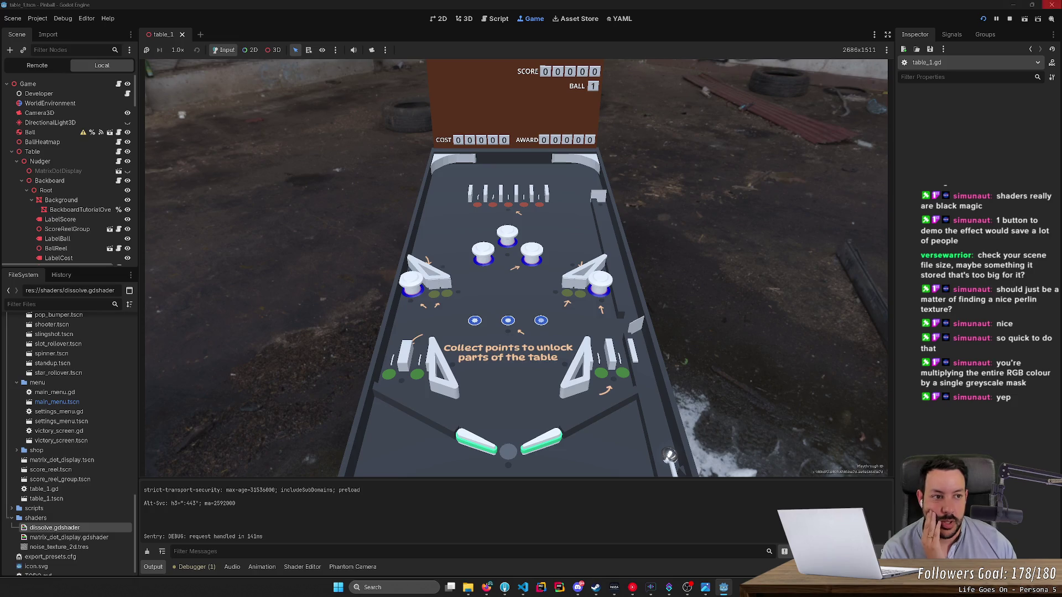
pyautogui.click(1009, 18)
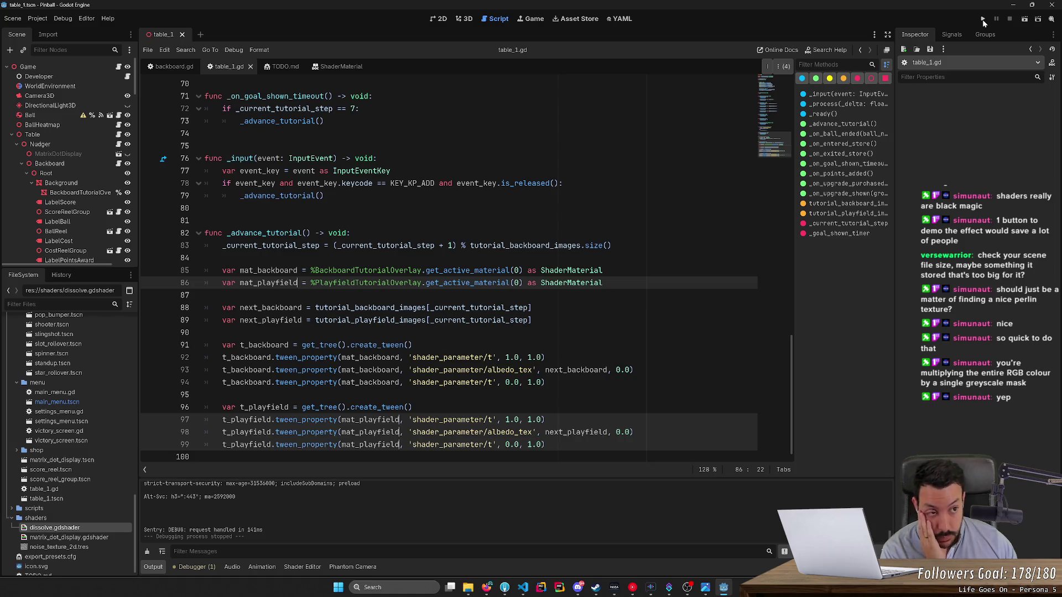
pyautogui.click(982, 19)
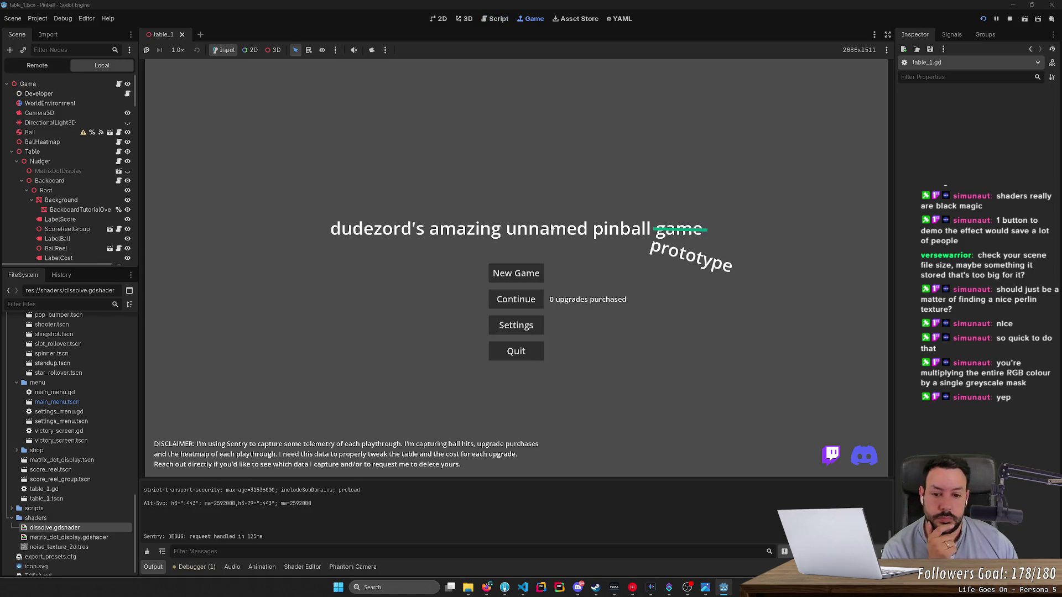
pyautogui.click(536, 273)
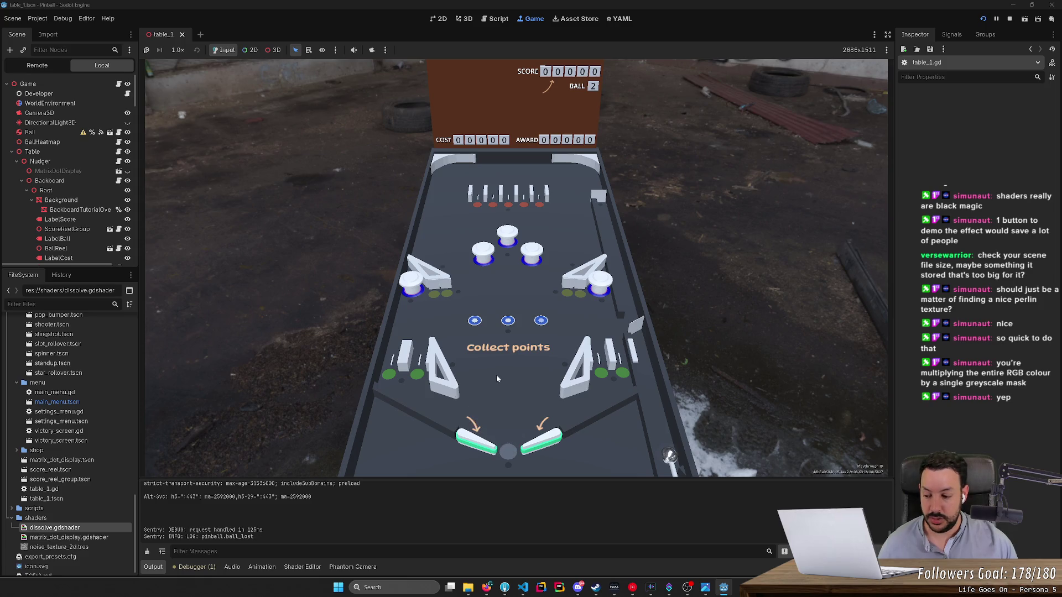
# Step: Show the Step 1 Collect points overlay and the playfield reference image, hiding Step 4
pyautogui.click(1010, 19)
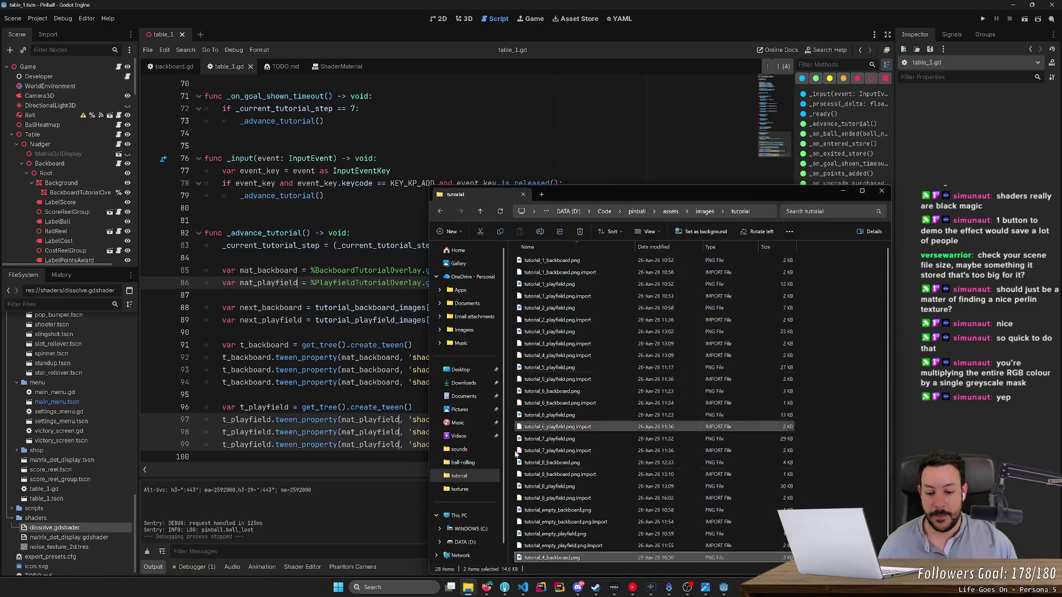
pyautogui.click(486, 587)
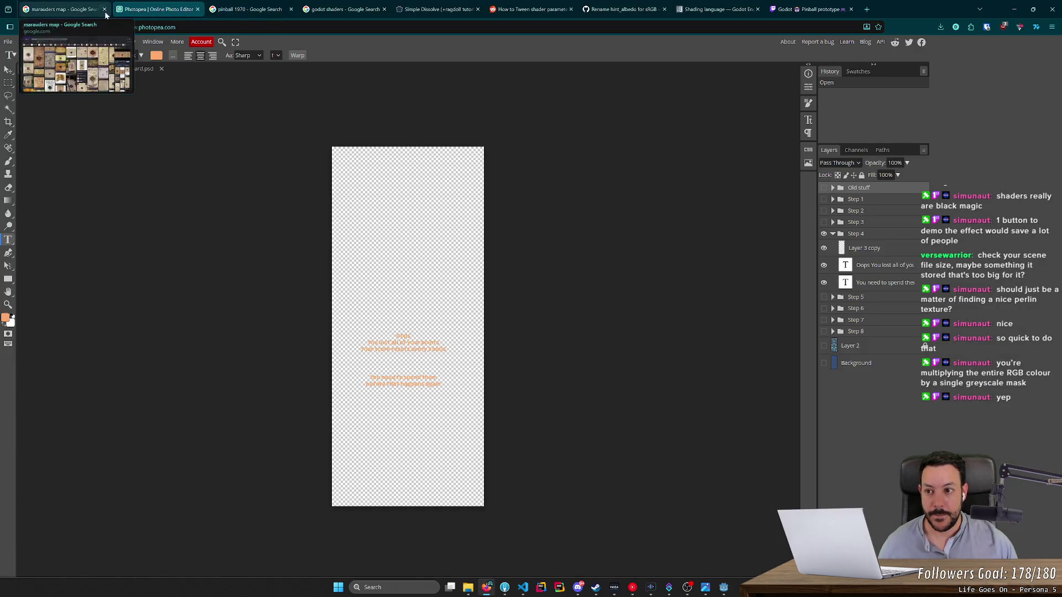
pyautogui.click(130, 70)
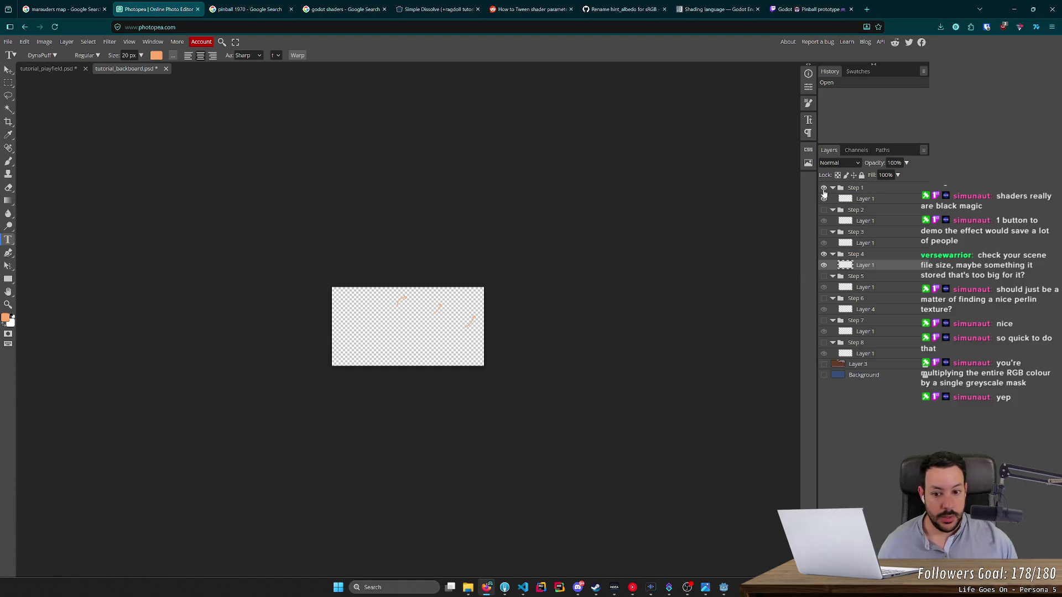
pyautogui.click(824, 188)
pyautogui.click(823, 254)
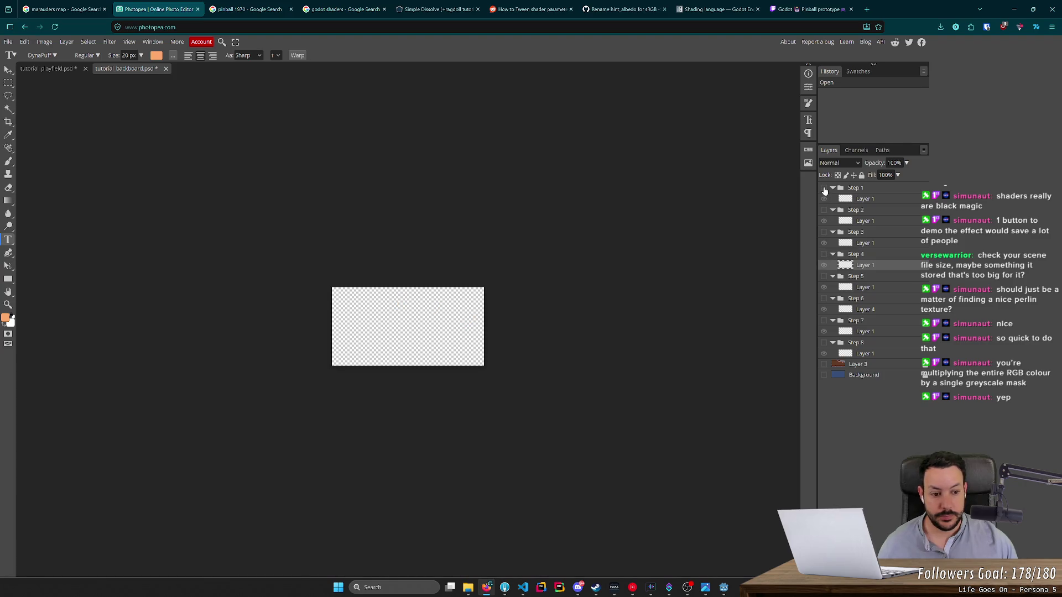
pyautogui.click(64, 8)
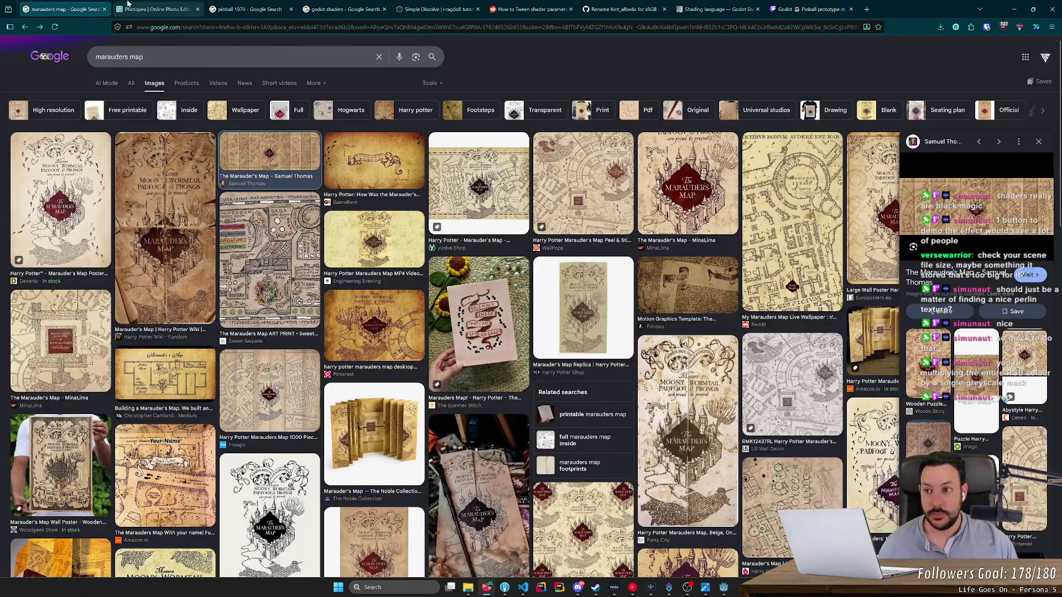
pyautogui.click(128, 7)
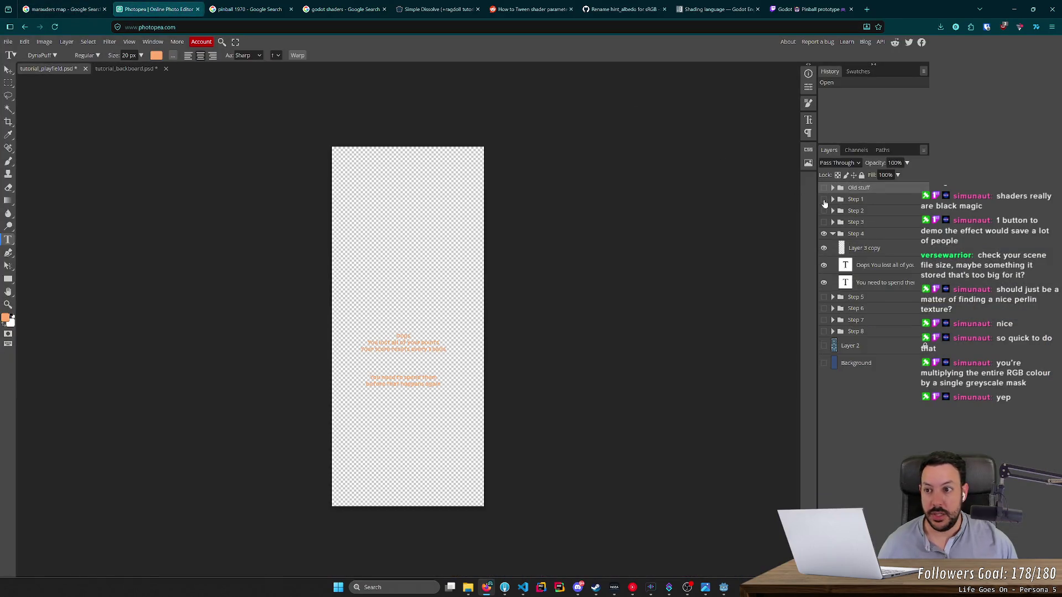
pyautogui.click(823, 200)
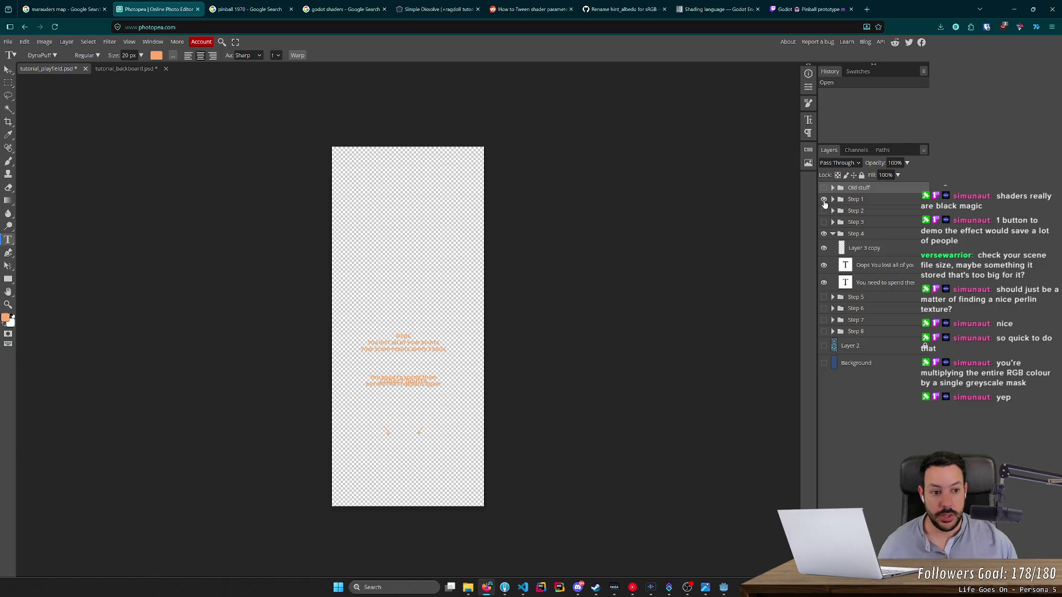
pyautogui.click(823, 233)
pyautogui.click(823, 346)
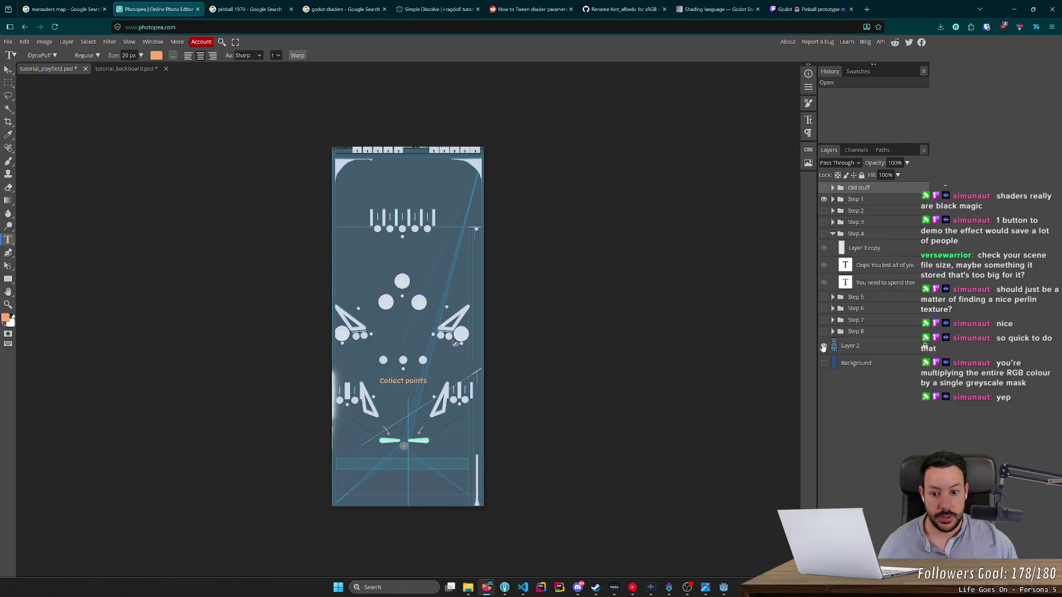
# Step: Erase the orange arrow above the left flipper on Step 1's Layer 3
pyautogui.scroll(5, 381, 387)
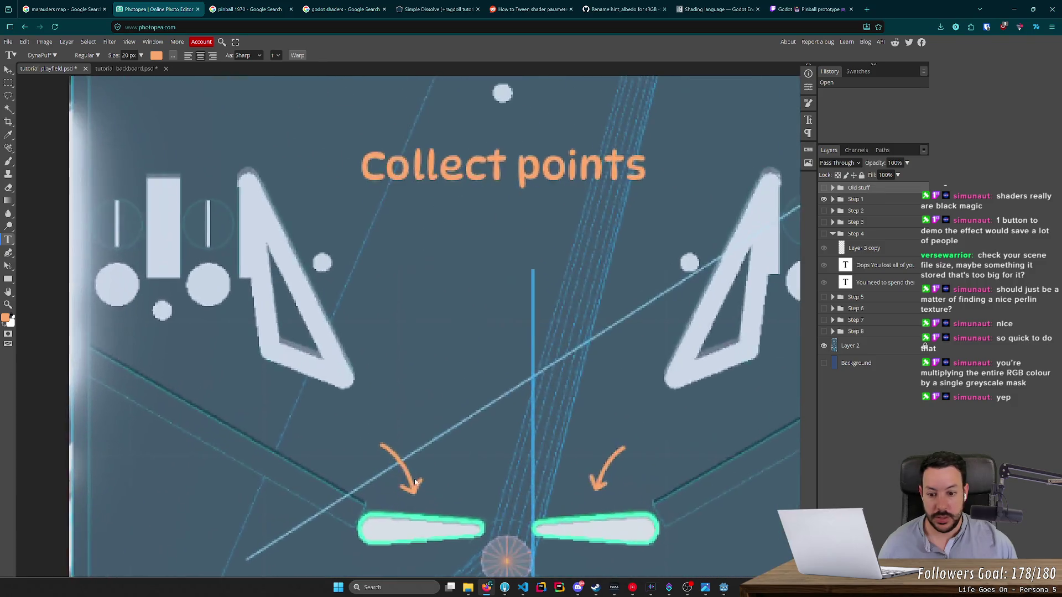
pyautogui.scroll(-1, 414, 483)
pyautogui.scroll(4, 420, 484)
pyautogui.scroll(-5, 426, 486)
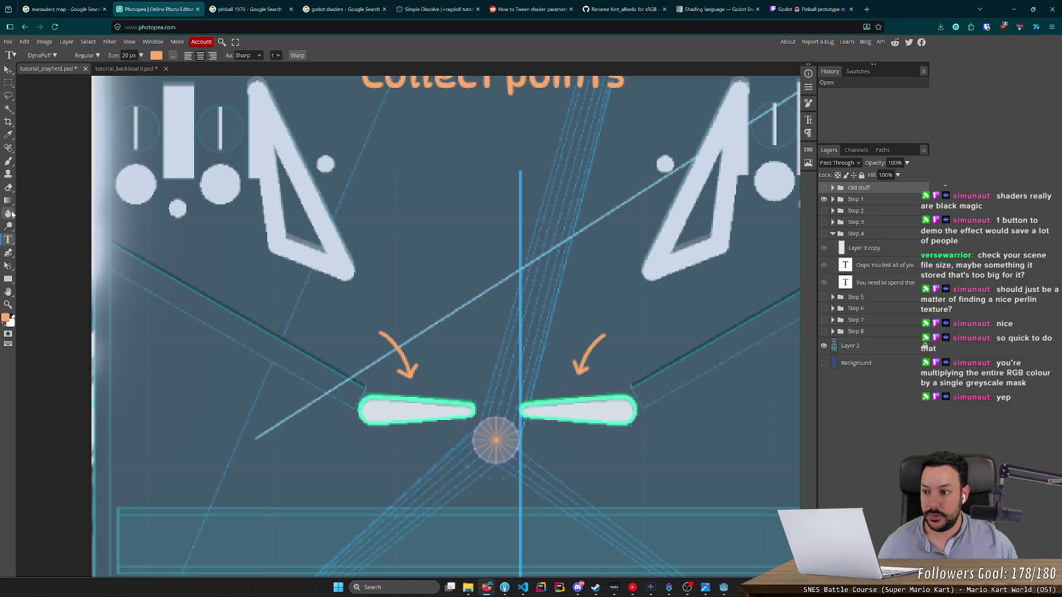
pyautogui.click(8, 188)
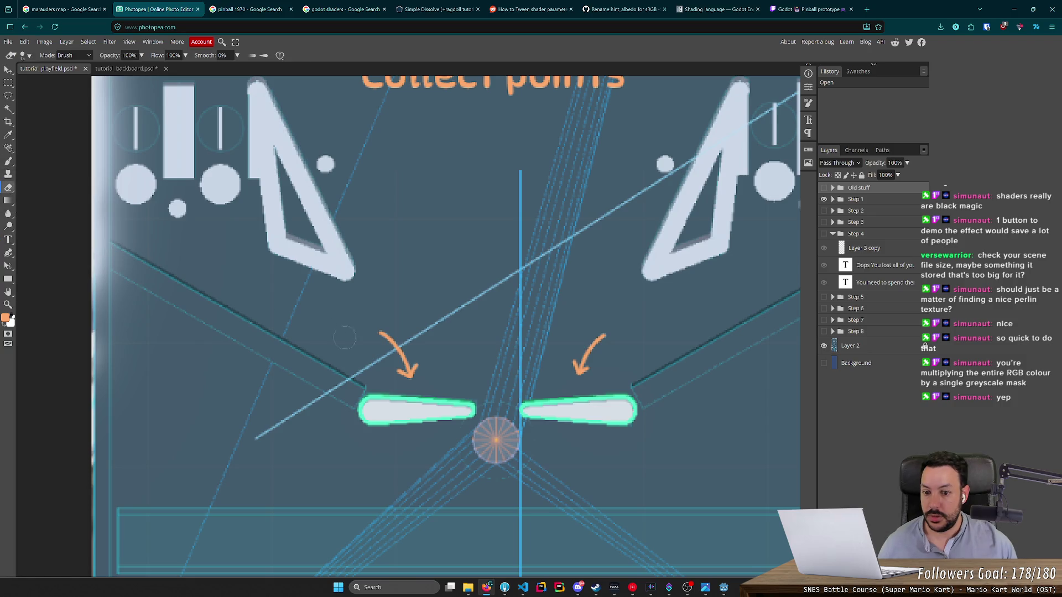
pyautogui.click(410, 383)
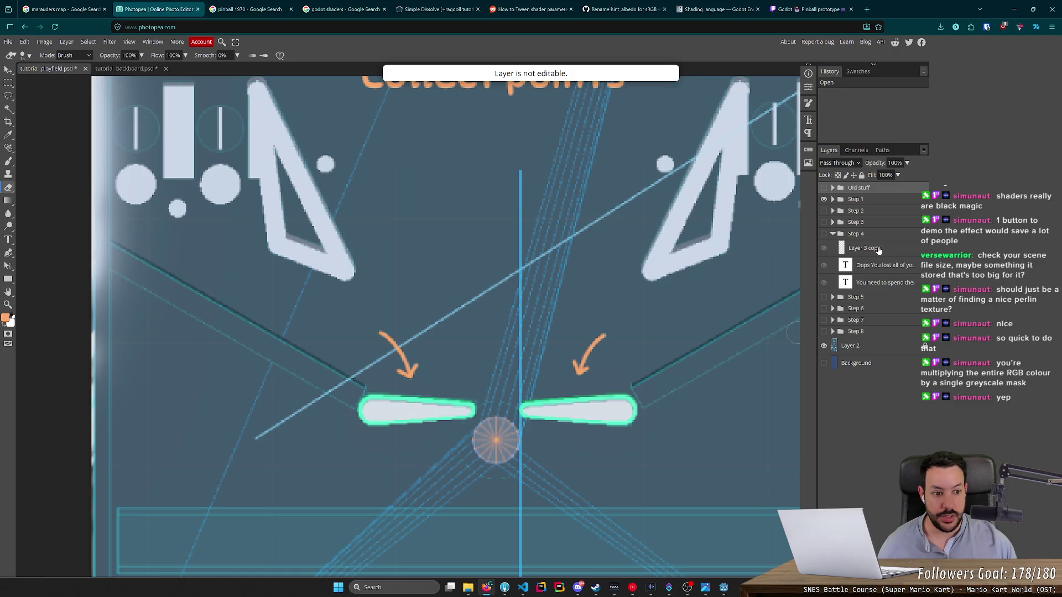
pyautogui.click(874, 250)
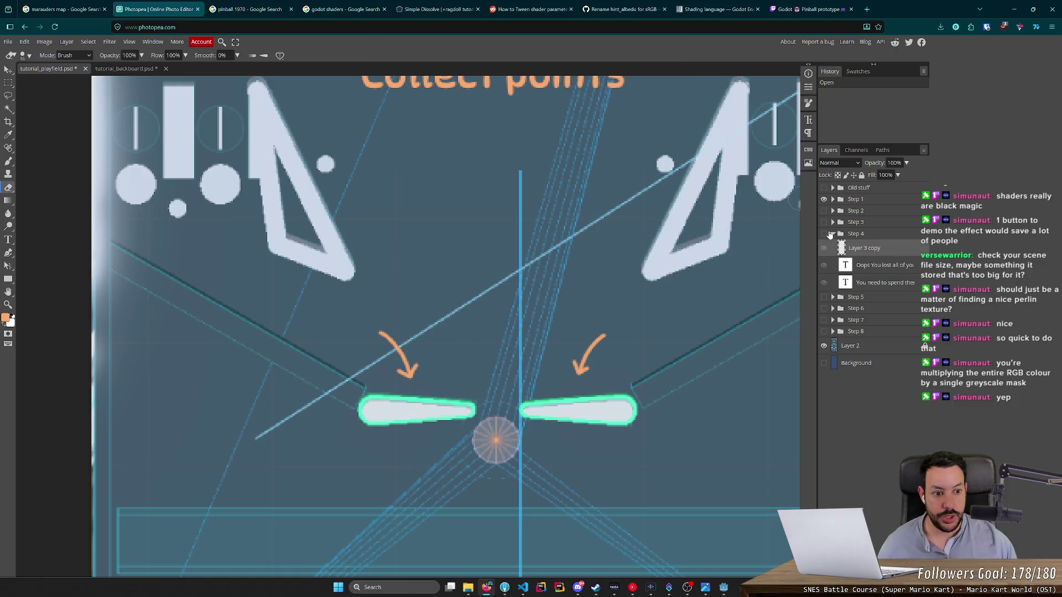
pyautogui.click(833, 235)
pyautogui.click(833, 199)
pyautogui.click(874, 232)
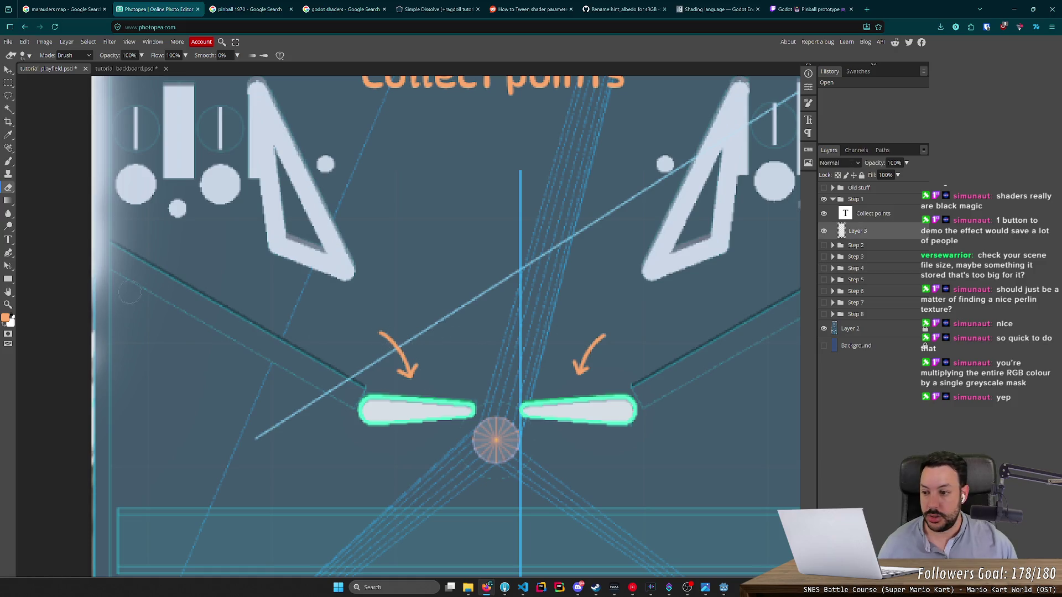
pyautogui.moveTo(327, 343); pyautogui.dragTo(416, 375)
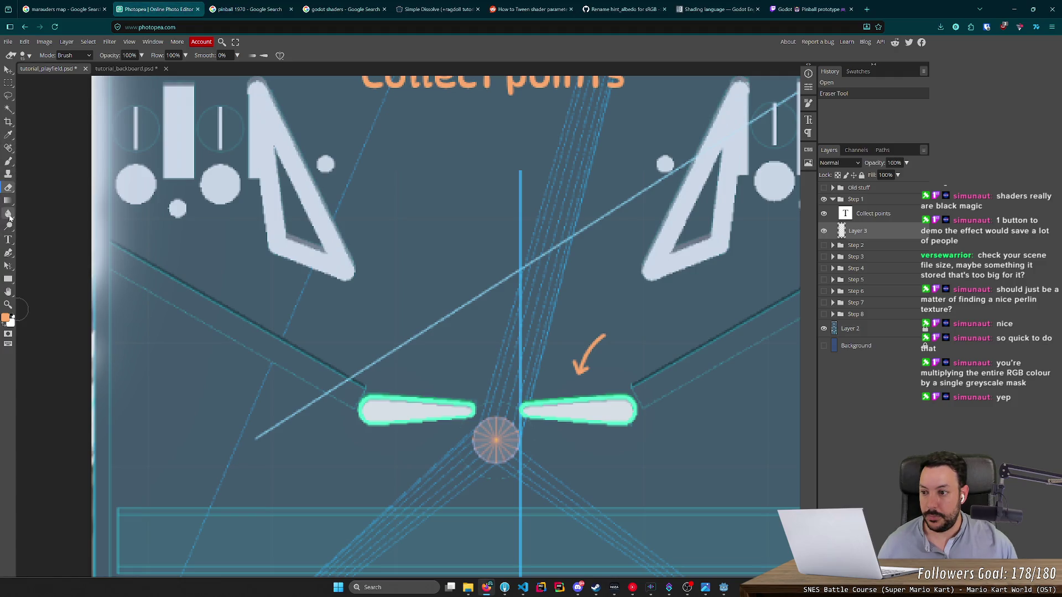
# Step: Brush trial orange dabs and circles near the left flipper, then undo them
pyautogui.click(8, 161)
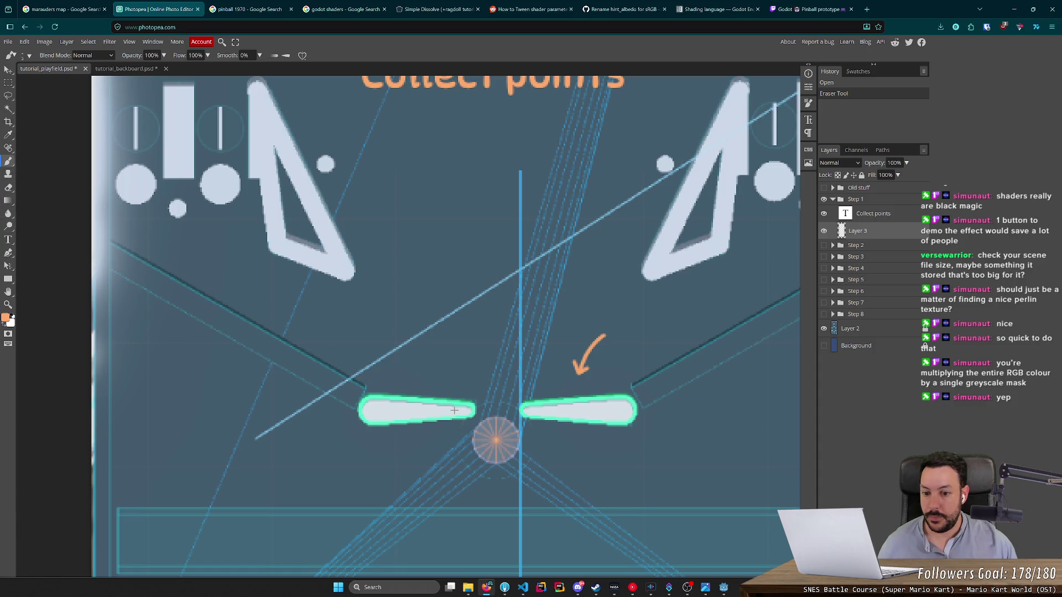
pyautogui.scroll(4, 453, 410)
pyautogui.click(340, 319)
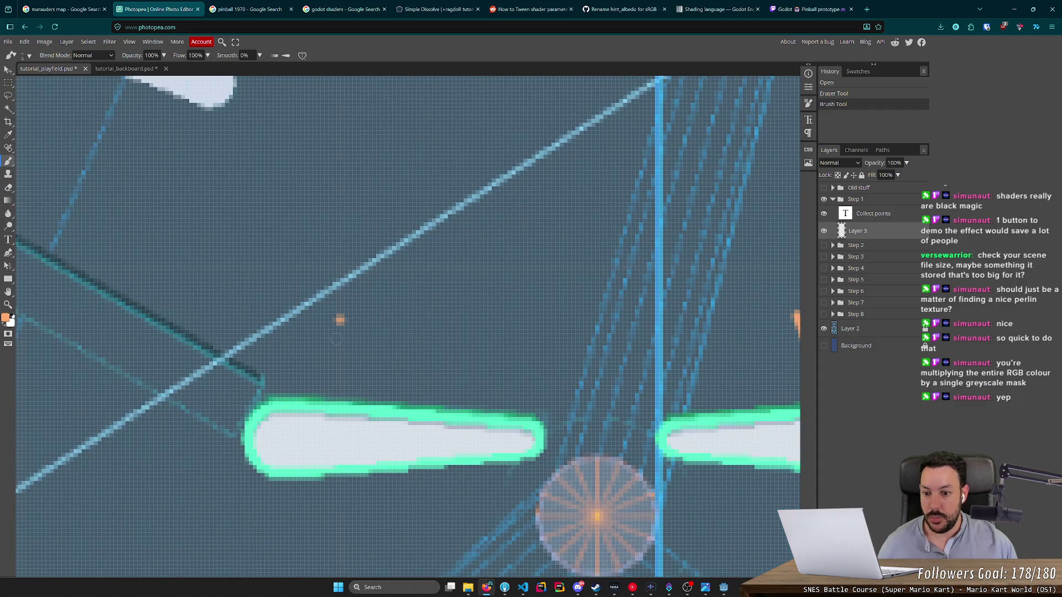
pyautogui.click(337, 342)
pyautogui.click(346, 354)
pyautogui.hotkey('ctrl', 'z')
pyautogui.hotkey('ctrl', 'z')
pyautogui.hotkey('ctrl', 'z')
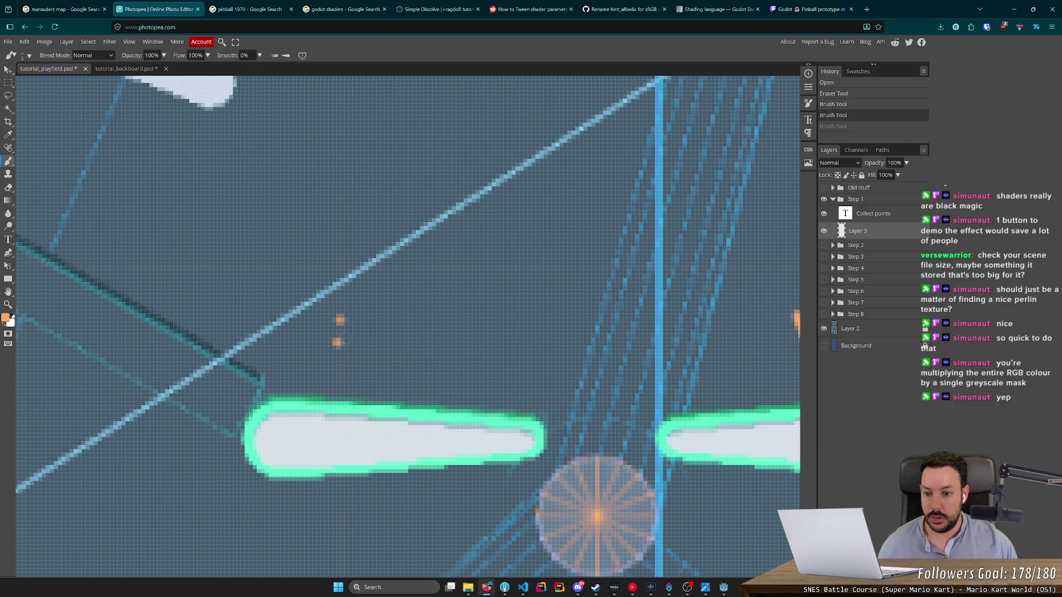
pyautogui.moveTo(354, 320)
pyautogui.mouseDown()
pyautogui.moveTo(339, 353)
pyautogui.moveTo(362, 321)
pyautogui.mouseUp()
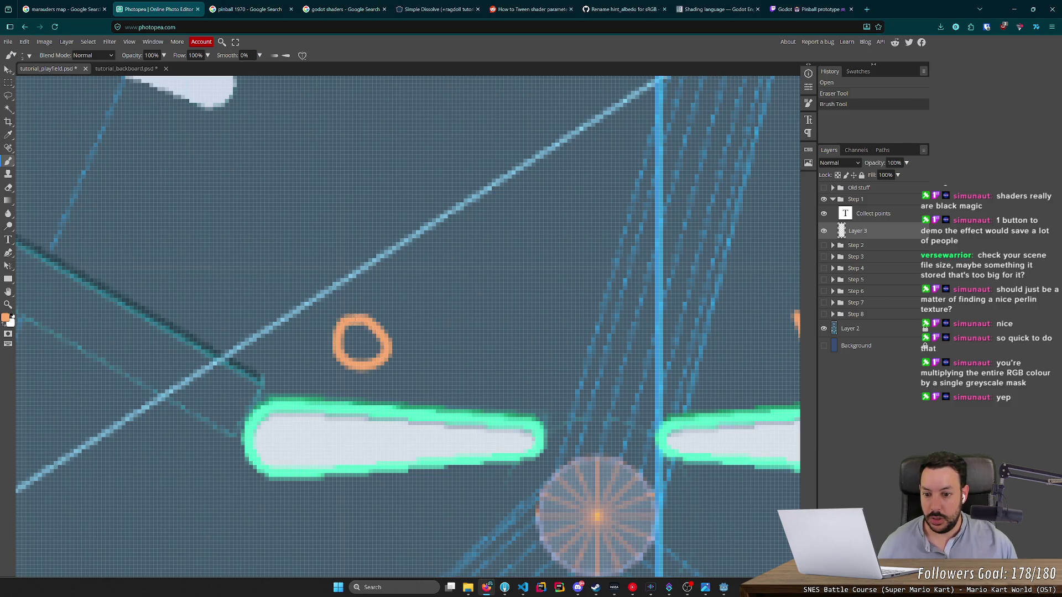
pyautogui.hotkey('ctrl', 'z')
pyautogui.moveTo(452, 348)
pyautogui.mouseDown()
pyautogui.moveTo(470, 397)
pyautogui.moveTo(477, 334)
pyautogui.moveTo(468, 327)
pyautogui.moveTo(427, 357)
pyautogui.moveTo(498, 390)
pyautogui.moveTo(473, 324)
pyautogui.mouseUp()
pyautogui.hotkey('ctrl', 'z')
pyautogui.scroll(-5, 493, 366)
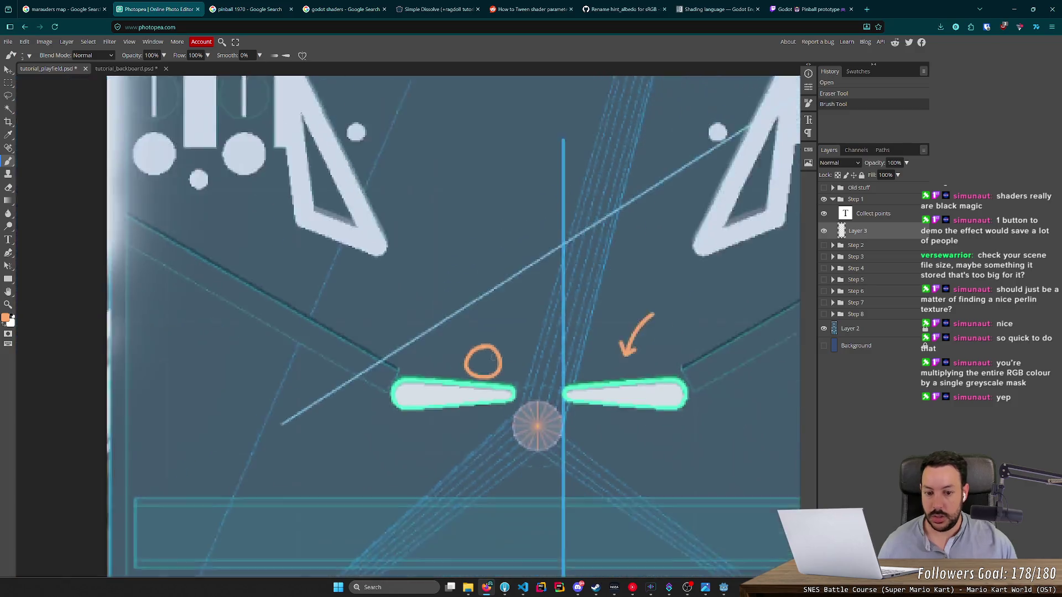
pyautogui.hotkey('ctrl', 'z')
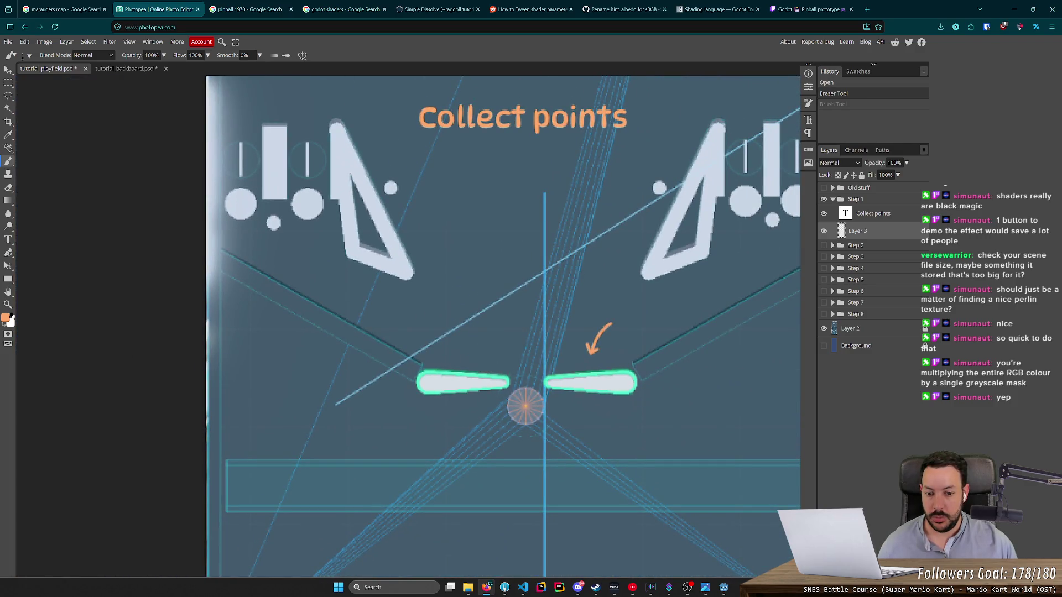
pyautogui.scroll(6, 476, 354)
# Step: Paint a dotted orange circle with an arrow rising from it, then undo both
pyautogui.click(470, 315)
pyautogui.click(445, 330)
pyautogui.click(445, 360)
pyautogui.click(460, 384)
pyautogui.click(485, 395)
pyautogui.click(513, 391)
pyautogui.click(525, 367)
pyautogui.click(531, 339)
pyautogui.click(524, 321)
pyautogui.click(492, 310)
pyautogui.scroll(-5, 530, 374)
pyautogui.scroll(-3, 566, 351)
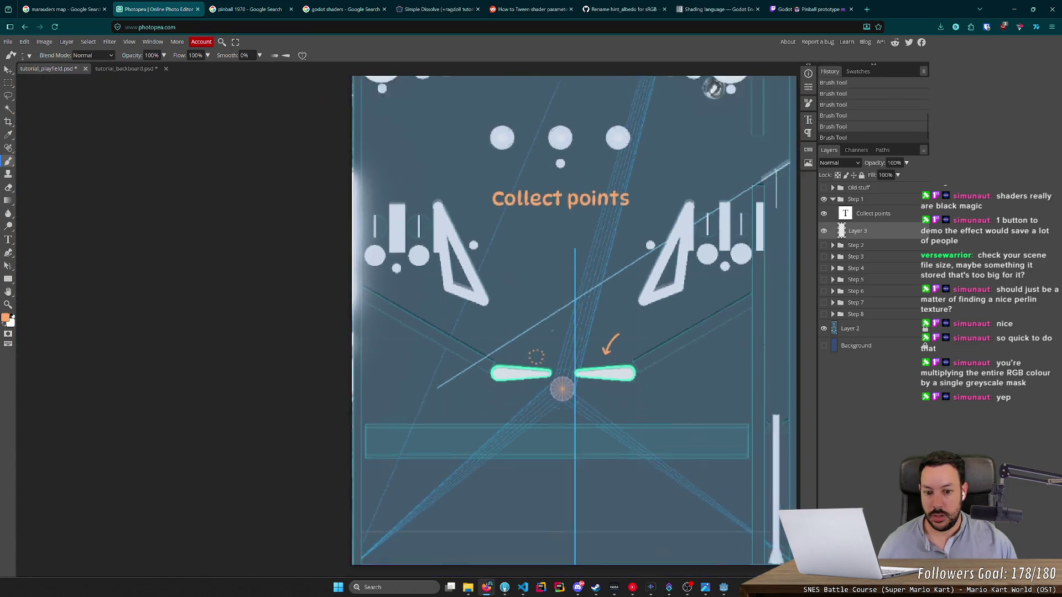
pyautogui.scroll(4, 535, 345)
pyautogui.moveTo(533, 344)
pyautogui.mouseDown()
pyautogui.moveTo(553, 293)
pyautogui.moveTo(544, 301)
pyautogui.moveTo(563, 306)
pyautogui.mouseUp()
pyautogui.scroll(-2, 551, 360)
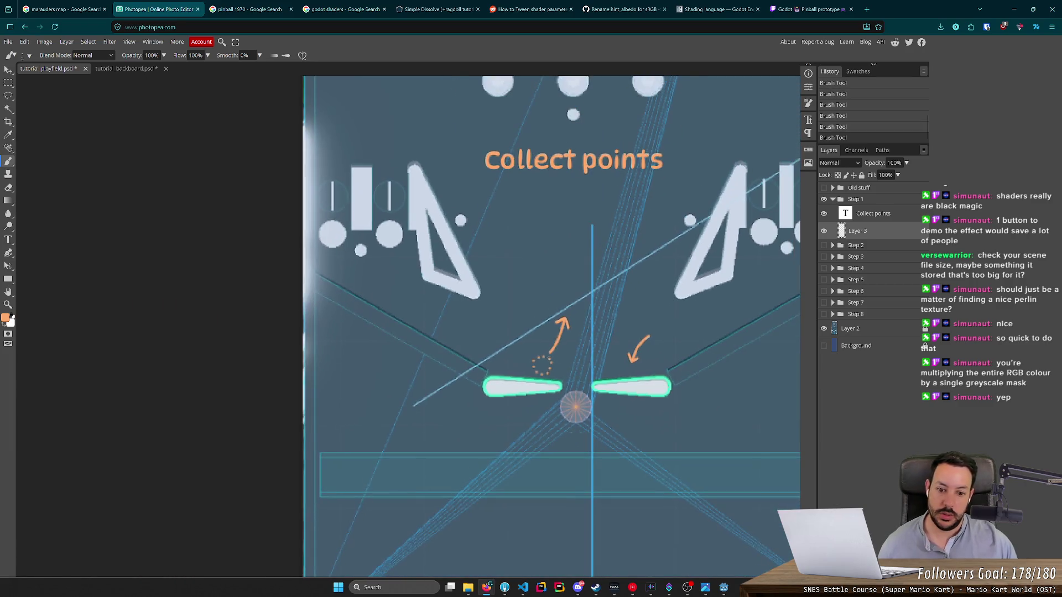
pyautogui.hotkey('ctrl', 'z')
pyautogui.hotkey('ctrl', 'z')
pyautogui.hotkey('ctrl', 'z')
pyautogui.hotkey('ctrl', 'z')
pyautogui.hotkey('ctrl', 'z')
pyautogui.hotkey('ctrl', 'z')
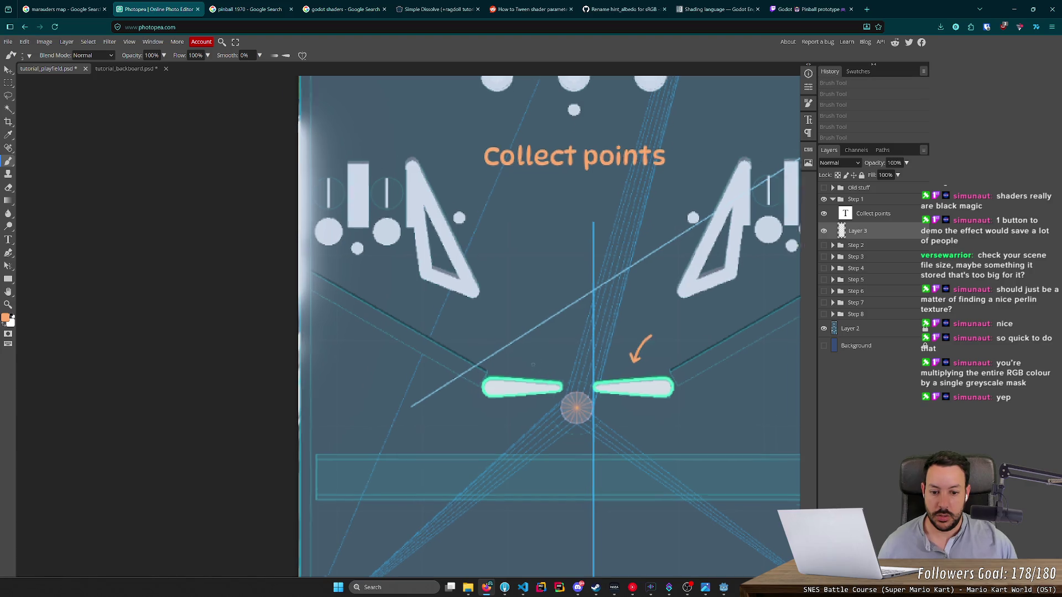
# Step: Try an upward arrow topped by a dotted ring, undo it, and add a second arrow beside the left flipper
pyautogui.scroll(3, 536, 363)
pyautogui.moveTo(564, 327)
pyautogui.mouseDown()
pyautogui.moveTo(526, 337)
pyautogui.moveTo(575, 378)
pyautogui.moveTo(559, 325)
pyautogui.moveTo(603, 217)
pyautogui.moveTo(616, 233)
pyautogui.mouseUp()
pyautogui.click(604, 144)
pyautogui.click(592, 186)
pyautogui.click(625, 189)
pyautogui.click(645, 174)
pyautogui.click(643, 155)
pyautogui.click(620, 136)
pyautogui.scroll(-2, 647, 293)
pyautogui.scroll(-3, 641, 315)
pyautogui.scroll(-1, 641, 316)
pyautogui.scroll(1, 641, 316)
pyautogui.scroll(1, 695, 339)
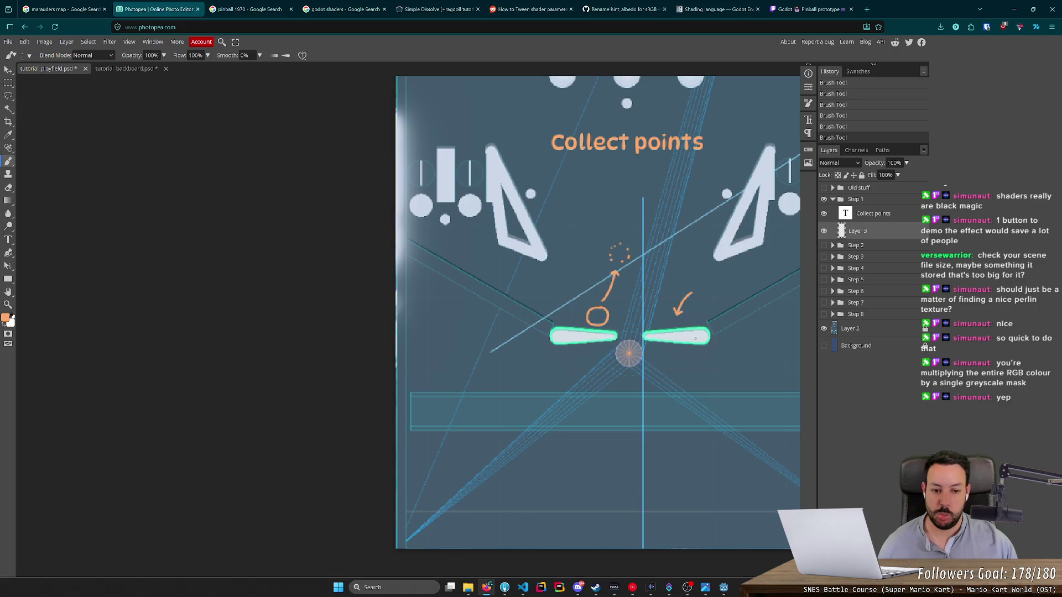
pyautogui.hotkey('ctrl', 'z')
pyautogui.hotkey('ctrl', 'z')
pyautogui.hotkey('ctrl', 'z')
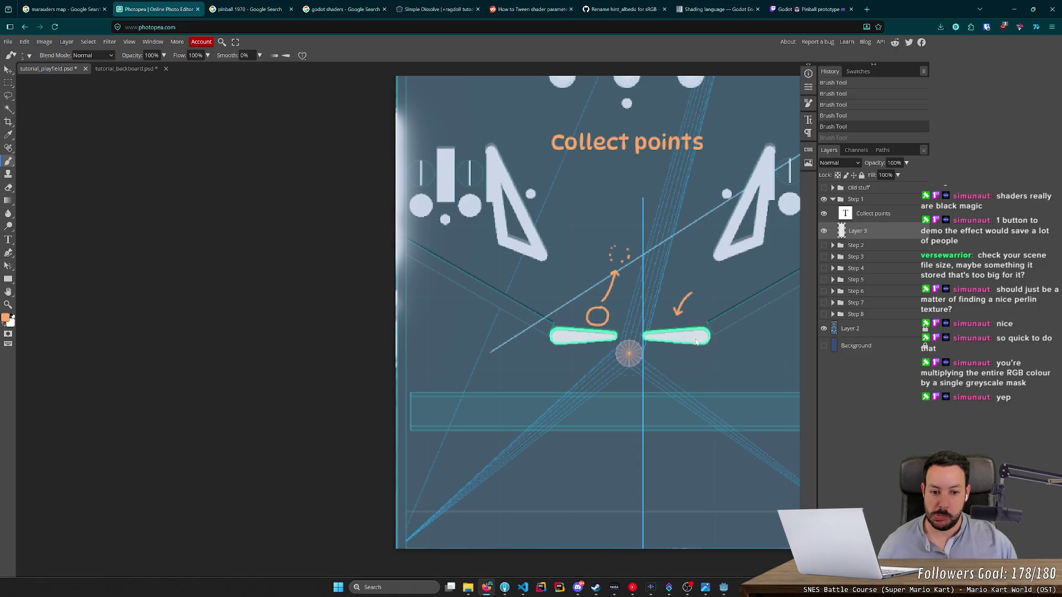
pyautogui.hotkey('ctrl', 'z')
pyautogui.hotkey('ctrl', 'z')
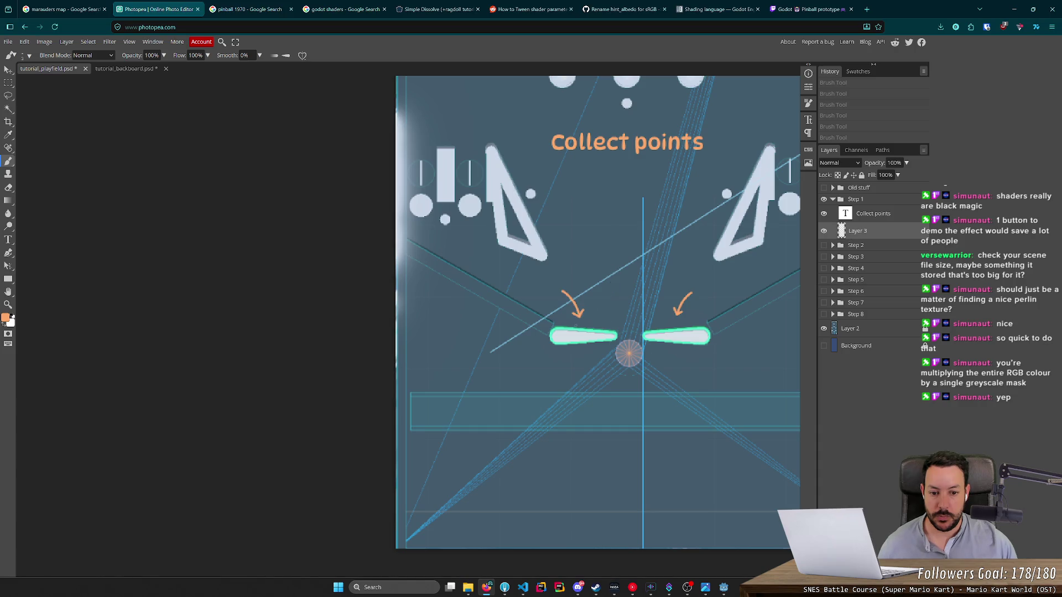
pyautogui.moveTo(601, 325)
pyautogui.mouseDown()
pyautogui.moveTo(615, 303)
pyautogui.moveTo(600, 309)
pyautogui.mouseUp()
pyautogui.moveTo(626, 276); pyautogui.dragTo(630, 294)
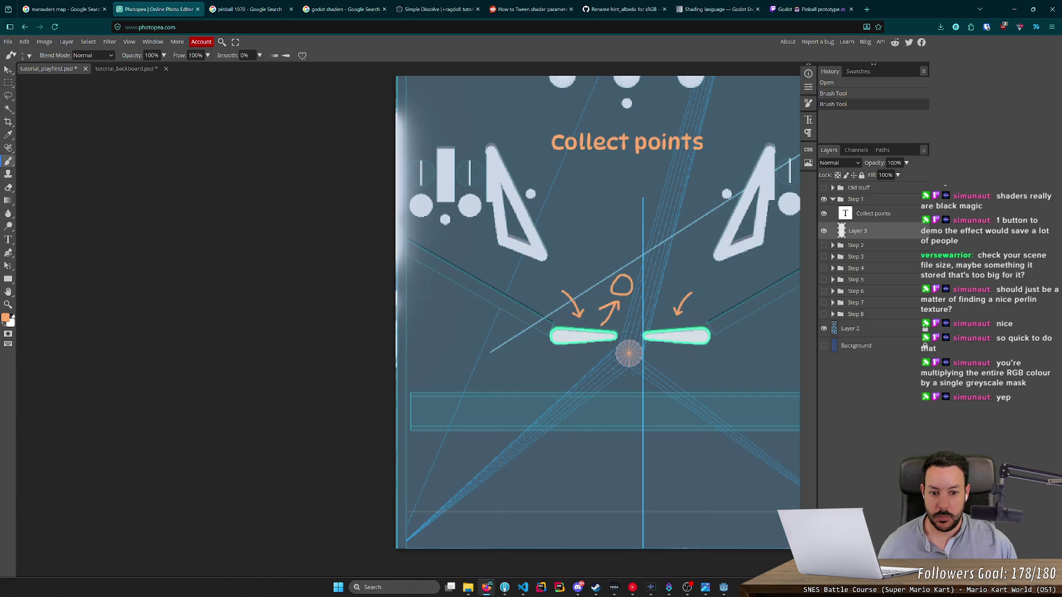
pyautogui.hotkey('ctrl', 'z')
pyautogui.hotkey('ctrl', 'z')
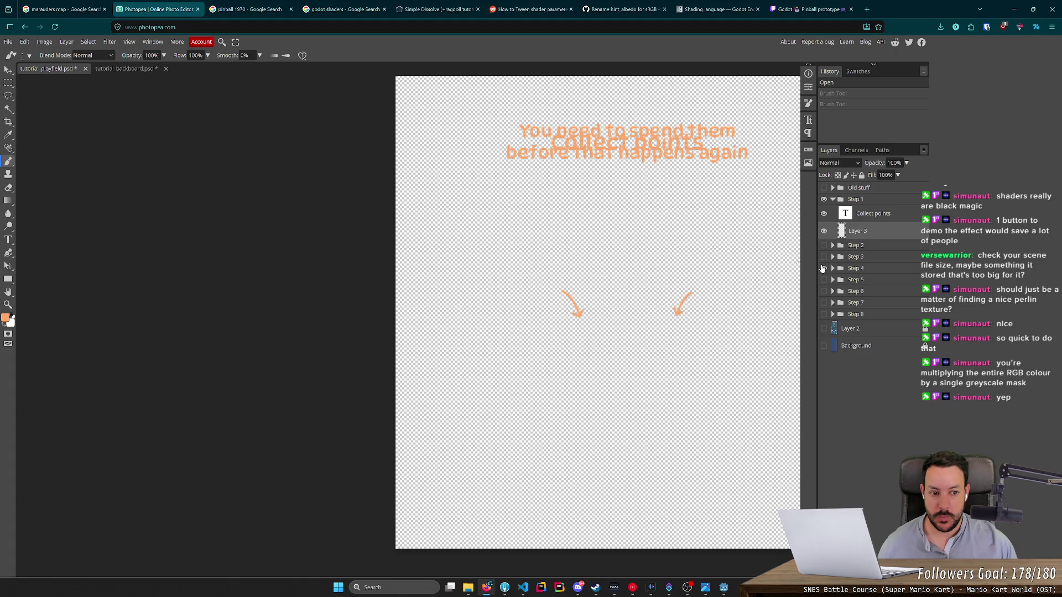
pyautogui.click(823, 268)
pyautogui.click(823, 328)
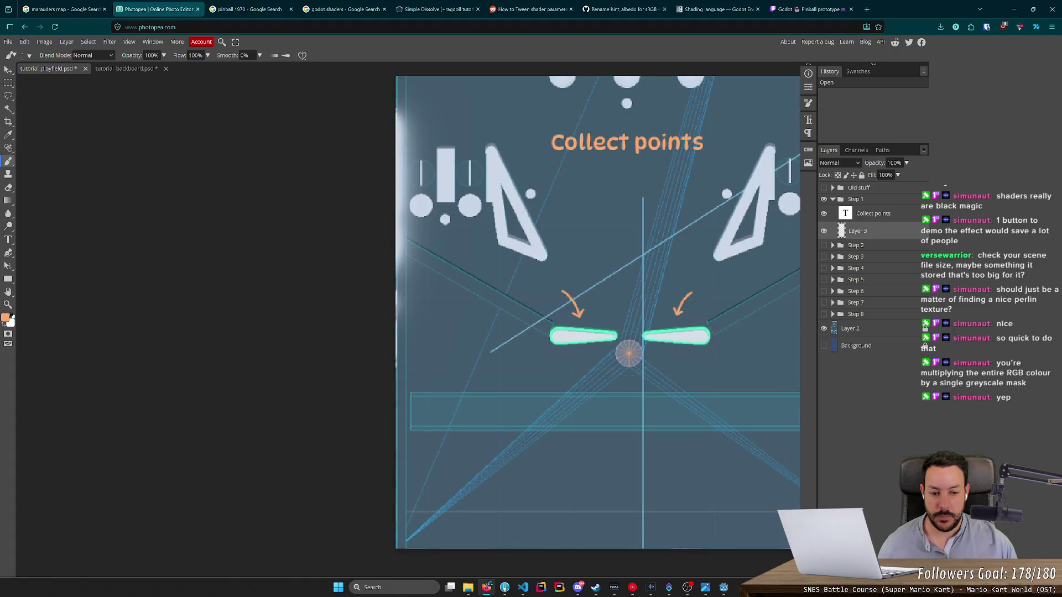
pyautogui.moveTo(601, 322); pyautogui.dragTo(621, 281)
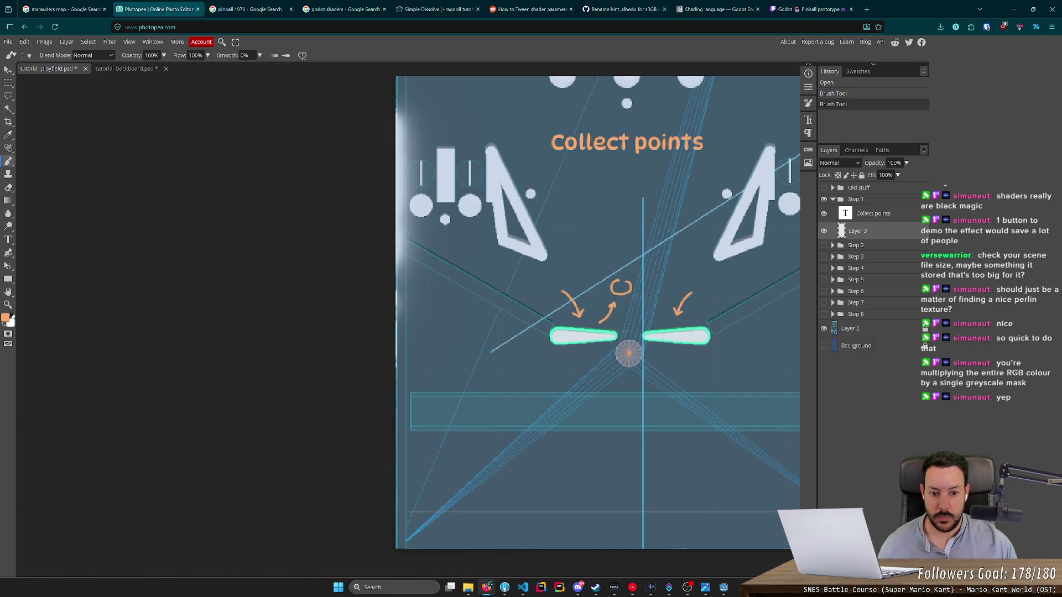
pyautogui.moveTo(658, 326); pyautogui.dragTo(644, 310)
pyautogui.scroll(-3, 591, 314)
pyautogui.scroll(1, 591, 314)
pyautogui.scroll(3, 591, 314)
pyautogui.hotkey('ctrl', 'z')
pyautogui.hotkey('ctrl', 'z')
pyautogui.hotkey('ctrl', 'z')
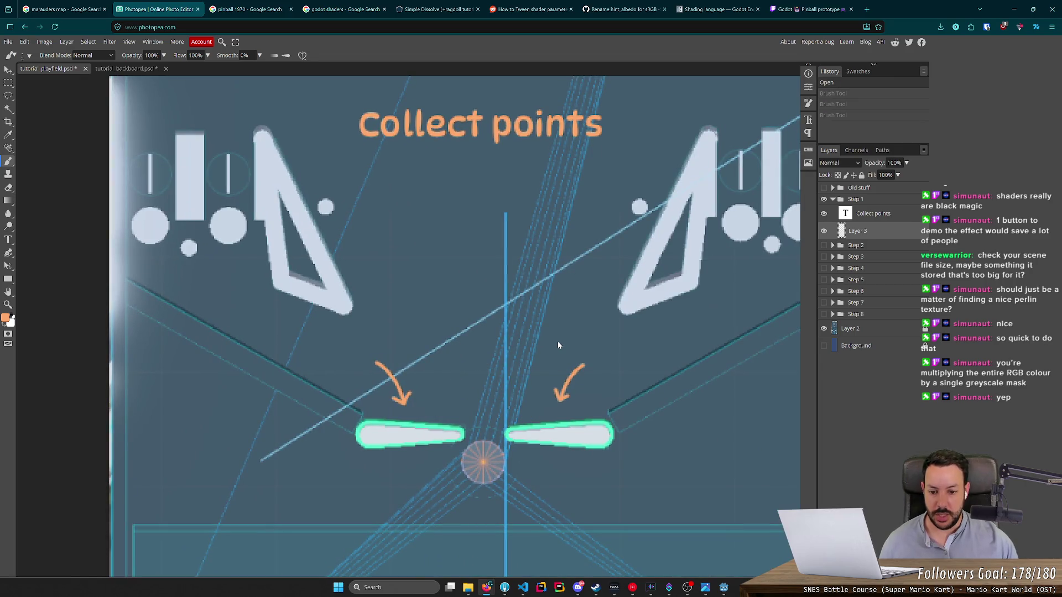
pyautogui.moveTo(422, 414); pyautogui.dragTo(457, 390)
pyautogui.hotkey('ctrl', 'z')
pyautogui.moveTo(422, 466)
pyautogui.mouseDown()
pyautogui.moveTo(459, 419)
pyautogui.moveTo(448, 428)
pyautogui.mouseUp()
pyautogui.moveTo(535, 475); pyautogui.dragTo(501, 423)
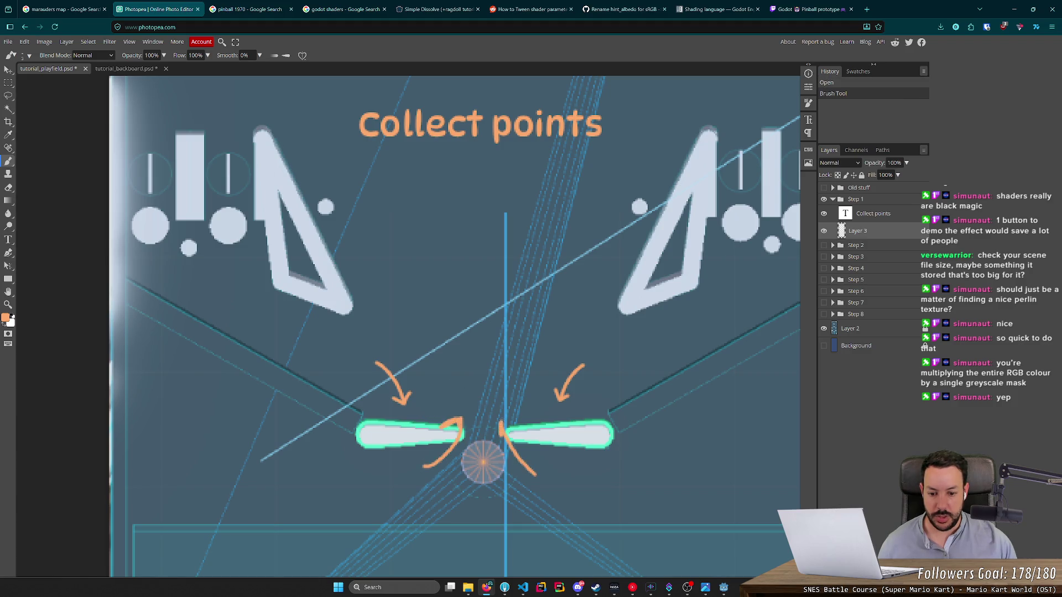
pyautogui.moveTo(470, 370)
pyautogui.mouseDown()
pyautogui.moveTo(449, 387)
pyautogui.moveTo(476, 369)
pyautogui.mouseUp()
pyautogui.hotkey('ctrl', 'z')
pyautogui.hotkey('ctrl', 'z')
pyautogui.hotkey('ctrl', 'z')
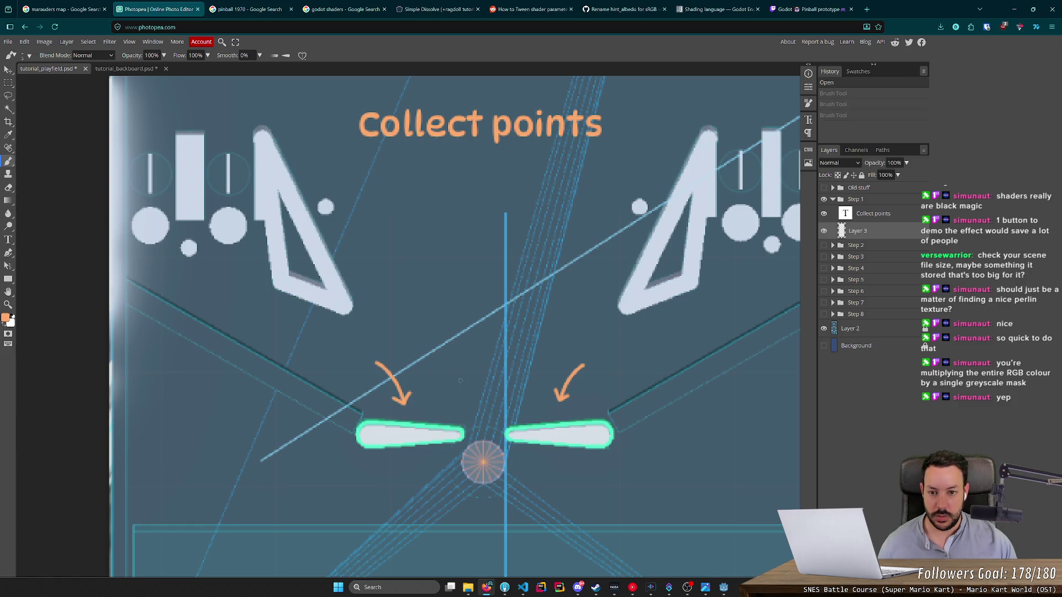
pyautogui.scroll(-2, 459, 380)
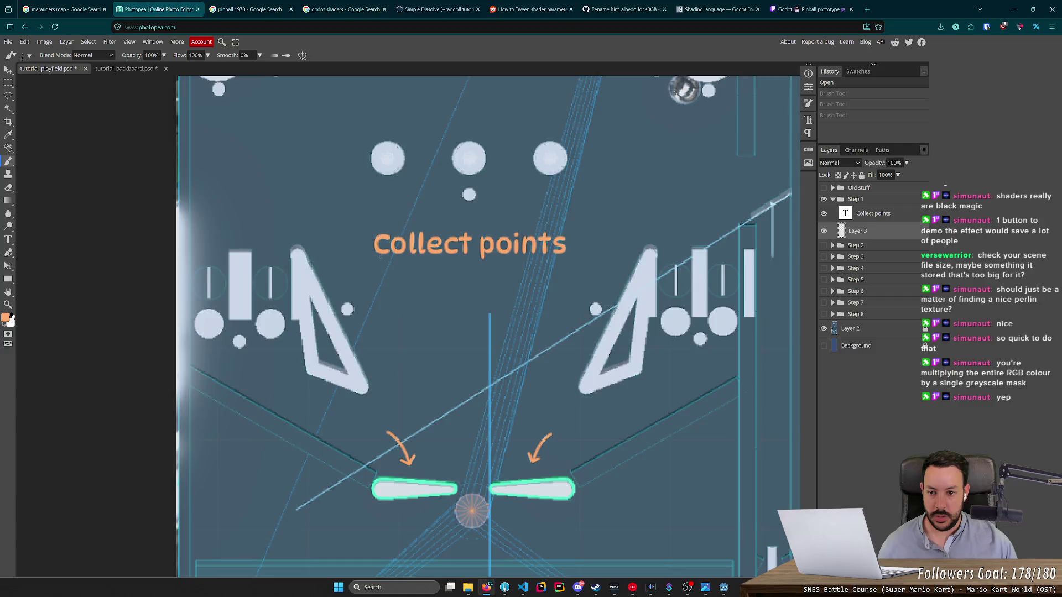
pyautogui.moveTo(366, 227)
pyautogui.mouseDown()
pyautogui.moveTo(570, 260)
pyautogui.moveTo(368, 222)
pyautogui.mouseUp()
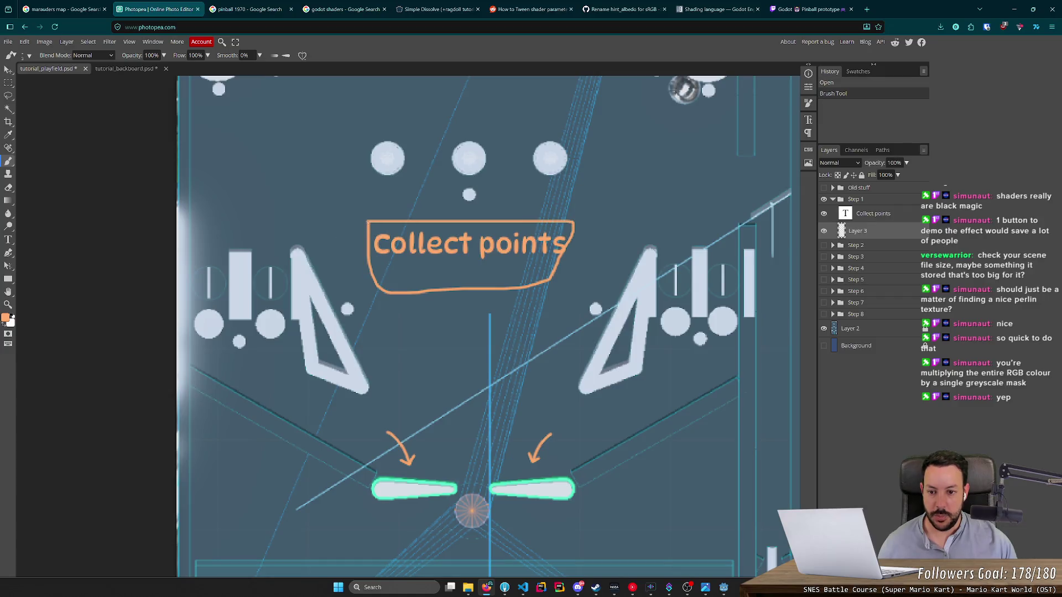
pyautogui.scroll(2, 389, 264)
pyautogui.scroll(6, 390, 264)
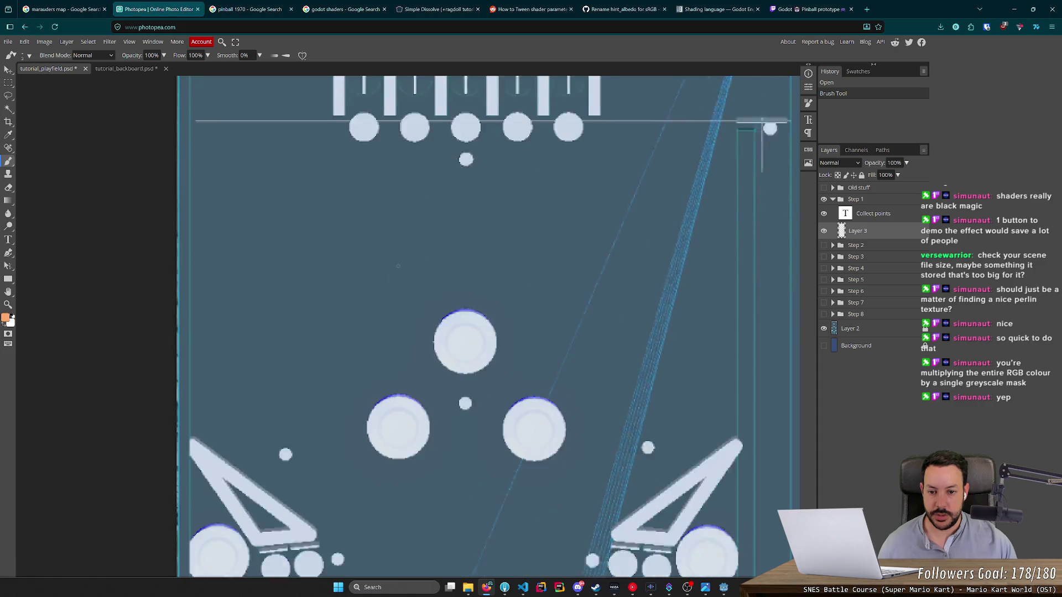
pyautogui.scroll(-10, 397, 275)
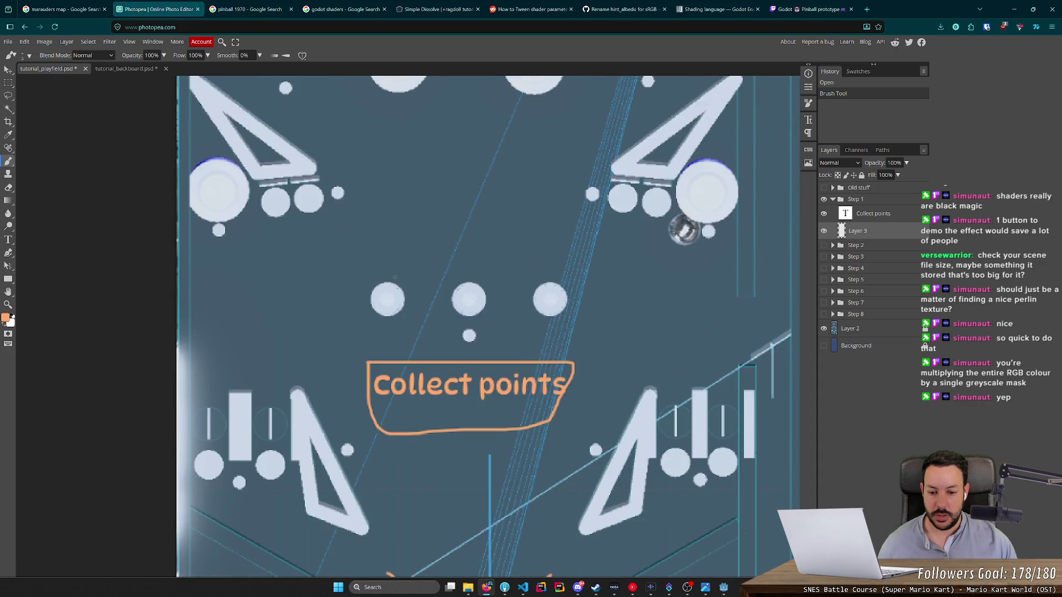
pyautogui.moveTo(332, 335)
pyautogui.mouseDown()
pyautogui.moveTo(572, 283)
pyautogui.moveTo(320, 352)
pyautogui.moveTo(330, 303)
pyautogui.moveTo(631, 362)
pyautogui.moveTo(311, 356)
pyautogui.mouseUp()
pyautogui.hotkey('ctrl', 'z')
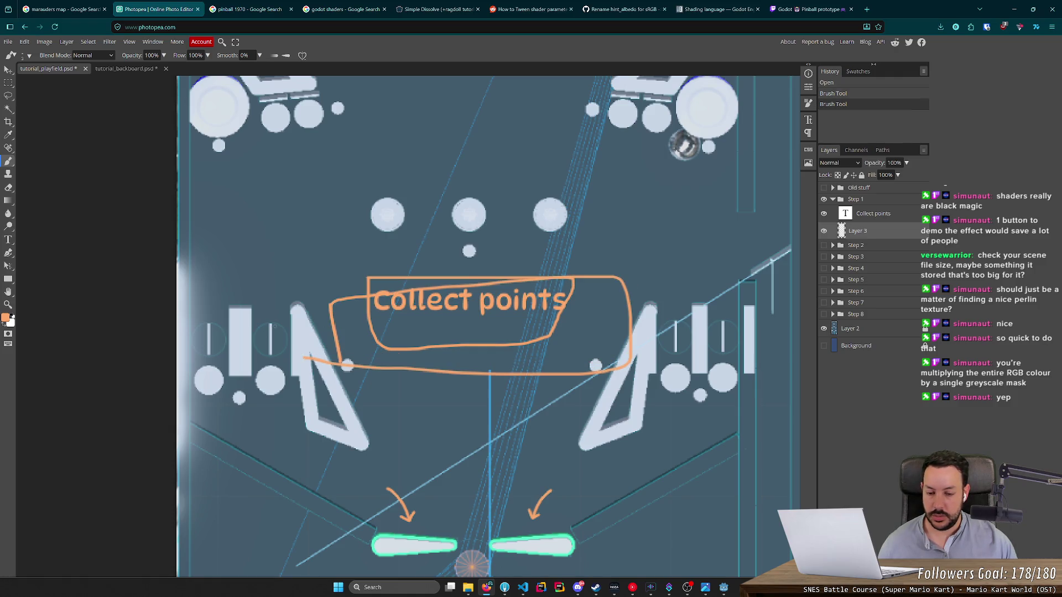
pyautogui.hotkey('ctrl', 'z')
pyautogui.hotkey('ctrl', 'z')
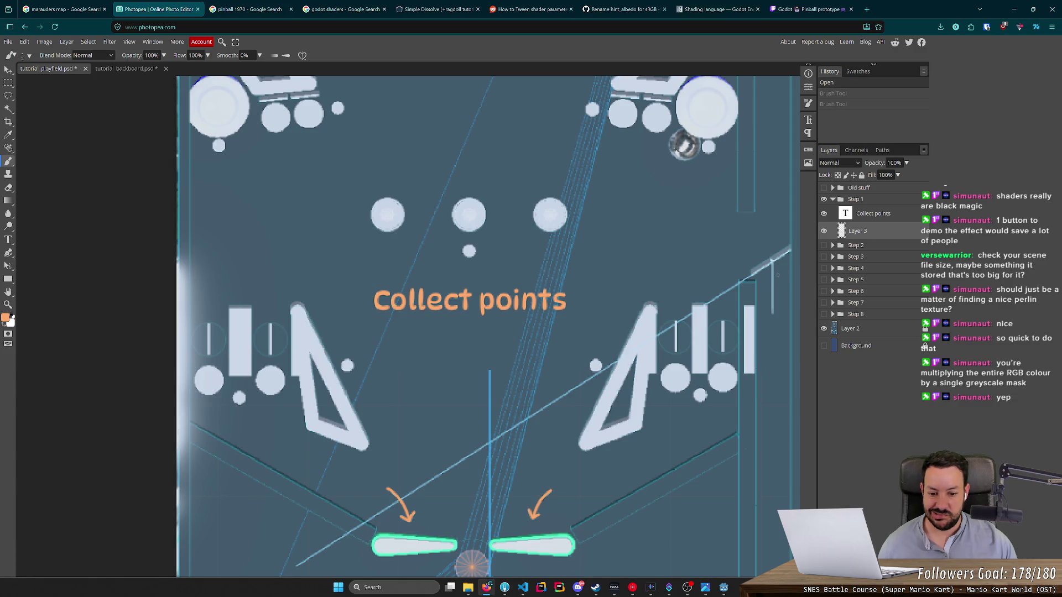
# Step: Retype the caption as 'Hit the ball to earn points', move it above the bumpers, and duplicate it
pyautogui.click(863, 217)
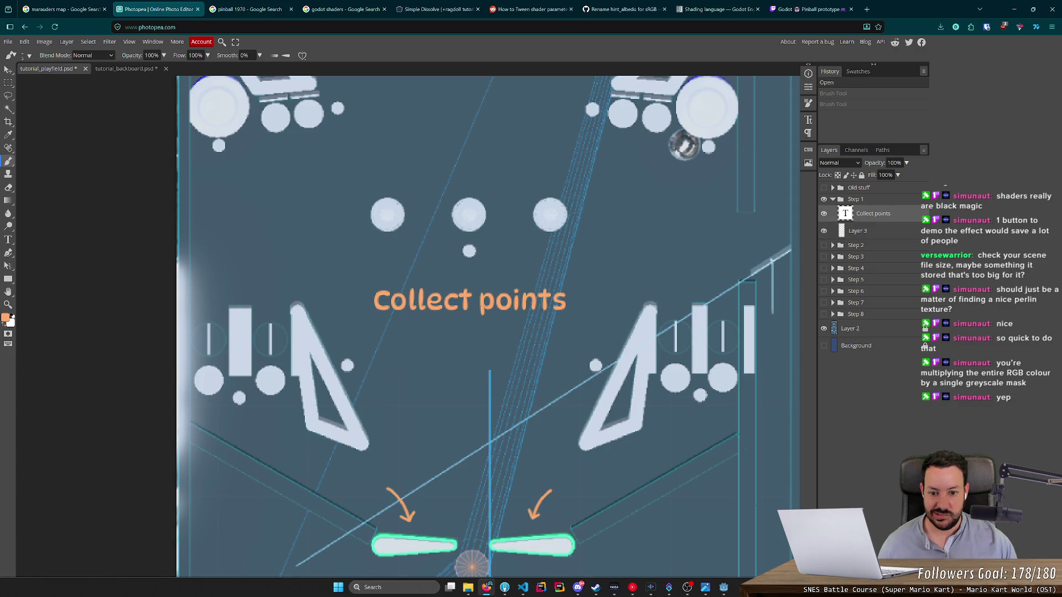
pyautogui.click(8, 239)
pyautogui.click(459, 304)
pyautogui.hotkey('ctrl', 'a')
pyautogui.write('Hit the ball to earn poi')
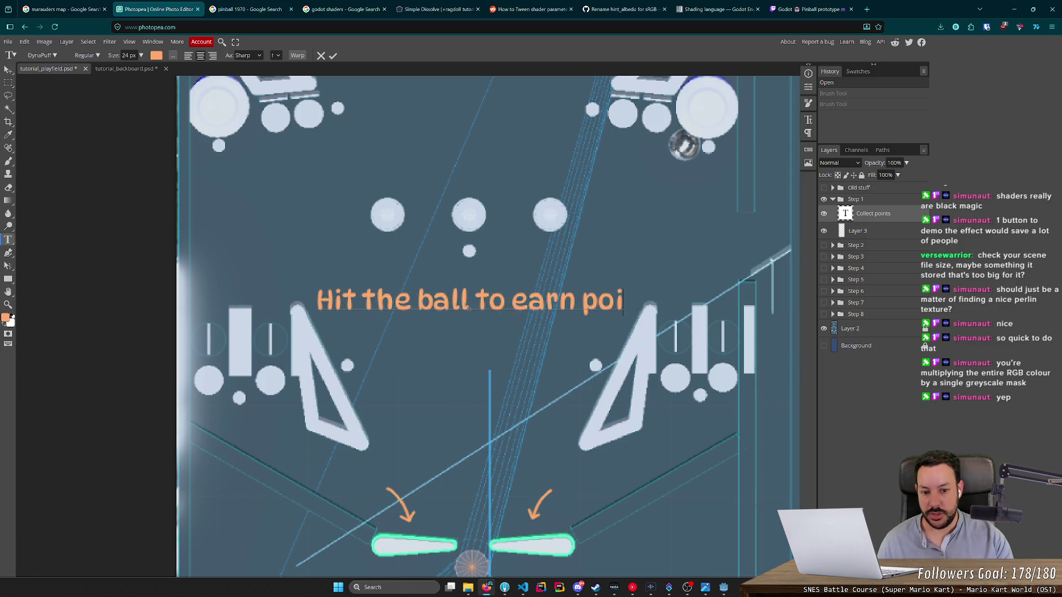
pyautogui.write('nts')
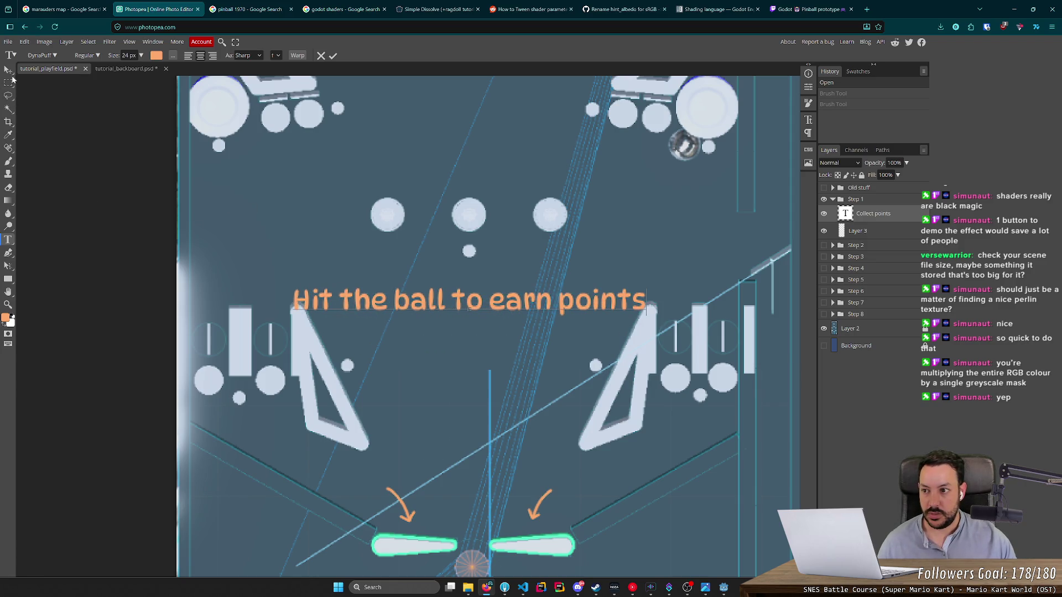
pyautogui.click(8, 69)
pyautogui.moveTo(387, 312); pyautogui.dragTo(392, 177)
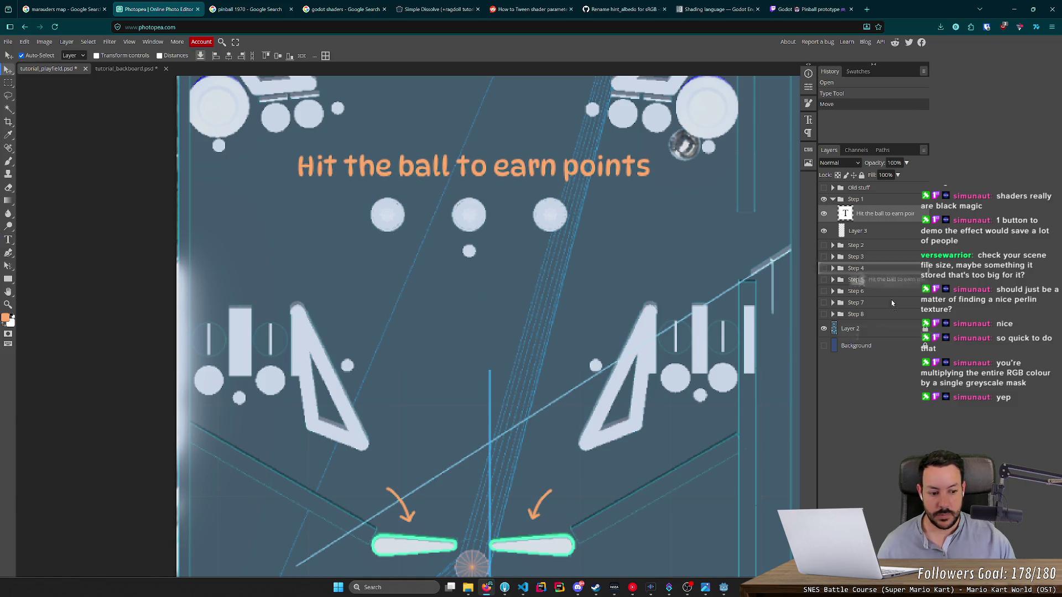
pyautogui.hotkey('ctrl', 'j')
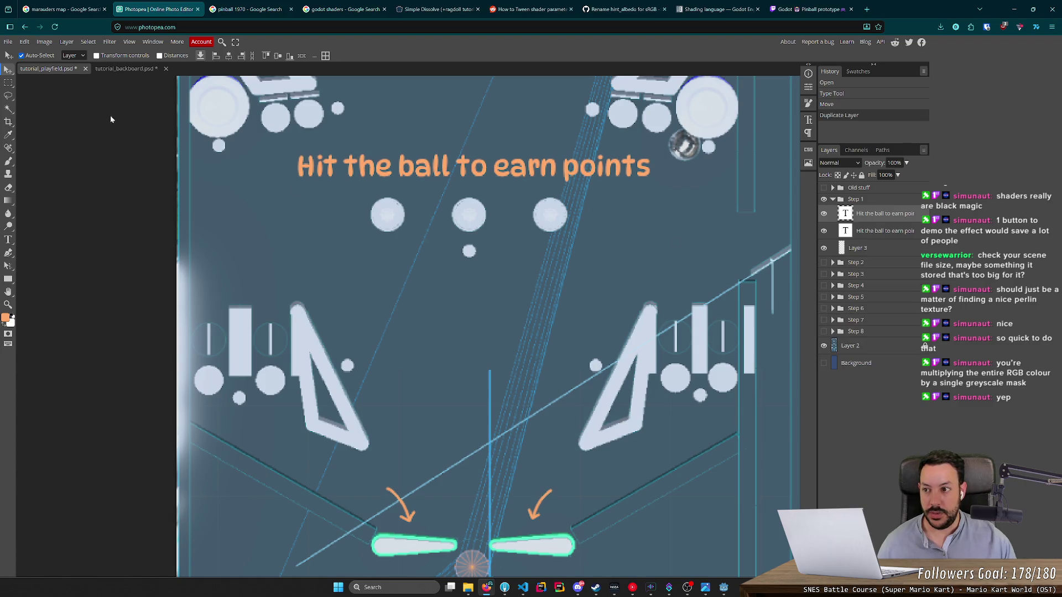
# Step: Select the duplicated caption layer and move it down below the bumpers
pyautogui.click(487, 250)
pyautogui.click(836, 232)
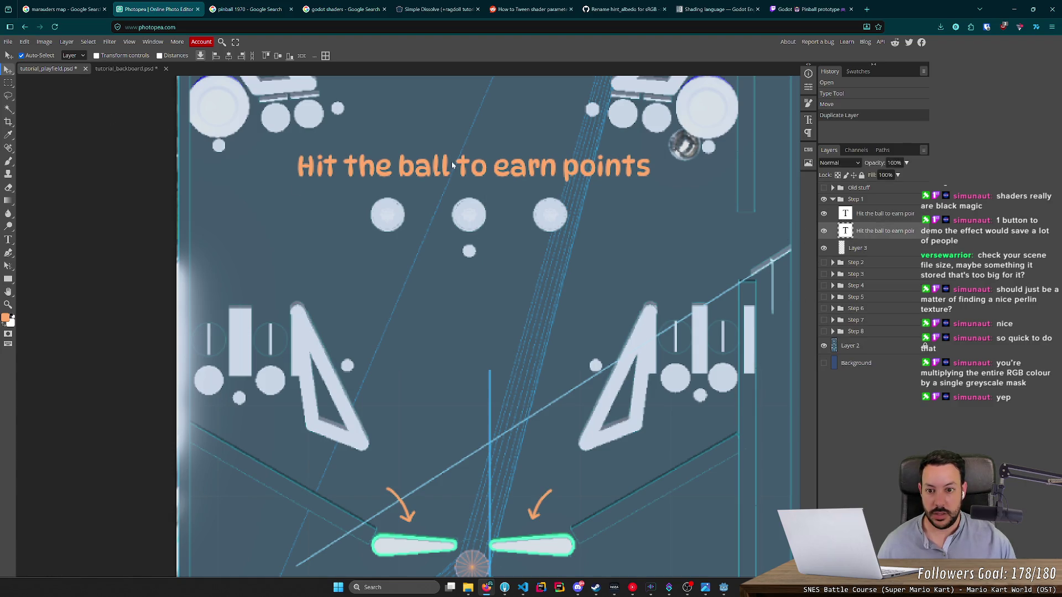
pyautogui.moveTo(479, 174); pyautogui.dragTo(480, 286)
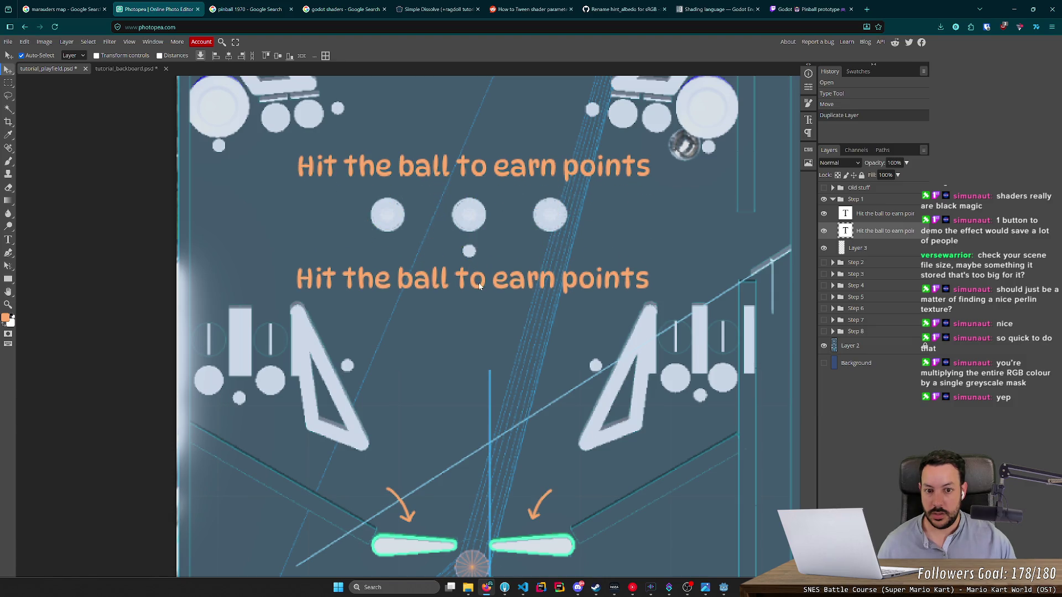
# Step: Retype the lower caption to read 'Only the flippers work for now'
pyautogui.click(9, 240)
pyautogui.click(375, 276)
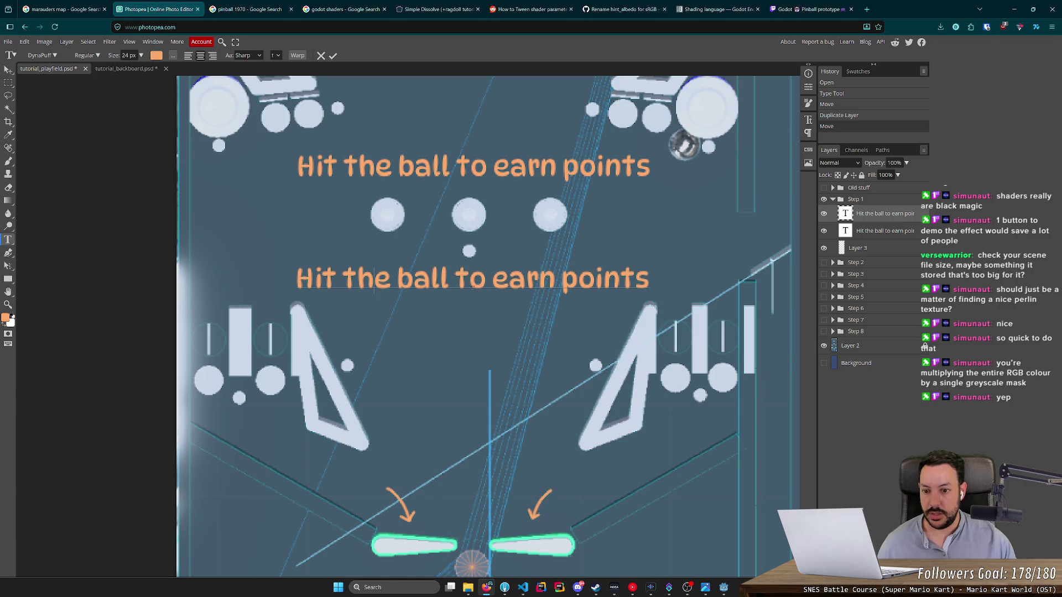
pyautogui.hotkey('ctrl', 'a')
pyautogui.write('Only')
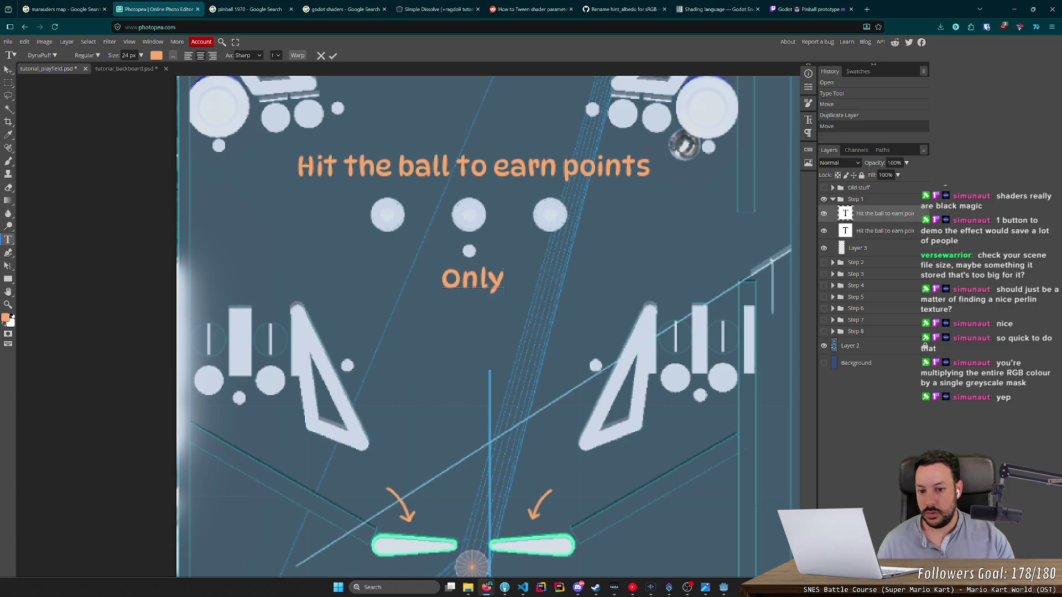
pyautogui.write(' the flipper')
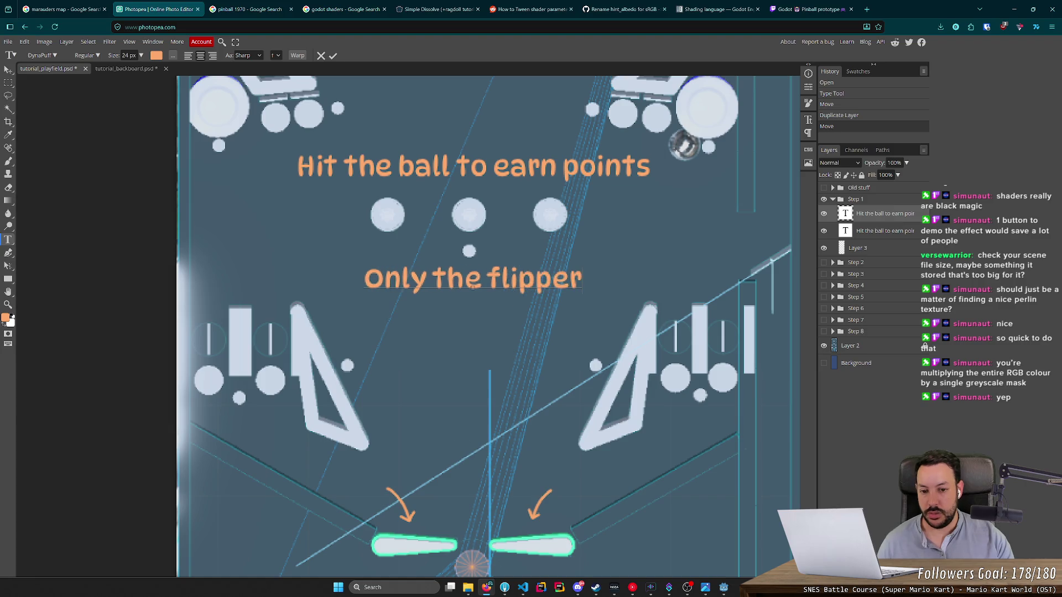
pyautogui.write('s work for now')
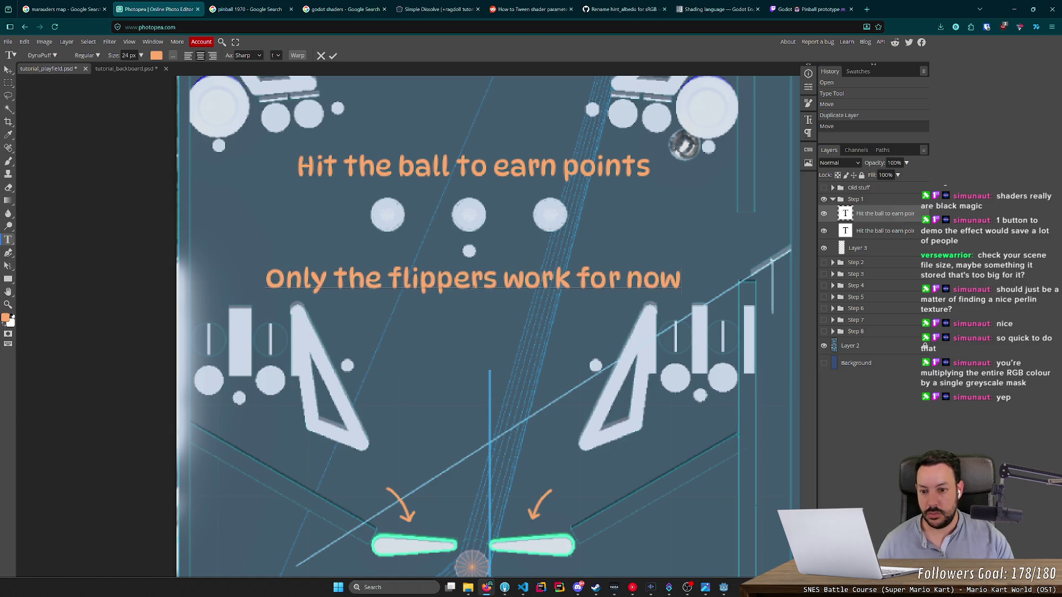
pyautogui.scroll(-1, 472, 286)
# Step: Export the playfield design as tutorial_1_playfield.png using Save for web
pyautogui.scroll(1, 471, 286)
pyautogui.keyDown('alt'); pyautogui.scroll(-5, 374, 266); pyautogui.keyUp('alt')
pyautogui.keyDown('alt'); pyautogui.scroll(4, 374, 266); pyautogui.keyUp('alt')
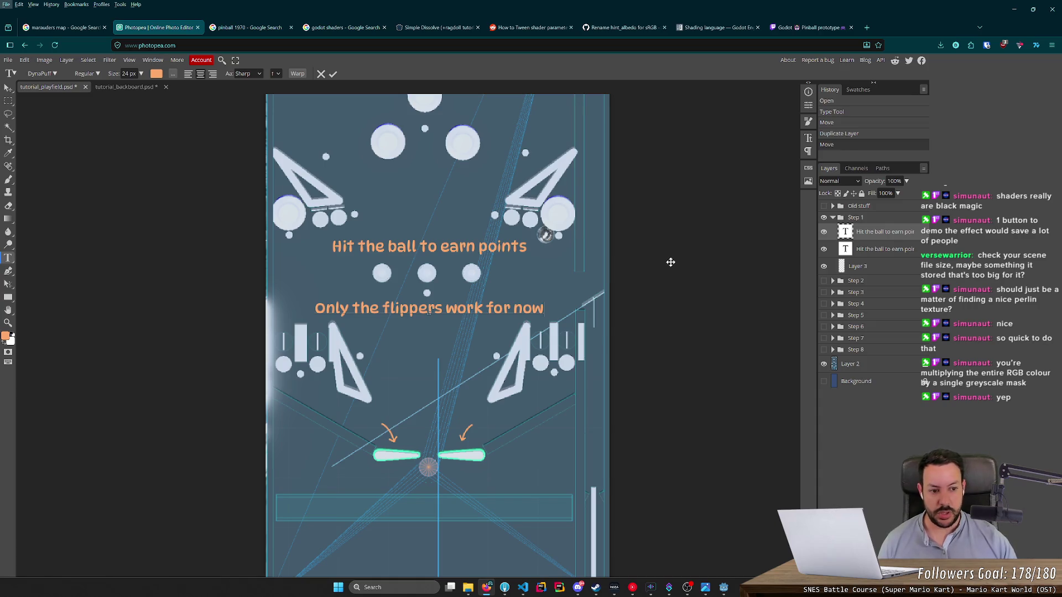
pyautogui.press('alt')
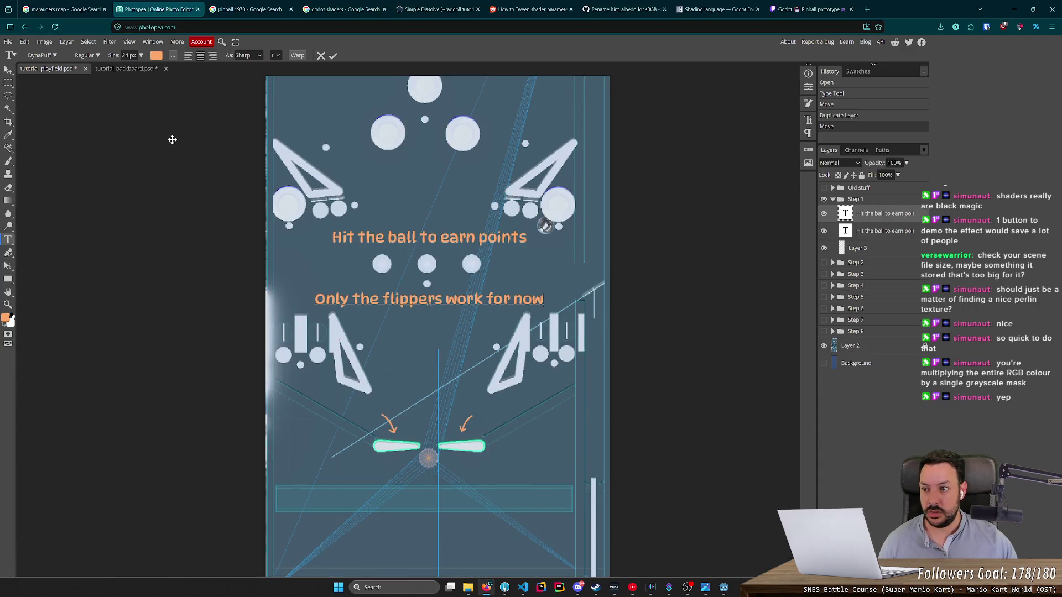
pyautogui.click(8, 41)
pyautogui.moveTo(36, 157)
pyautogui.click(88, 165)
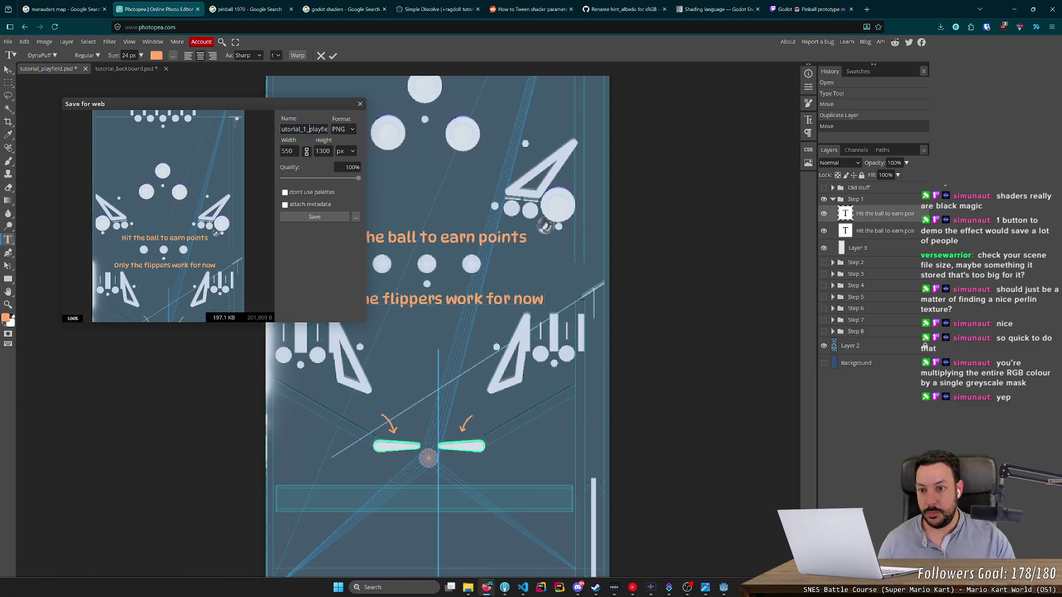
pyautogui.click(315, 215)
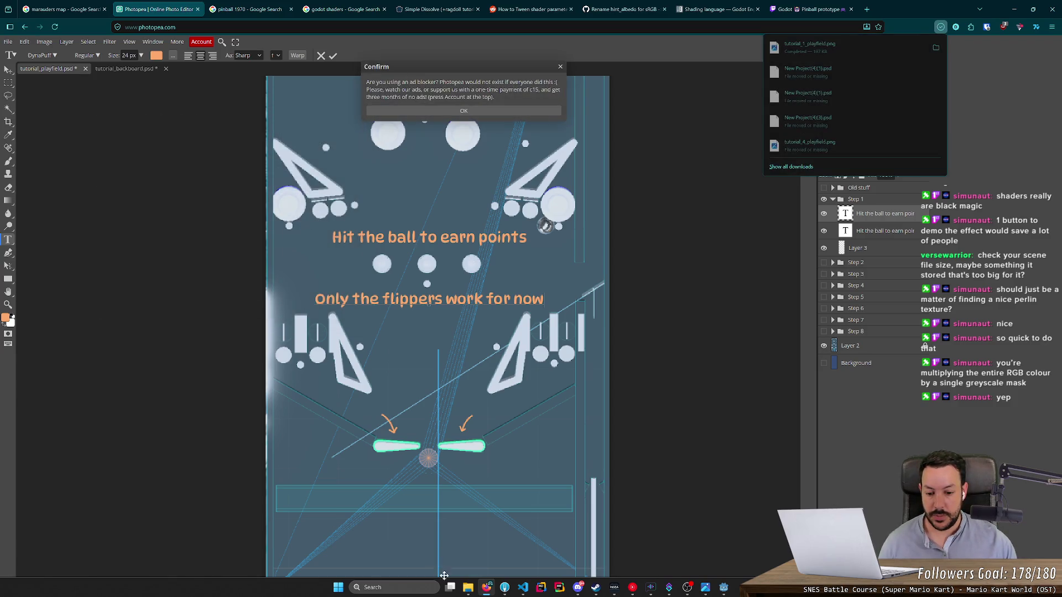
# Step: Move tutorial_1_playfield.png from Downloads into the tutorial images folder, replacing the existing file
pyautogui.click(468, 587)
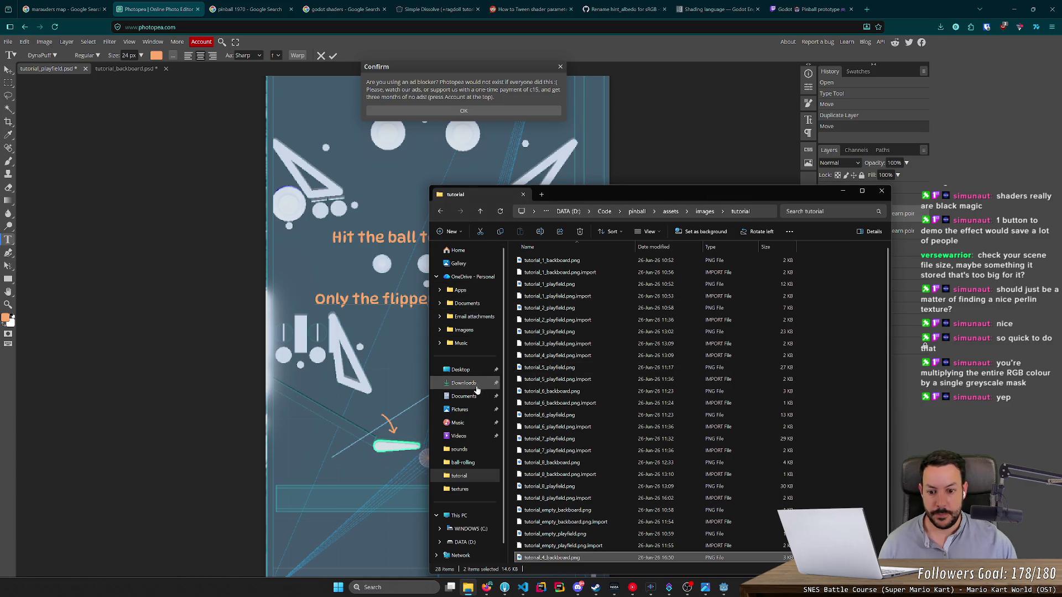
pyautogui.click(473, 385)
pyautogui.click(585, 273)
pyautogui.hotkey('ctrl', 'x')
pyautogui.hotkey('alt', 'Left')
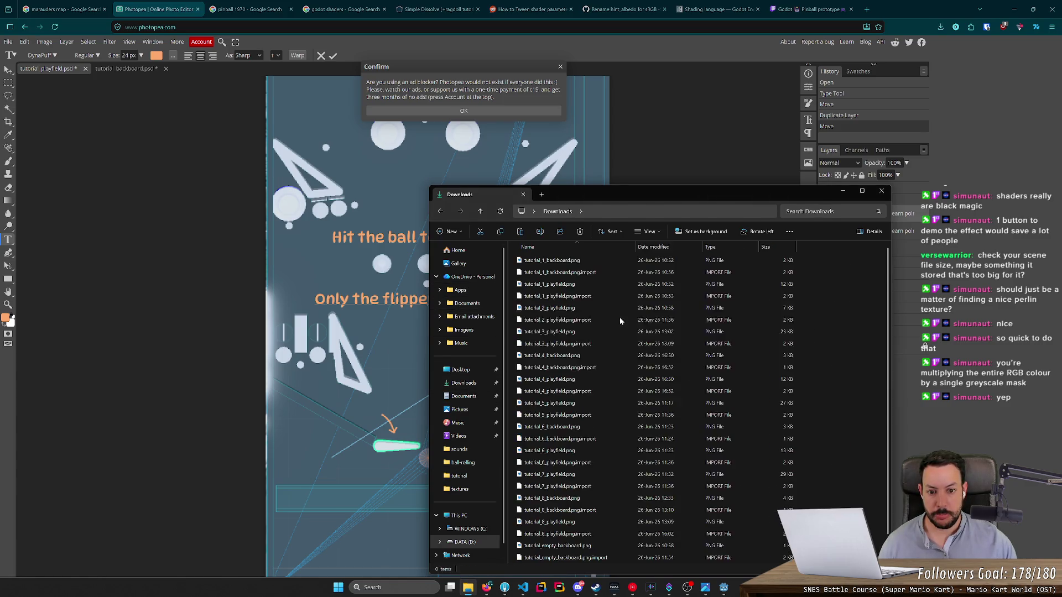
pyautogui.hotkey('ctrl', 'v')
pyautogui.click(523, 275)
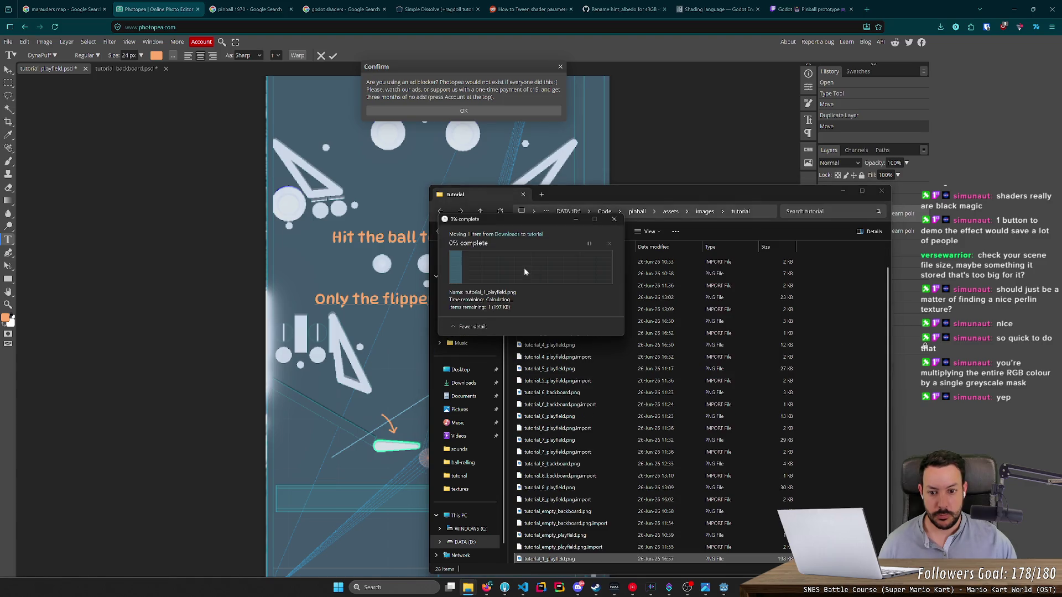
pyautogui.click(725, 588)
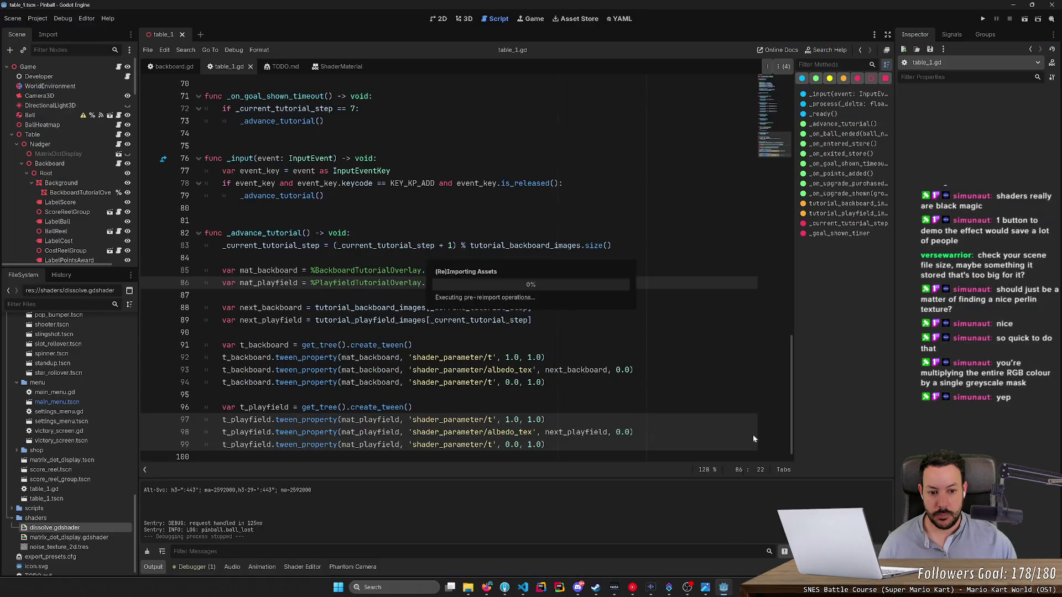
pyautogui.press('F5')
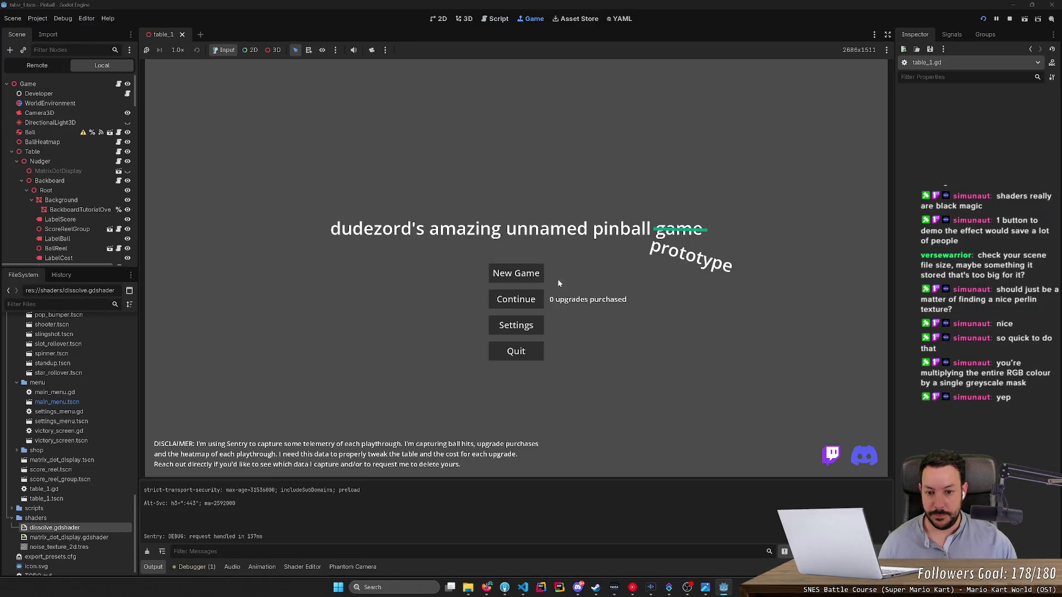
pyautogui.click(514, 279)
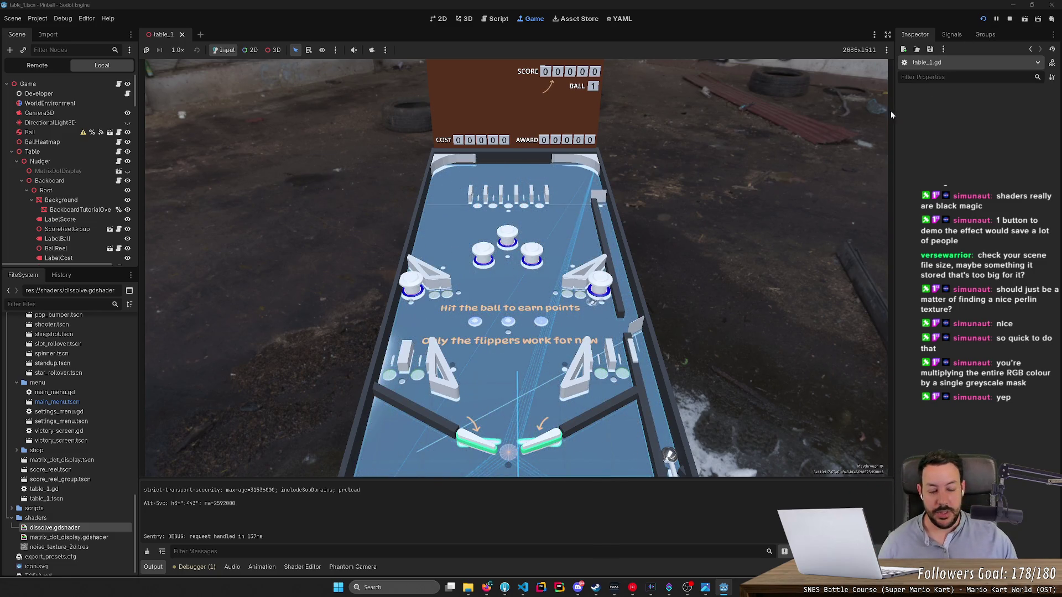
pyautogui.click(983, 19)
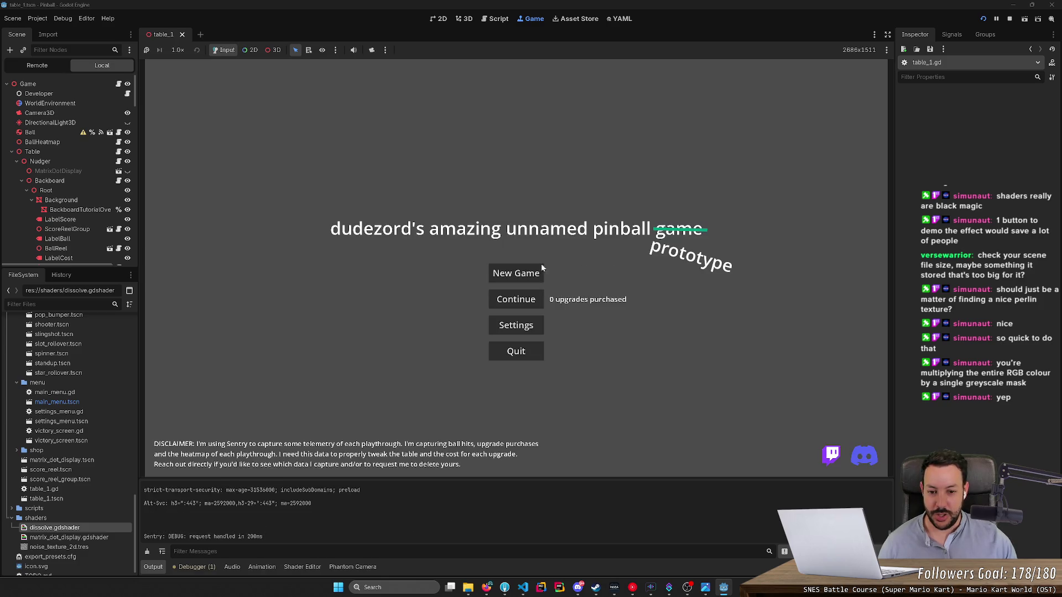
pyautogui.click(536, 272)
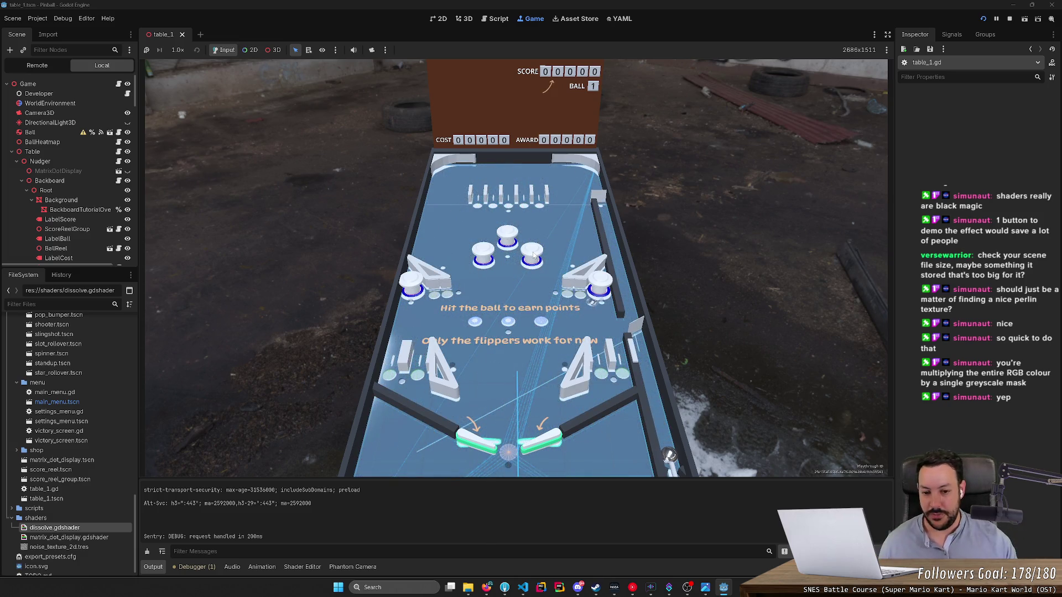
pyautogui.click(1010, 19)
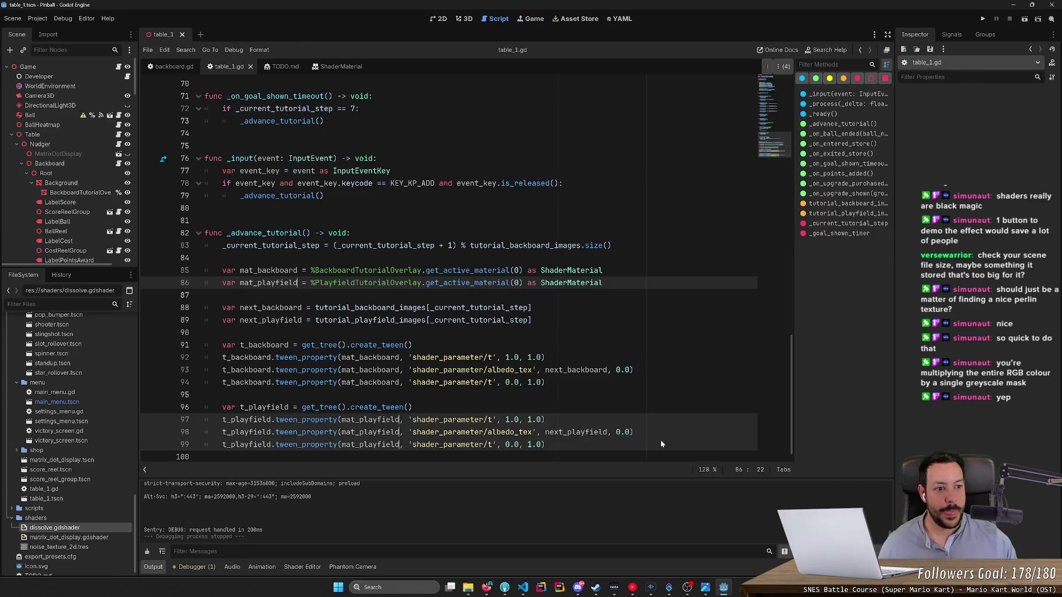
pyautogui.click(486, 587)
pyautogui.click(824, 346)
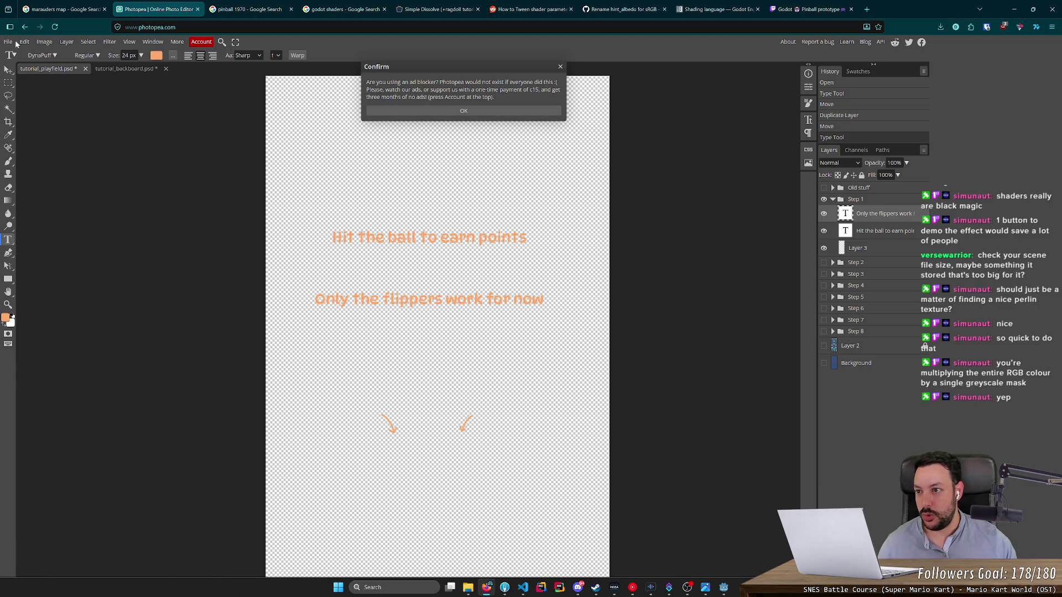
# Step: Re-export the captions and arrows as a transparent PNG, adding '1_' to the tutorial_1_playfield name
pyautogui.click(8, 41)
pyautogui.click(90, 166)
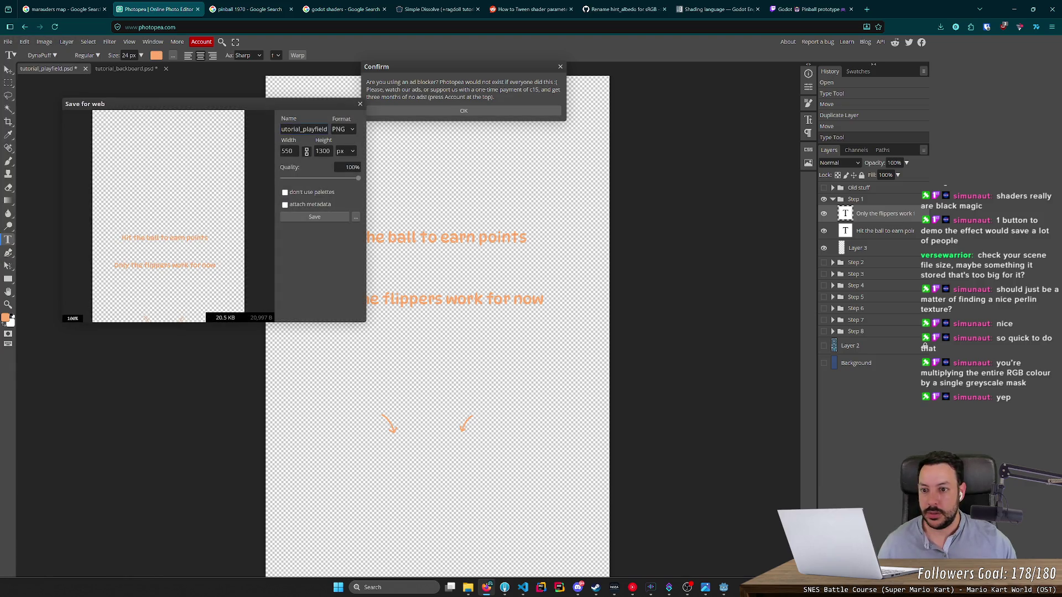
pyautogui.write('1_')
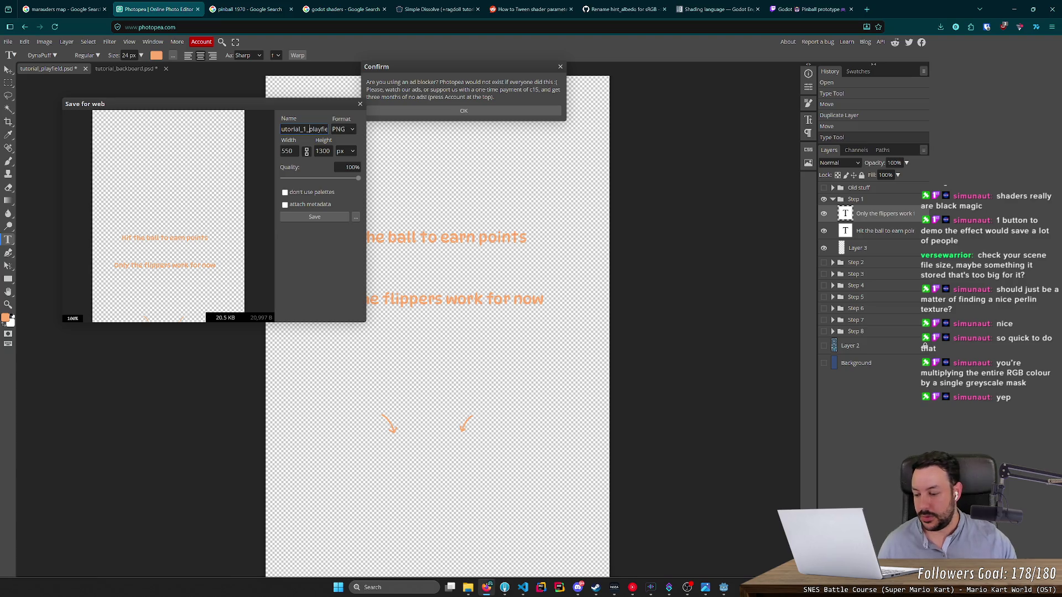
pyautogui.click(314, 217)
pyautogui.click(481, 110)
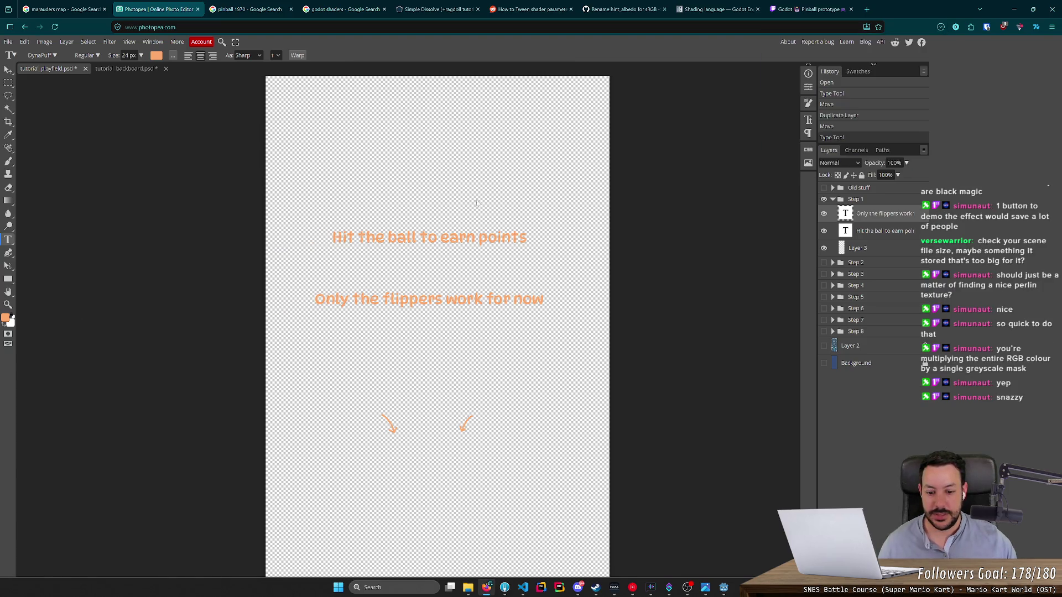
# Step: Replace tutorial_1_playfield.png in the tutorial folder with the new transparent export, then run the game
pyautogui.click(468, 587)
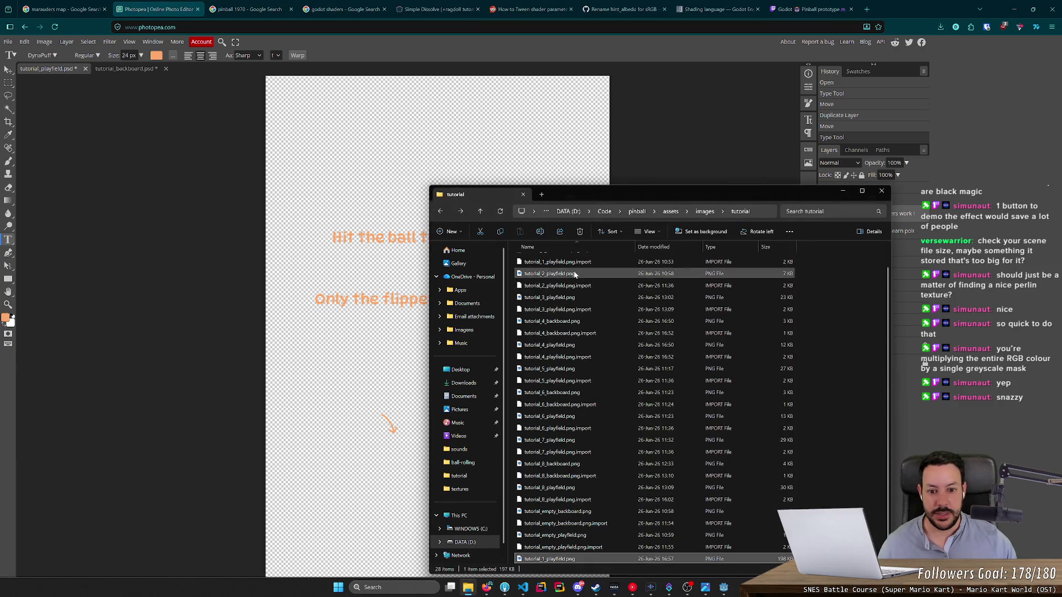
pyautogui.click(460, 489)
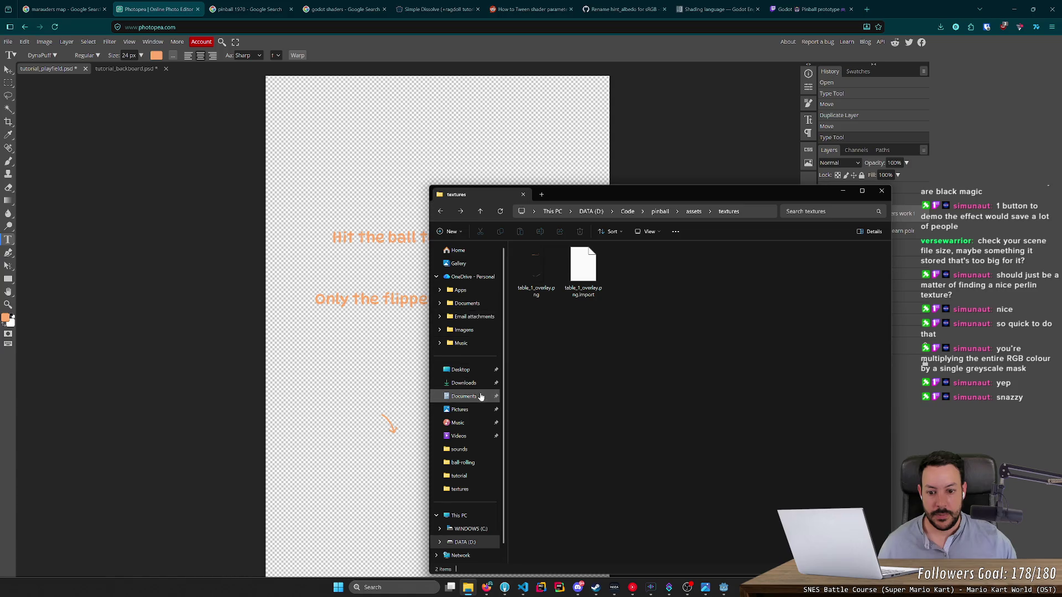
pyautogui.click(464, 383)
pyautogui.click(575, 270)
pyautogui.hotkey('alt', 'Left')
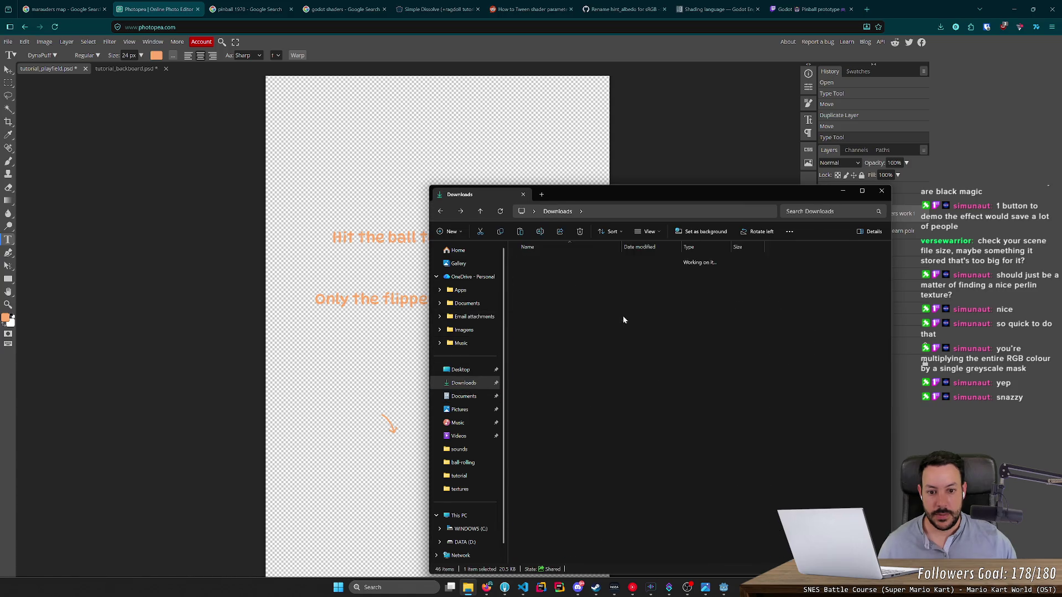
pyautogui.hotkey('alt', 'Right')
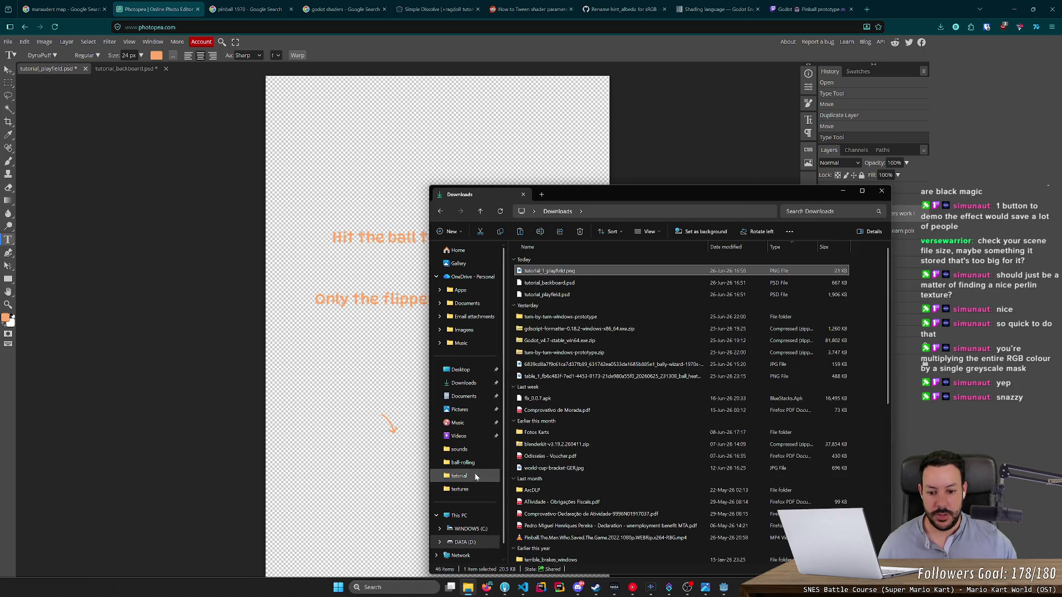
pyautogui.click(459, 475)
pyautogui.hotkey('ctrl', 'v')
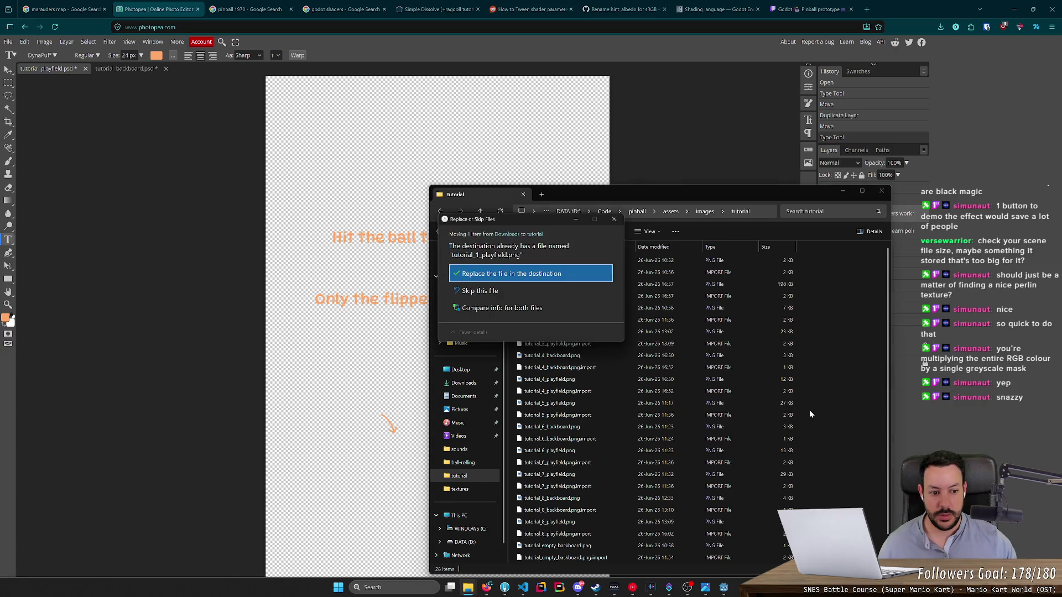
pyautogui.click(575, 275)
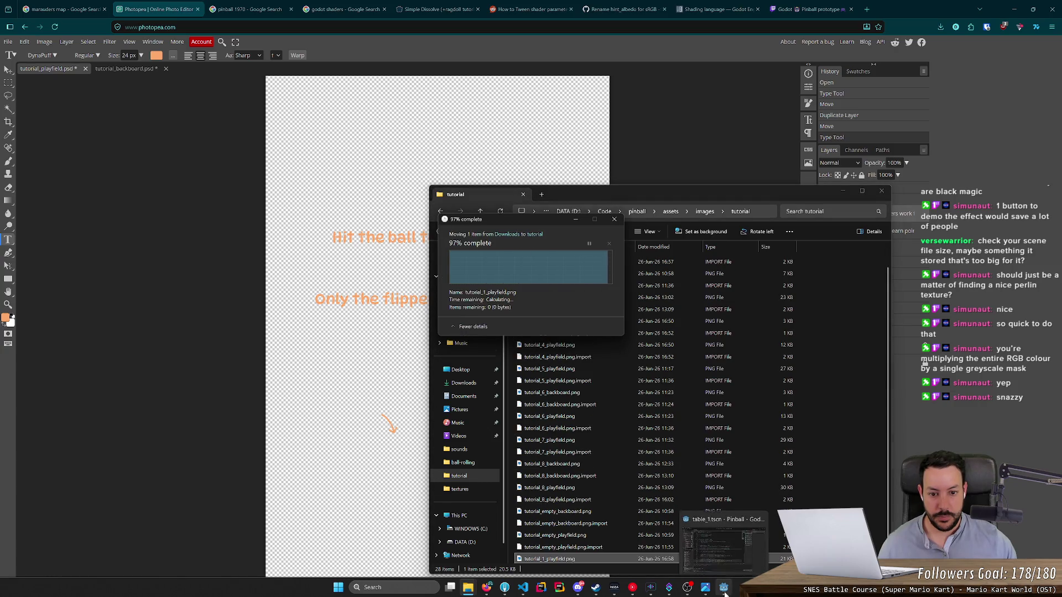
pyautogui.click(723, 588)
pyautogui.click(982, 19)
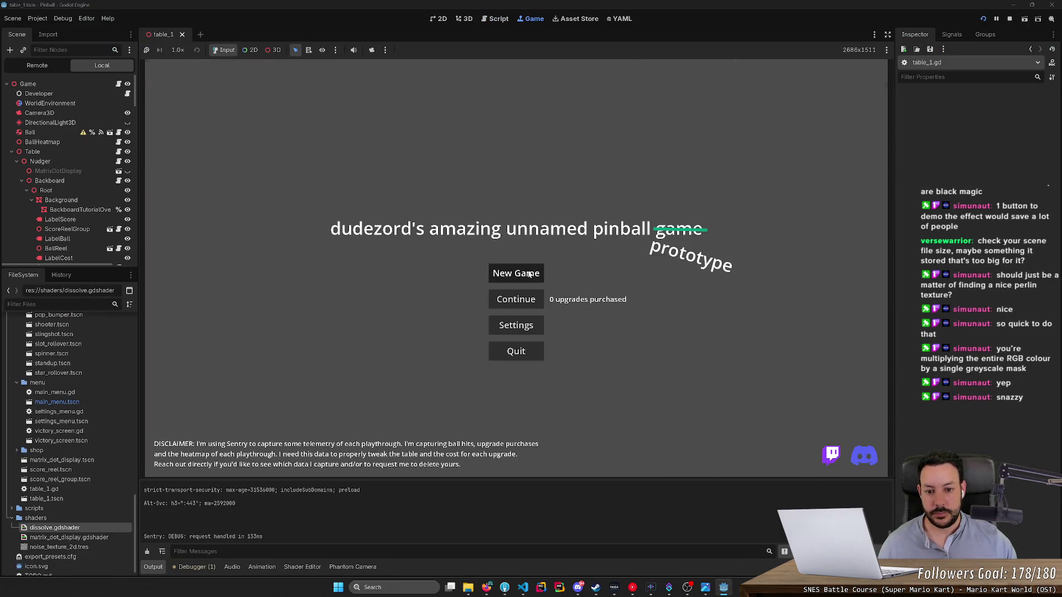
# Step: Start a new game and use the Left and Right flipper keys to step through the tutorial overlays to the shop step
pyautogui.click(529, 275)
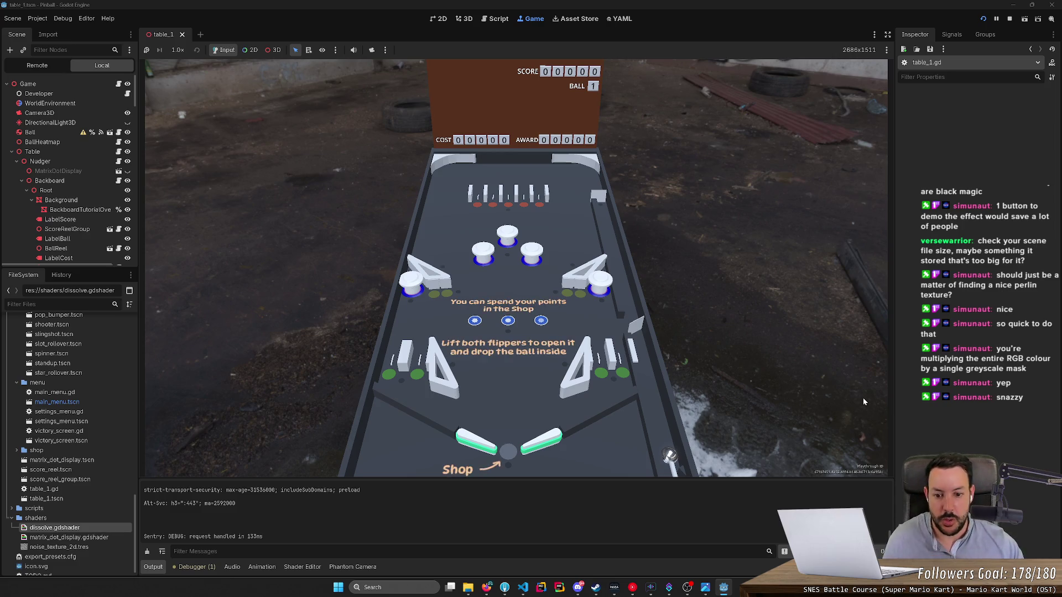
pyautogui.press('Left')
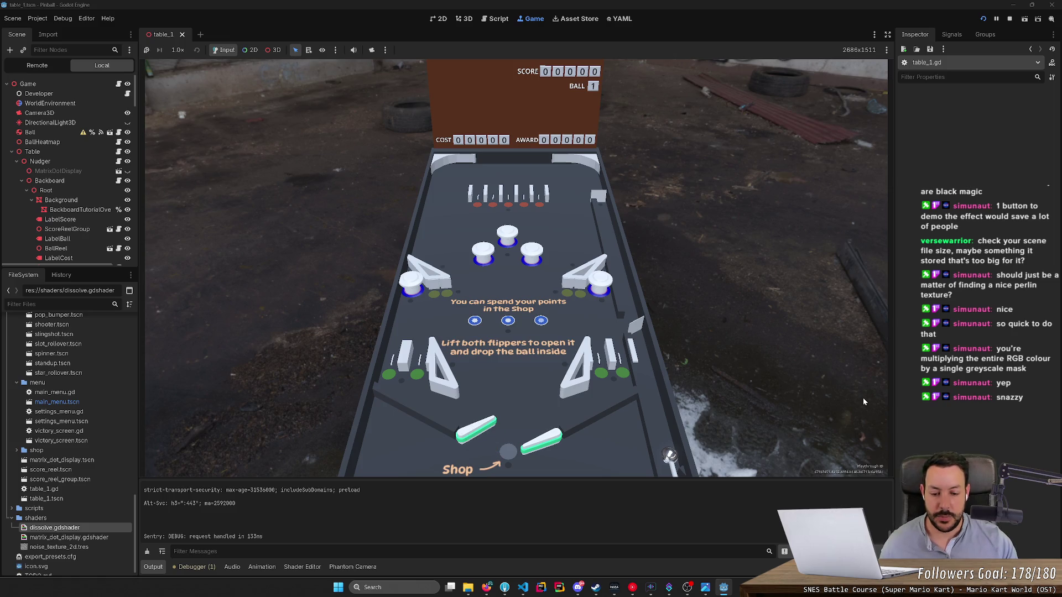
pyautogui.press('Right')
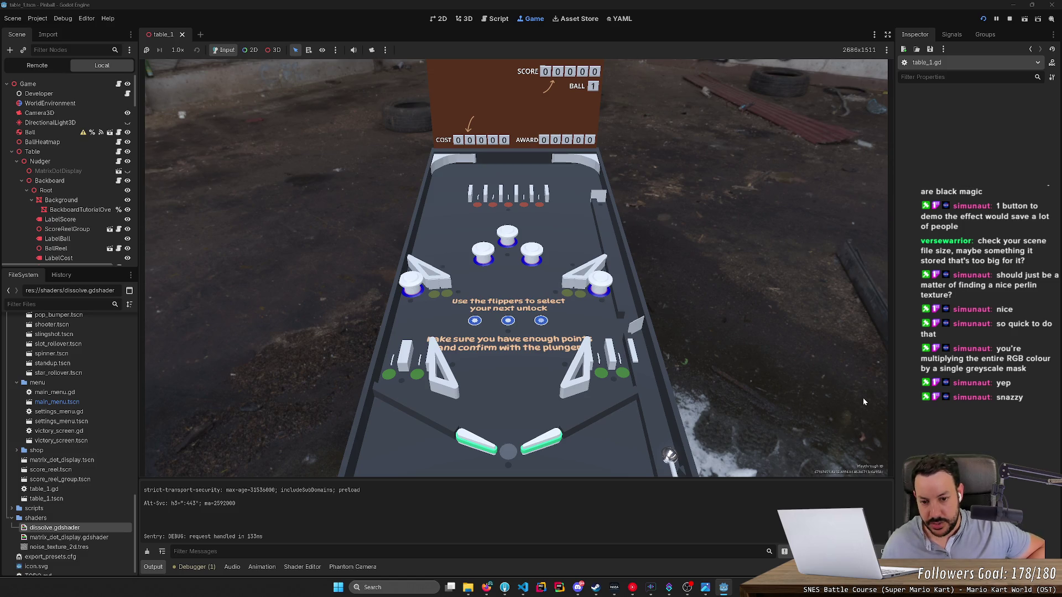
pyautogui.press('Left')
pyautogui.press('Right')
pyautogui.press('Left')
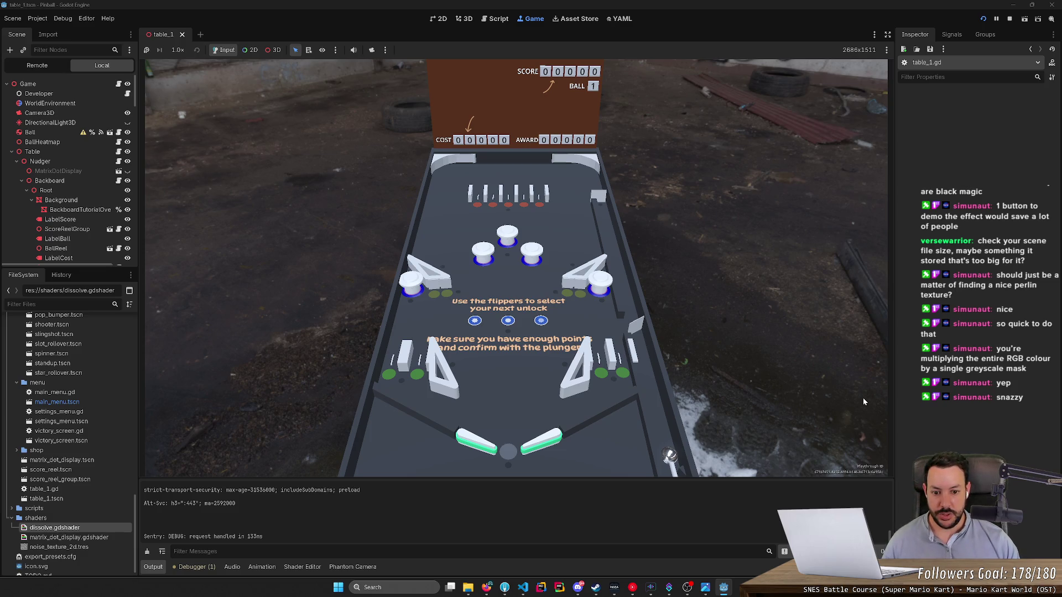
pyautogui.press('Right')
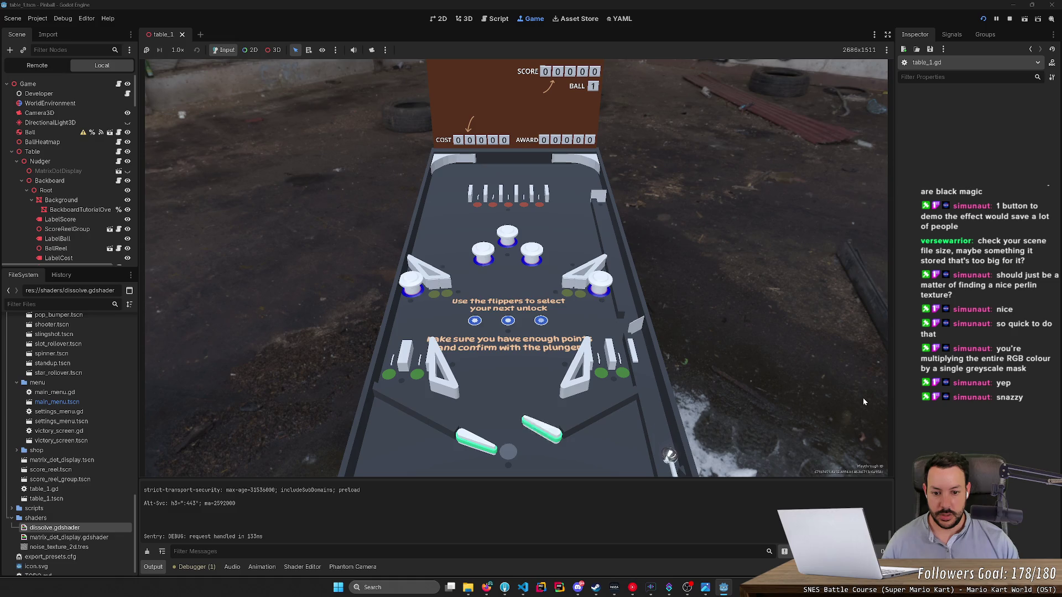
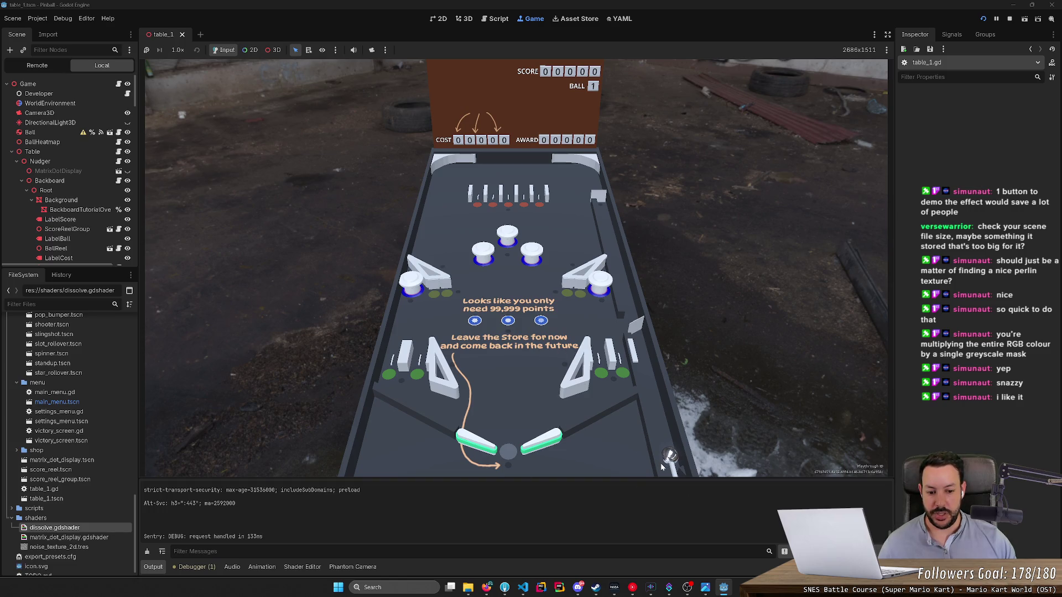
# Step: Leave Godot, passing through the Fork window, and return to tutorial_playfield.psd in Photopea
pyautogui.click(503, 591)
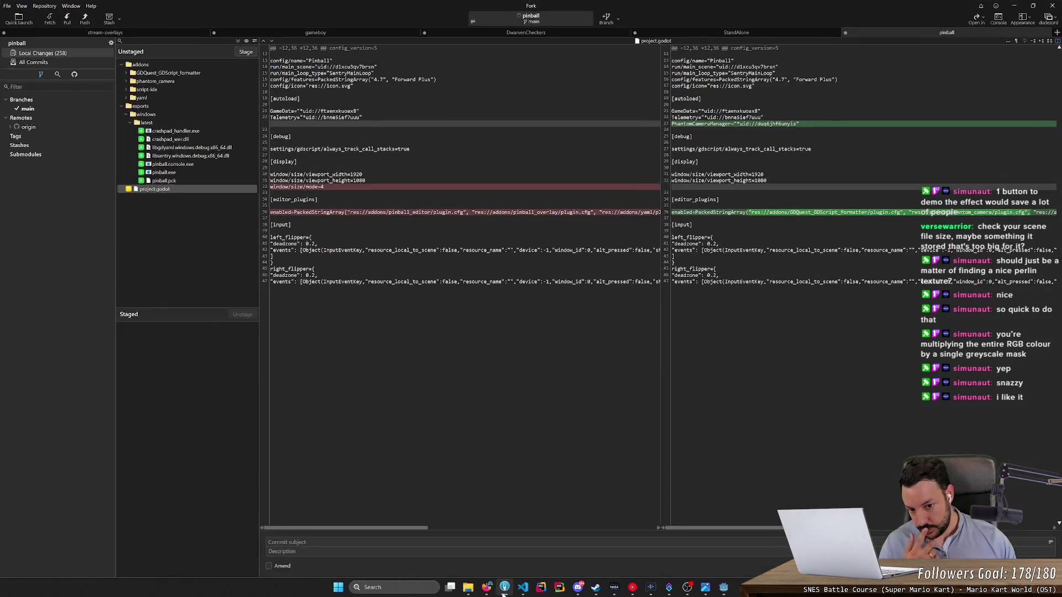
pyautogui.click(486, 587)
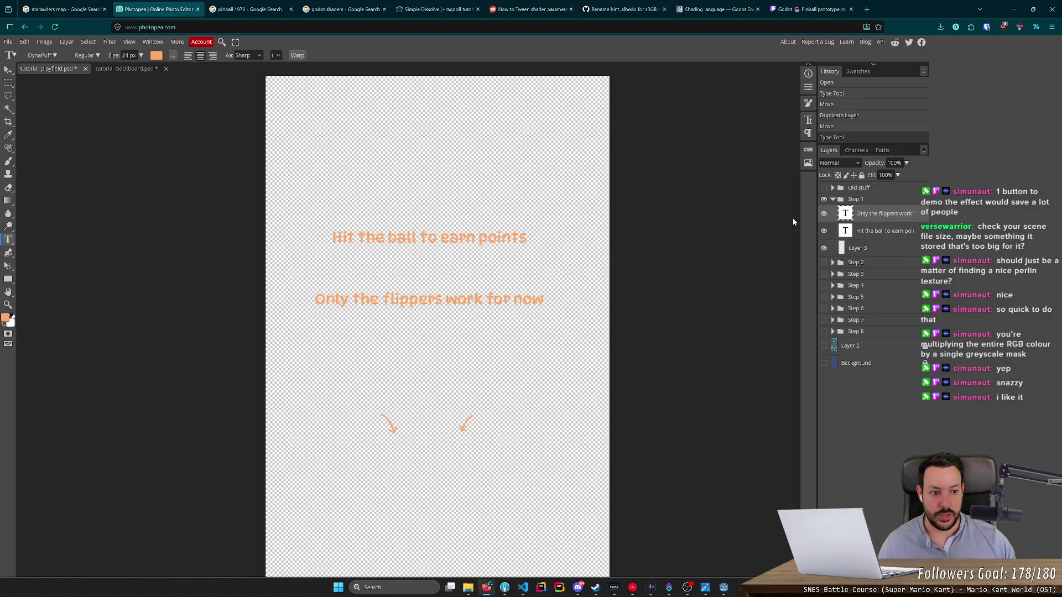
# Step: Hide the Step 1 instructions group and show the pinball playfield image layer (Layer 2)
pyautogui.click(823, 199)
pyautogui.click(832, 199)
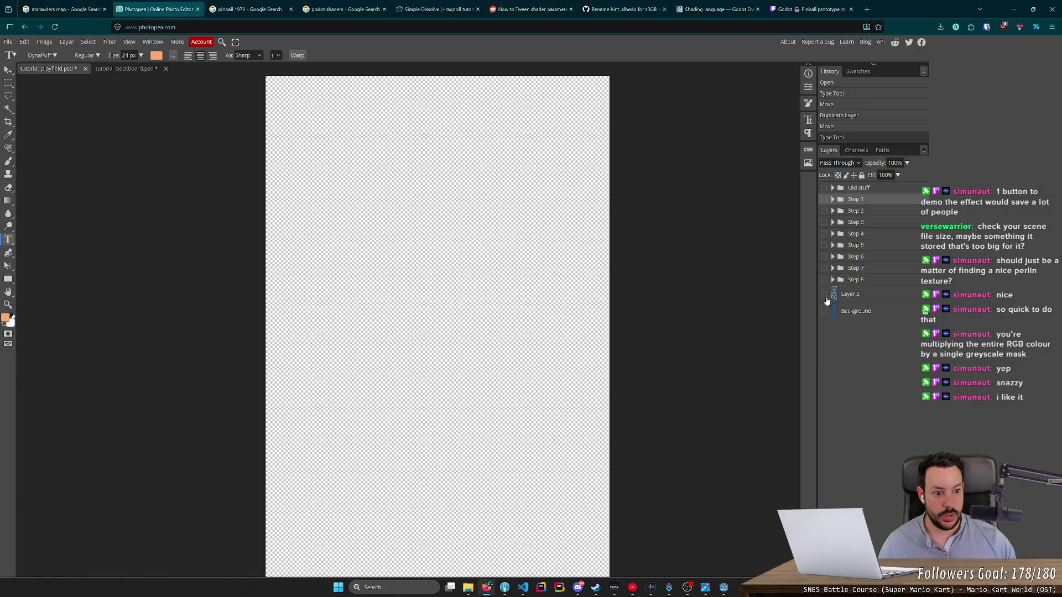
pyautogui.click(824, 295)
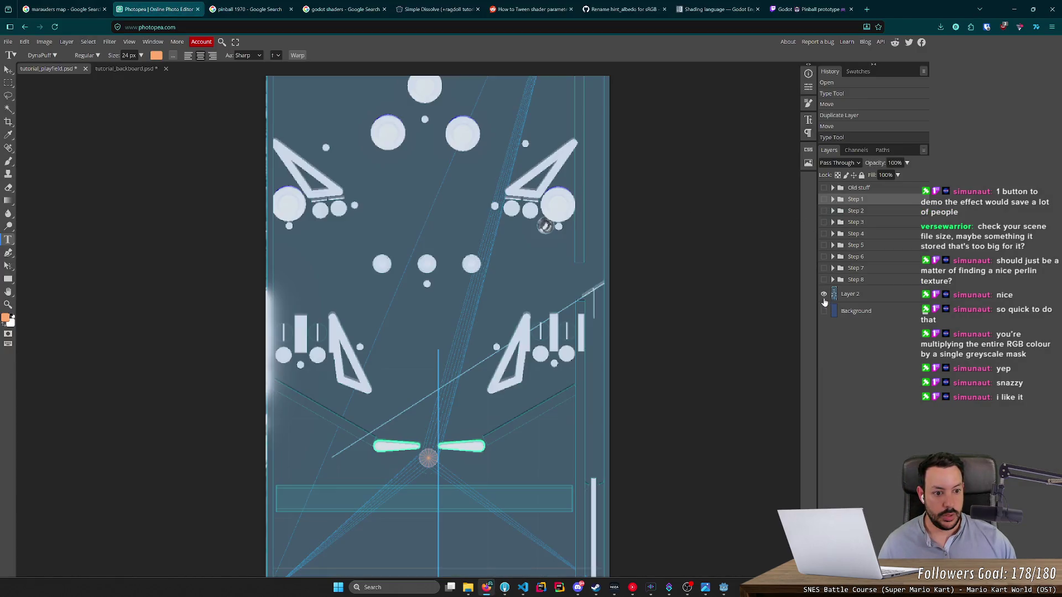
# Step: Toggle the Step 3–6 groups until only the Step 6 text is visible
pyautogui.click(824, 222)
pyautogui.click(823, 222)
pyautogui.click(824, 234)
pyautogui.click(824, 233)
pyautogui.click(824, 245)
pyautogui.click(824, 244)
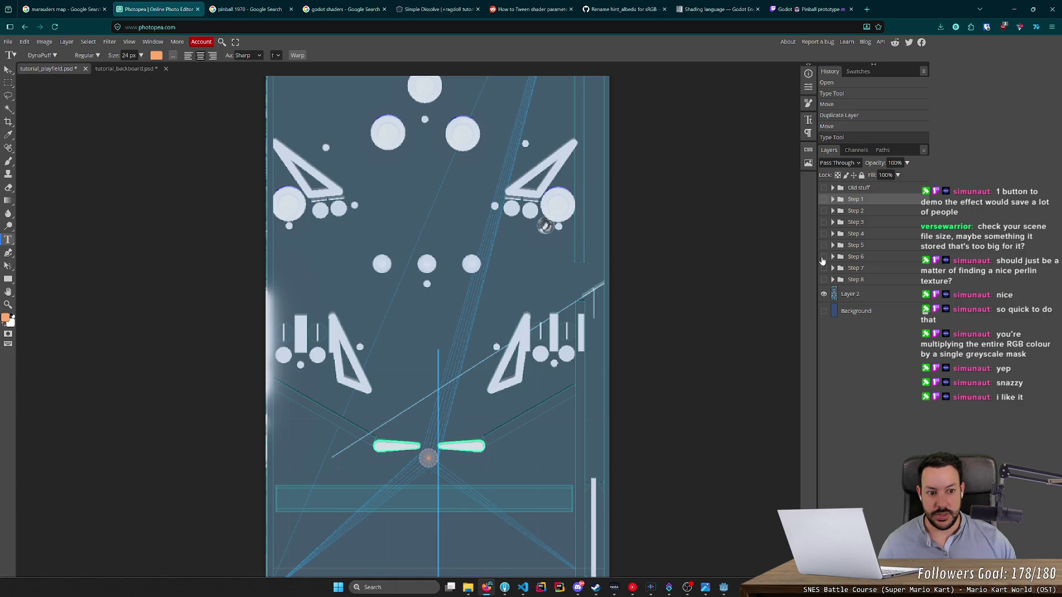
pyautogui.click(824, 256)
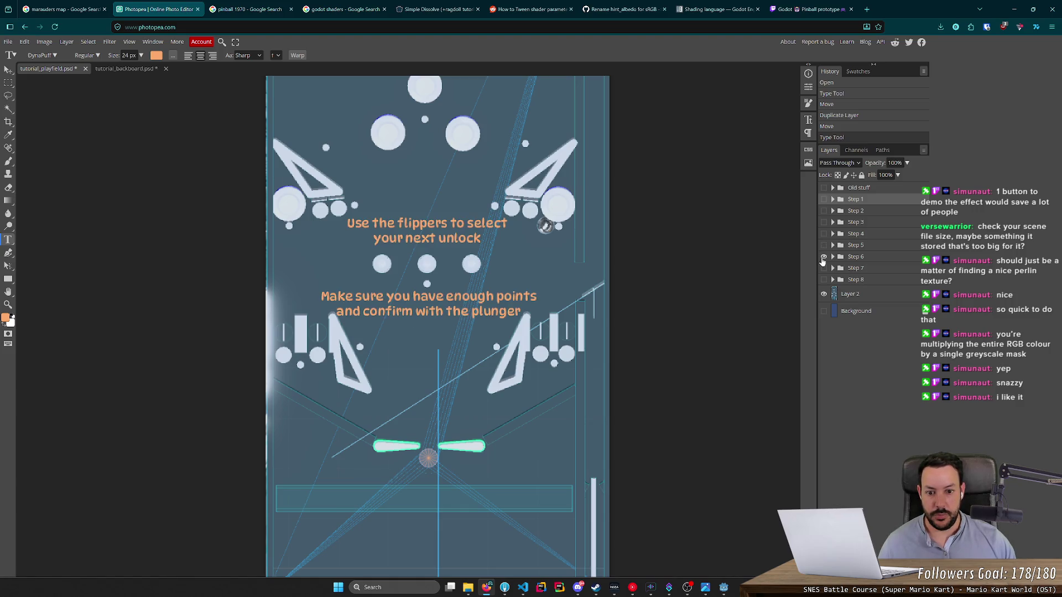
pyautogui.click(823, 245)
pyautogui.click(824, 257)
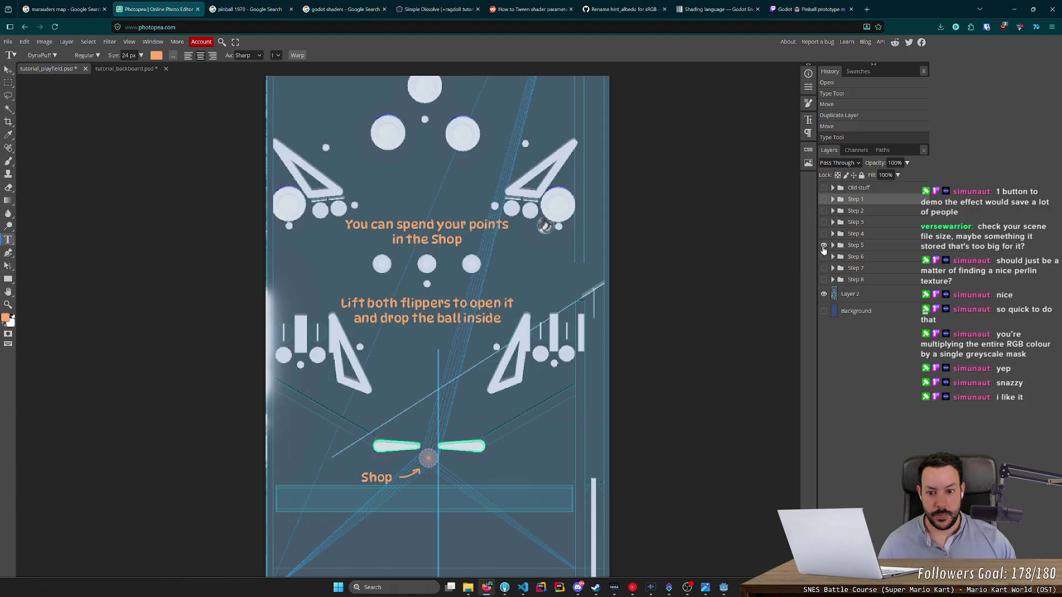
pyautogui.click(824, 245)
pyautogui.click(824, 256)
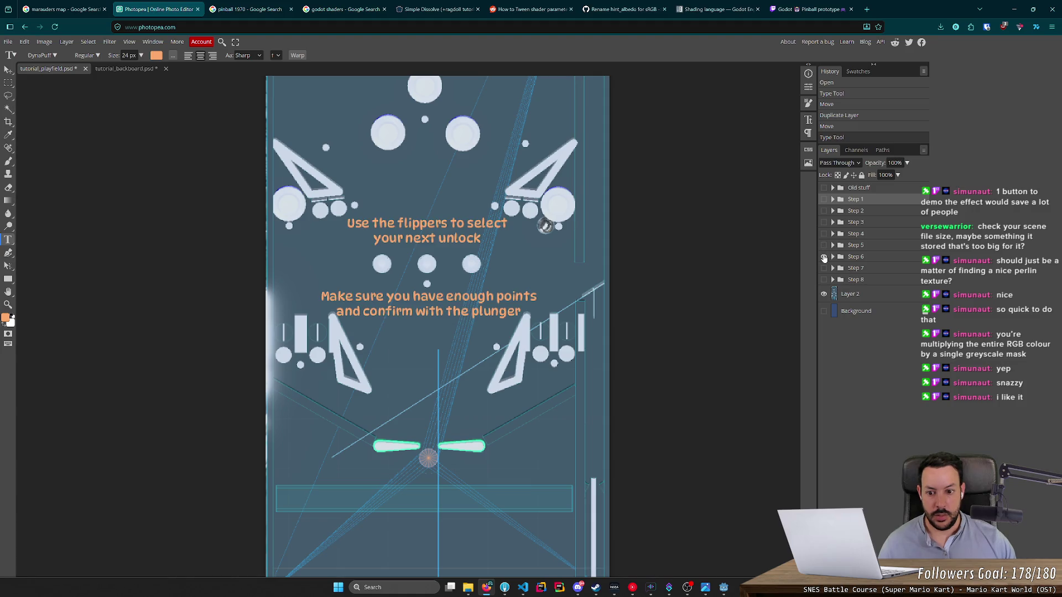
# Step: Replace 'plunger' so the second line reads 'and confirm with the shooter'
pyautogui.write('ball shooter')
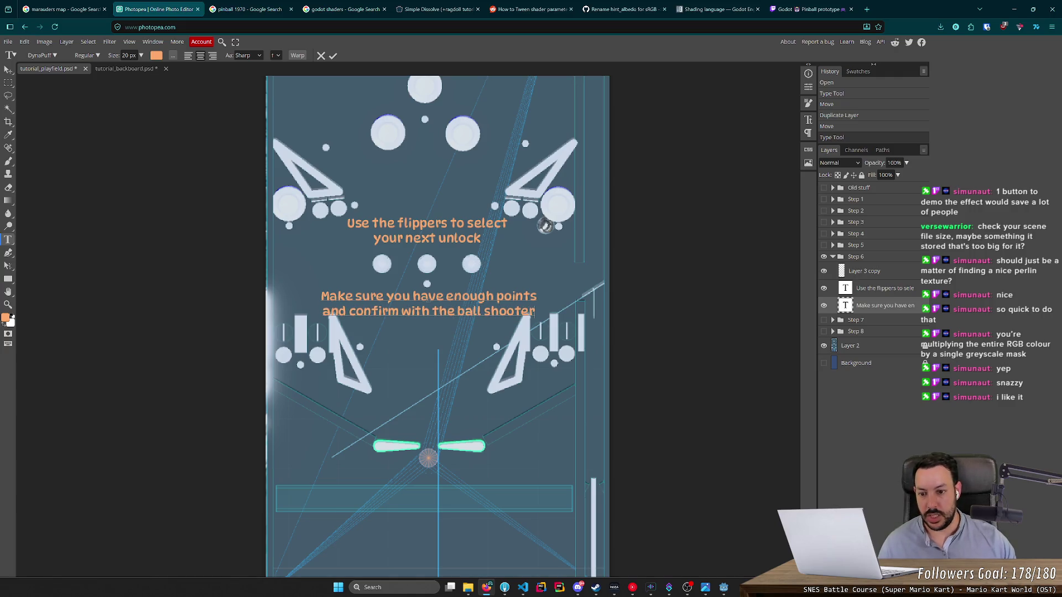
pyautogui.press('BackSpace')
pyautogui.press('BackSpace')
pyautogui.press('BackSpace')
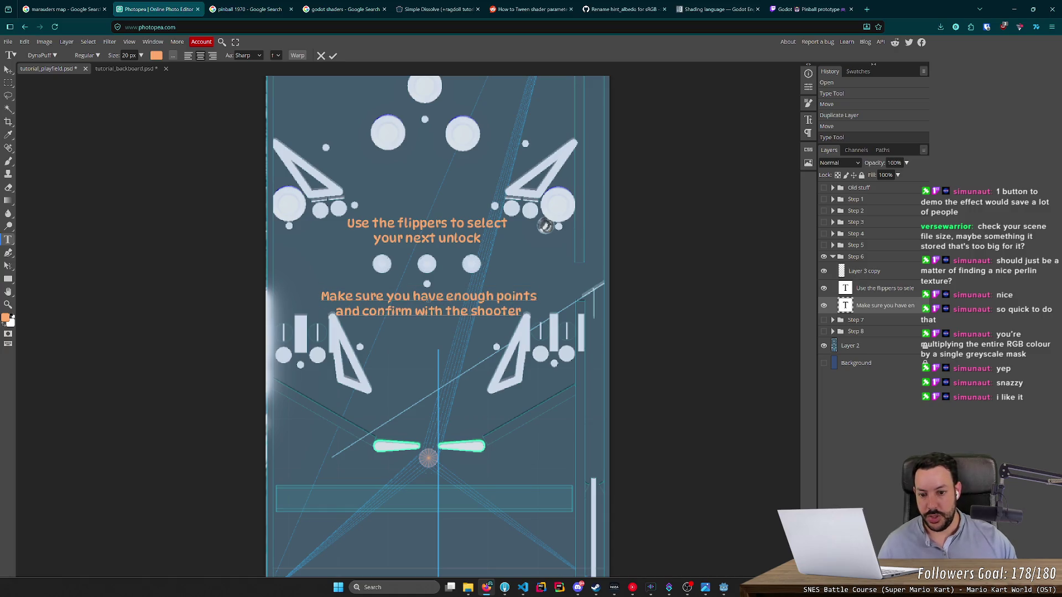
pyautogui.click(8, 161)
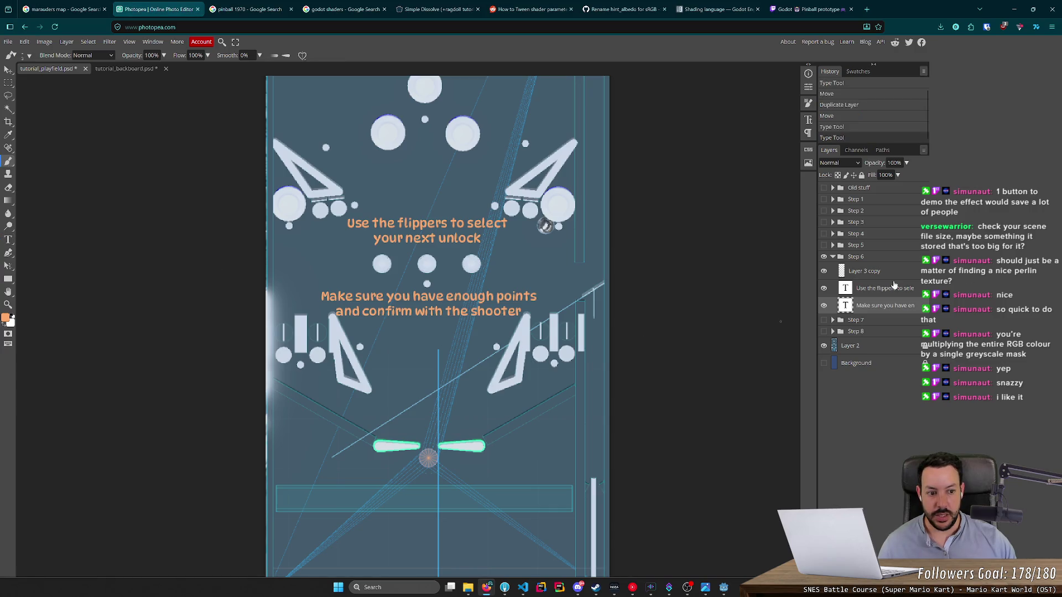
# Step: Select the Layer 3 copy layer and undo a stray orange brush mark
pyautogui.click(879, 271)
pyautogui.scroll(3, 722, 461)
pyautogui.scroll(-1, 507, 174)
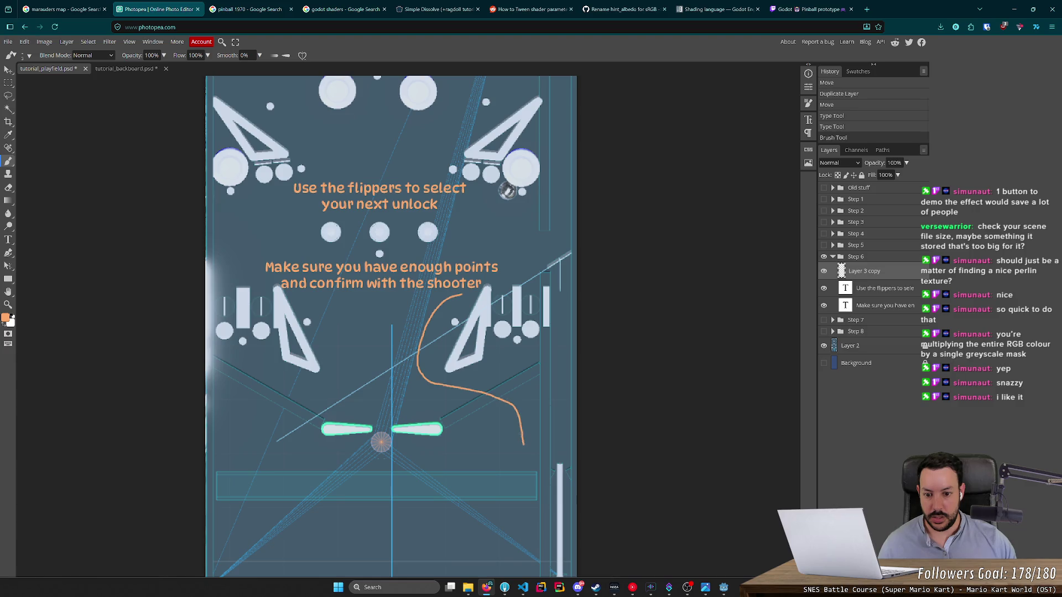
pyautogui.hotkey('ctrl', 'z')
# Step: Try several orange curved-arrow strokes from the Step 6 text to the plunger lane, undoing each
pyautogui.moveTo(451, 299); pyautogui.dragTo(415, 348)
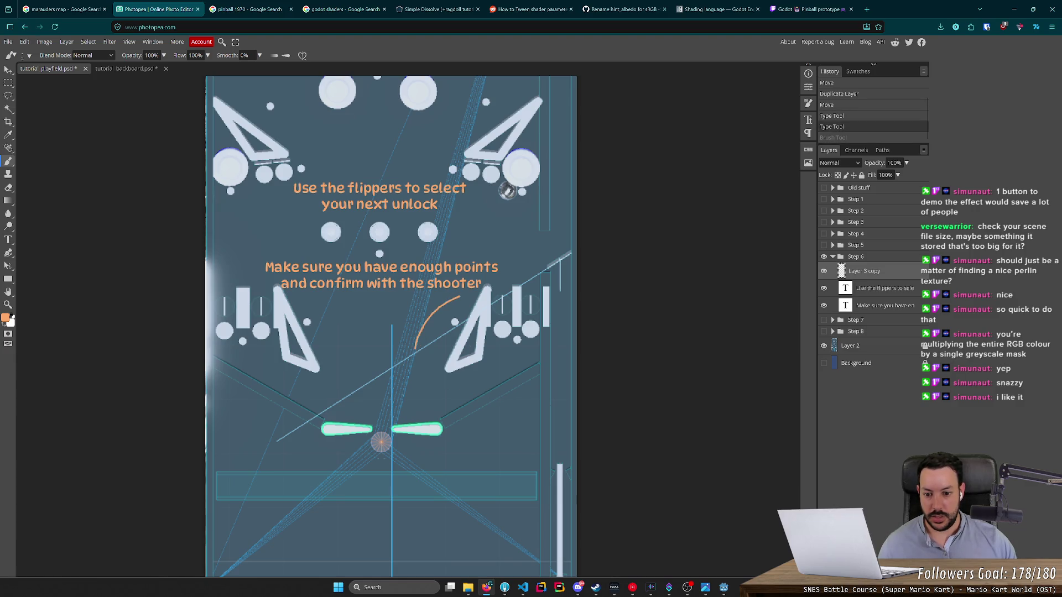
pyautogui.moveTo(441, 384); pyautogui.dragTo(495, 393)
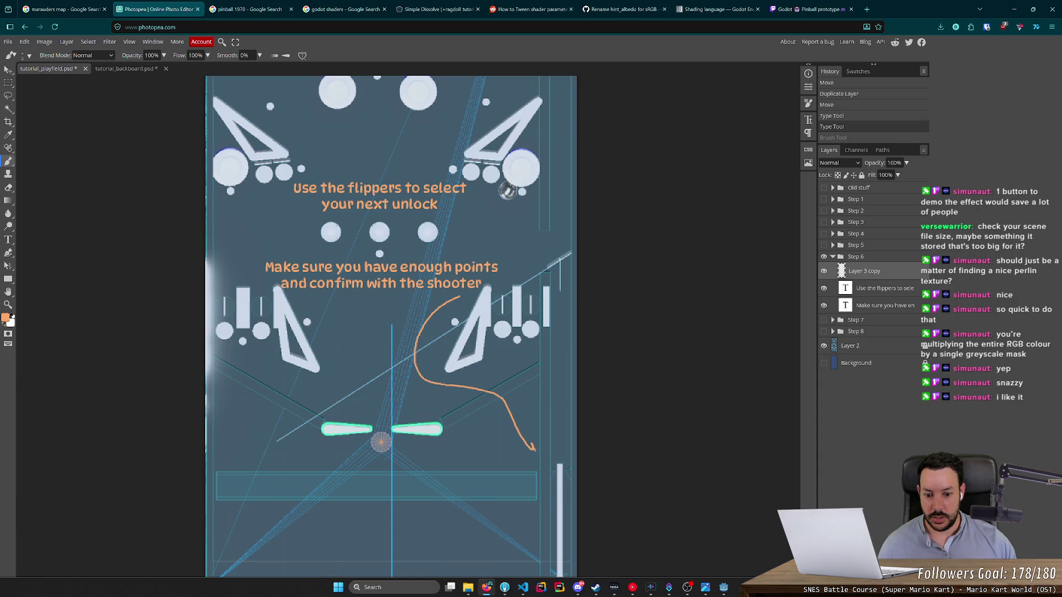
pyautogui.hotkey('ctrl', 'z')
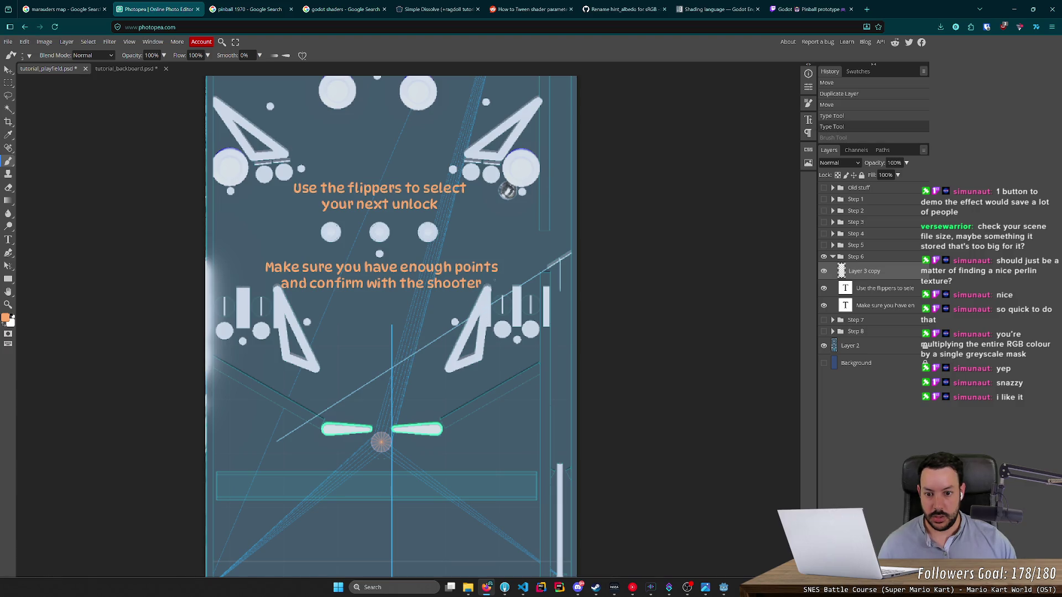
pyautogui.moveTo(555, 252); pyautogui.dragTo(559, 368)
pyautogui.hotkey('ctrl', 'z')
pyautogui.moveTo(460, 299)
pyautogui.mouseDown()
pyautogui.moveTo(420, 348)
pyautogui.moveTo(451, 414)
pyautogui.moveTo(539, 430)
pyautogui.moveTo(556, 449)
pyautogui.mouseUp()
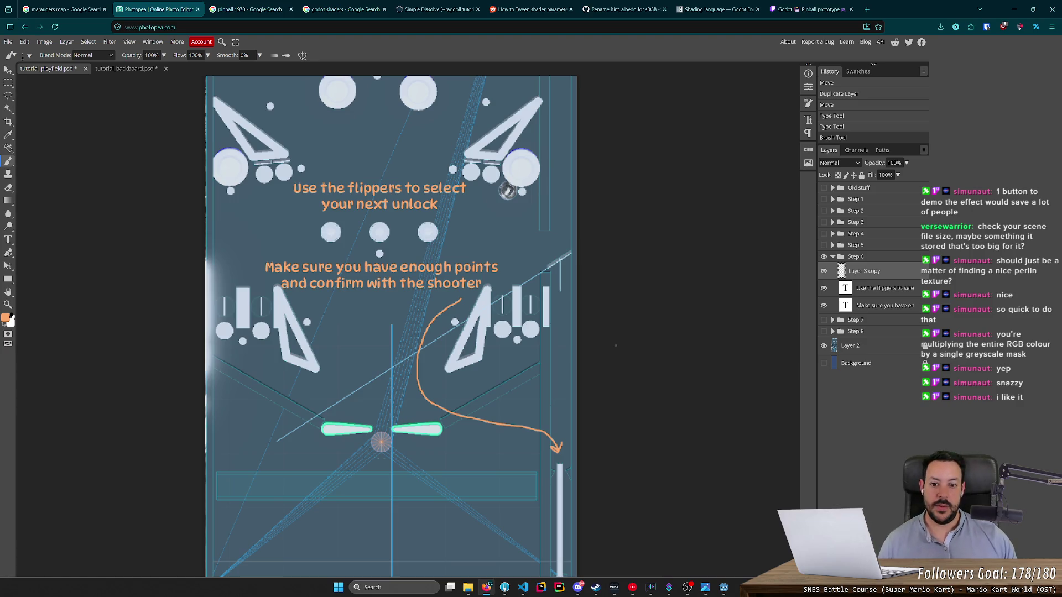
pyautogui.hotkey('ctrl', 'z')
# Step: Zoom in on the shooter text and redraw the arrow's curve heading downward
pyautogui.scroll(5, 438, 351)
pyautogui.moveTo(461, 287); pyautogui.dragTo(463, 256)
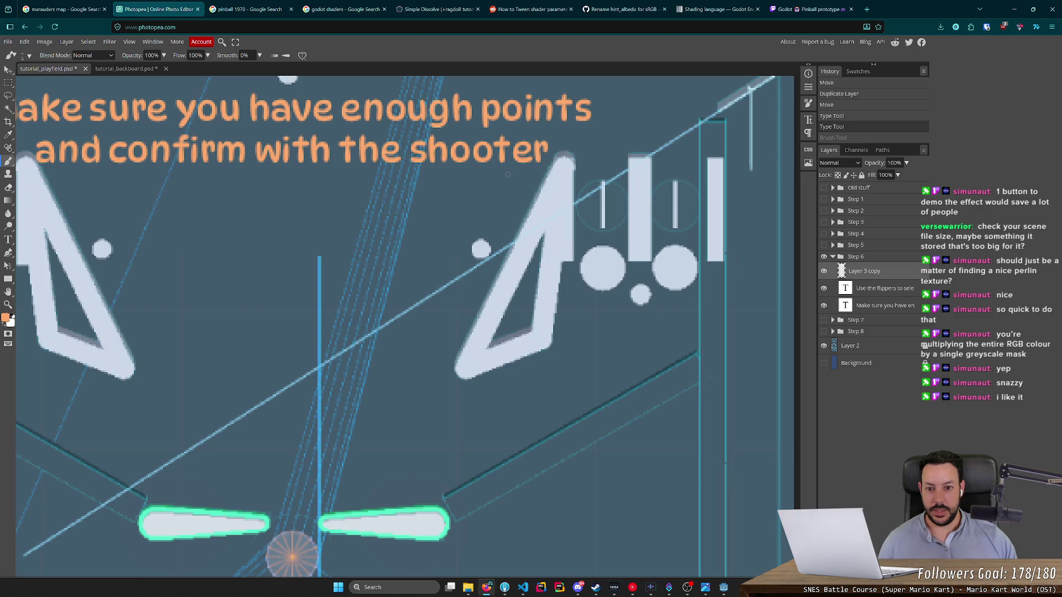
pyautogui.scroll(3, 507, 174)
pyautogui.moveTo(488, 167)
pyautogui.mouseDown()
pyautogui.moveTo(442, 255)
pyautogui.moveTo(383, 293)
pyautogui.moveTo(343, 347)
pyautogui.moveTo(334, 430)
pyautogui.moveTo(359, 506)
pyautogui.mouseUp()
pyautogui.hotkey('ctrl', 'z')
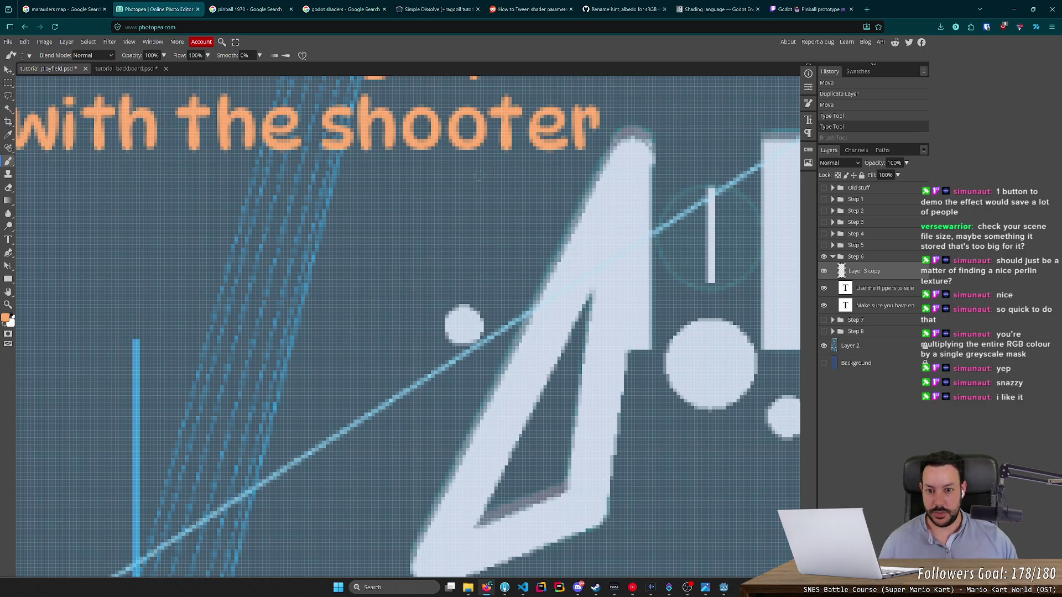
pyautogui.moveTo(462, 171)
pyautogui.mouseDown()
pyautogui.moveTo(420, 239)
pyautogui.moveTo(331, 310)
pyautogui.moveTo(250, 419)
pyautogui.moveTo(276, 561)
pyautogui.mouseUp()
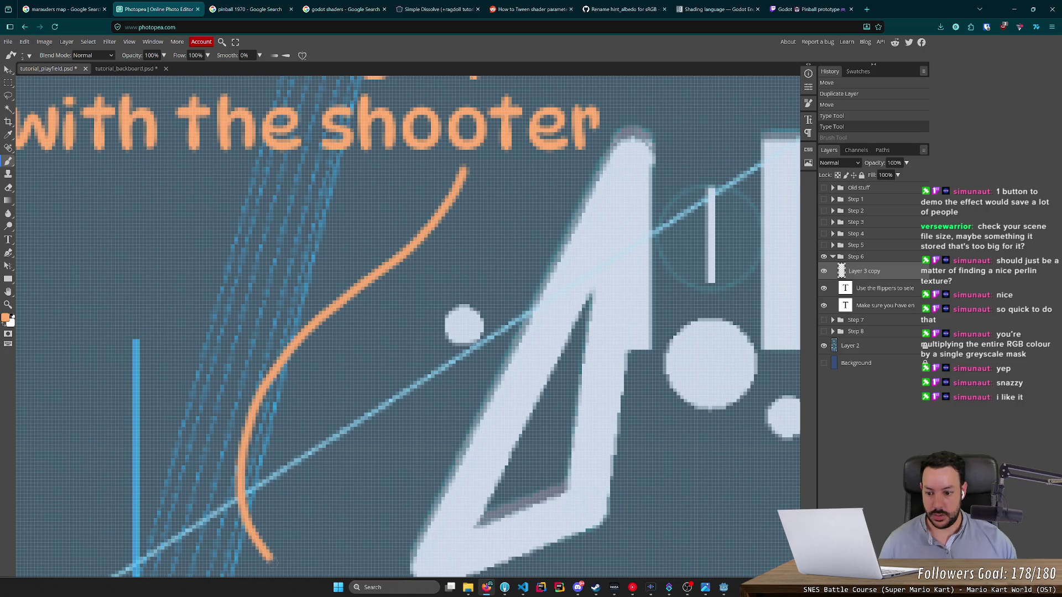
# Step: Extend the orange curve down to the plunger, add an arrowhead barb, and zoom out
pyautogui.scroll(-5, 277, 561)
pyautogui.scroll(-1, 279, 215)
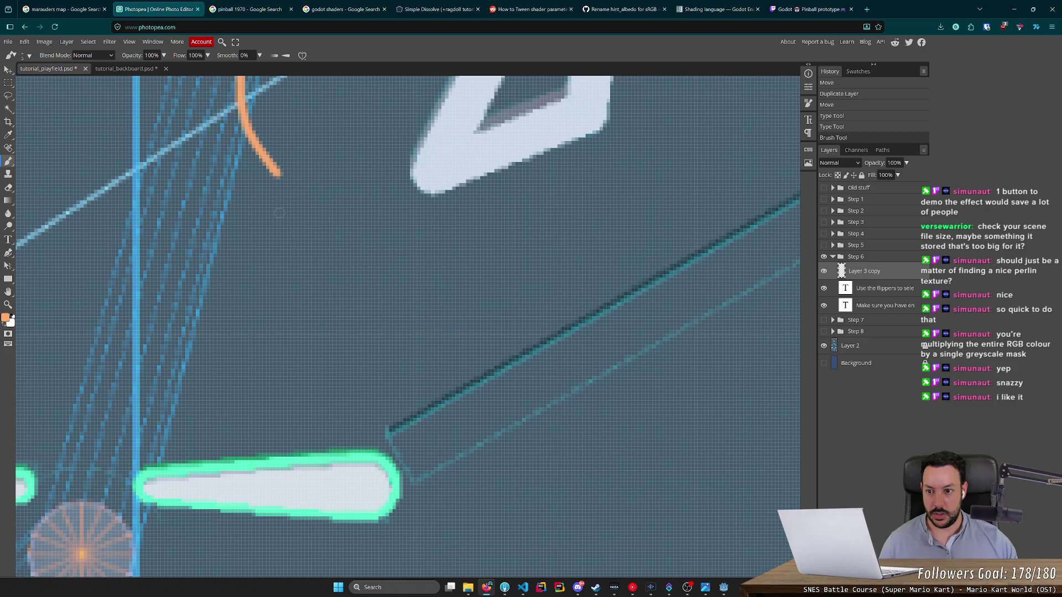
pyautogui.moveTo(280, 174)
pyautogui.mouseDown()
pyautogui.moveTo(331, 238)
pyautogui.moveTo(423, 289)
pyautogui.moveTo(746, 360)
pyautogui.moveTo(400, 269)
pyautogui.moveTo(208, 159)
pyautogui.moveTo(367, 267)
pyautogui.mouseUp()
pyautogui.hotkey('ctrl', 'z')
pyautogui.moveTo(190, 159); pyautogui.dragTo(233, 172)
pyautogui.hotkey('ctrl', 'z')
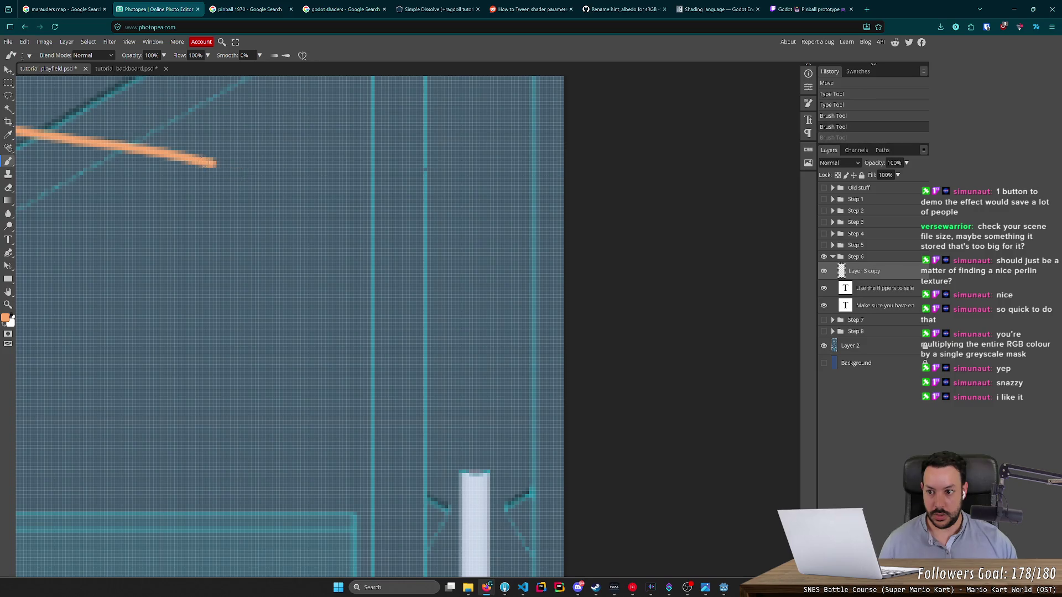
pyautogui.moveTo(216, 164)
pyautogui.mouseDown()
pyautogui.moveTo(343, 206)
pyautogui.moveTo(434, 259)
pyautogui.moveTo(474, 388)
pyautogui.mouseUp()
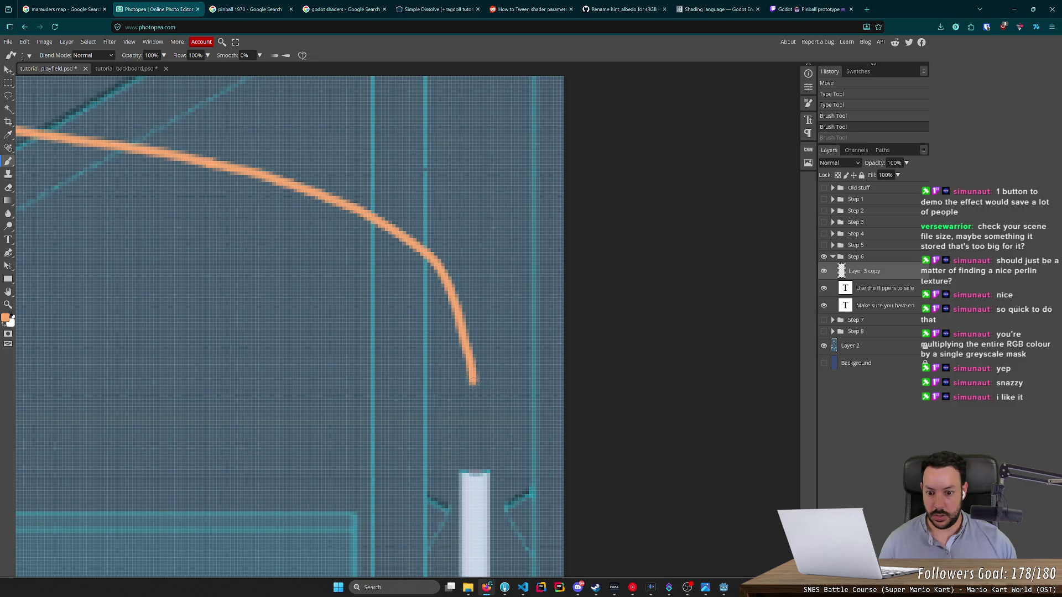
pyautogui.moveTo(431, 351)
pyautogui.mouseDown()
pyautogui.moveTo(474, 389)
pyautogui.moveTo(484, 370)
pyautogui.moveTo(474, 391)
pyautogui.mouseUp()
pyautogui.scroll(-5, 358, 271)
pyautogui.scroll(-4, 283, 166)
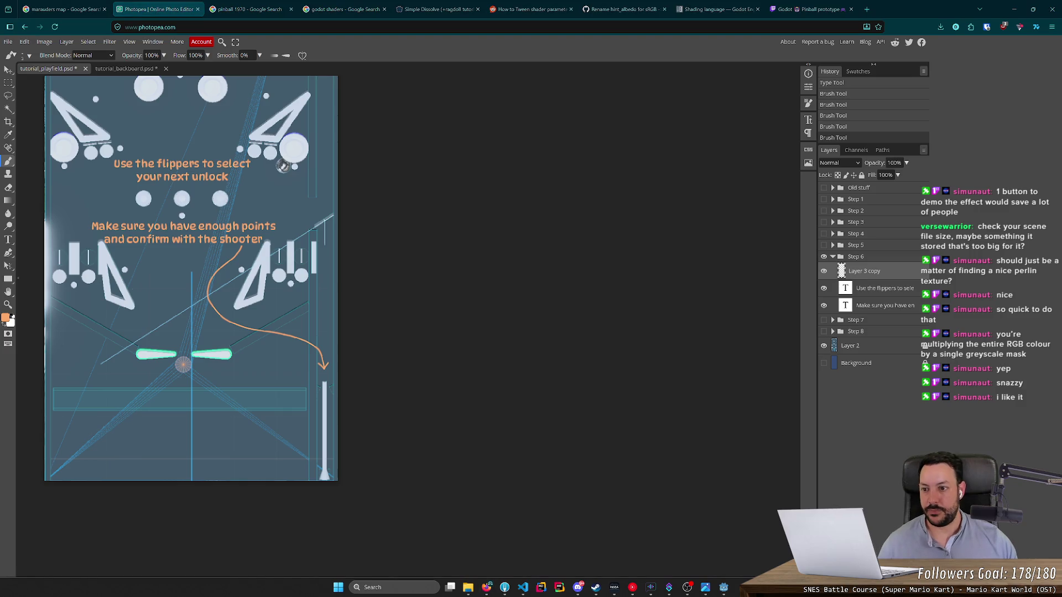
# Step: Paint small orange arrows above the flippers, pointing left on the left and right on the right
pyautogui.scroll(1, 152, 354)
pyautogui.scroll(5, 148, 358)
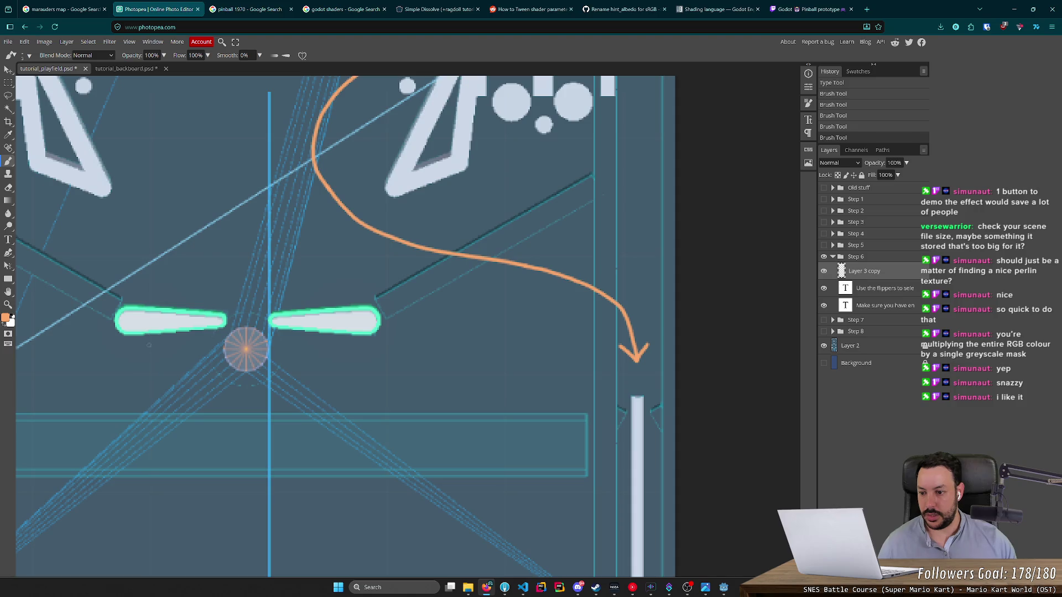
pyautogui.moveTo(188, 285)
pyautogui.mouseDown()
pyautogui.moveTo(161, 287)
pyautogui.moveTo(180, 288)
pyautogui.mouseUp()
pyautogui.hotkey('ctrl', 'z')
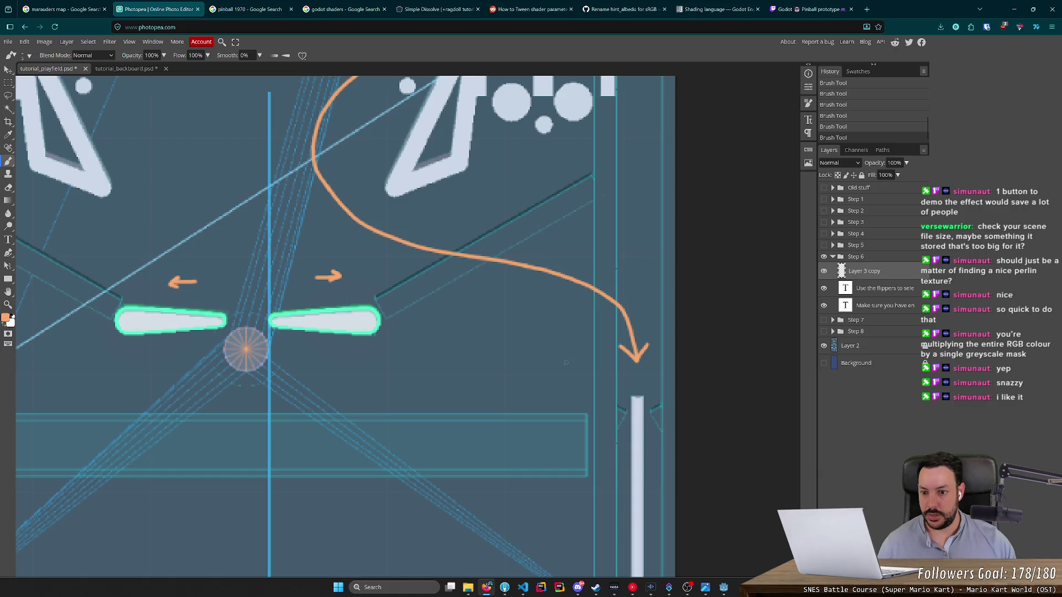
pyautogui.hotkey('ctrl', 'z')
pyautogui.hotkey('ctrl', 'z')
pyautogui.moveTo(192, 284); pyautogui.dragTo(164, 284)
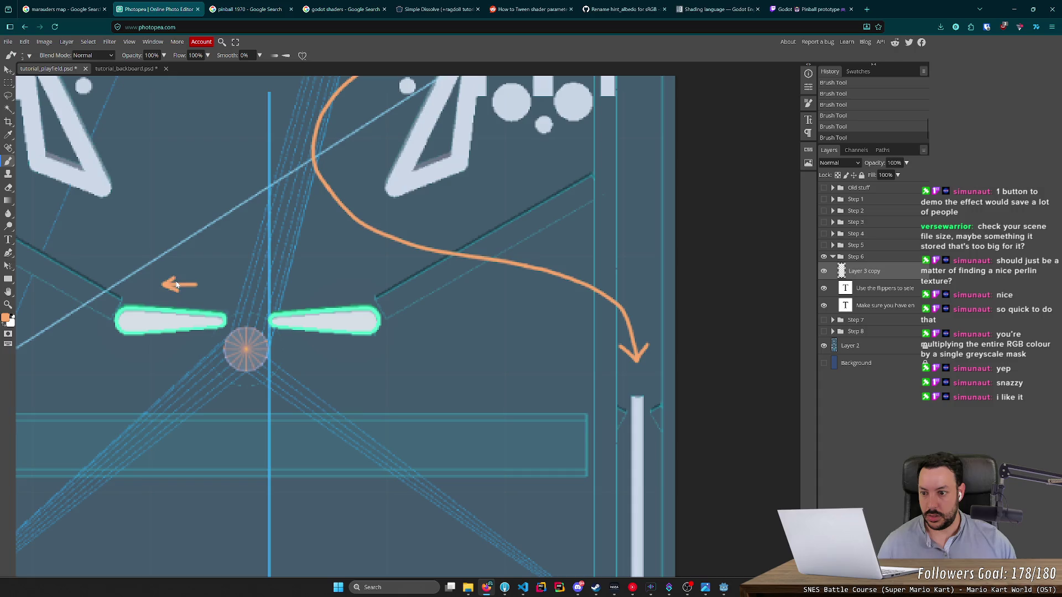
pyautogui.hotkey('ctrl', 'z')
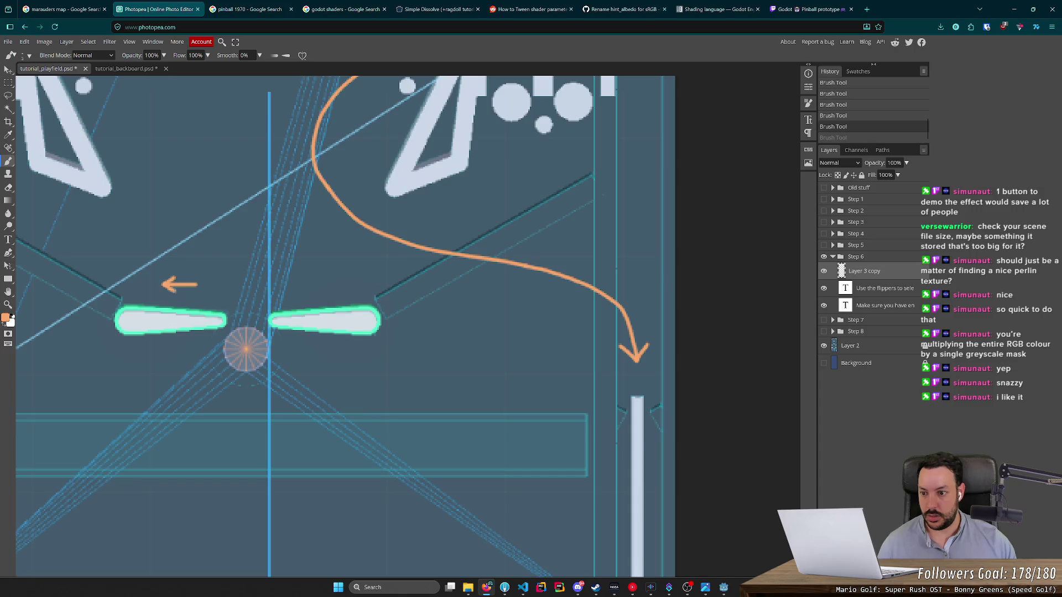
pyautogui.hotkey('ctrl', 'shift', 'z')
pyautogui.moveTo(301, 285)
pyautogui.mouseDown()
pyautogui.moveTo(333, 284)
pyautogui.moveTo(322, 291)
pyautogui.mouseUp()
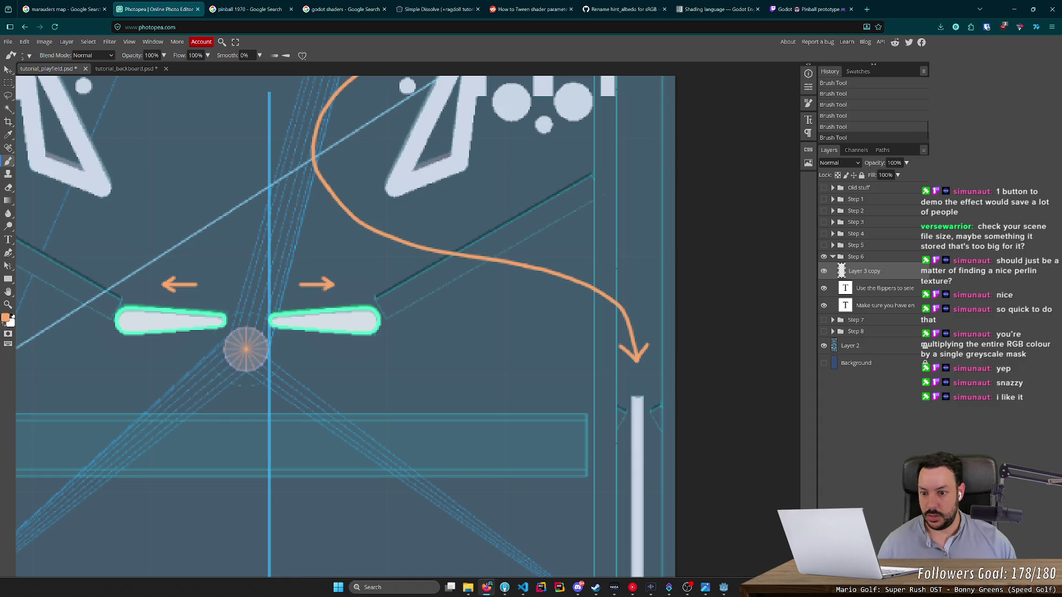
pyautogui.scroll(-5, 495, 122)
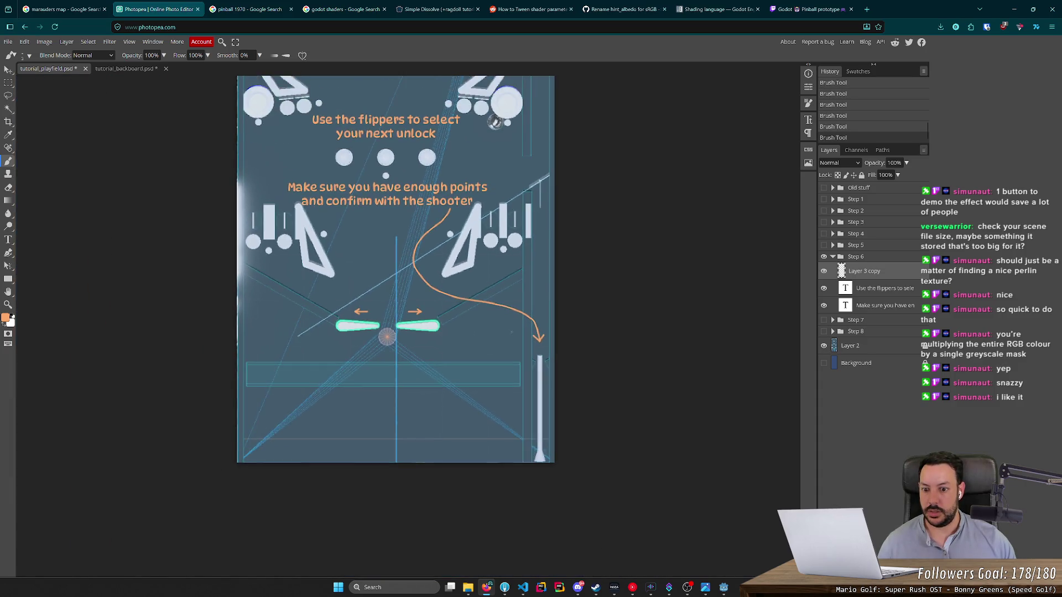
# Step: Brush an orange check mark under the arrow tip, then start a 'confirm icon' search in a new tab
pyautogui.scroll(5, 539, 343)
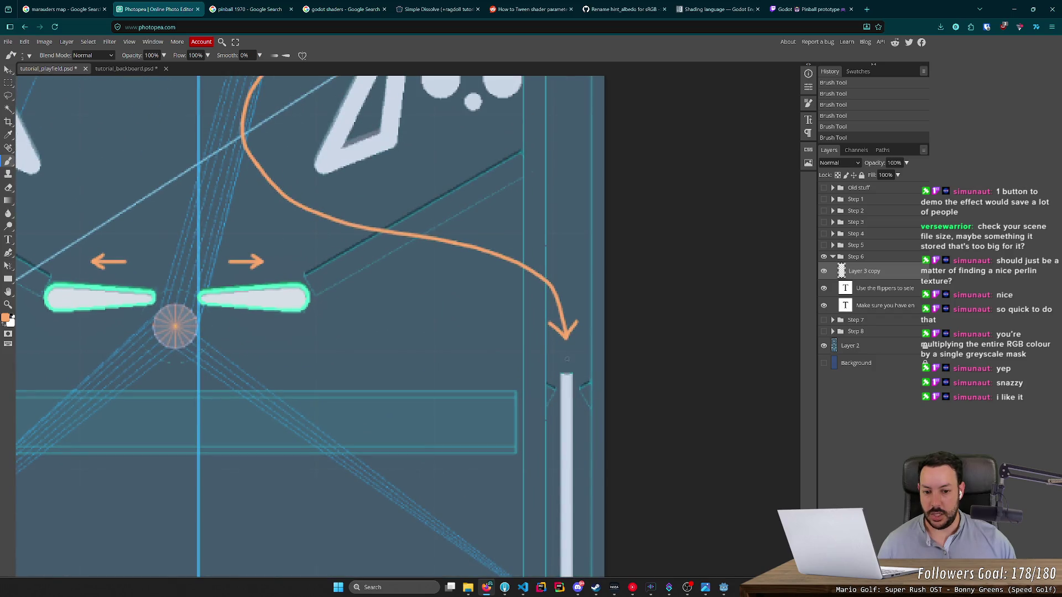
pyautogui.moveTo(558, 353)
pyautogui.mouseDown()
pyautogui.moveTo(581, 342)
pyautogui.moveTo(560, 346)
pyautogui.moveTo(586, 357)
pyautogui.moveTo(561, 359)
pyautogui.mouseUp()
pyautogui.hotkey('ctrl', 'z')
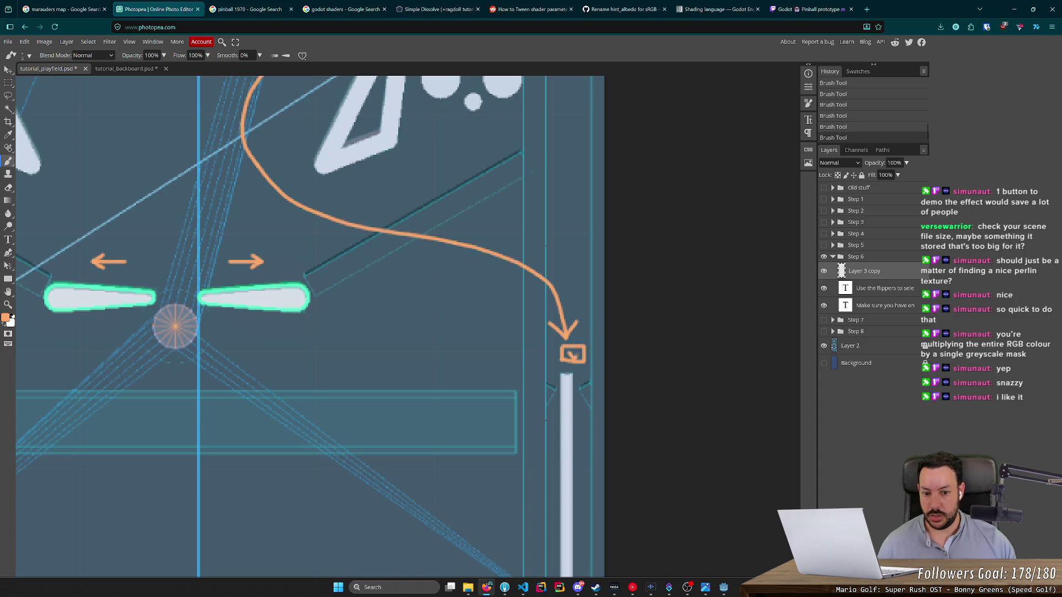
pyautogui.hotkey('ctrl', 'z')
pyautogui.hotkey('ctrl', 'z')
pyautogui.hotkey('ctrl', 'z')
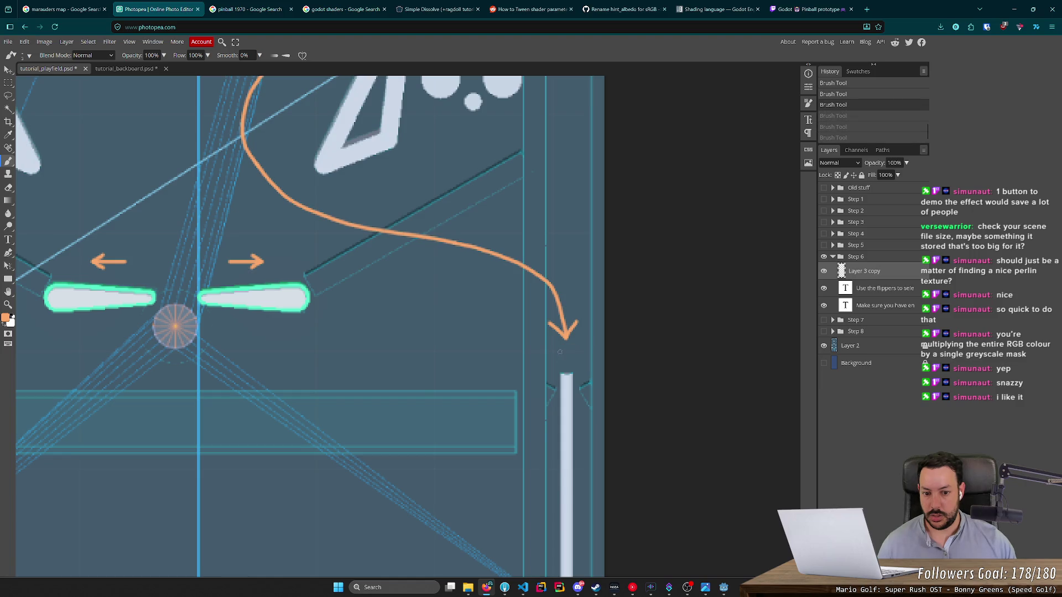
pyautogui.hotkey('ctrl', 'shift', 'z')
pyautogui.hotkey('ctrl', 'shift', 'z')
pyautogui.hotkey('ctrl', 'shift', 'z')
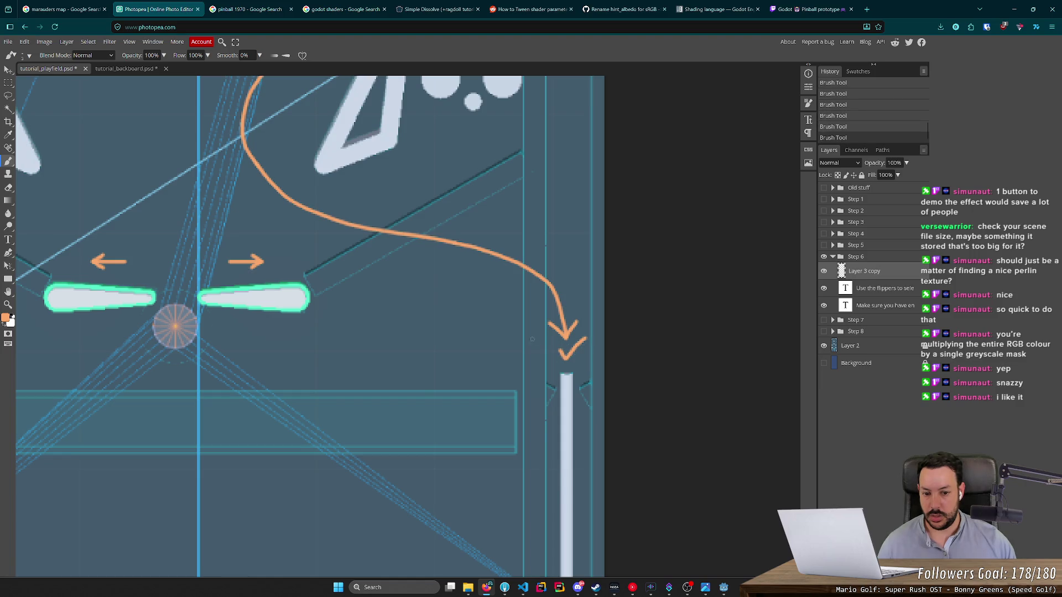
pyautogui.hotkey('ctrl', 't')
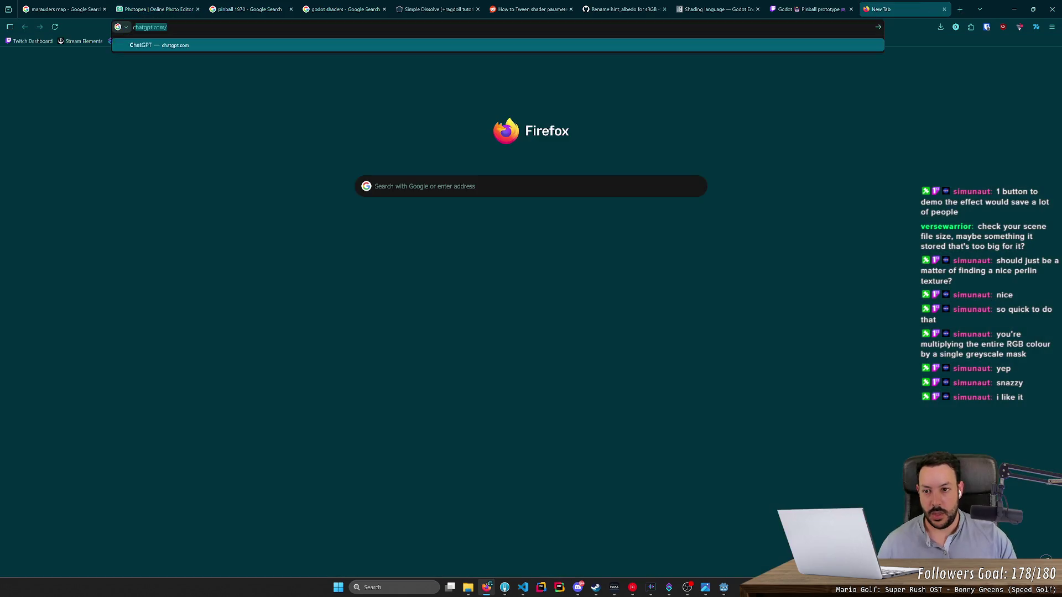
pyautogui.write('confirm icom')
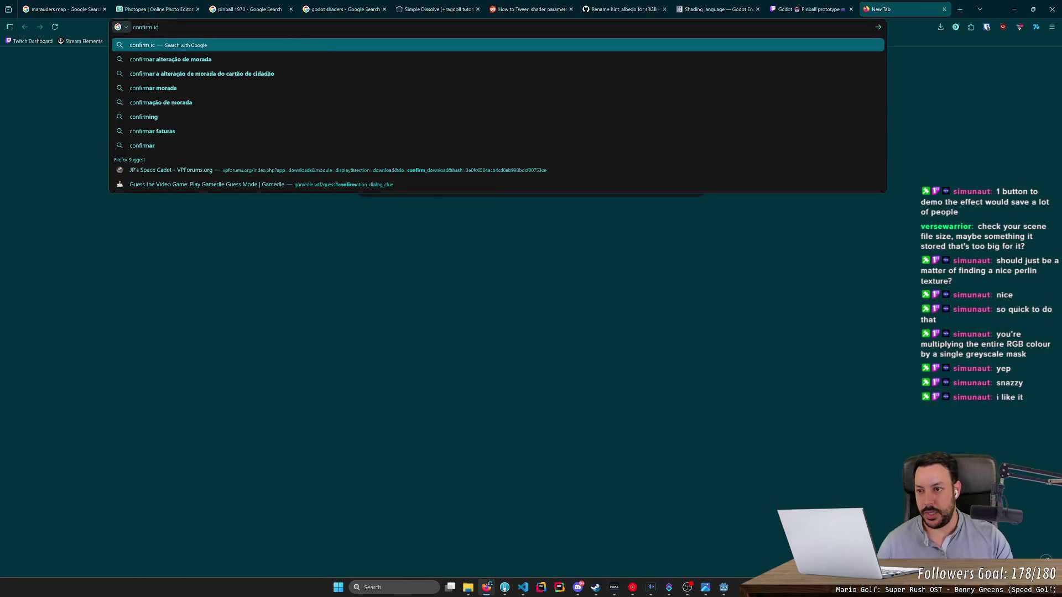
# Step: Browse Google Images results for 'confirm icon', close the tab, and undo the check mark stroke
pyautogui.press('BackSpace')
pyautogui.write('n')
pyautogui.press('Return')
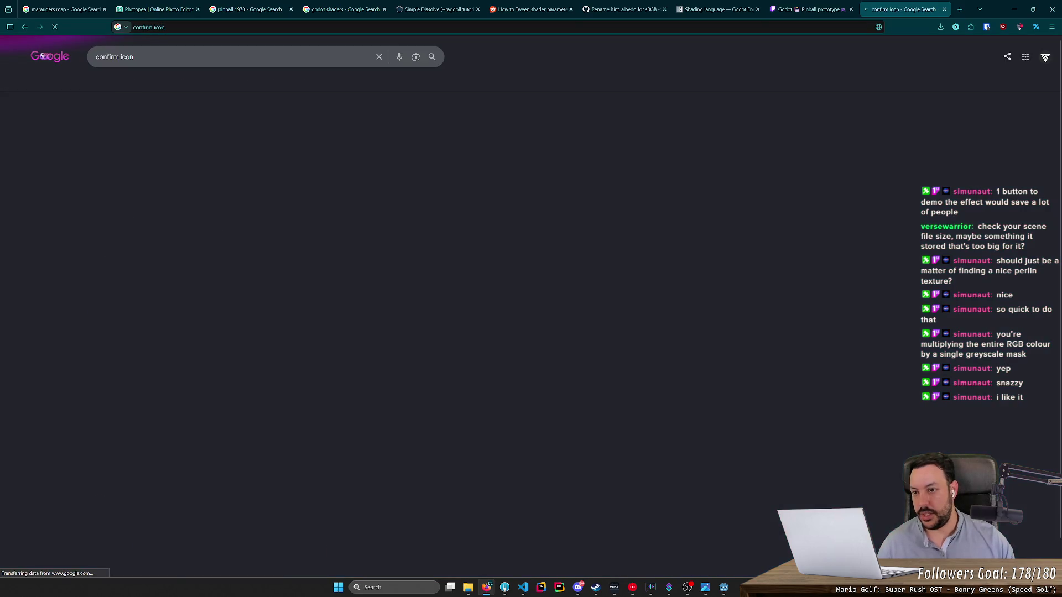
pyautogui.click(161, 81)
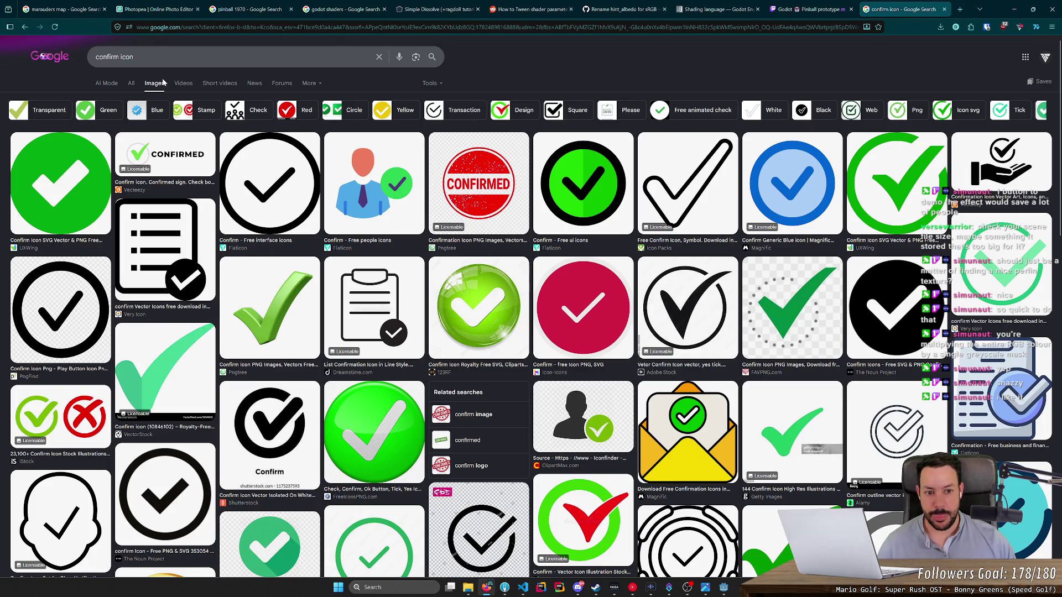
pyautogui.scroll(-3, 486, 194)
pyautogui.scroll(-10, 486, 194)
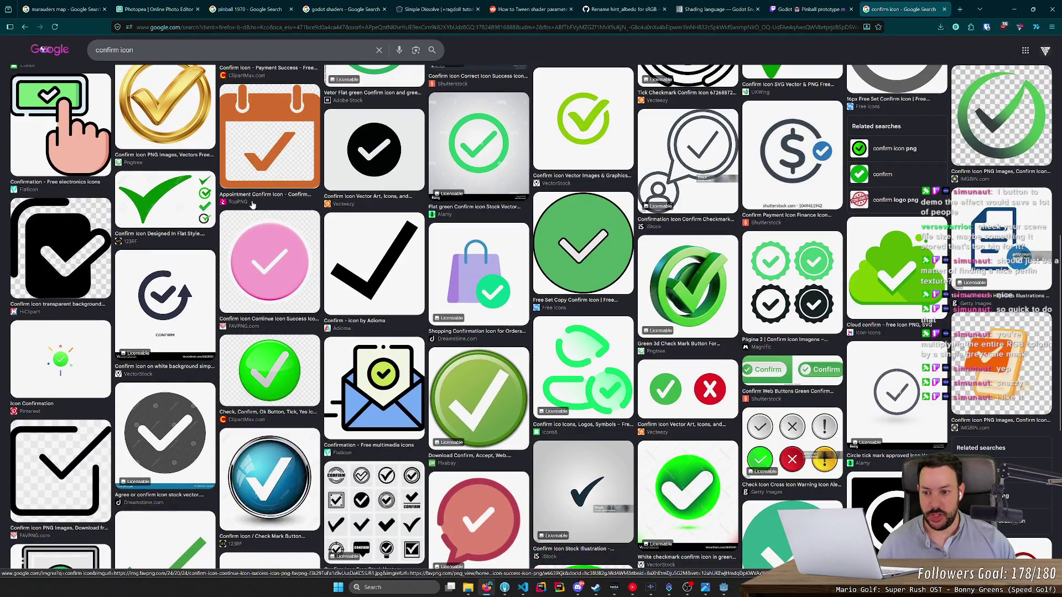
pyautogui.hotkey('ctrl', 'w')
pyautogui.hotkey('ctrl', 'z')
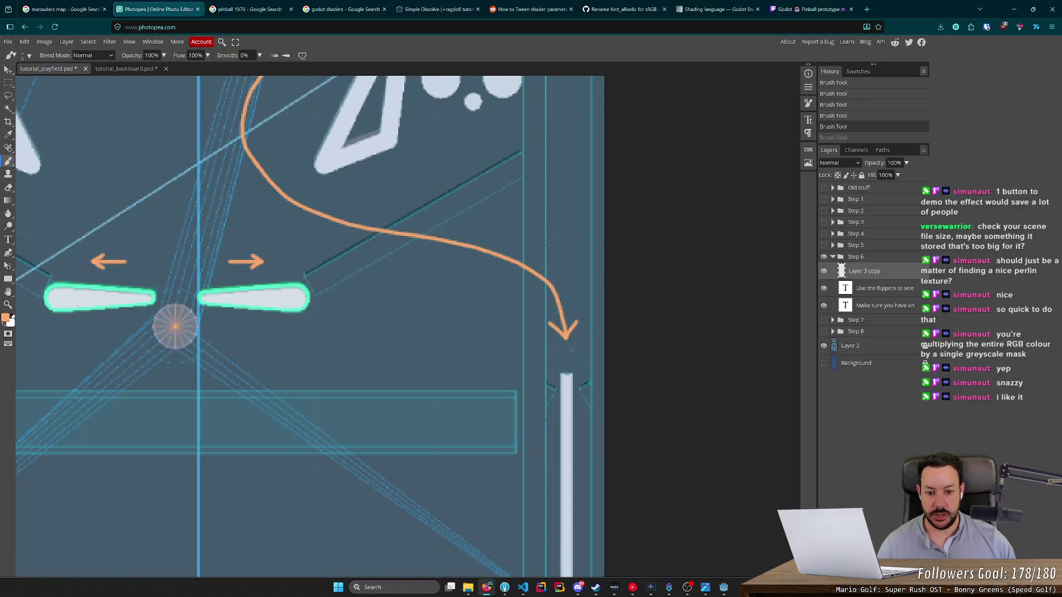
# Step: Redraw the orange check mark just below the curved arrow's tip
pyautogui.moveTo(565, 340)
pyautogui.mouseDown()
pyautogui.moveTo(579, 350)
pyautogui.moveTo(603, 336)
pyautogui.mouseUp()
pyautogui.hotkey('ctrl', 'z')
pyautogui.hotkey('ctrl', 'z')
pyautogui.hotkey('ctrl', 'z')
pyautogui.hotkey('ctrl', 'z')
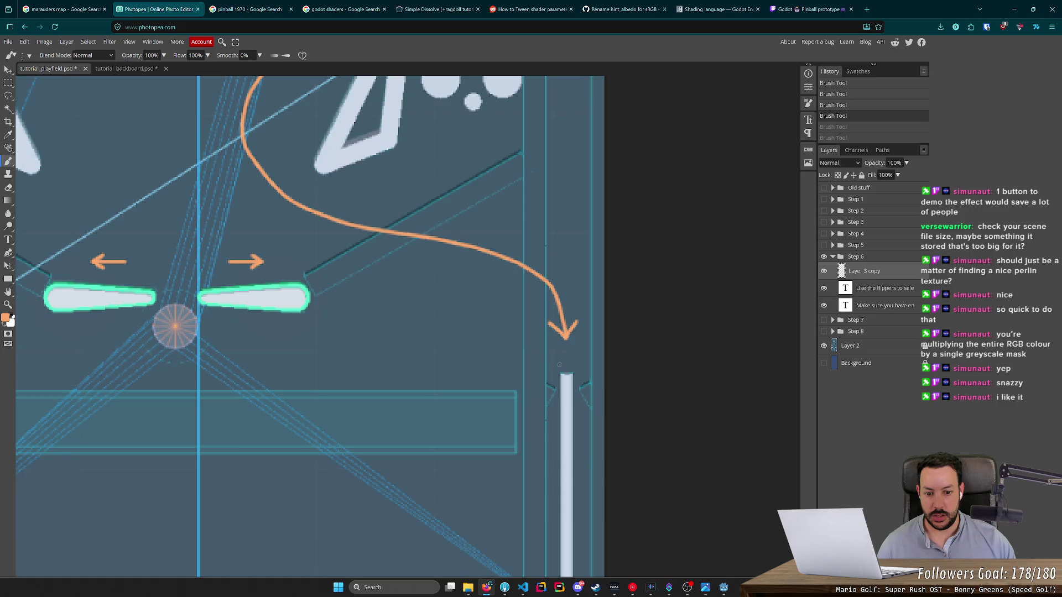
pyautogui.moveTo(562, 358); pyautogui.dragTo(588, 338)
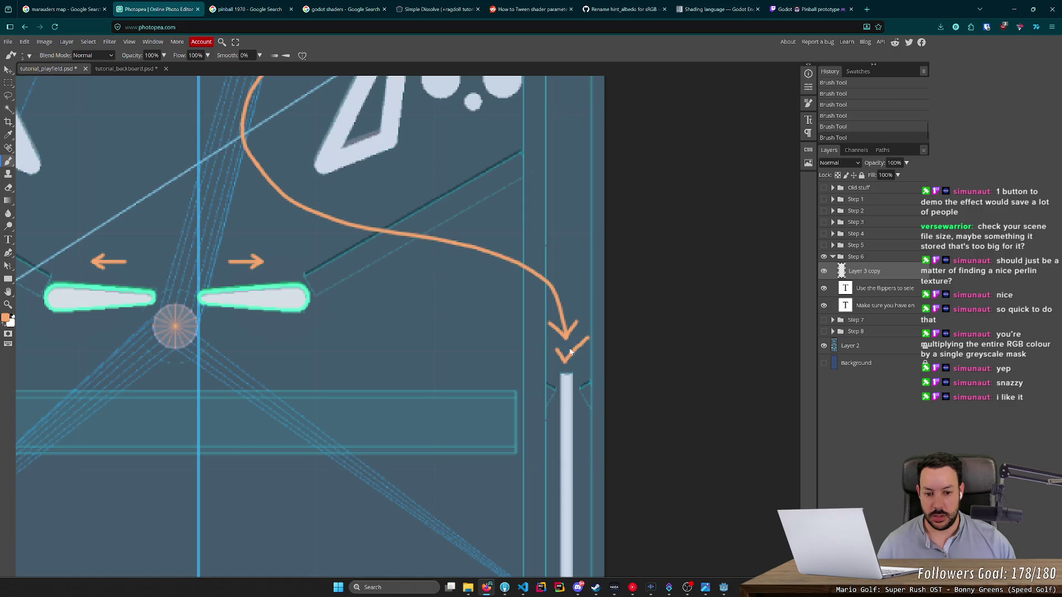
pyautogui.hotkey('ctrl', 'z')
pyautogui.hotkey('ctrl', 'z')
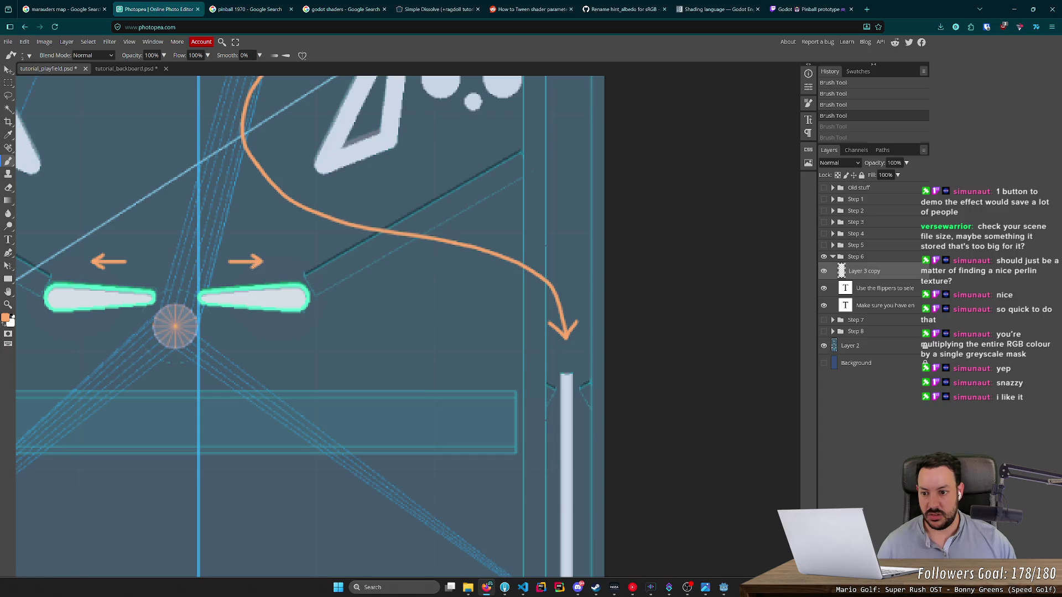
pyautogui.click(560, 355)
pyautogui.hotkey('ctrl', 'z')
pyautogui.hotkey('ctrl', 'shift', 'z')
pyautogui.hotkey('ctrl', 'z')
pyautogui.moveTo(559, 354); pyautogui.dragTo(584, 344)
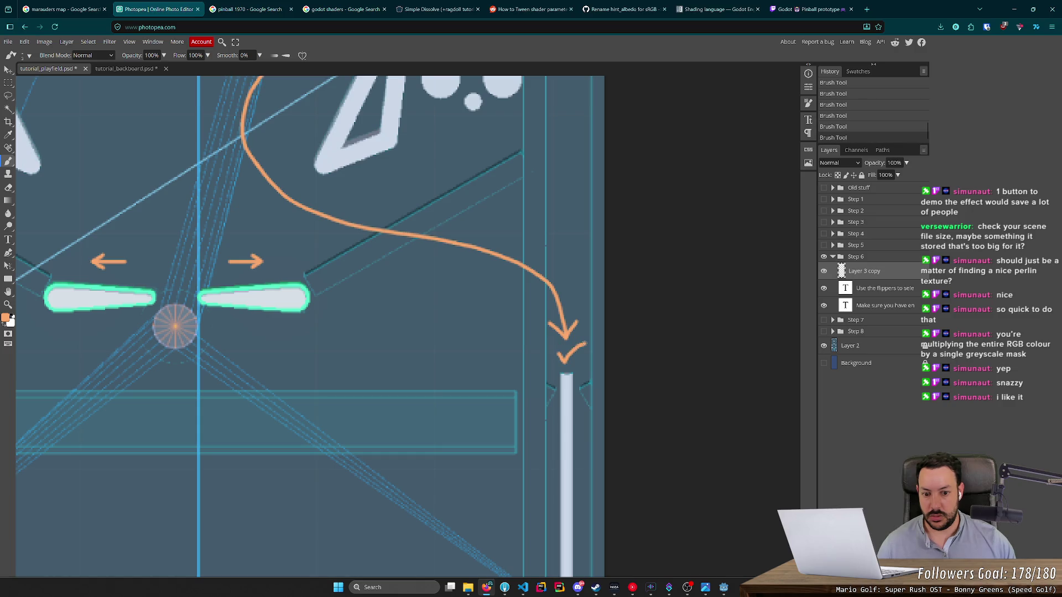
# Step: Try drawing a circle around the check mark several times, undoing every attempt
pyautogui.scroll(-5, 573, 360)
pyautogui.scroll(6, 539, 353)
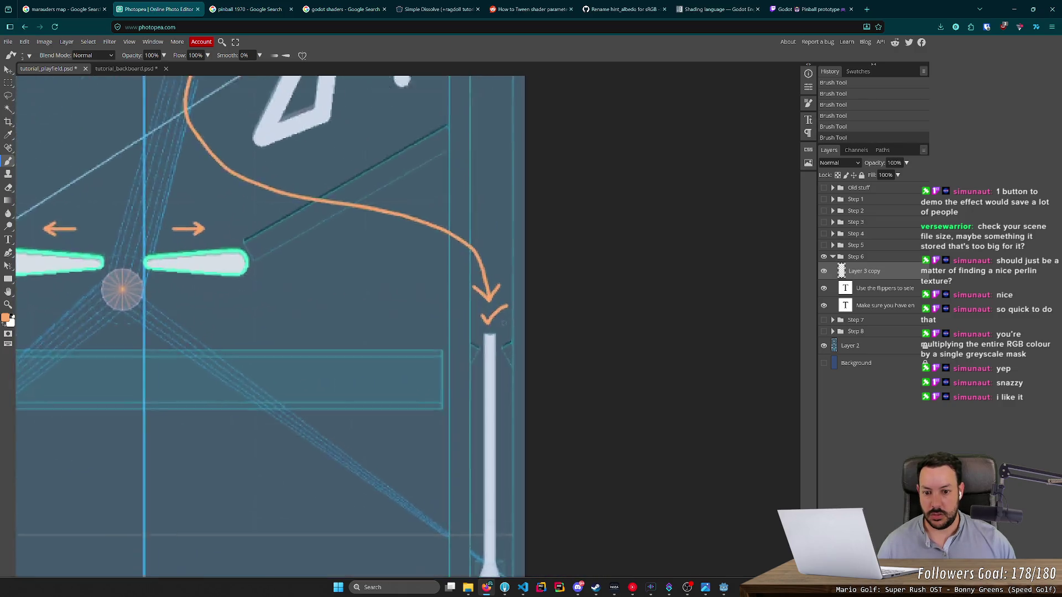
pyautogui.moveTo(495, 285)
pyautogui.mouseDown()
pyautogui.moveTo(467, 305)
pyautogui.moveTo(517, 291)
pyautogui.moveTo(463, 302)
pyautogui.moveTo(517, 337)
pyautogui.moveTo(508, 283)
pyautogui.moveTo(482, 338)
pyautogui.moveTo(488, 294)
pyautogui.moveTo(473, 343)
pyautogui.moveTo(497, 299)
pyautogui.moveTo(466, 301)
pyautogui.moveTo(503, 331)
pyautogui.moveTo(487, 306)
pyautogui.mouseUp()
pyautogui.hotkey('ctrl', 'z')
pyautogui.hotkey('ctrl', 'z')
pyautogui.hotkey('ctrl', 'z')
pyautogui.hotkey('ctrl', 'z')
pyautogui.hotkey('ctrl', 'z')
pyautogui.scroll(5, 488, 306)
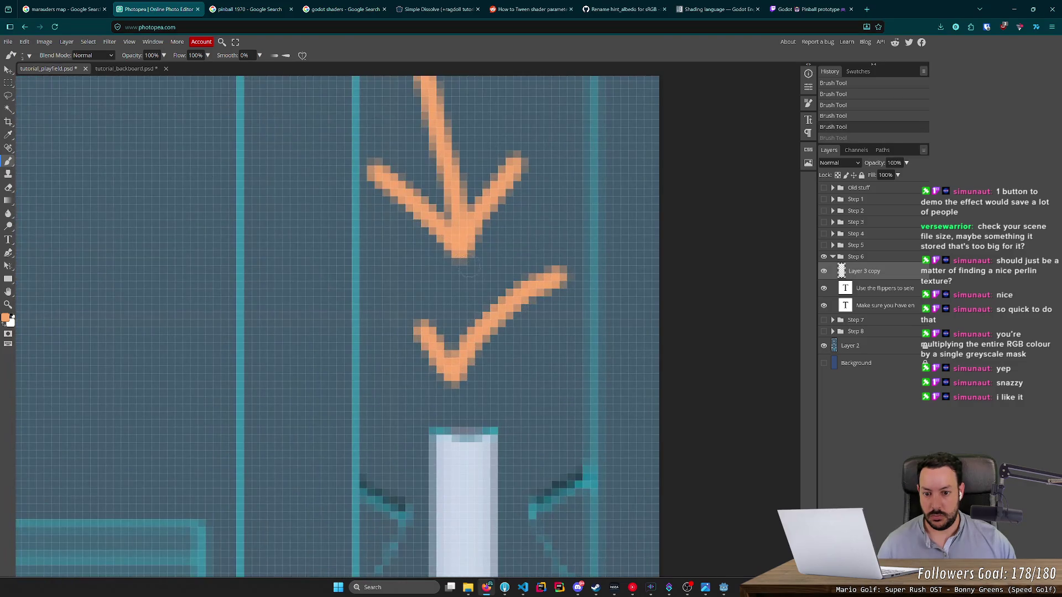
pyautogui.moveTo(384, 348)
pyautogui.mouseDown()
pyautogui.moveTo(514, 387)
pyautogui.moveTo(442, 271)
pyautogui.moveTo(349, 340)
pyautogui.moveTo(525, 432)
pyautogui.mouseUp()
pyautogui.hotkey('ctrl', 'z')
pyautogui.hotkey('ctrl', 'z')
pyautogui.moveTo(472, 258)
pyautogui.mouseDown()
pyautogui.moveTo(374, 373)
pyautogui.moveTo(550, 387)
pyautogui.moveTo(465, 254)
pyautogui.mouseUp()
pyautogui.scroll(-5, 563, 404)
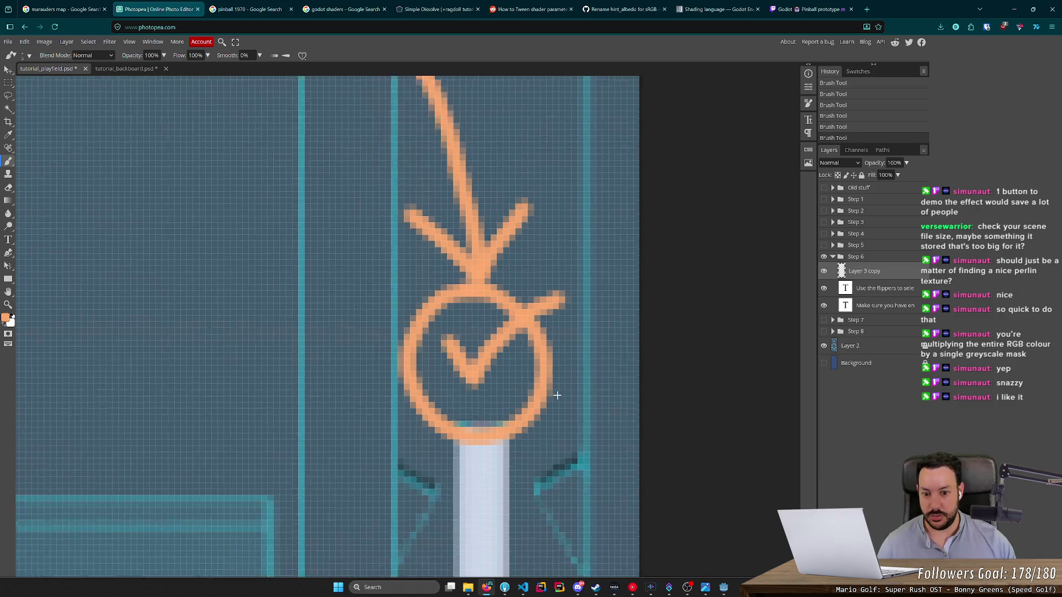
pyautogui.scroll(-3, 642, 432)
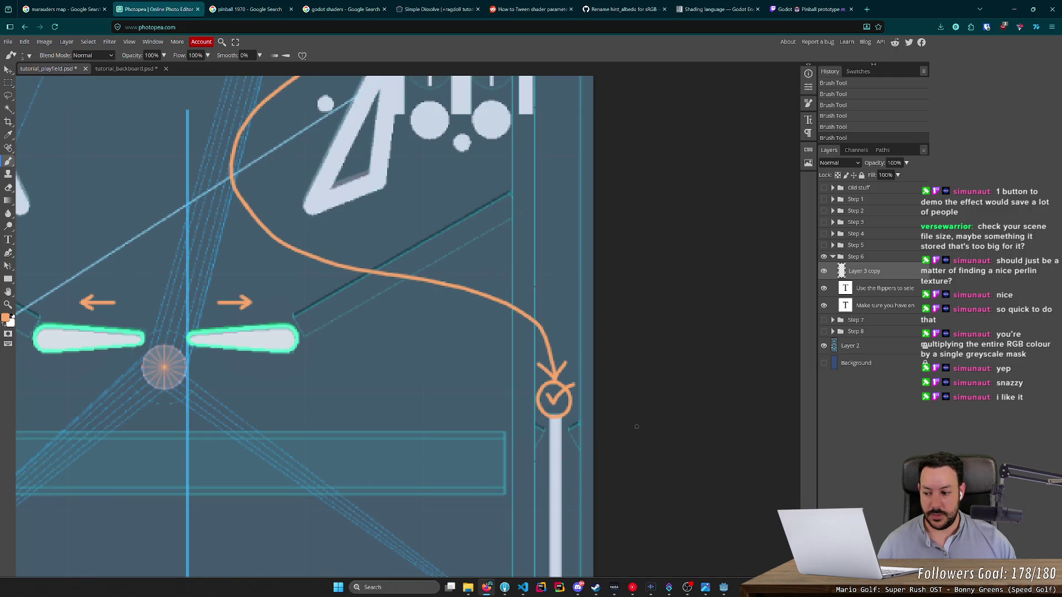
pyautogui.hotkey('ctrl', 'z')
pyautogui.scroll(6, 636, 428)
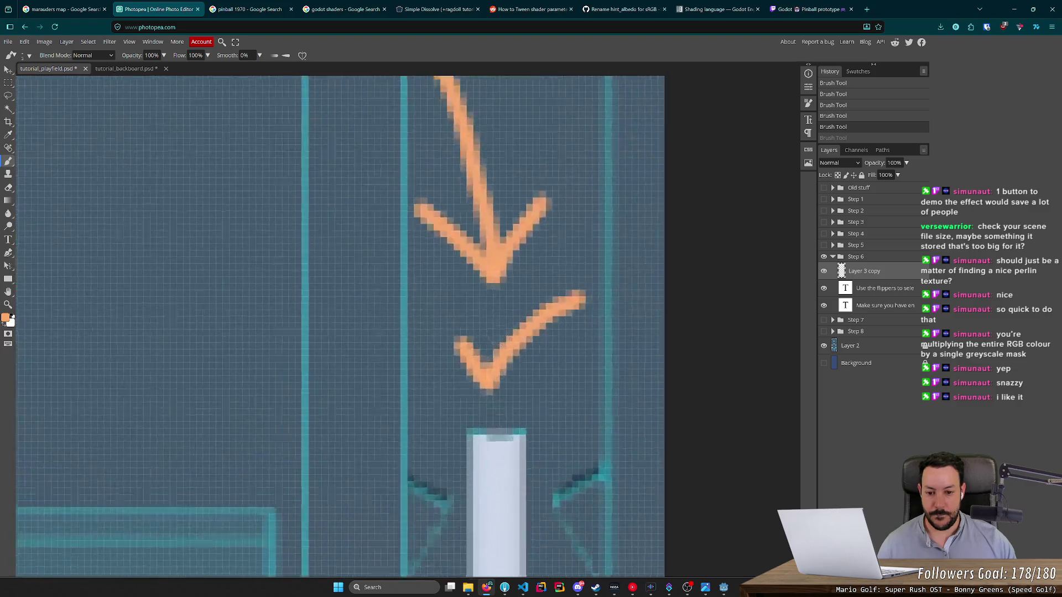
pyautogui.moveTo(470, 238)
pyautogui.mouseDown()
pyautogui.moveTo(442, 252)
pyautogui.moveTo(454, 437)
pyautogui.moveTo(553, 332)
pyautogui.mouseUp()
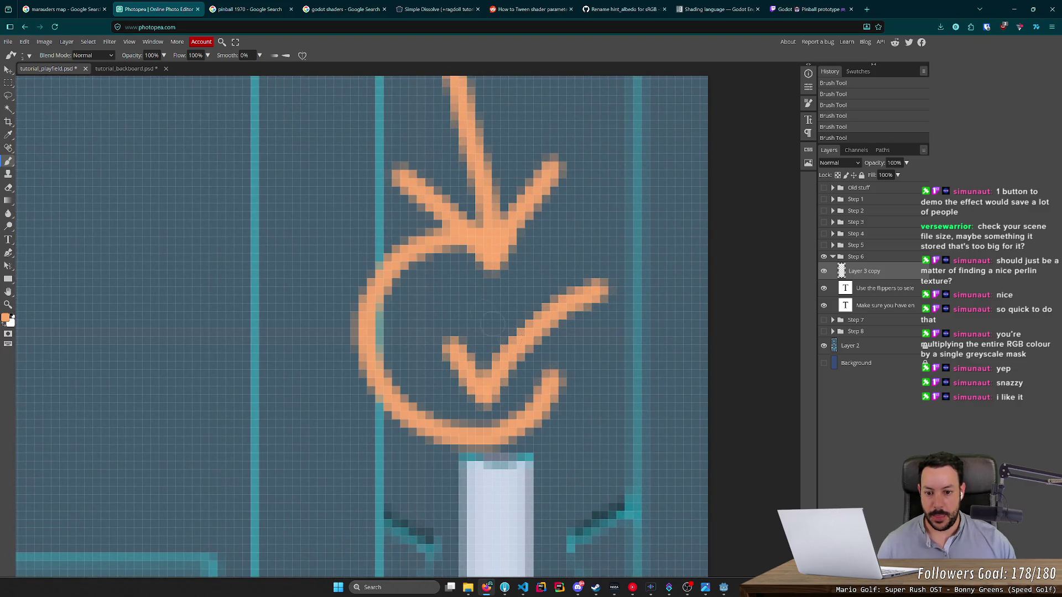
pyautogui.hotkey('ctrl', 'z')
pyautogui.moveTo(479, 260)
pyautogui.mouseDown()
pyautogui.moveTo(410, 439)
pyautogui.moveTo(558, 359)
pyautogui.moveTo(448, 270)
pyautogui.moveTo(459, 279)
pyautogui.moveTo(442, 459)
pyautogui.moveTo(559, 362)
pyautogui.moveTo(449, 269)
pyautogui.moveTo(418, 292)
pyautogui.moveTo(448, 466)
pyautogui.moveTo(567, 398)
pyautogui.moveTo(467, 256)
pyautogui.moveTo(431, 271)
pyautogui.mouseUp()
pyautogui.hotkey('ctrl', 'z')
pyautogui.hotkey('ctrl', 'z')
pyautogui.scroll(-5, 576, 395)
pyautogui.scroll(3, 577, 395)
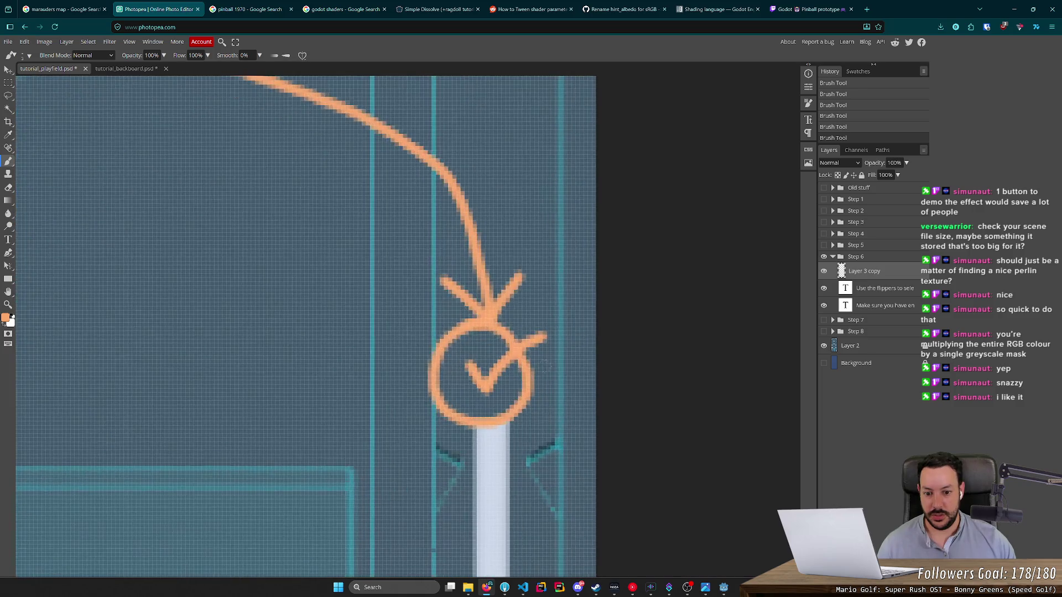
pyautogui.hotkey('ctrl', 'z')
pyautogui.scroll(3, 576, 396)
pyautogui.moveTo(465, 321)
pyautogui.mouseDown()
pyautogui.moveTo(410, 410)
pyautogui.moveTo(510, 445)
pyautogui.moveTo(532, 357)
pyautogui.mouseUp()
pyautogui.scroll(-5, 483, 354)
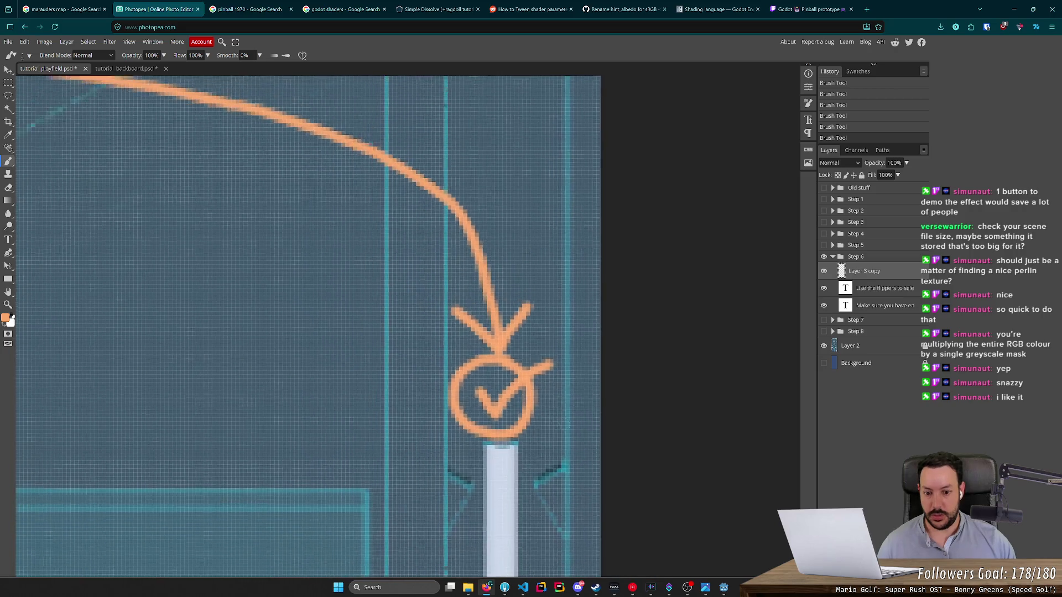
pyautogui.hotkey('ctrl', 'z')
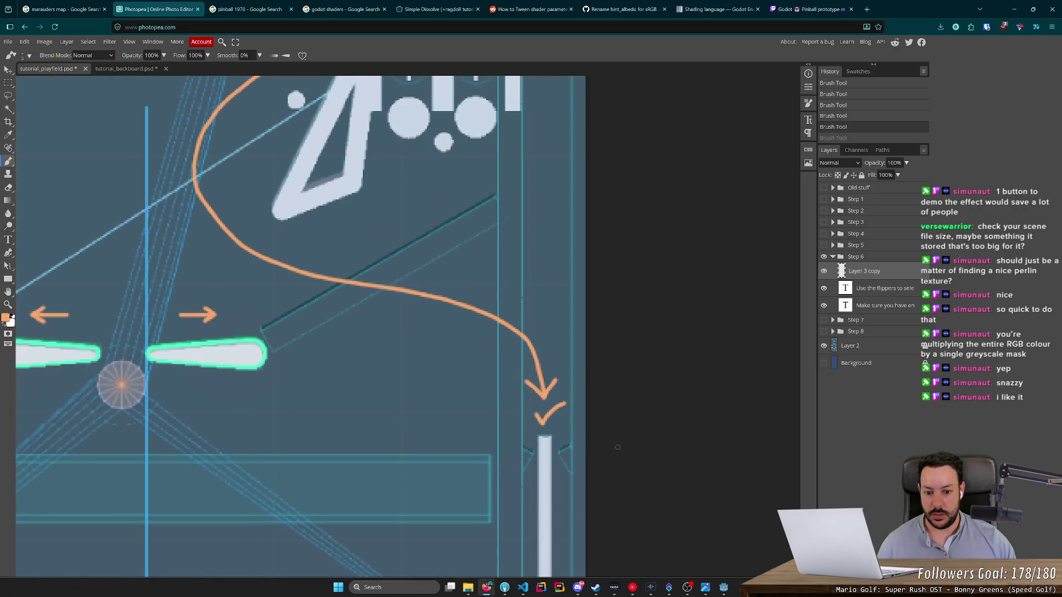
# Step: Begin hand-writing 'confirm' in orange below the curved arrow
pyautogui.scroll(-3, 568, 441)
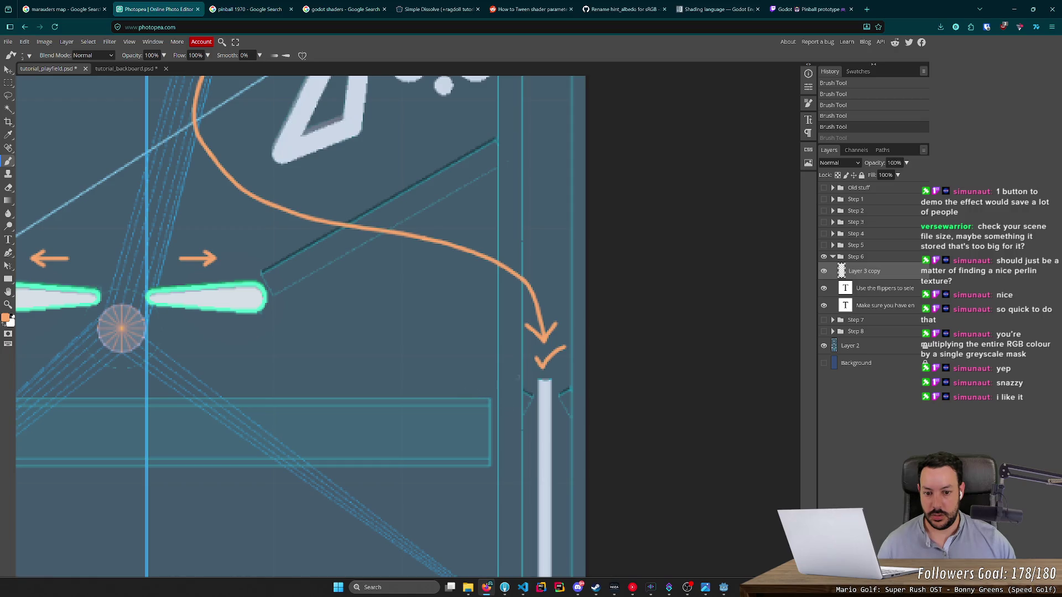
pyautogui.scroll(-5, 503, 383)
pyautogui.scroll(5, 494, 385)
pyautogui.scroll(3, 494, 385)
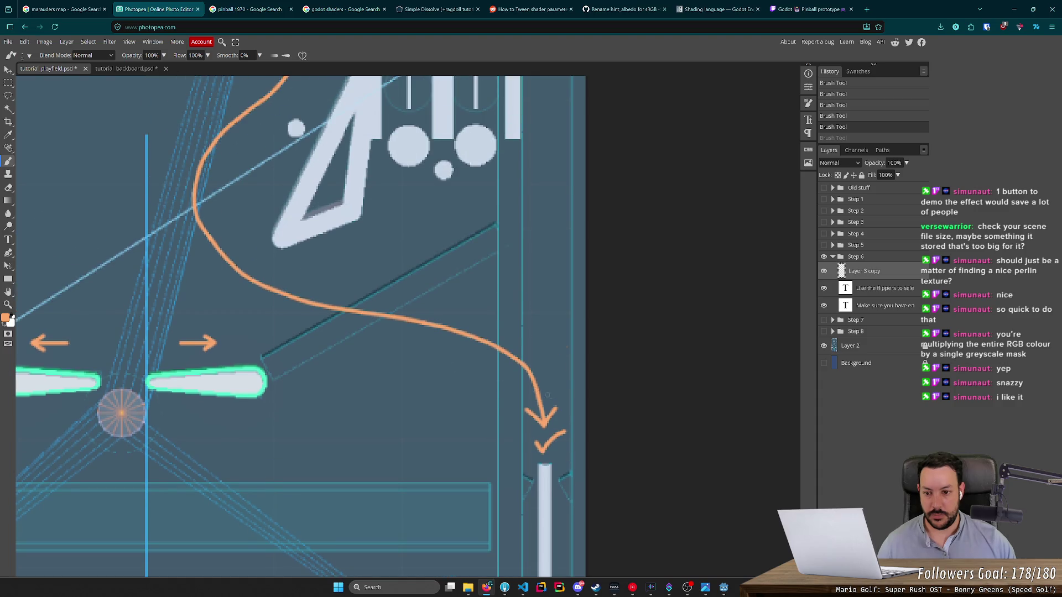
pyautogui.scroll(-3, 549, 396)
pyautogui.scroll(7, 498, 376)
pyautogui.scroll(-5, 379, 339)
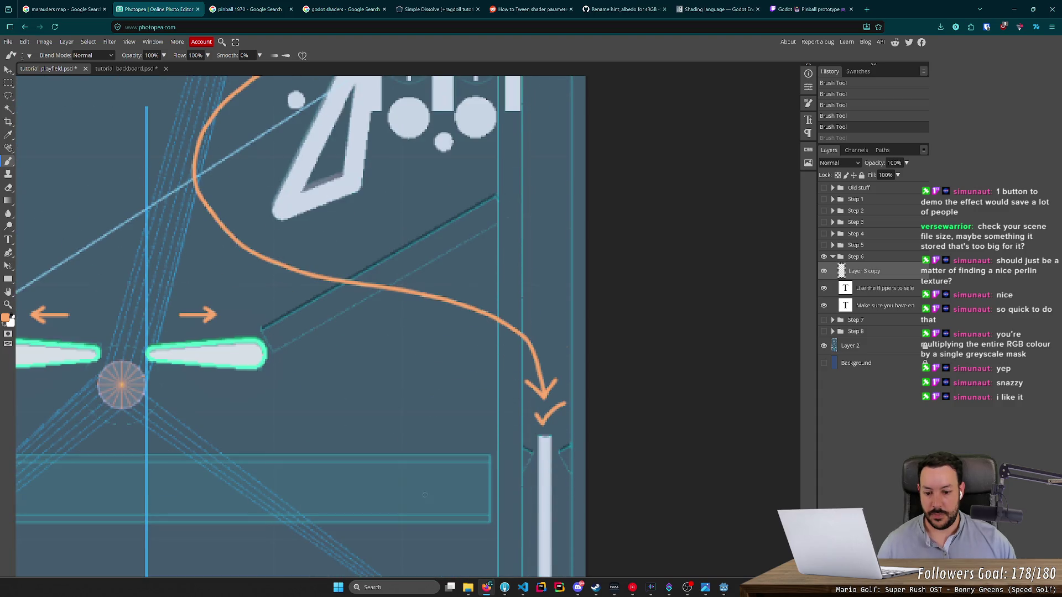
pyautogui.moveTo(361, 404)
pyautogui.mouseDown()
pyautogui.moveTo(359, 426)
pyautogui.moveTo(401, 426)
pyautogui.mouseUp()
# Step: Finish the orange handwritten 'confirm' and add a small arrow pointing at the check mark
pyautogui.moveTo(414, 395); pyautogui.dragTo(406, 446)
pyautogui.moveTo(398, 413); pyautogui.dragTo(426, 411)
pyautogui.moveTo(438, 396)
pyautogui.mouseDown()
pyautogui.moveTo(437, 409)
pyautogui.moveTo(480, 387)
pyautogui.moveTo(475, 428)
pyautogui.moveTo(491, 437)
pyautogui.mouseUp()
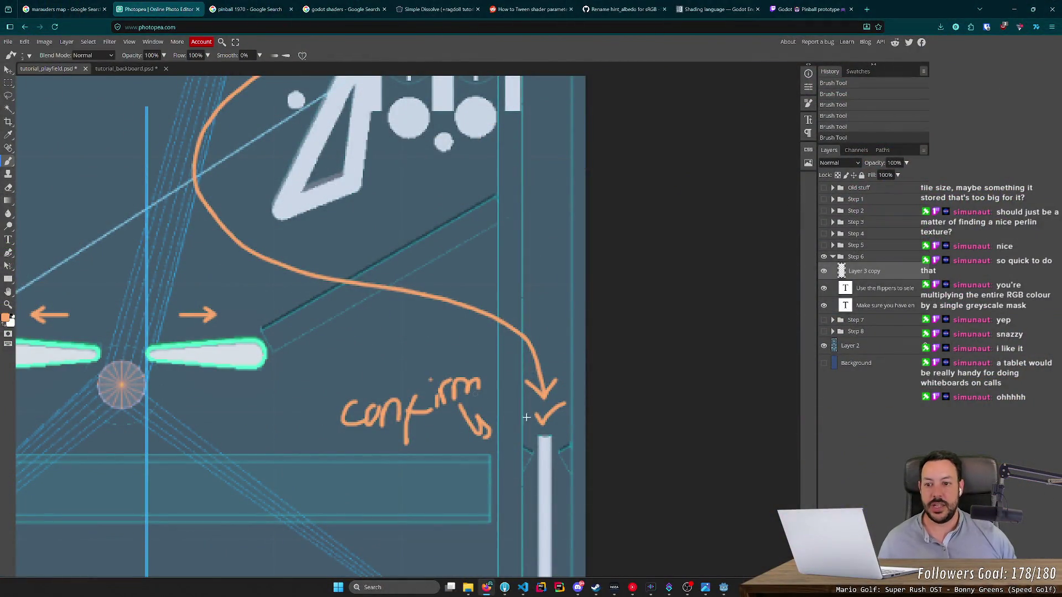
pyautogui.scroll(-5, 487, 400)
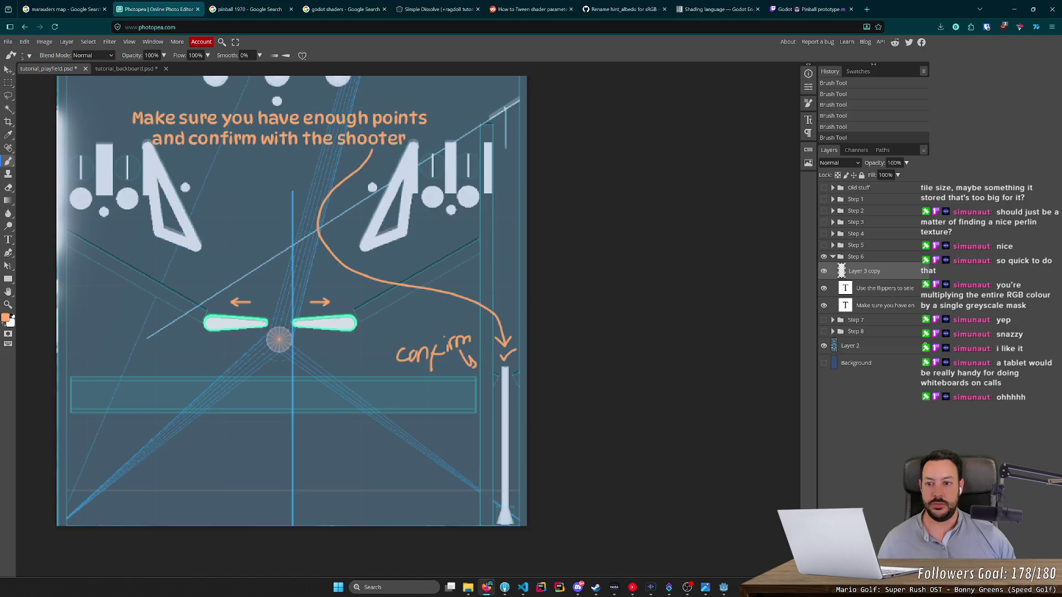
pyautogui.scroll(2, 291, 326)
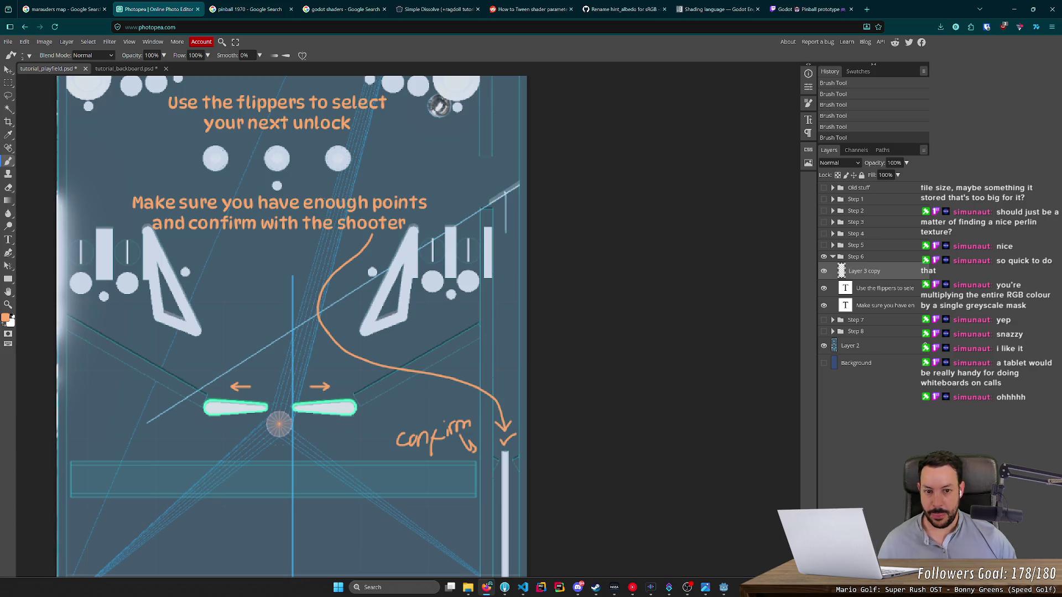
# Step: Erase the orange curved arrow and confirm scribble, and duplicate the 'enough points' text layer without rasterizing
pyautogui.click(11, 188)
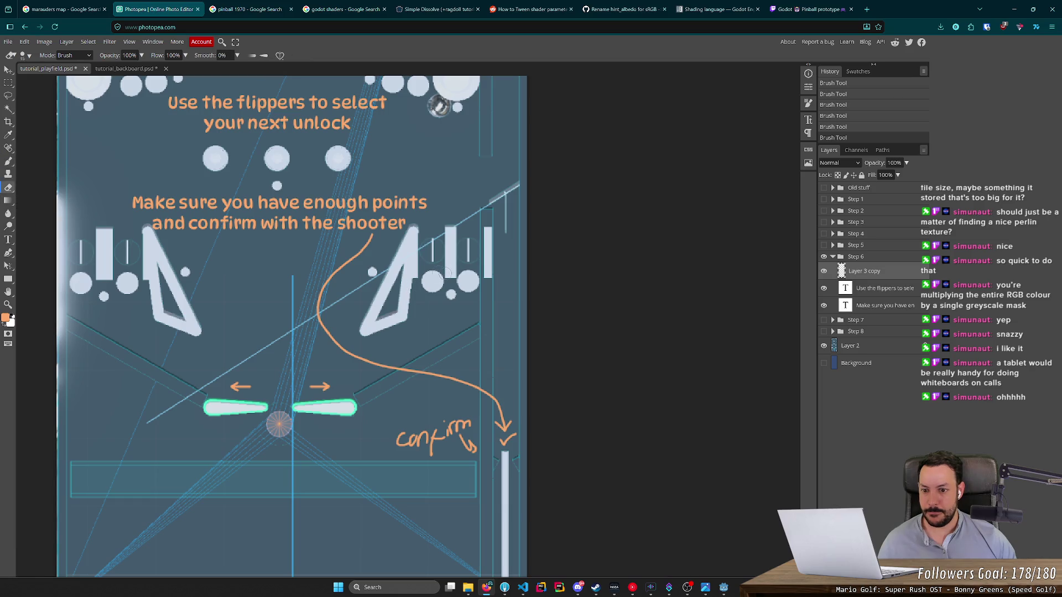
pyautogui.moveTo(332, 272)
pyautogui.mouseDown()
pyautogui.moveTo(321, 331)
pyautogui.moveTo(360, 363)
pyautogui.moveTo(462, 384)
pyautogui.moveTo(509, 430)
pyautogui.moveTo(467, 445)
pyautogui.moveTo(406, 422)
pyautogui.mouseUp()
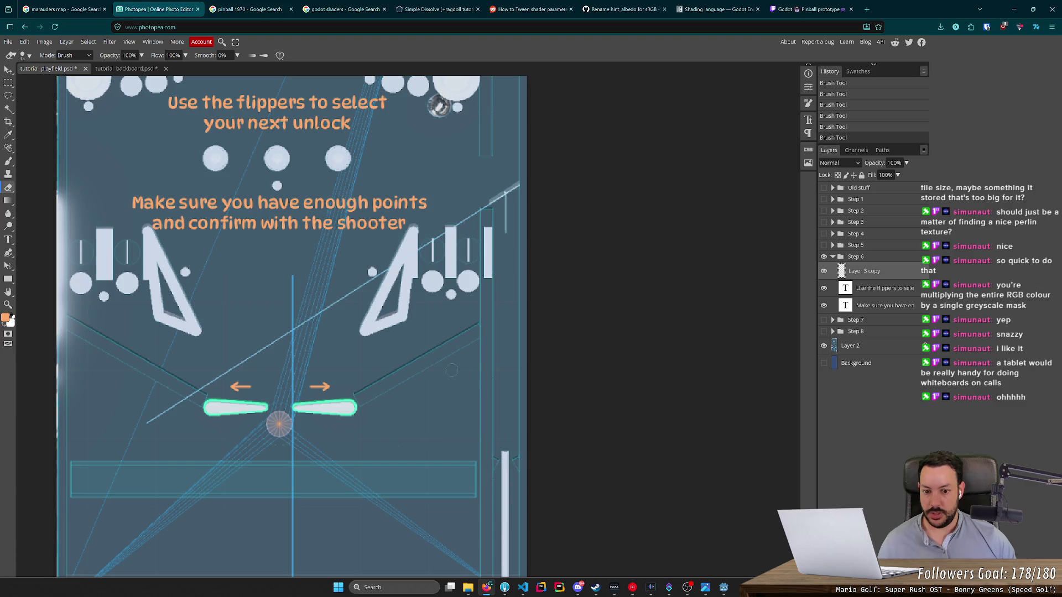
pyautogui.click(894, 309)
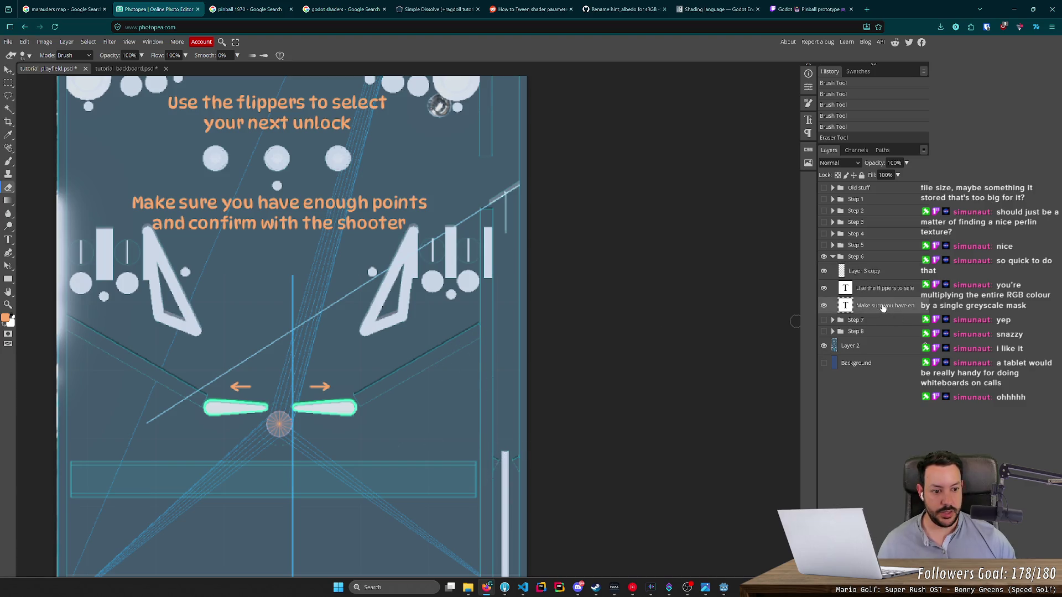
pyautogui.hotkey('ctrl', 'j')
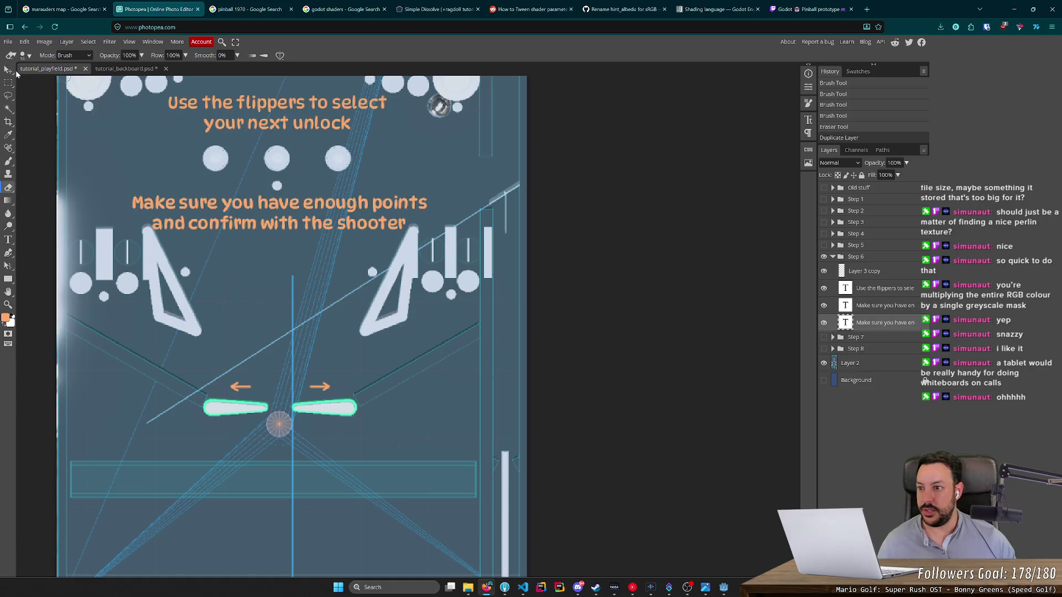
pyautogui.click(378, 327)
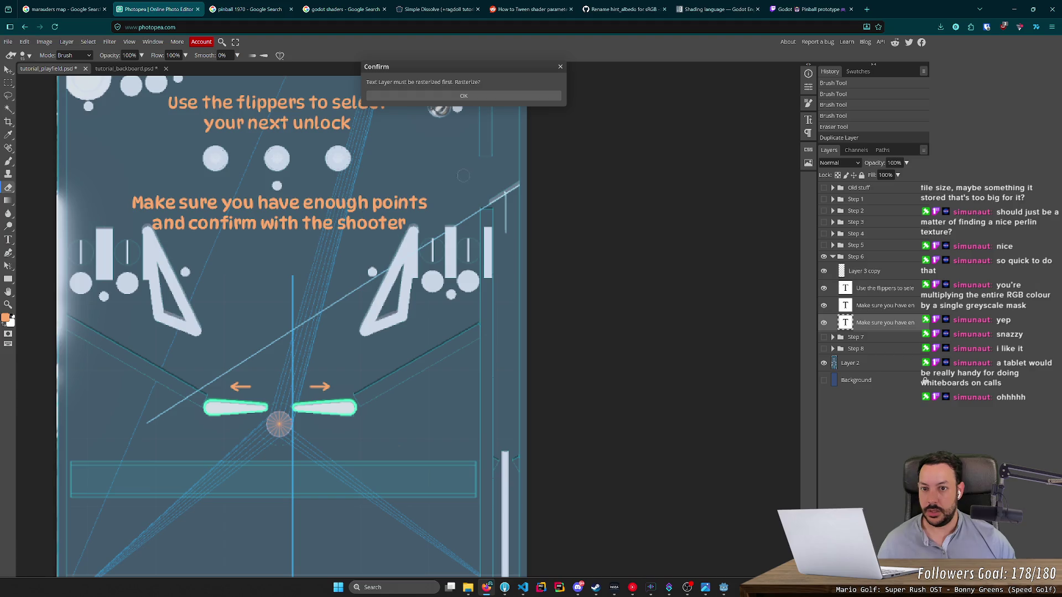
pyautogui.click(561, 67)
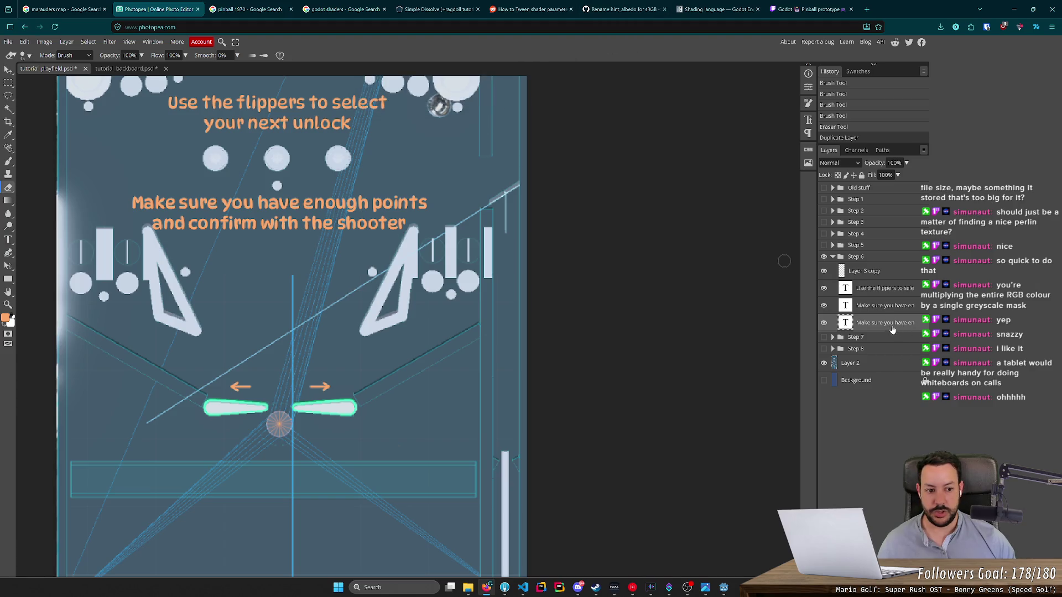
pyautogui.click(8, 69)
# Step: Move the duplicate text onto the flippers and retype it as 'confirm'
pyautogui.moveTo(278, 224)
pyautogui.mouseDown()
pyautogui.moveTo(413, 401)
pyautogui.moveTo(363, 386)
pyautogui.mouseUp()
pyautogui.click(8, 240)
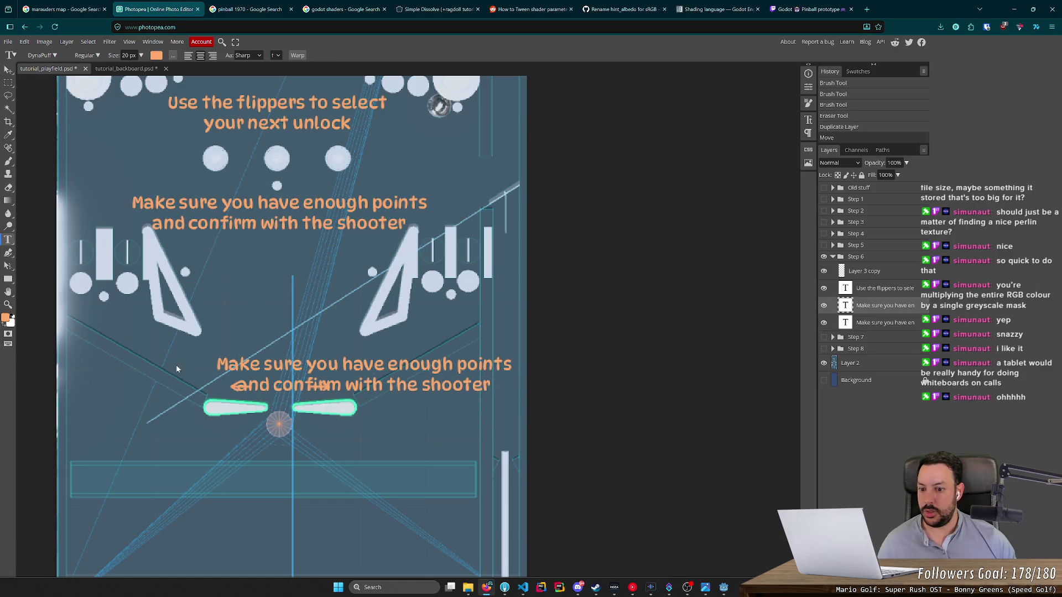
pyautogui.click(322, 386)
pyautogui.hotkey('ctrl', 'a')
pyautogui.write('confirm')
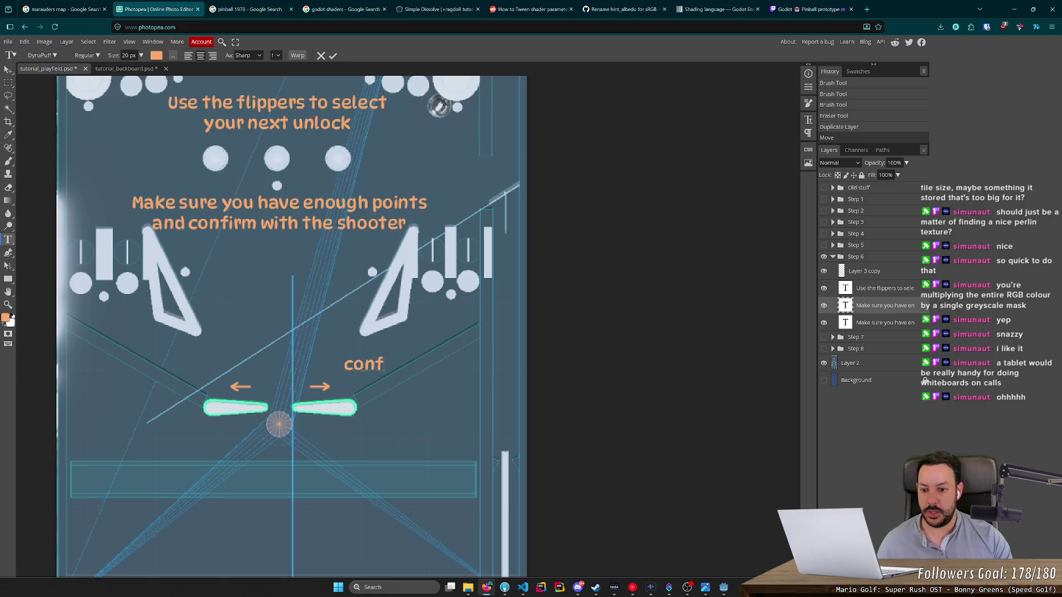
pyautogui.click(8, 69)
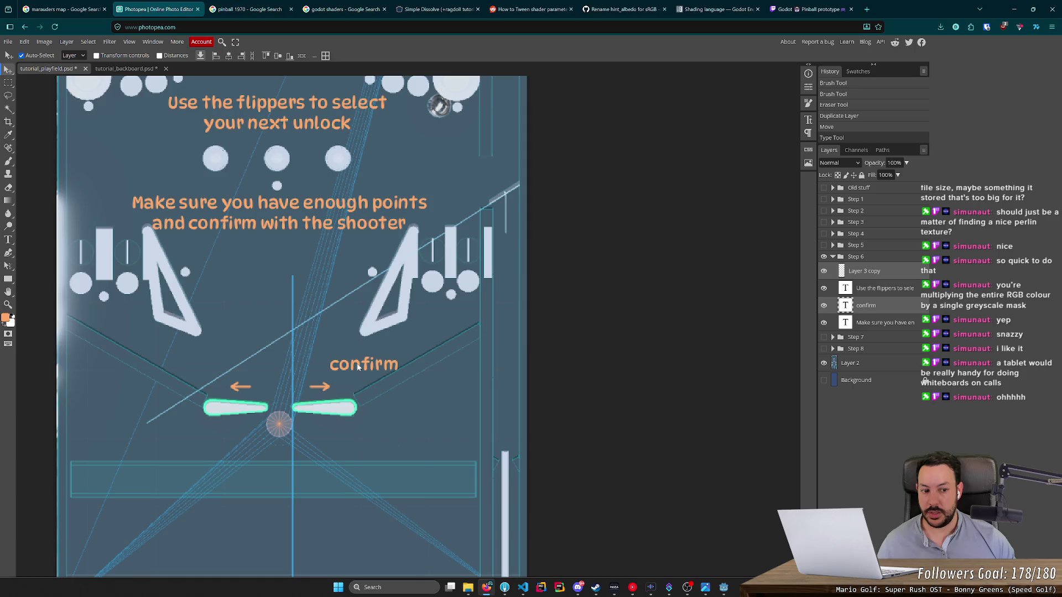
# Step: Move the 'confirm' label beside the plunger lane and tilt it at a slant
pyautogui.click(897, 307)
pyautogui.moveTo(336, 372)
pyautogui.mouseDown()
pyautogui.moveTo(423, 428)
pyautogui.moveTo(405, 431)
pyautogui.moveTo(449, 411)
pyautogui.moveTo(455, 425)
pyautogui.mouseUp()
pyautogui.hotkey('ctrl', 'alt', 't')
pyautogui.scroll(1, 482, 442)
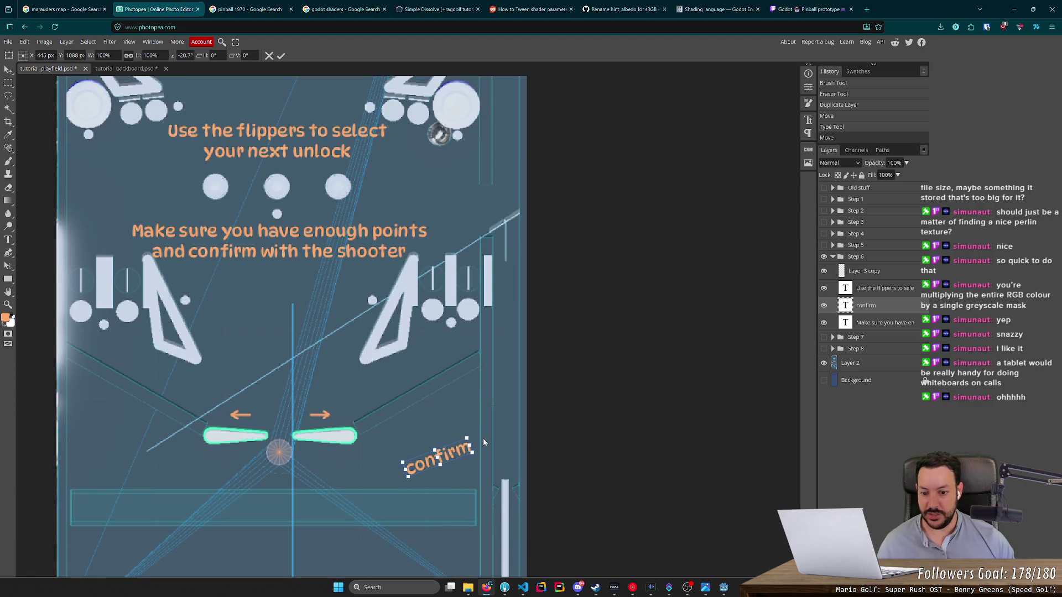
pyautogui.press('Return')
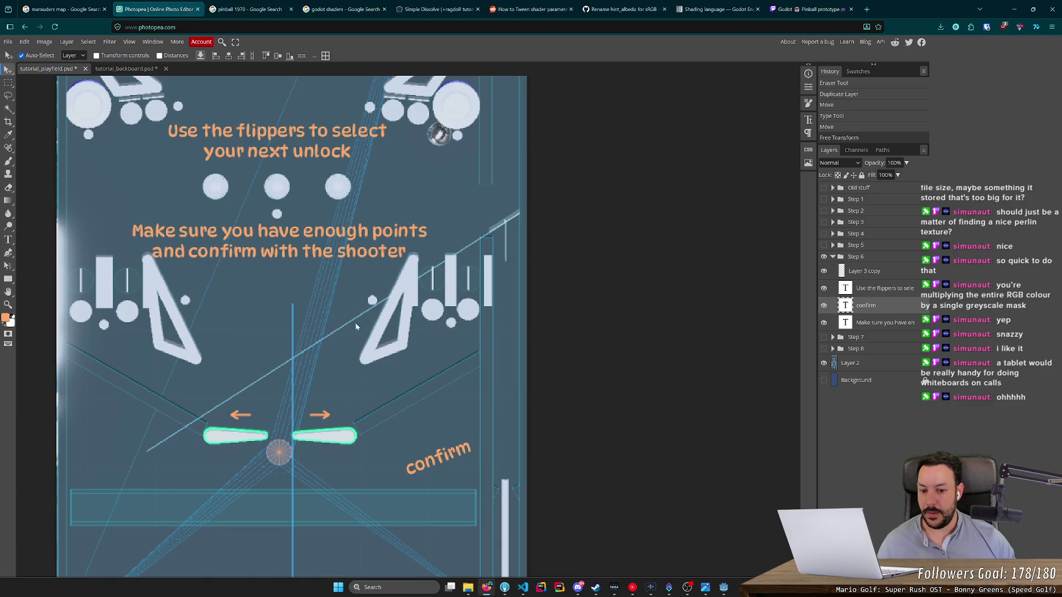
pyautogui.click(8, 240)
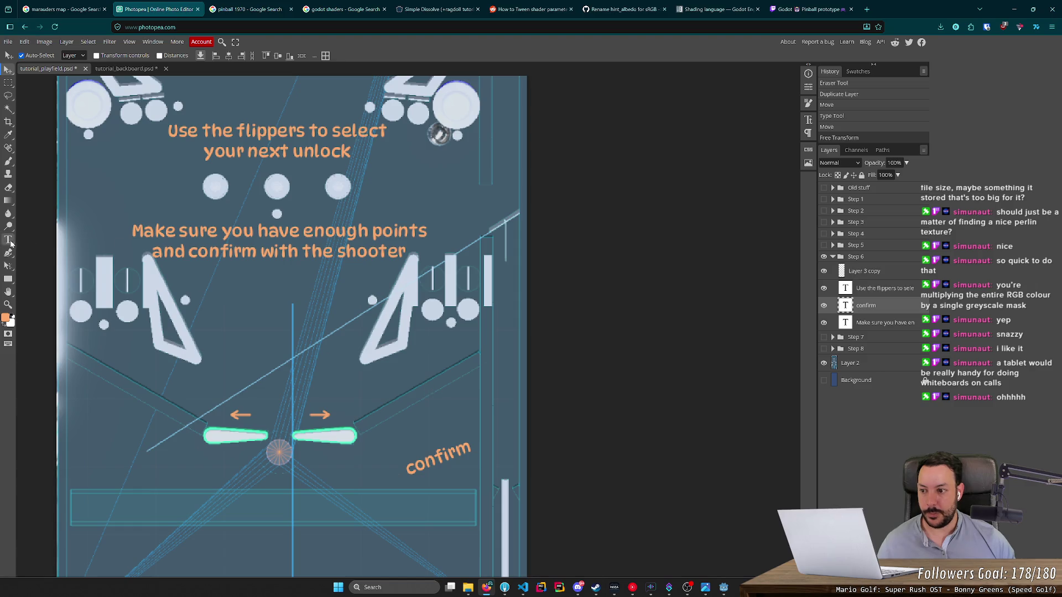
pyautogui.scroll(1, 504, 467)
pyautogui.scroll(4, 504, 468)
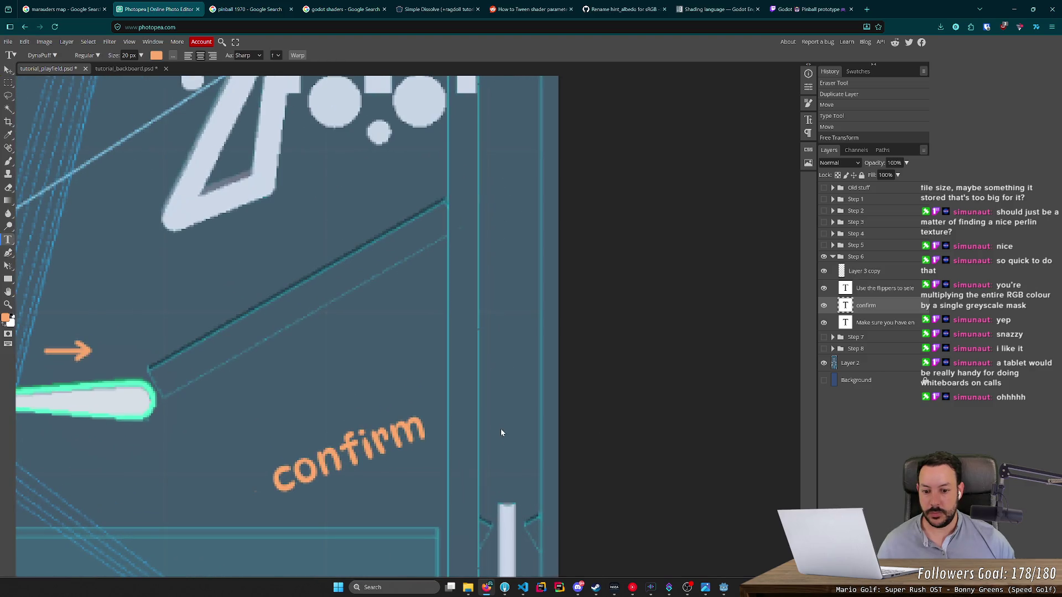
pyautogui.click(496, 429)
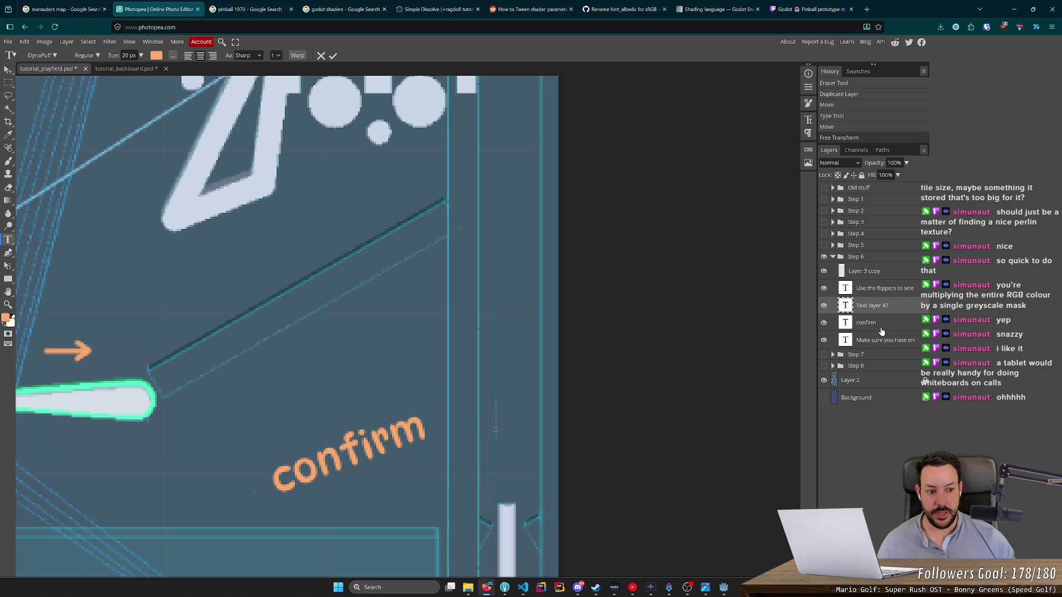
pyautogui.click(880, 272)
pyautogui.click(873, 305)
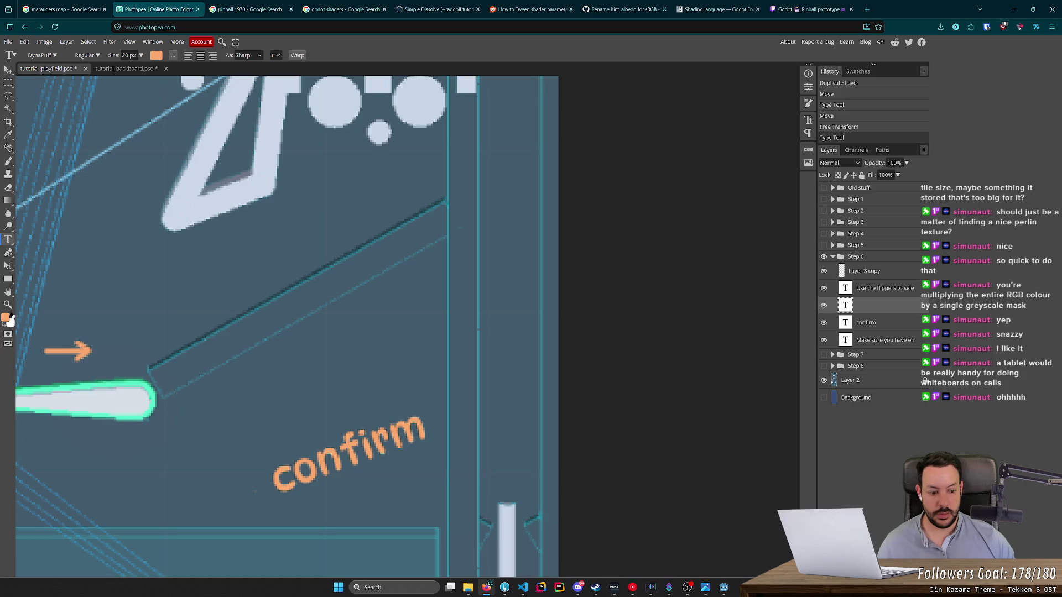
pyautogui.press('Delete')
pyautogui.click(883, 275)
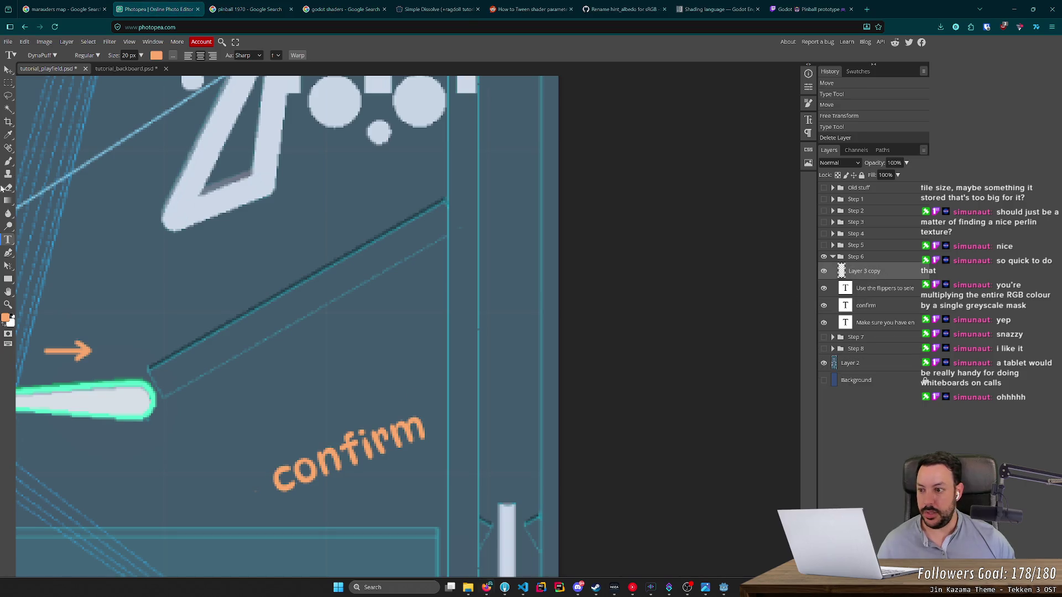
pyautogui.click(9, 161)
pyautogui.scroll(2, 472, 452)
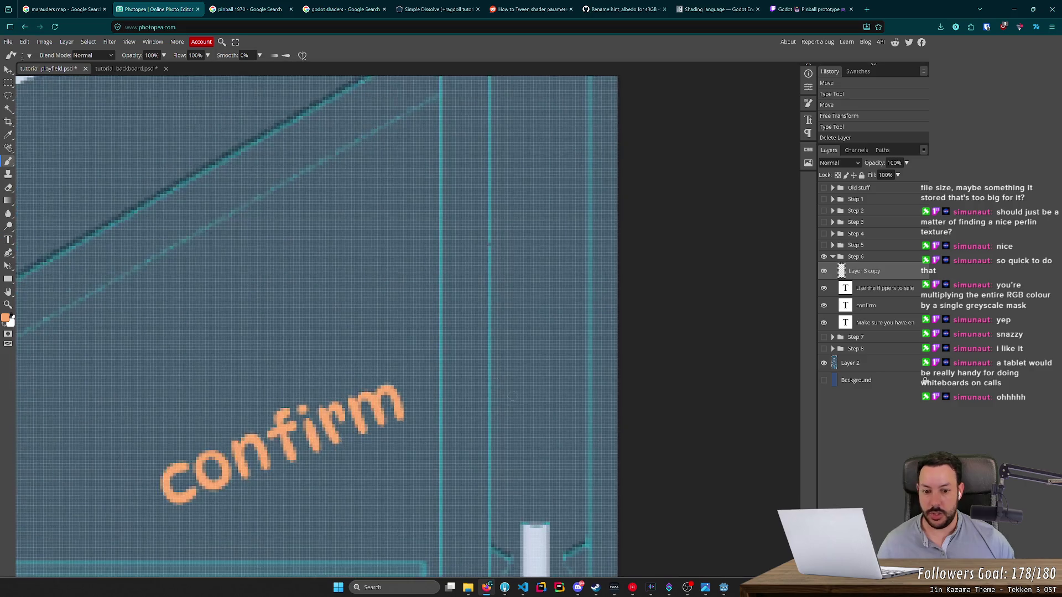
# Step: Paint trial orange dabs and strokes beside the plunger, undoing the misplaced ones
pyautogui.doubleClick(517, 425)
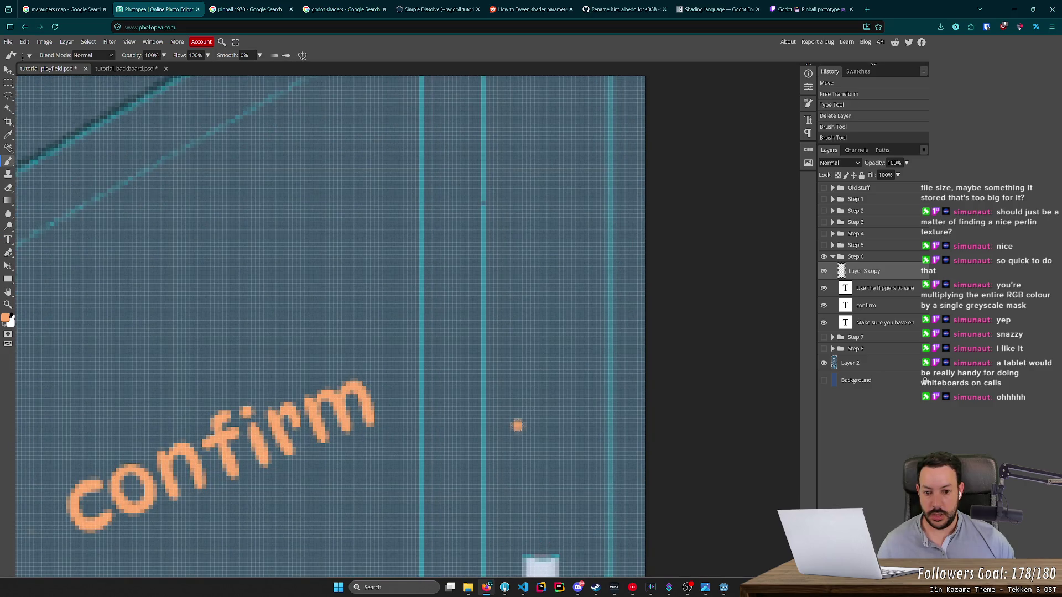
pyautogui.hotkey('ctrl', 'z')
pyautogui.hotkey('ctrl', 'z')
pyautogui.moveTo(517, 416)
pyautogui.mouseDown()
pyautogui.moveTo(541, 372)
pyautogui.moveTo(560, 407)
pyautogui.moveTo(544, 410)
pyautogui.moveTo(541, 434)
pyautogui.mouseUp()
pyautogui.click(544, 425)
pyautogui.hotkey('ctrl', 'z')
pyautogui.hotkey('ctrl', 'z')
pyautogui.hotkey('ctrl', 'z')
pyautogui.hotkey('ctrl', 'z')
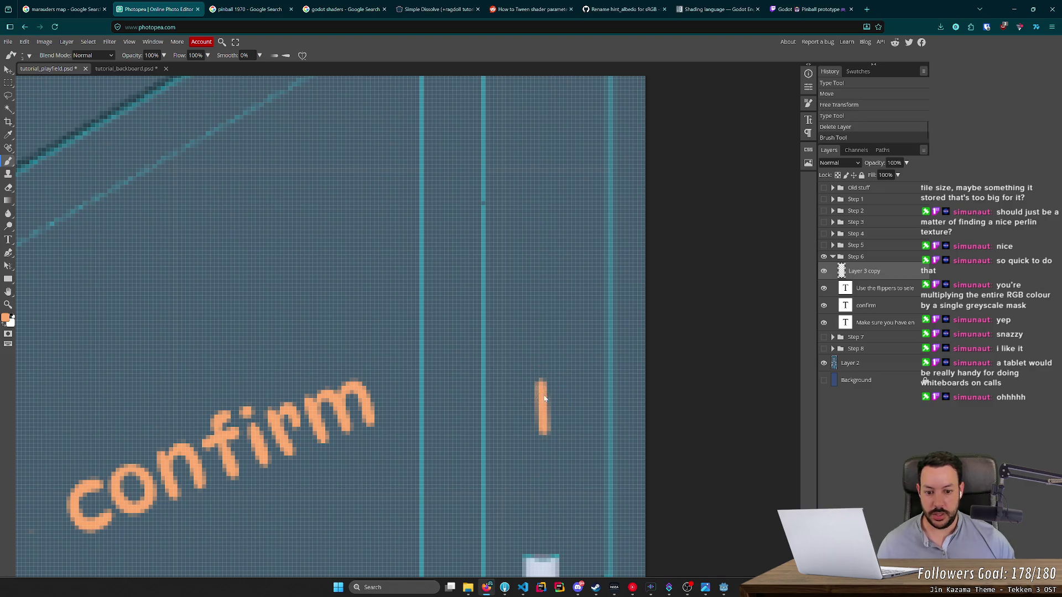
pyautogui.hotkey('ctrl', 'z')
pyautogui.click(539, 375)
pyautogui.click(541, 423)
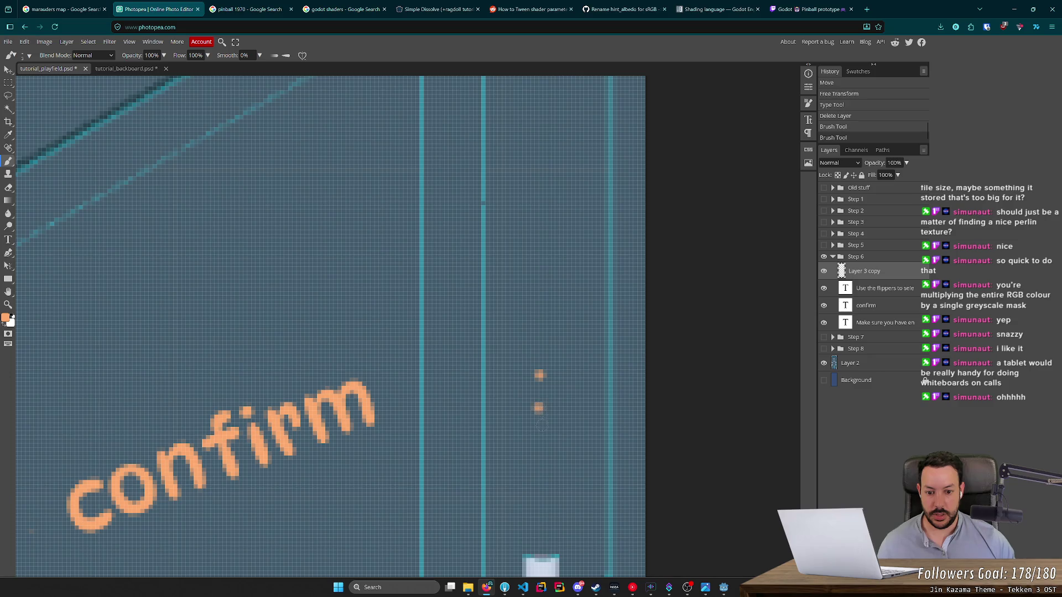
pyautogui.hotkey('ctrl', 'z')
pyautogui.hotkey('ctrl', 'z')
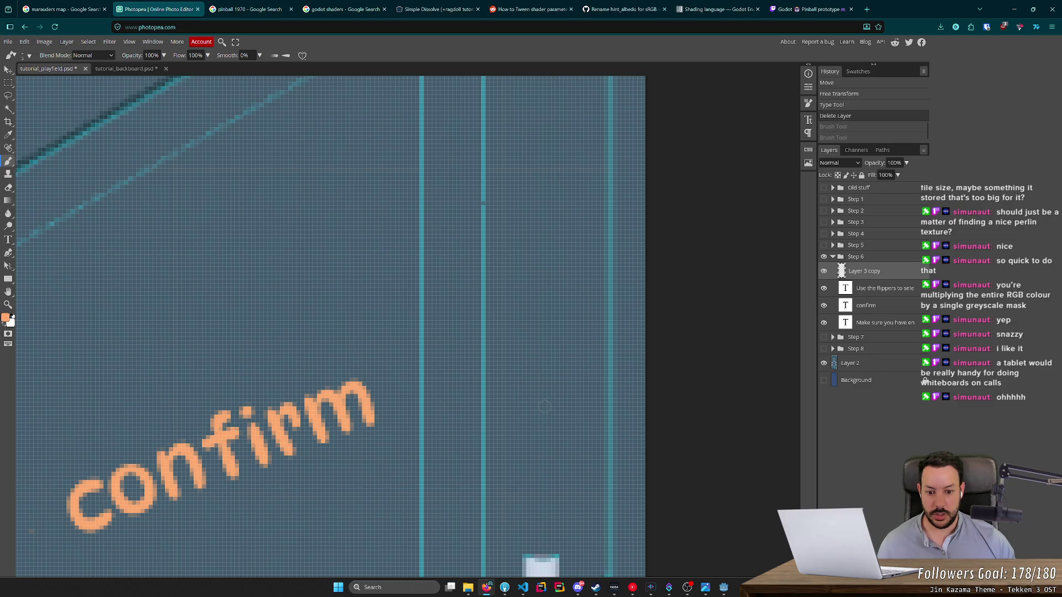
# Step: Paint a vertical column of six orange dots above the plunger lane
pyautogui.click(544, 378)
pyautogui.click(545, 407)
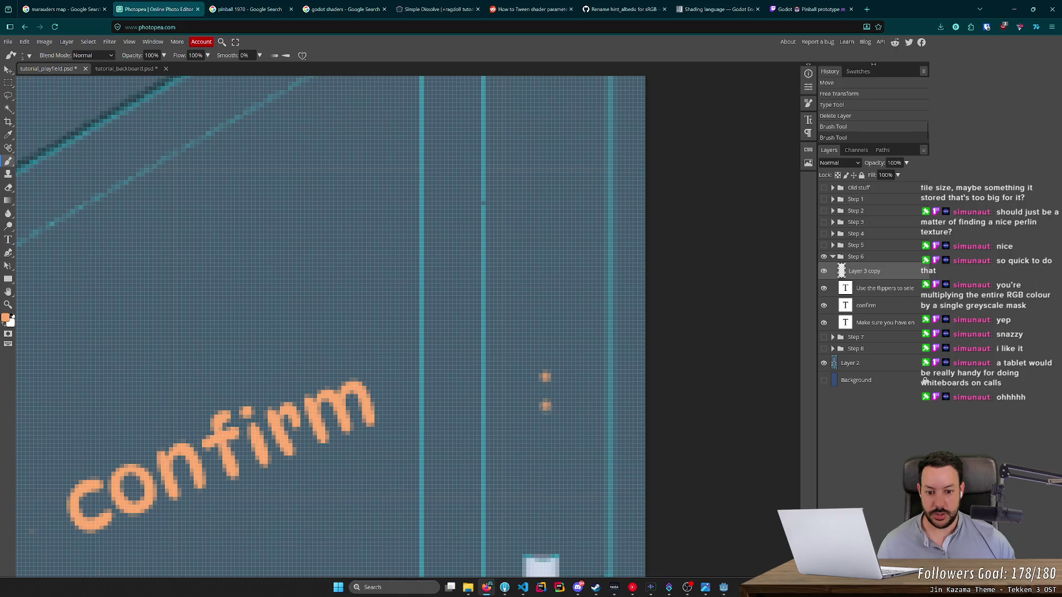
pyautogui.click(545, 427)
pyautogui.click(545, 450)
pyautogui.click(545, 474)
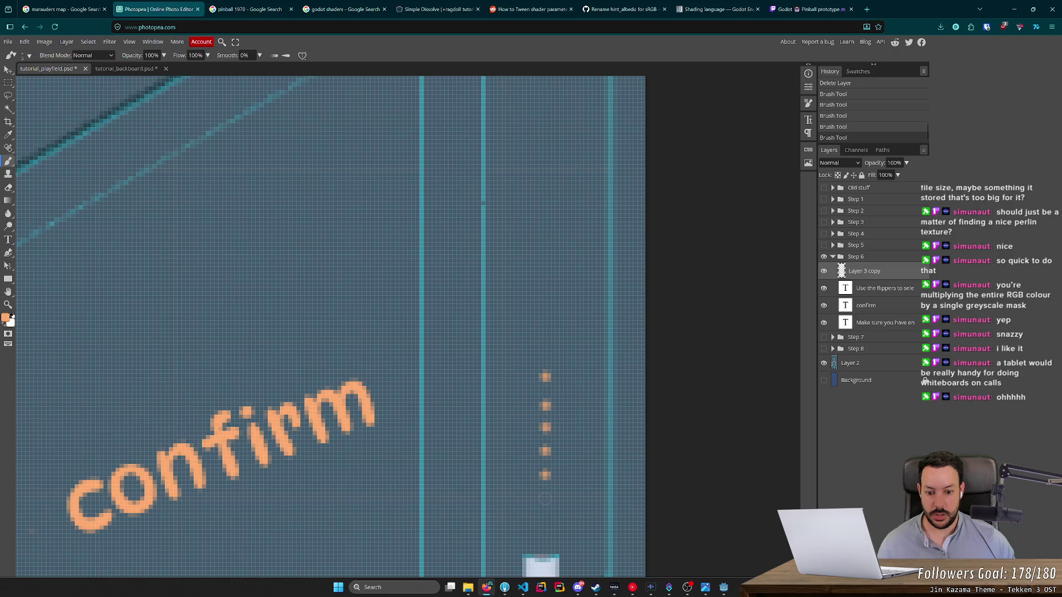
pyautogui.click(545, 499)
# Step: Draw the upward arrowhead at the top of the dotted line and start the lower arrowhead
pyautogui.moveTo(544, 376); pyautogui.dragTo(523, 409)
pyautogui.hotkey('ctrl', 'z')
pyautogui.moveTo(545, 374); pyautogui.dragTo(525, 407)
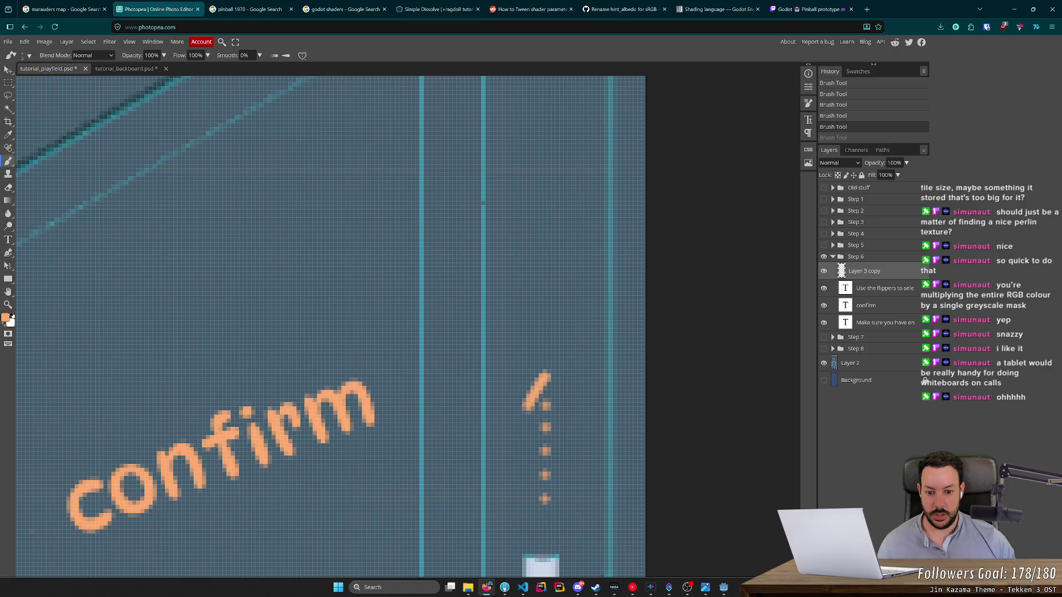
pyautogui.moveTo(545, 373); pyautogui.dragTo(564, 408)
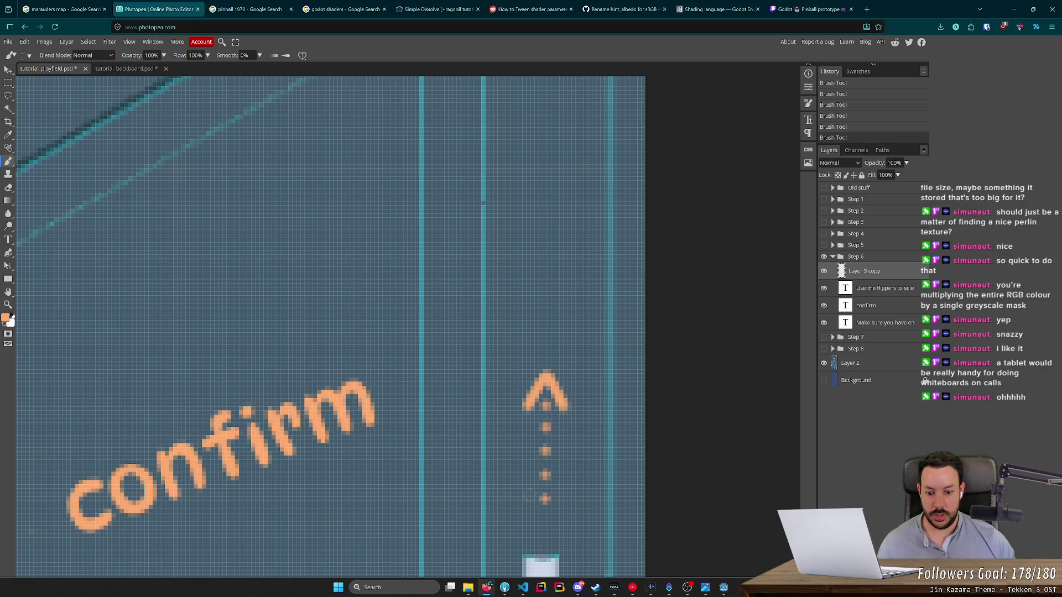
pyautogui.moveTo(524, 491)
pyautogui.mouseDown()
pyautogui.moveTo(543, 513)
pyautogui.moveTo(566, 484)
pyautogui.mouseUp()
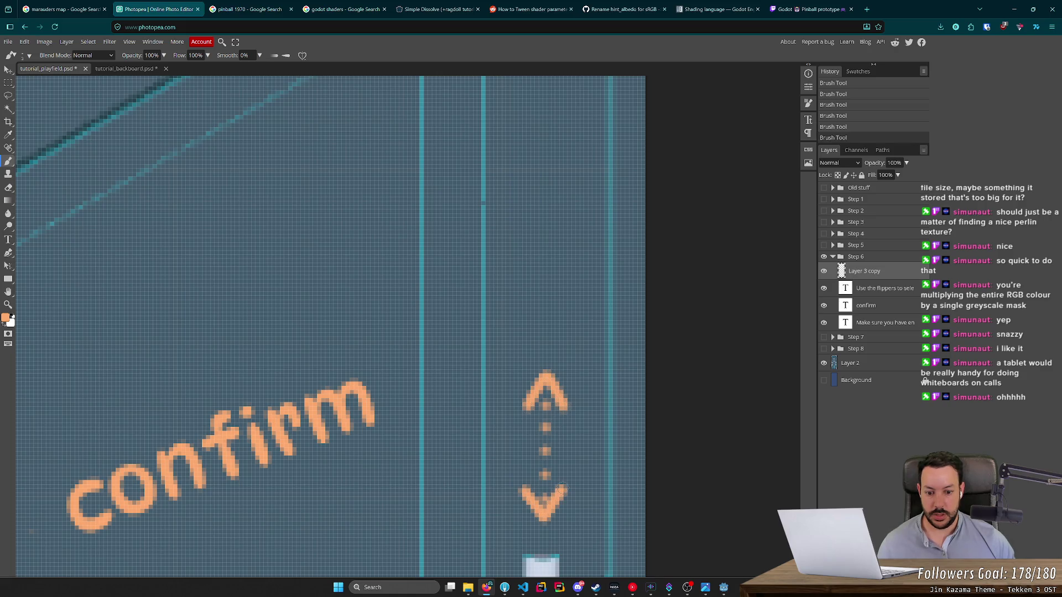
pyautogui.scroll(-5, 453, 412)
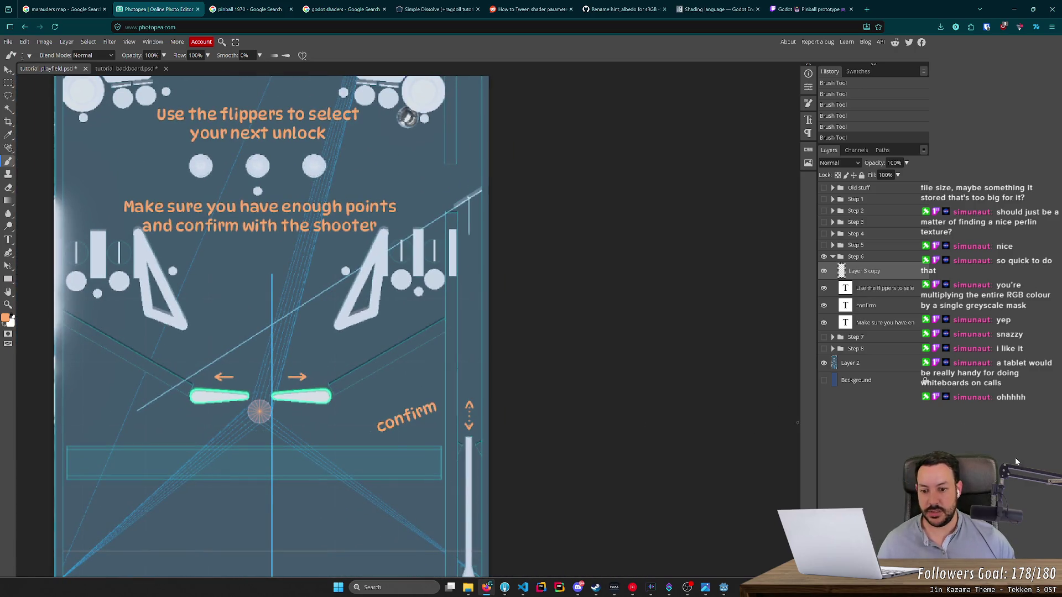
# Step: Zoom in and brush over the centres of the upper and lower arrowheads
pyautogui.moveTo(416, 369); pyautogui.dragTo(552, 323)
pyautogui.scroll(10, 612, 359)
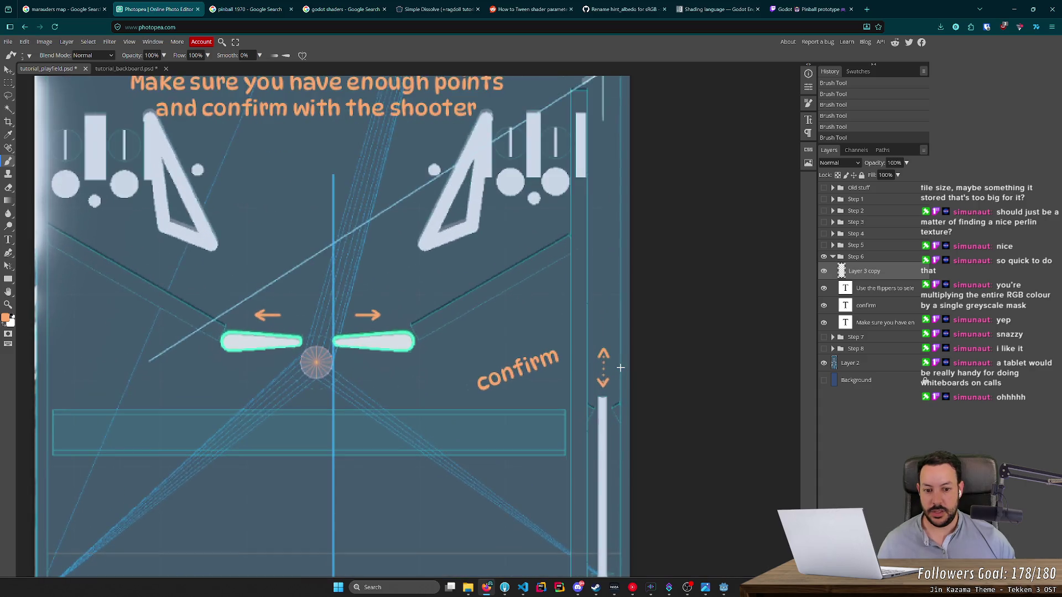
pyautogui.moveTo(585, 338); pyautogui.dragTo(584, 368)
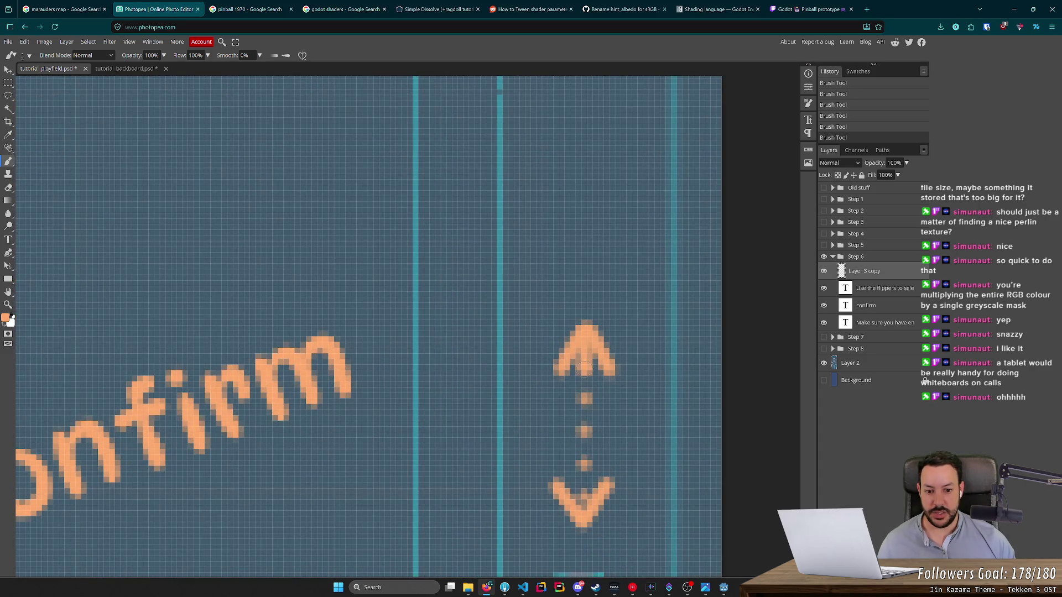
pyautogui.moveTo(585, 481); pyautogui.dragTo(584, 510)
# Step: Zoom back out and hide the playfield reference layer, Layer 2
pyautogui.scroll(-8, 584, 509)
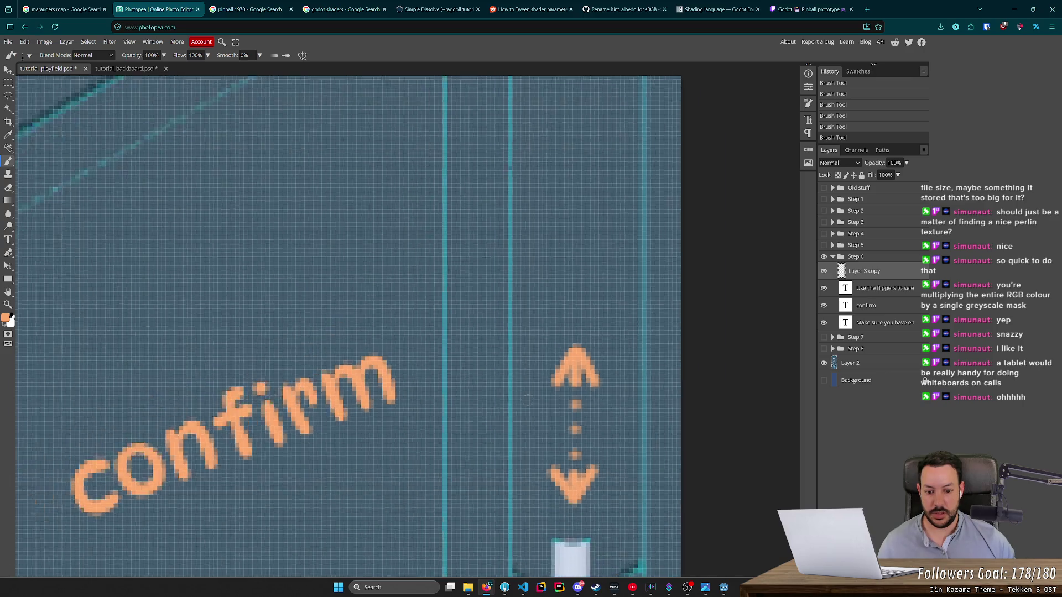
pyautogui.scroll(-1, 408, 285)
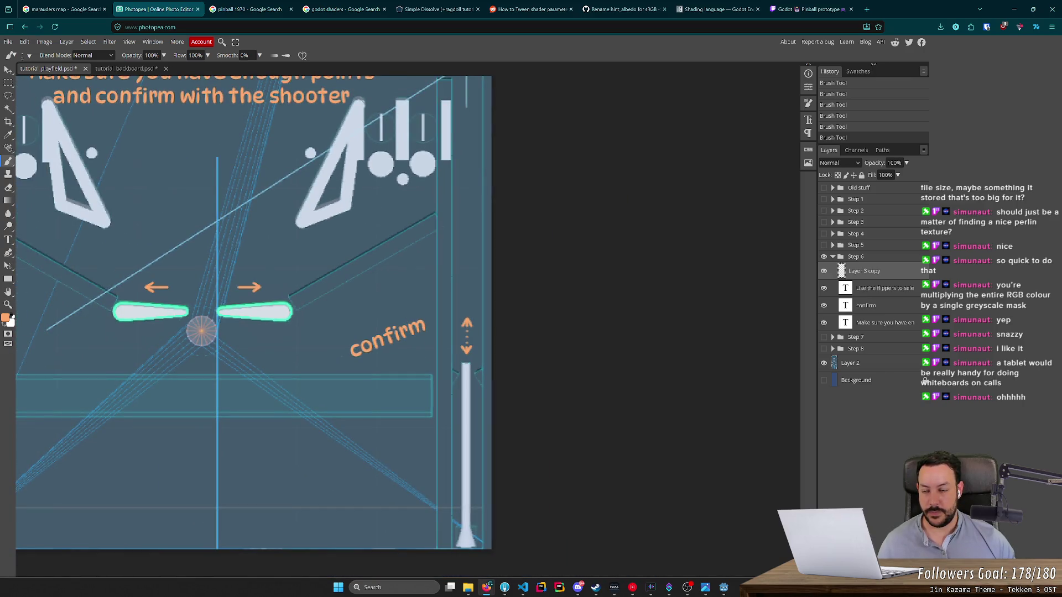
pyautogui.scroll(-4, 429, 351)
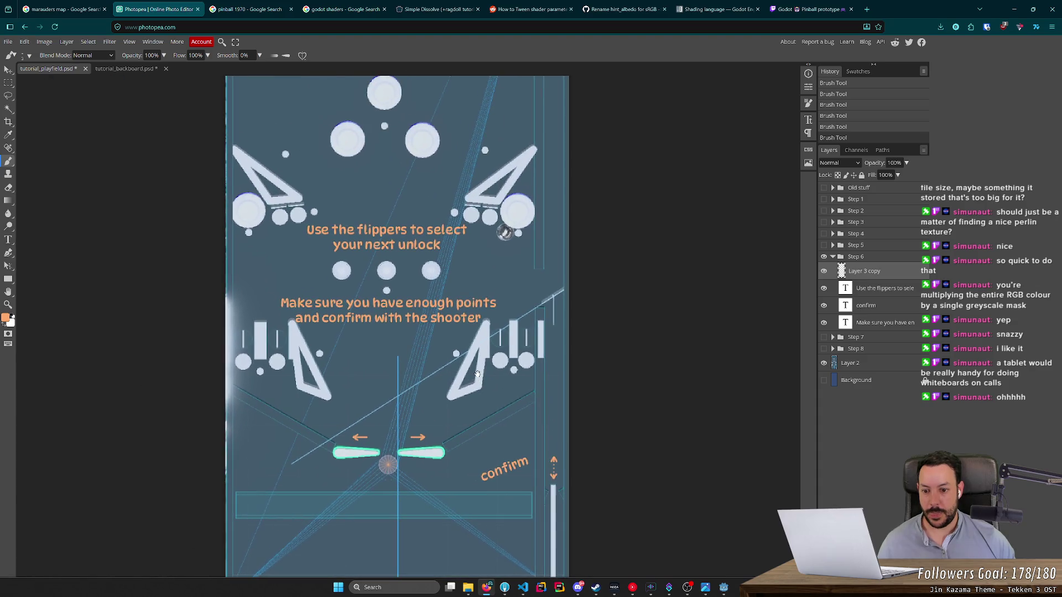
pyautogui.scroll(1, 488, 367)
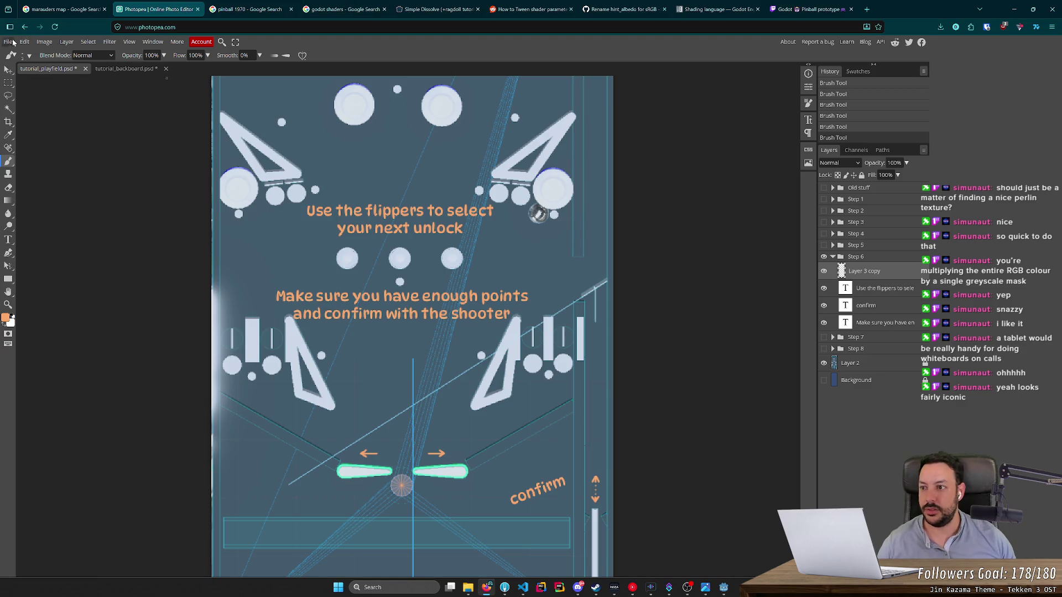
pyautogui.click(12, 41)
pyautogui.click(822, 367)
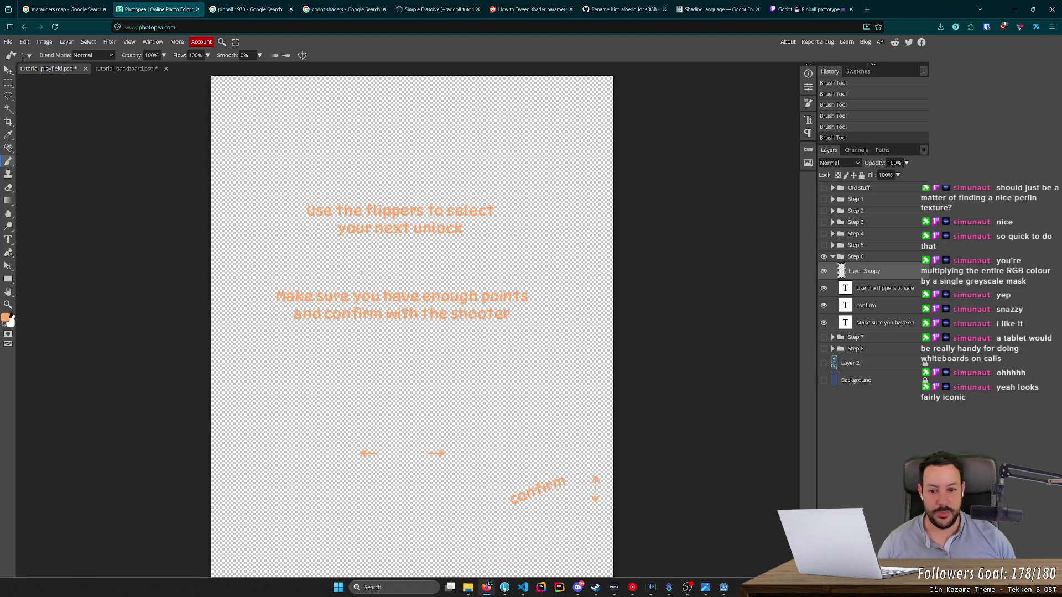
# Step: Export the overlay as a PNG named tutorial_6_playfield
pyautogui.click(8, 43)
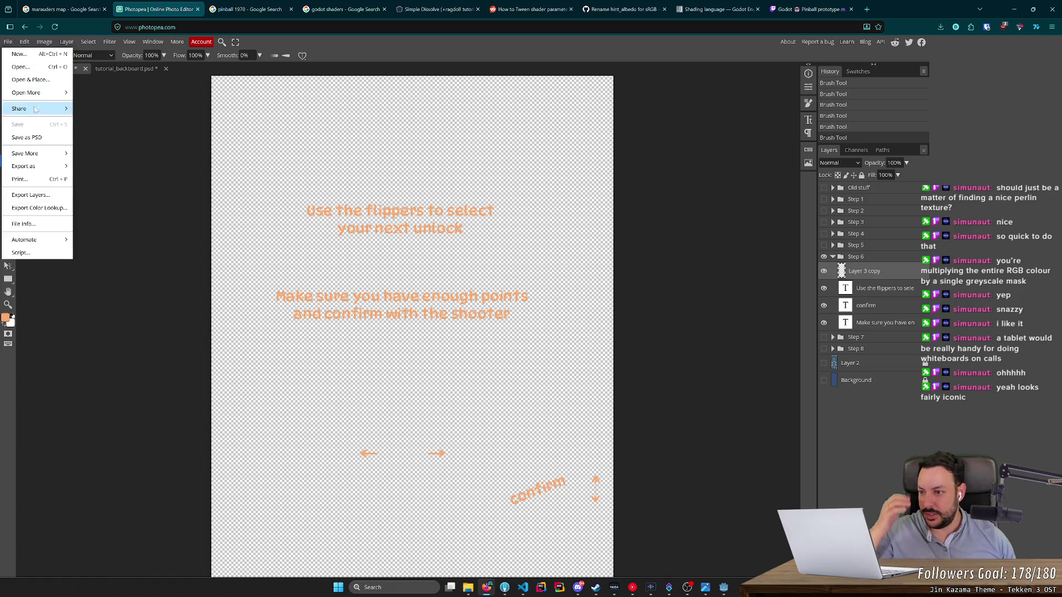
pyautogui.moveTo(56, 153)
pyautogui.moveTo(54, 173)
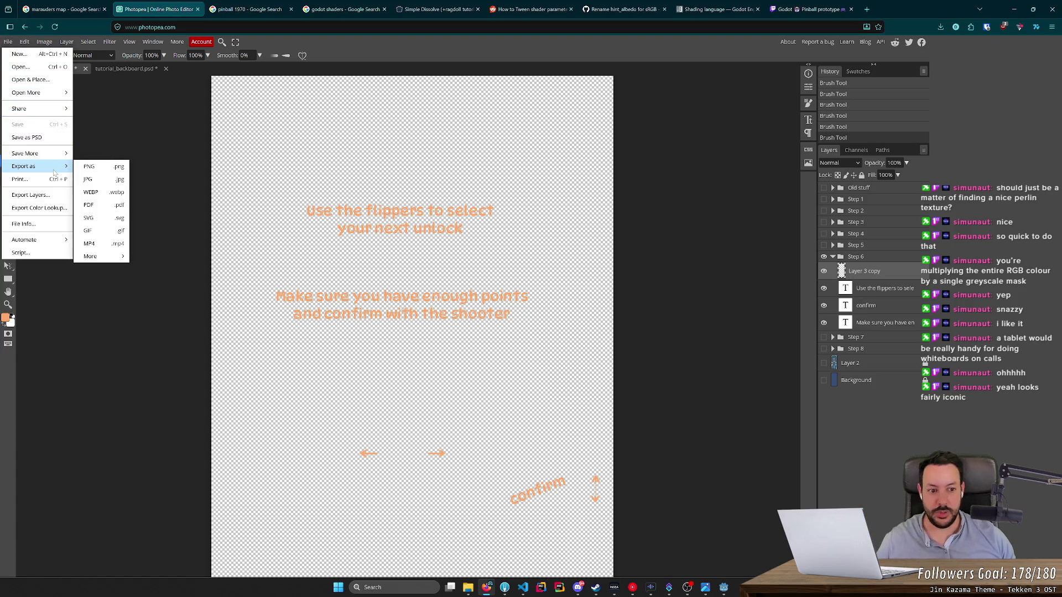
pyautogui.click(89, 169)
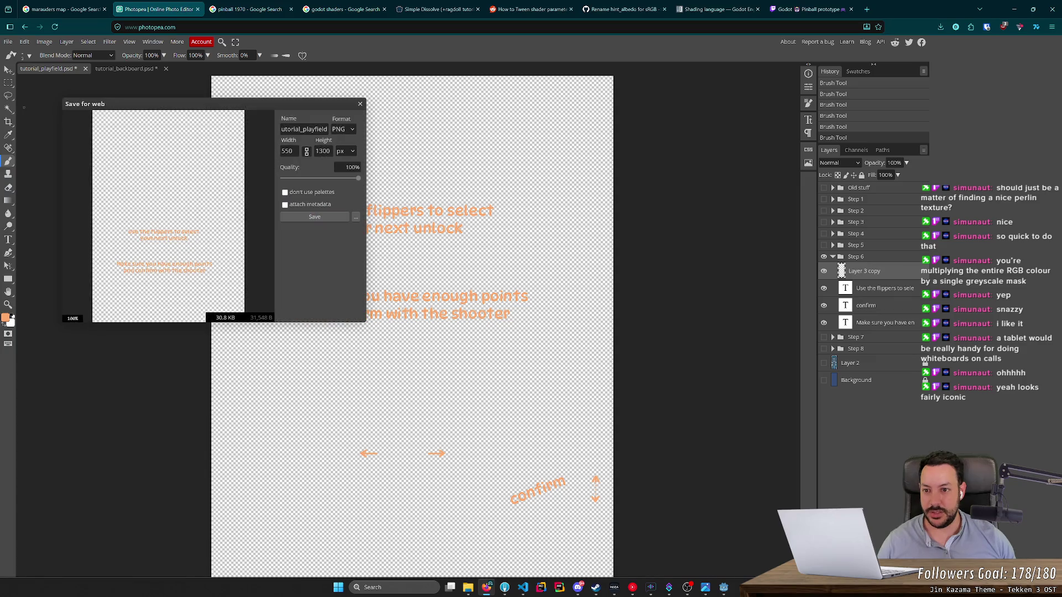
pyautogui.click(308, 129)
pyautogui.write('6_')
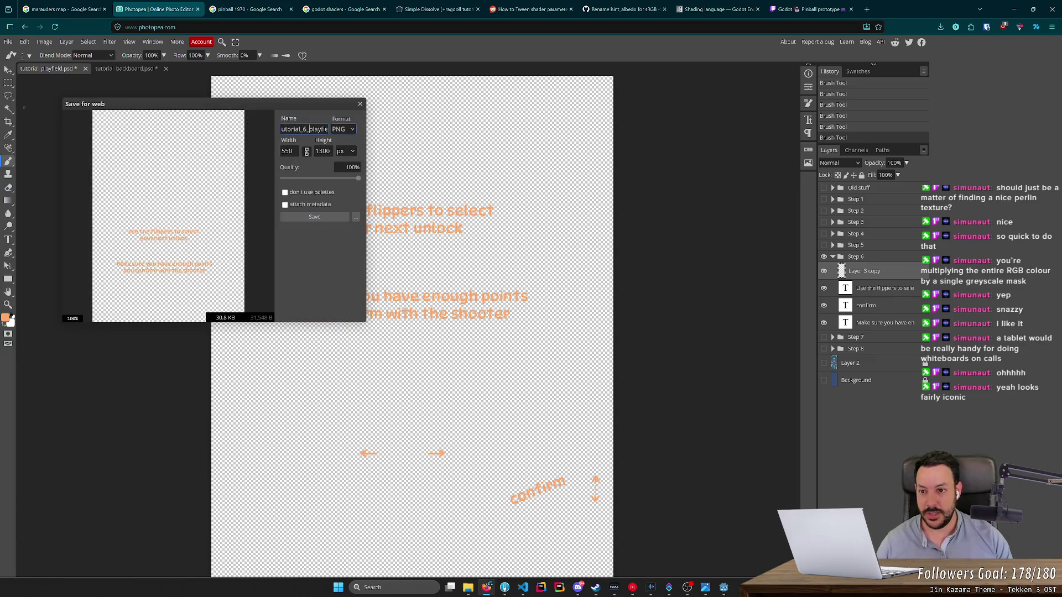
pyautogui.click(299, 218)
# Step: Move tutorial_6_playfield.png from Downloads into the tutorial images folder, replacing the existing file
pyautogui.click(467, 587)
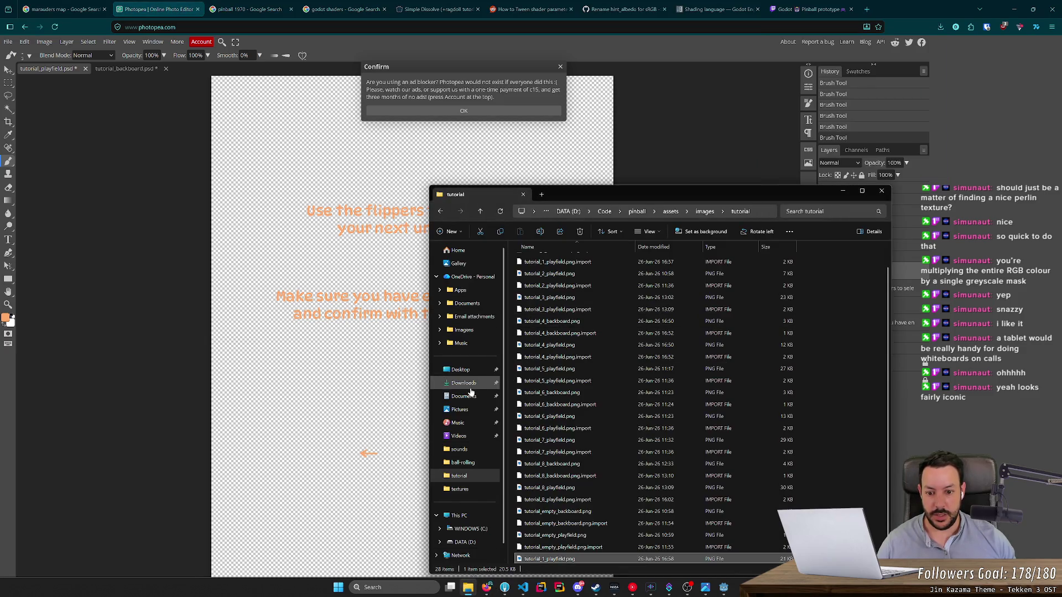
pyautogui.click(464, 382)
pyautogui.hotkey('ctrl', 'x')
pyautogui.hotkey('alt', 'Left')
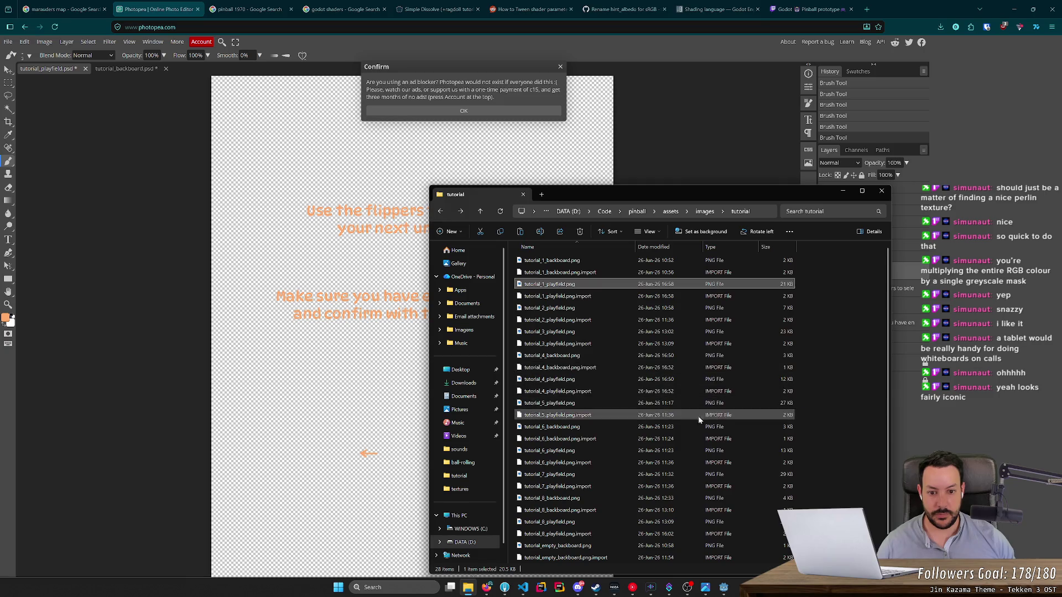
pyautogui.hotkey('ctrl', 'v')
pyautogui.click(576, 278)
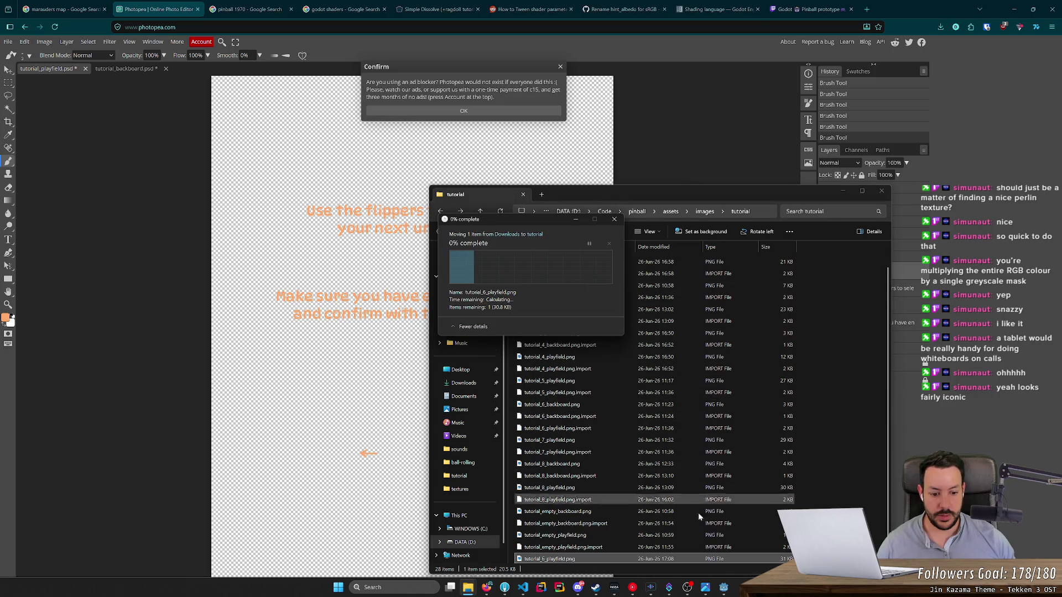
pyautogui.click(723, 587)
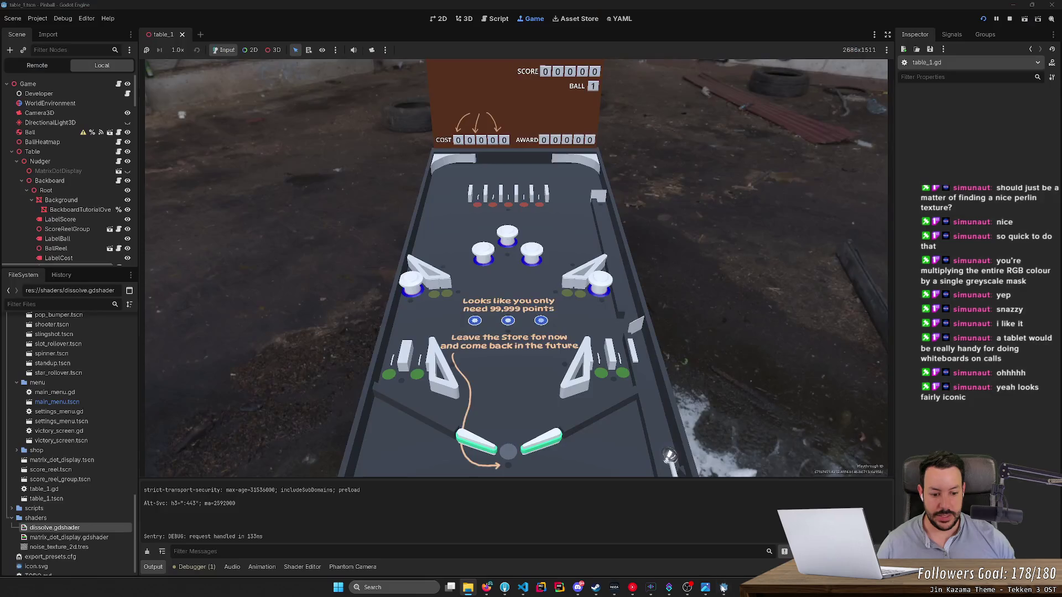
# Step: Stop and rerun the pinball project, then start a New Game from the main menu
pyautogui.click(1008, 19)
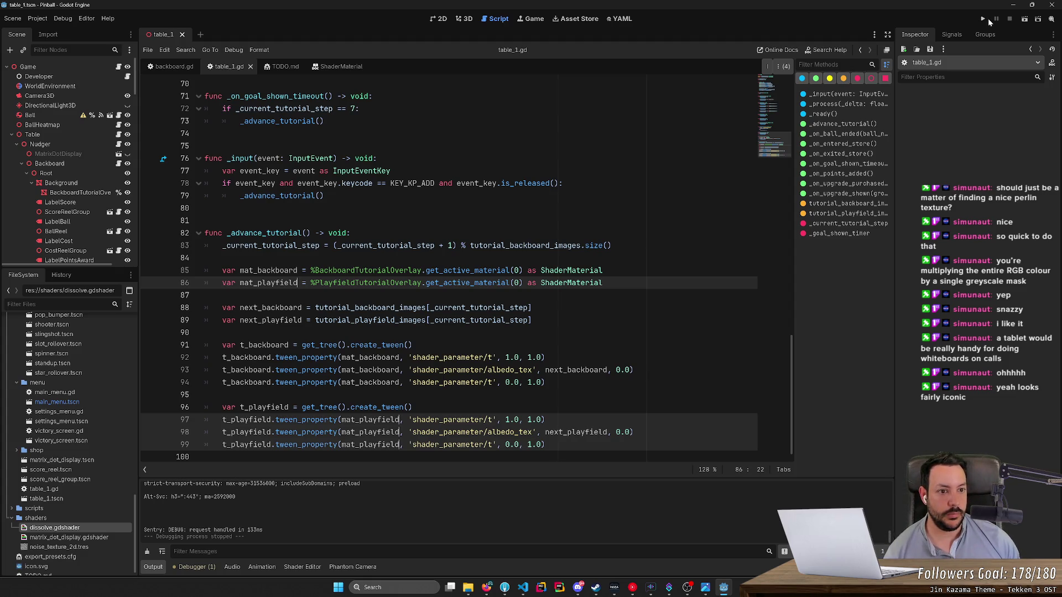
pyautogui.click(983, 18)
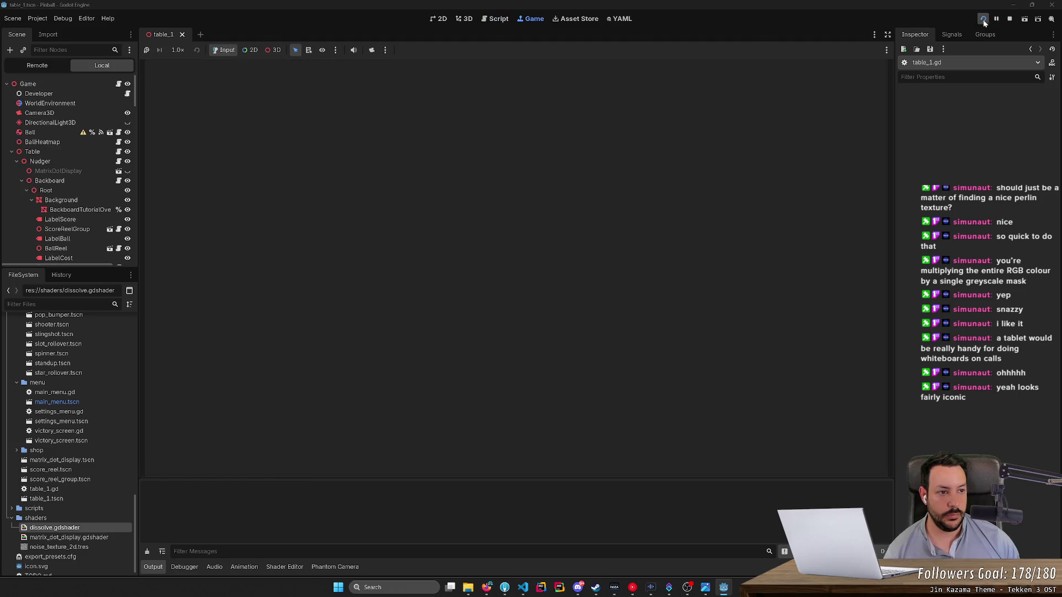
pyautogui.click(523, 277)
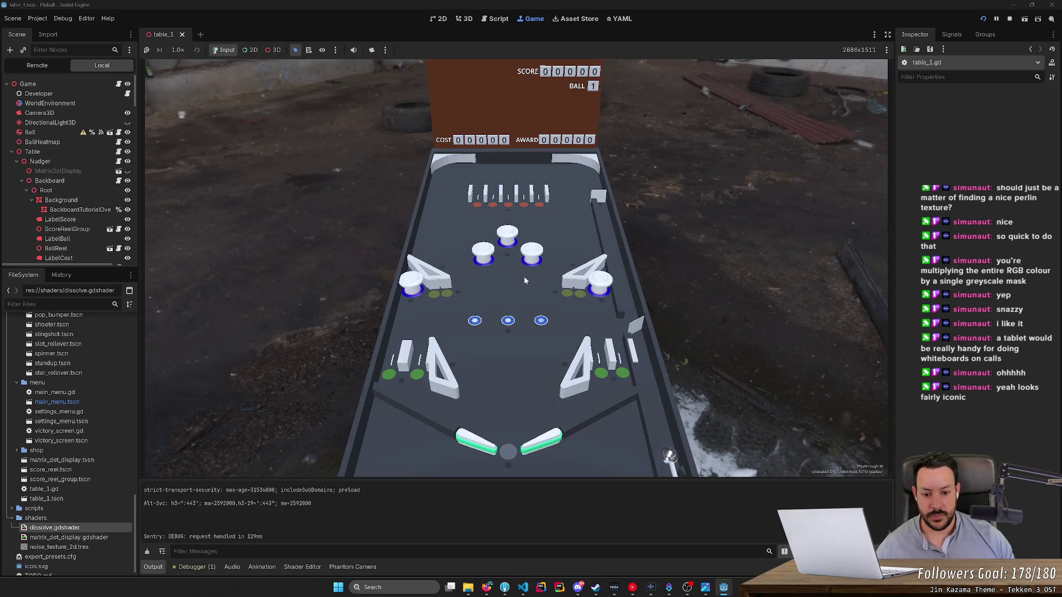